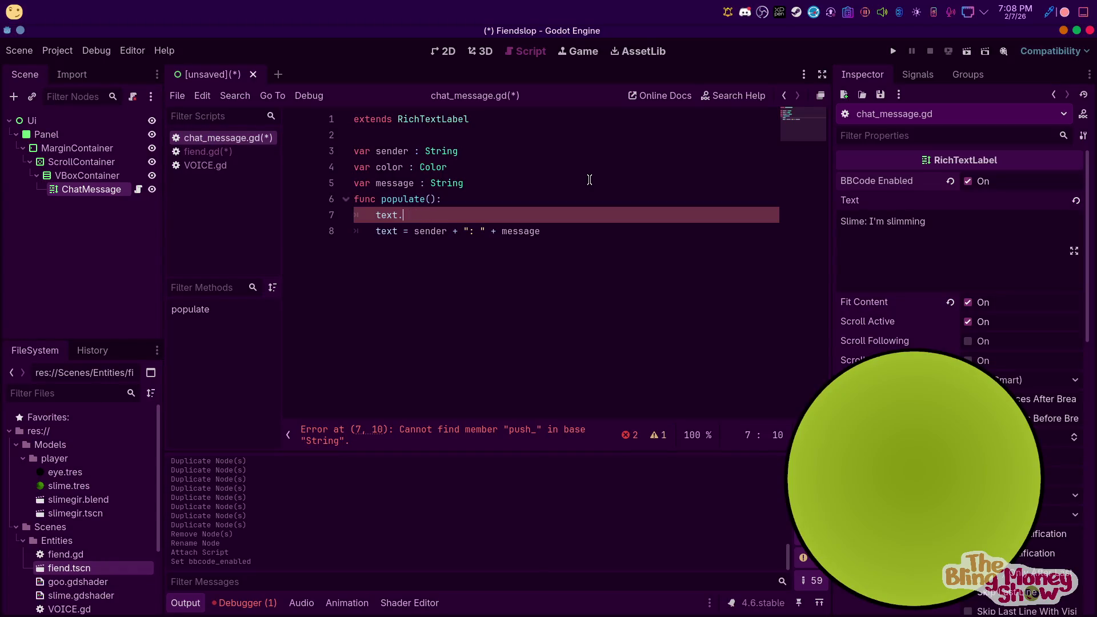
Delete the unfinished 'text.' on line 7 and open the RichTextLabel class documentation.
key(BackSpace)
key(BackSpace)
key(BackSpace)
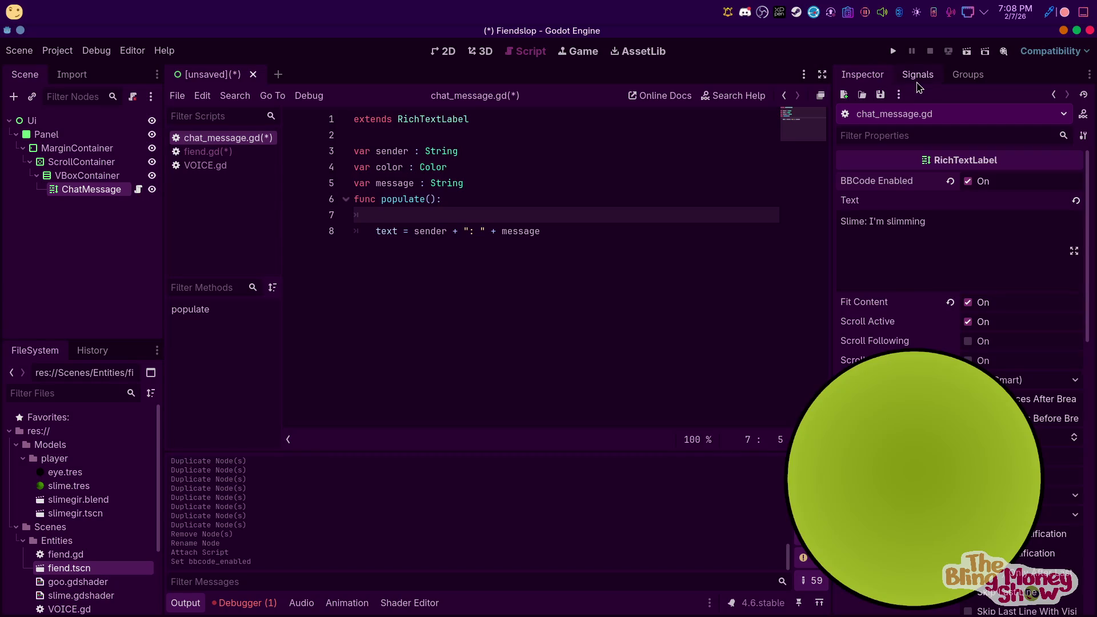
right_click(103, 190)
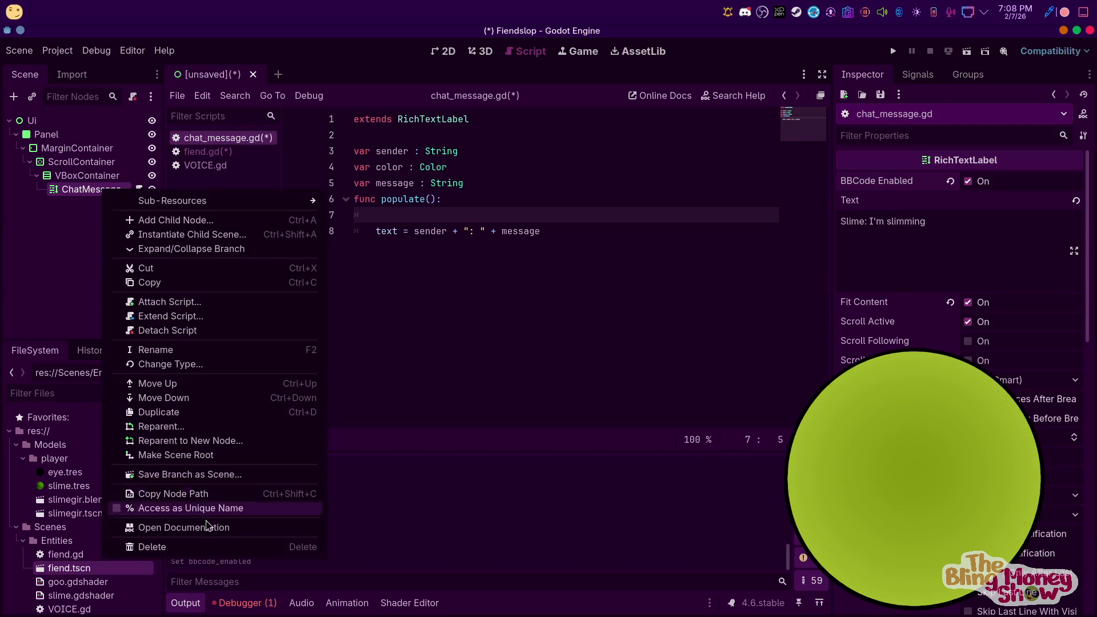
click(208, 525)
Read through the RichTextLabel reference, then go back to chat_message.gd.
scroll(461, 361, down, 3)
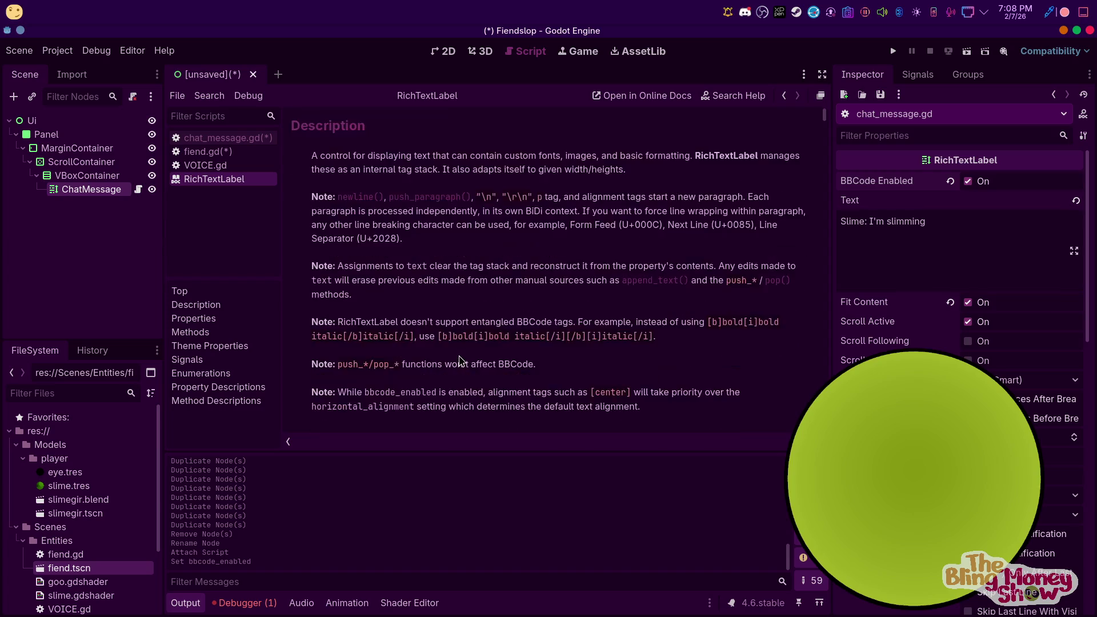
scroll(460, 361, down, 1)
scroll(398, 307, down, 3)
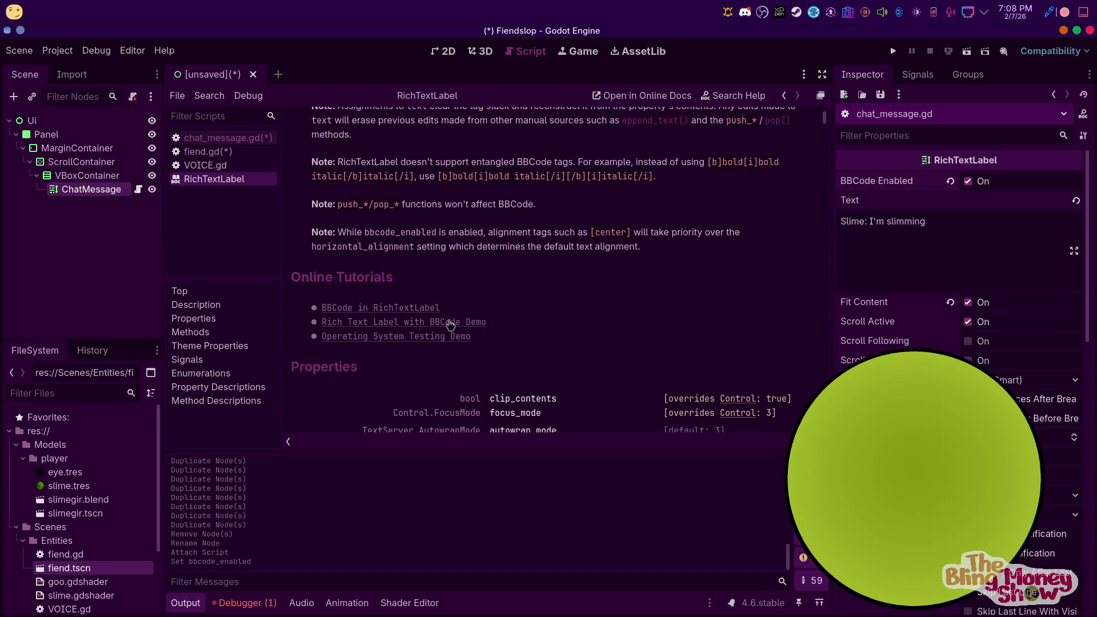
scroll(451, 325, down, 3)
scroll(440, 337, up, 2)
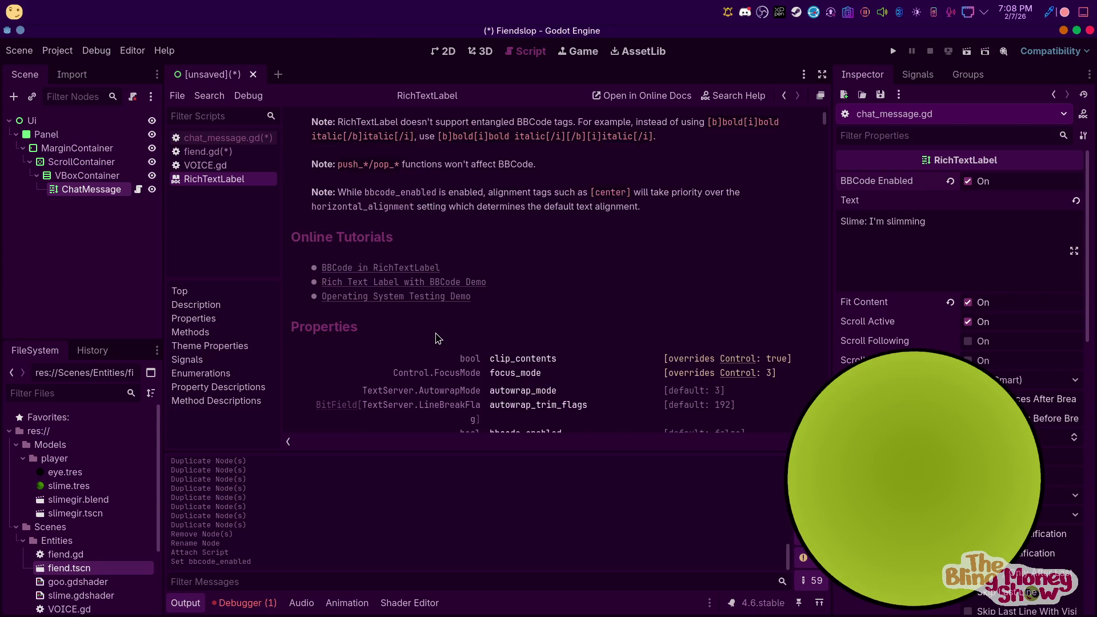
scroll(428, 340, up, 1)
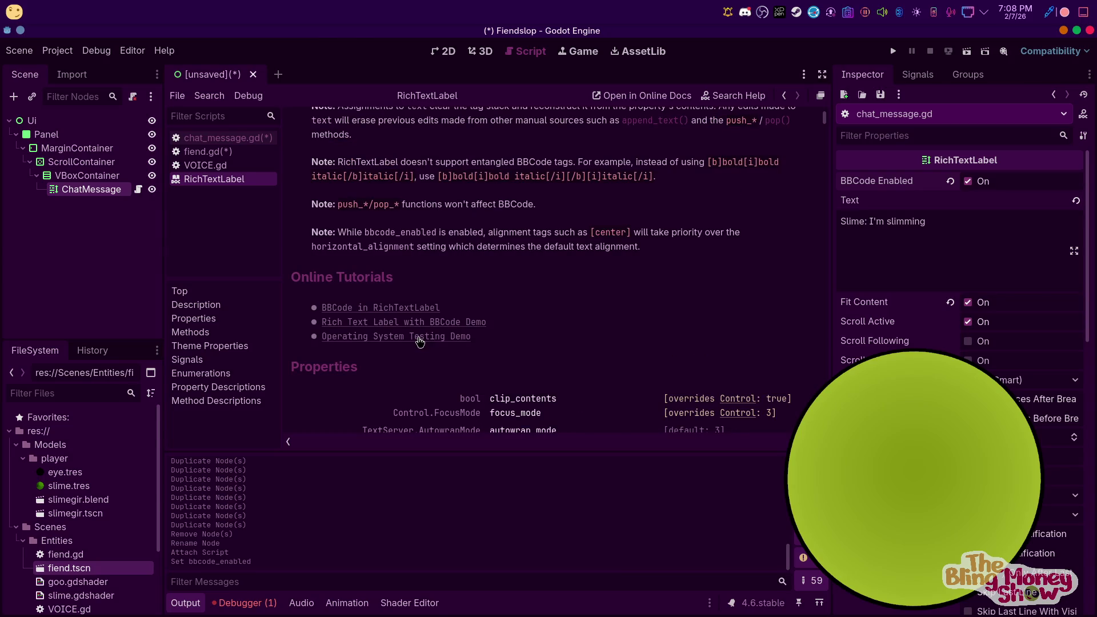
scroll(420, 343, down, 15)
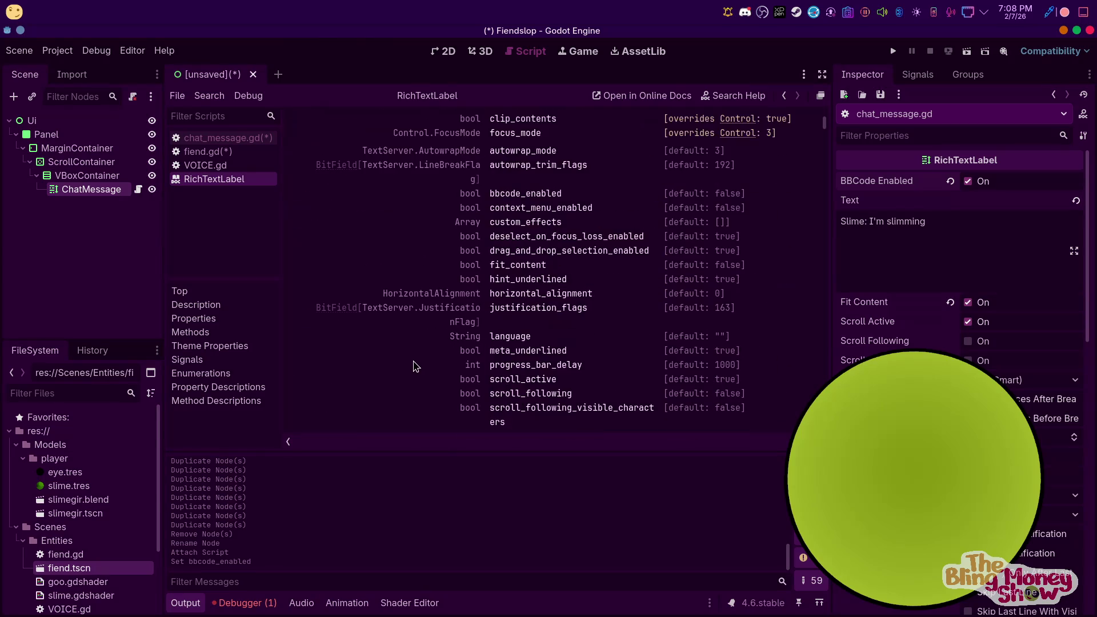
scroll(420, 363, down, 8)
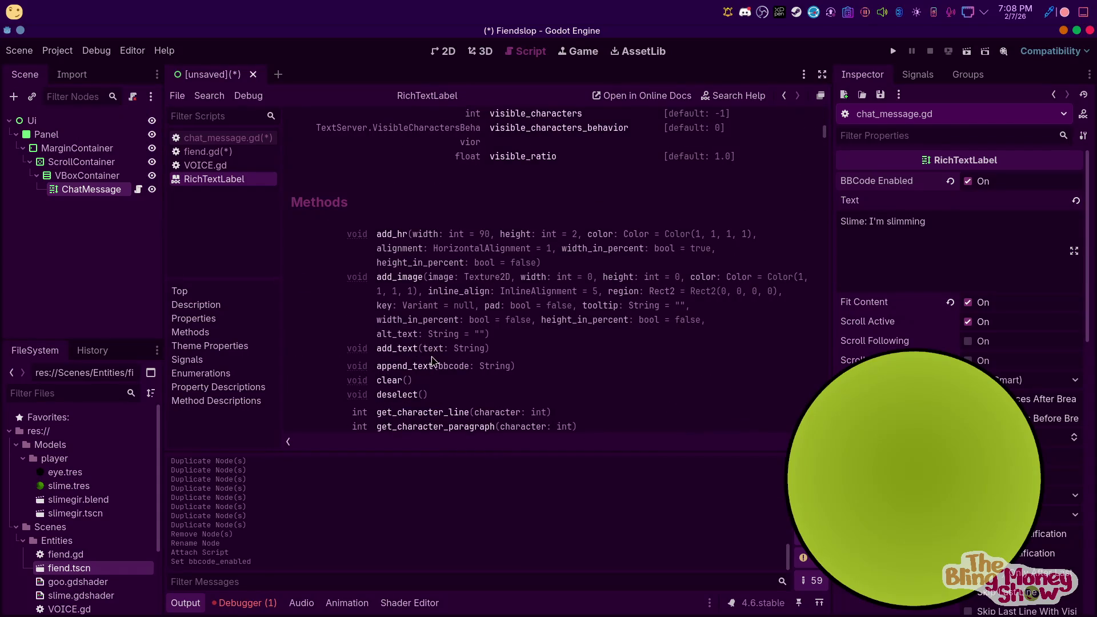
scroll(464, 309, down, 12)
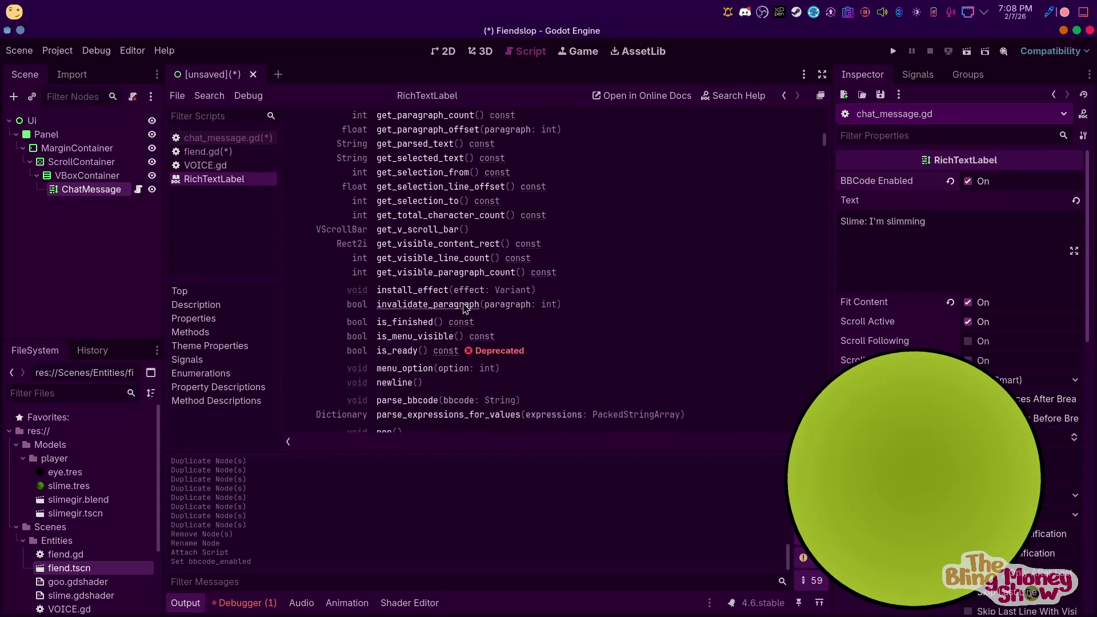
scroll(464, 309, down, 3)
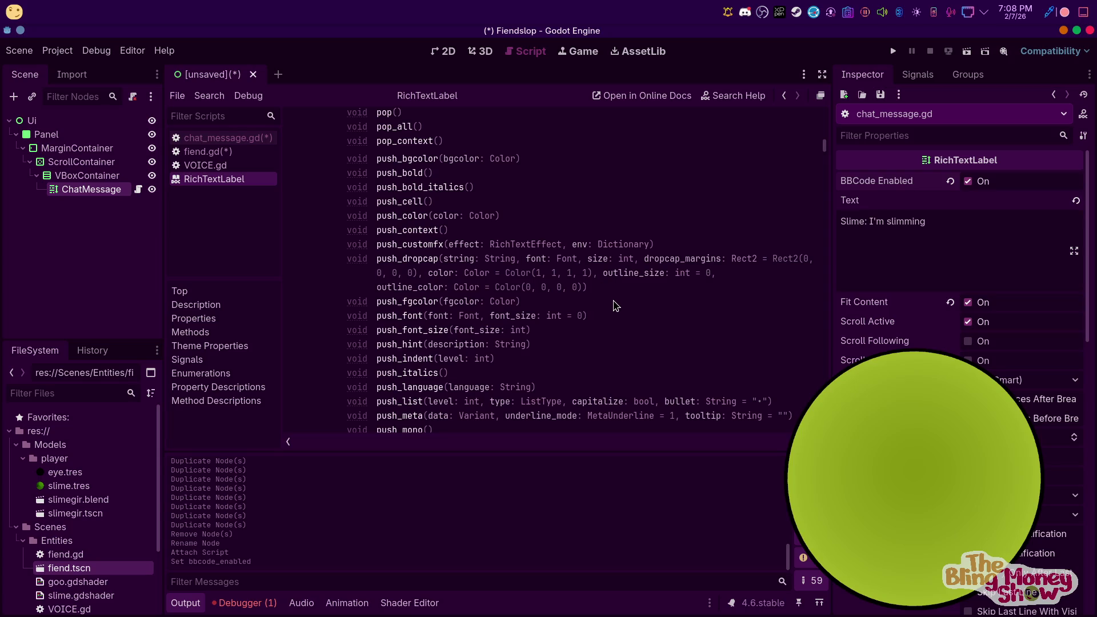
scroll(595, 309, down, 15)
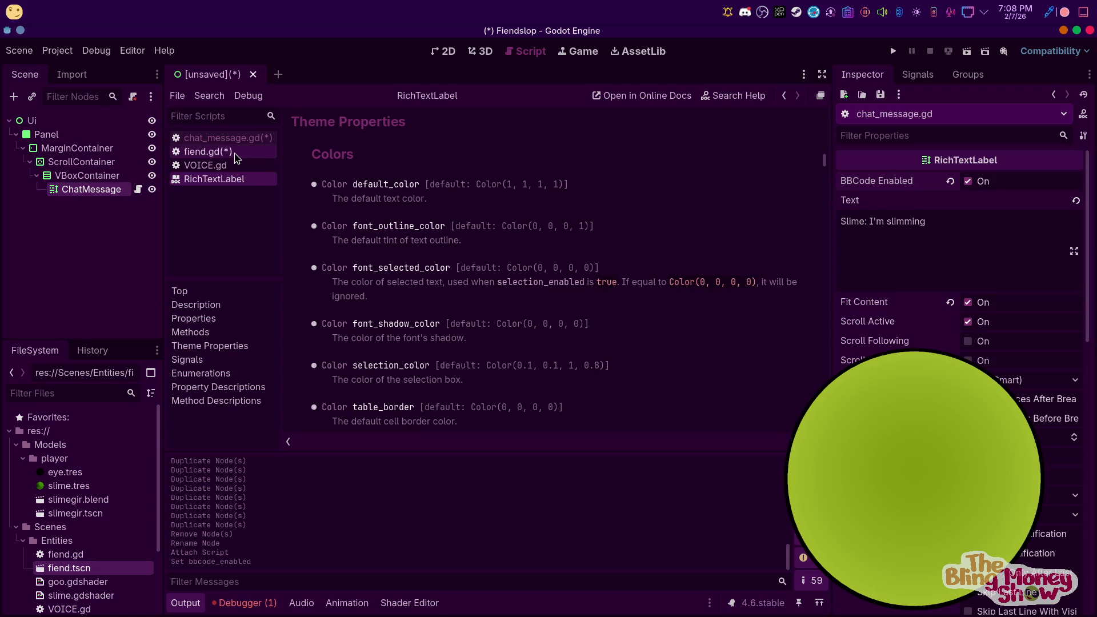
click(224, 138)
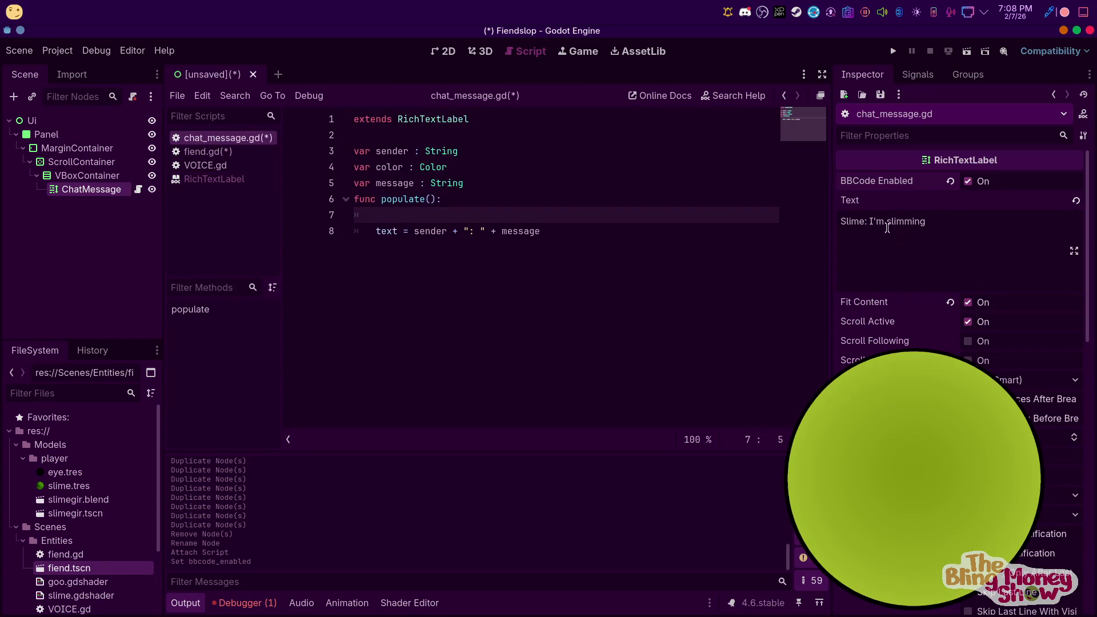
Turn off BBCode on the label and add push_color(color) on line 7.
click(968, 181)
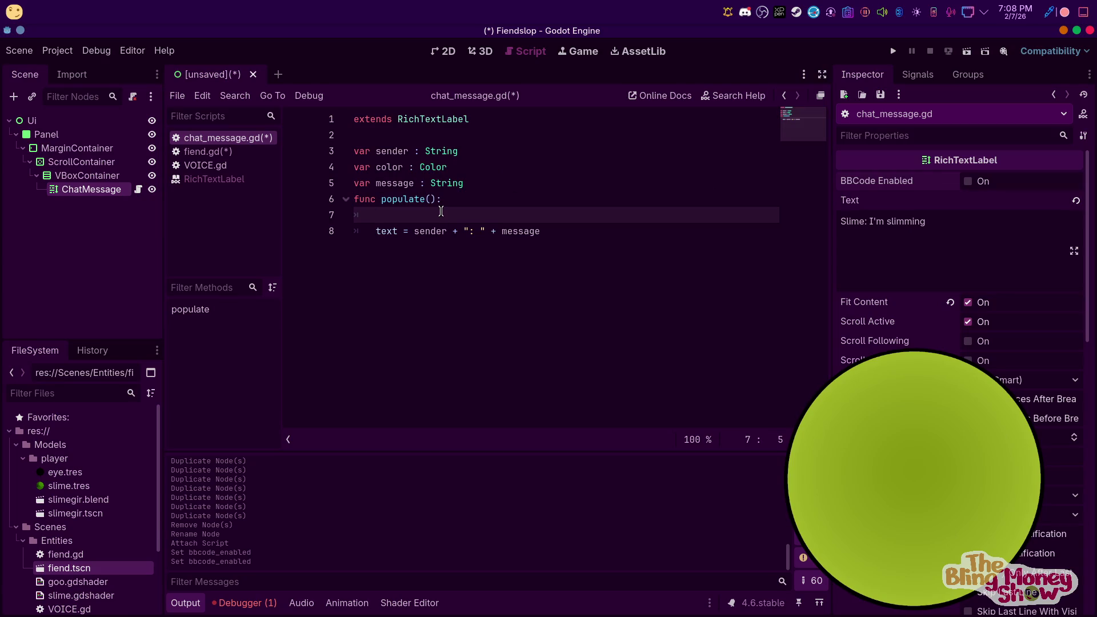
key(BackSpace)
text(pu)
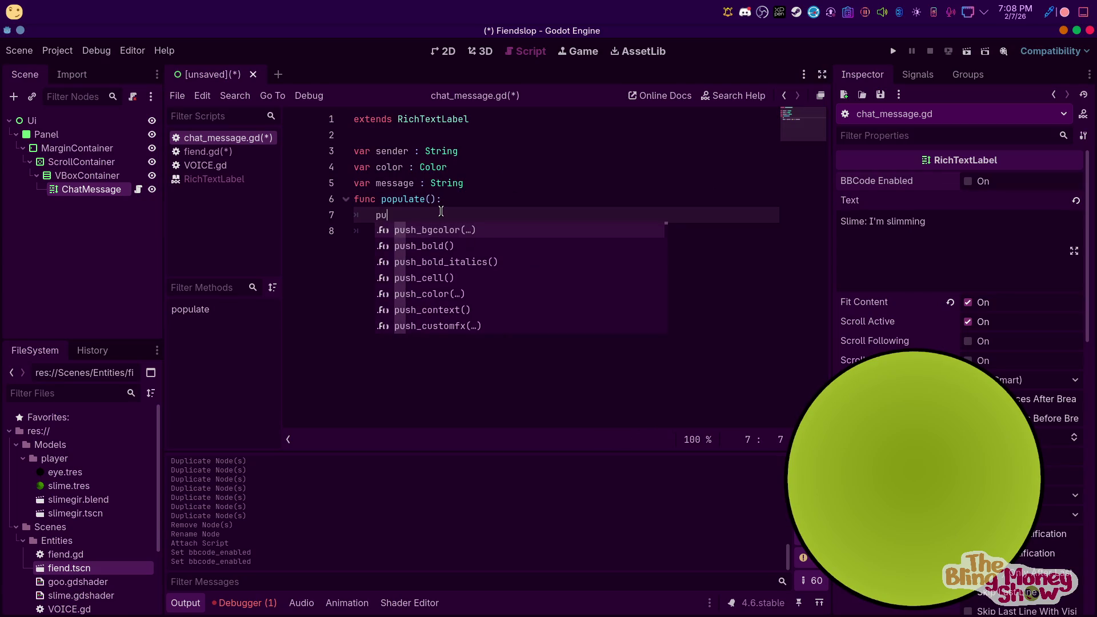
key(Down)
key(Down)
key(Down)
key(Return)
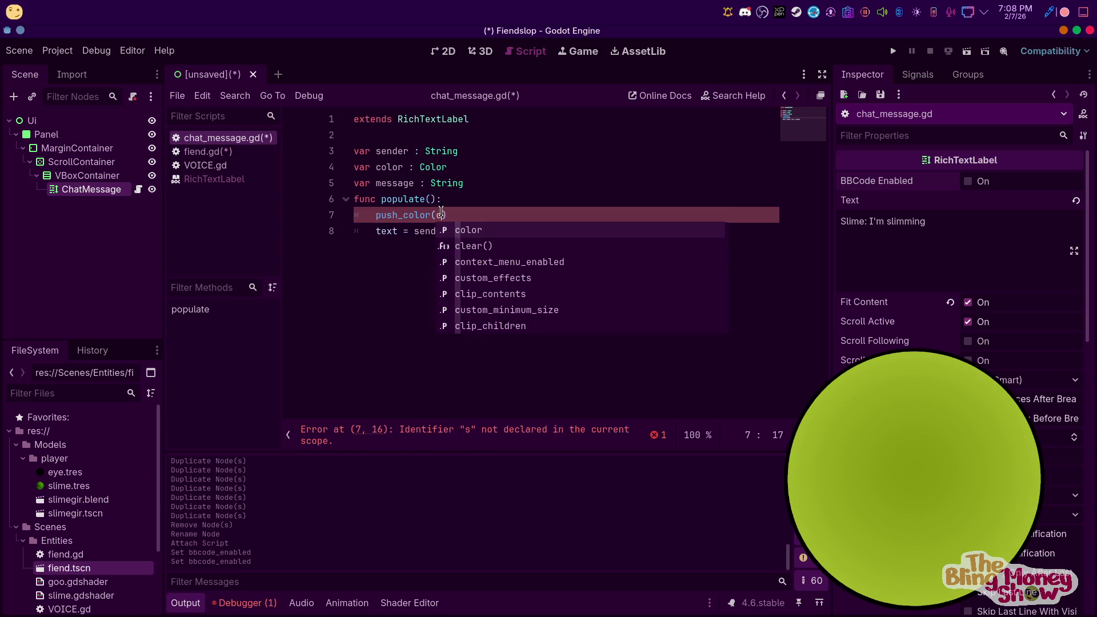
key(Return)
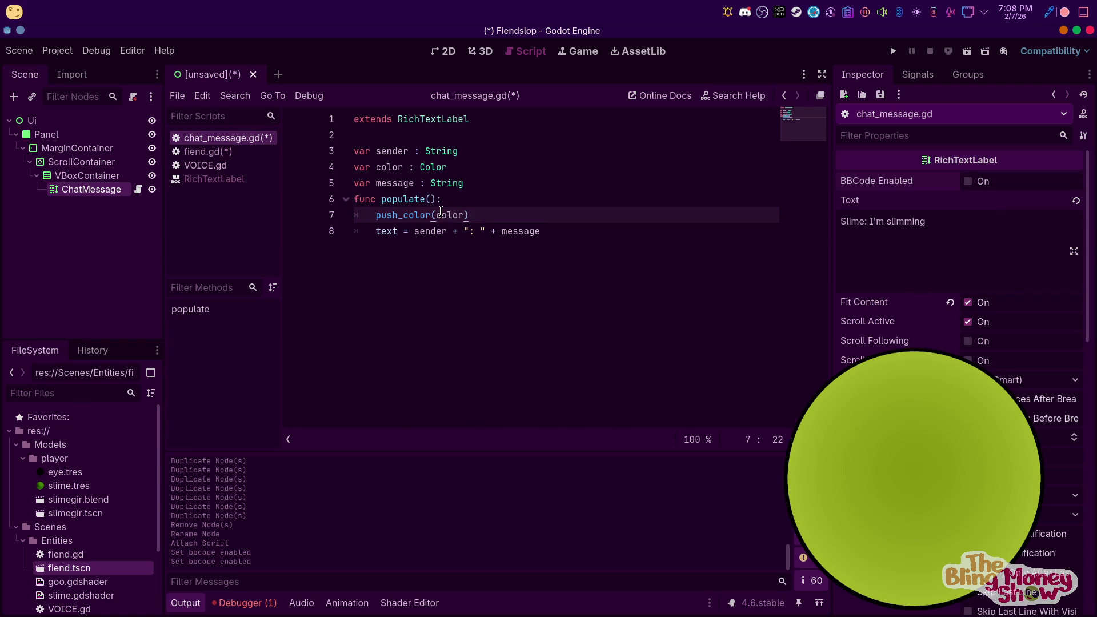
Drop the message concatenation from line 8 and add push_color(Color.AZURE) on line 9.
drag(448, 239, 593, 246)
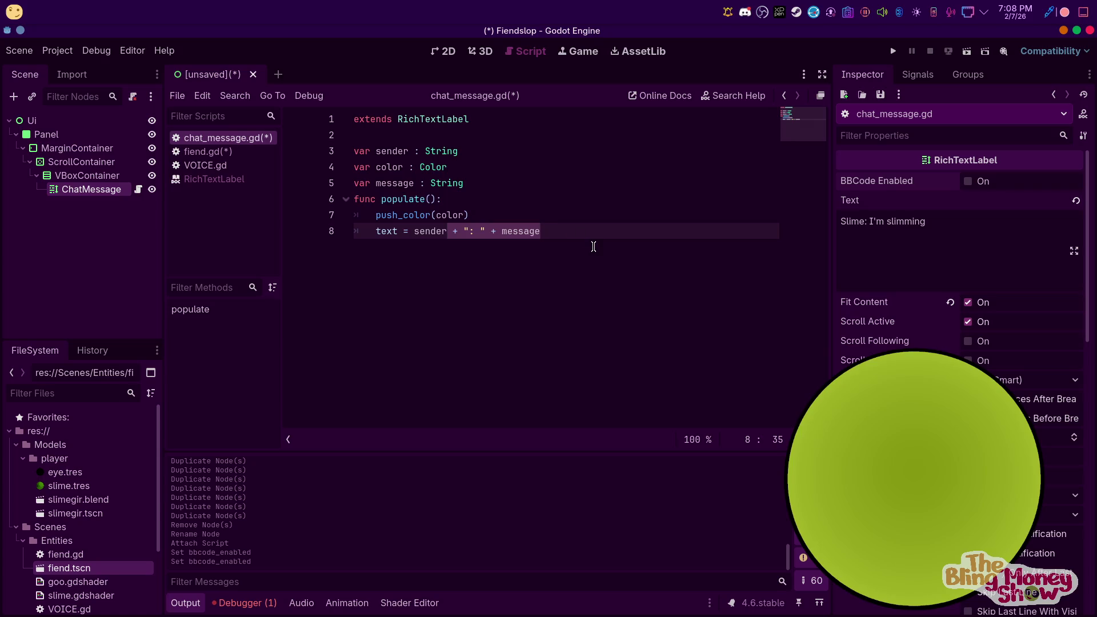
key(BackSpace)
key(Return)
text(p)
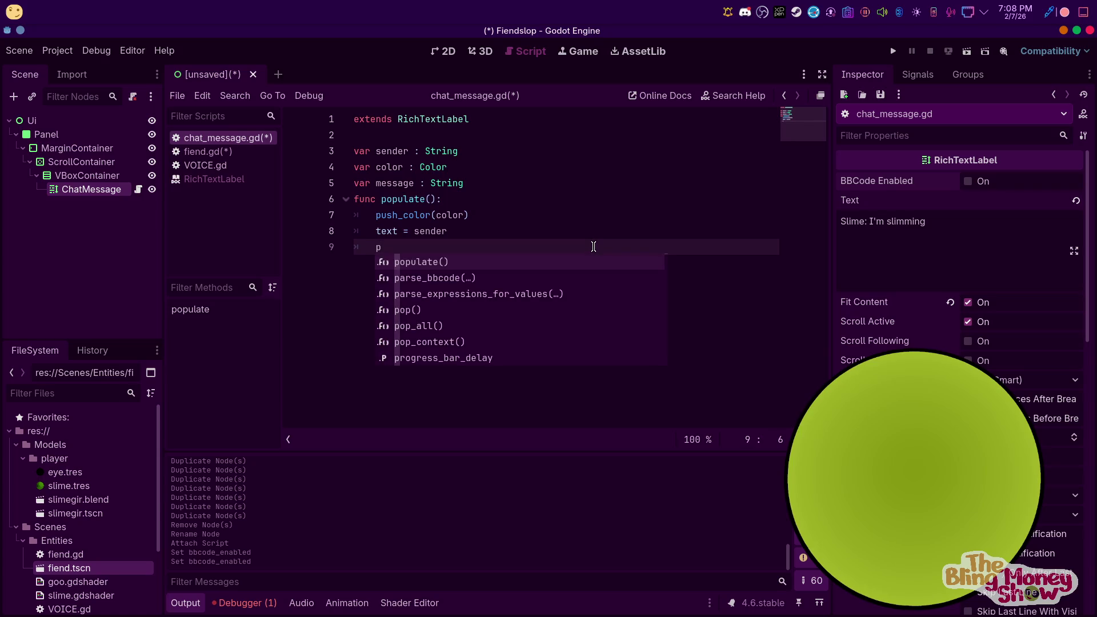
text(i)
key(BackSpace)
text(u)
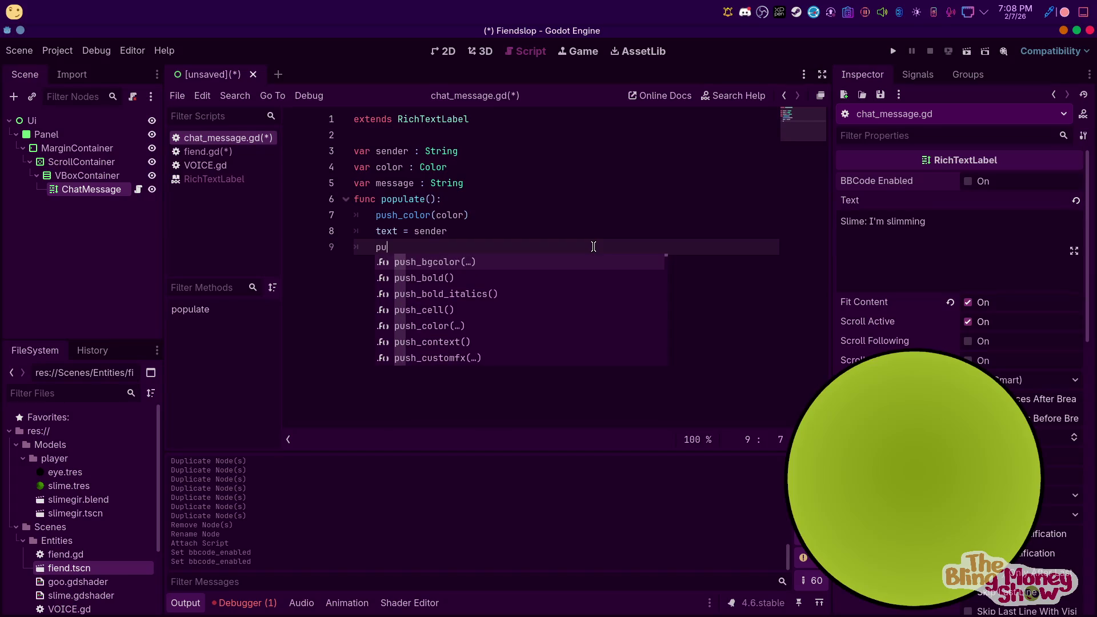
text(sh_)
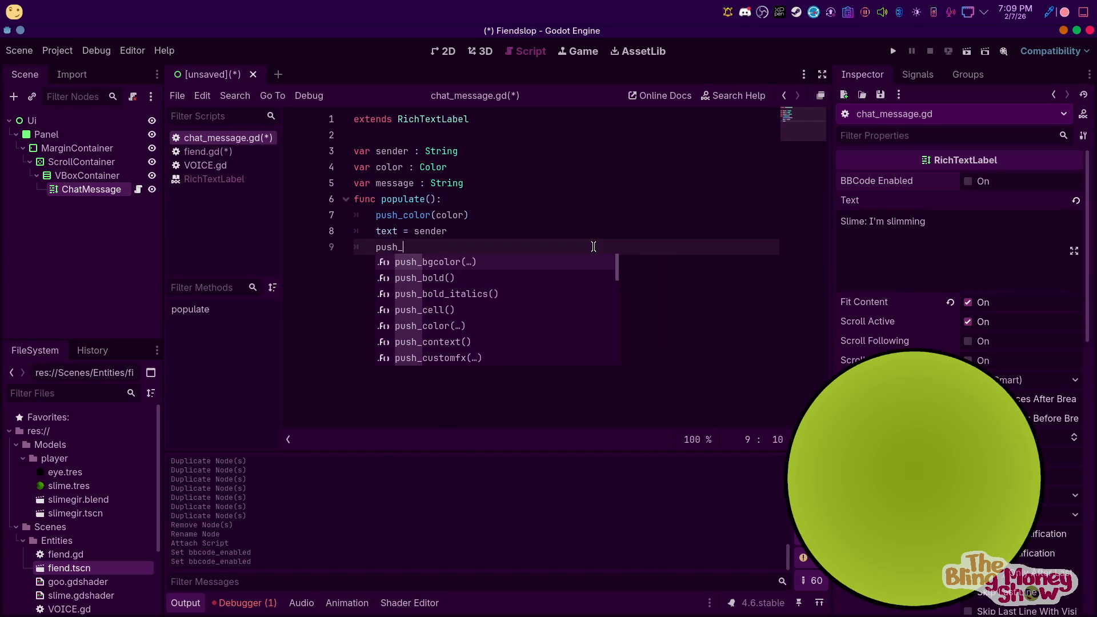
text(co)
key(Return)
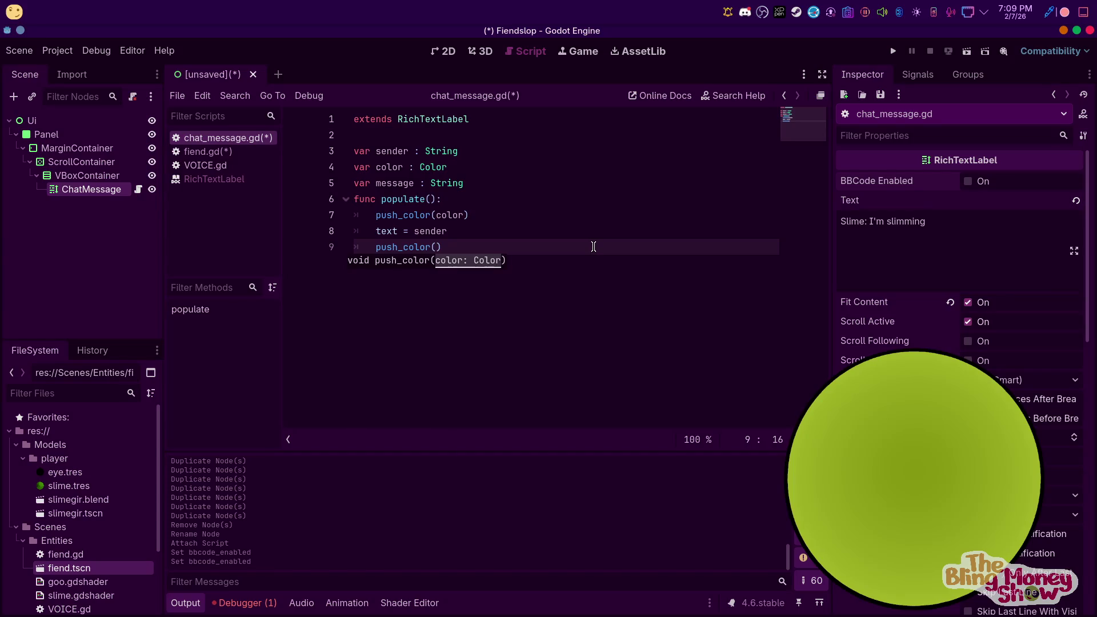
text(col)
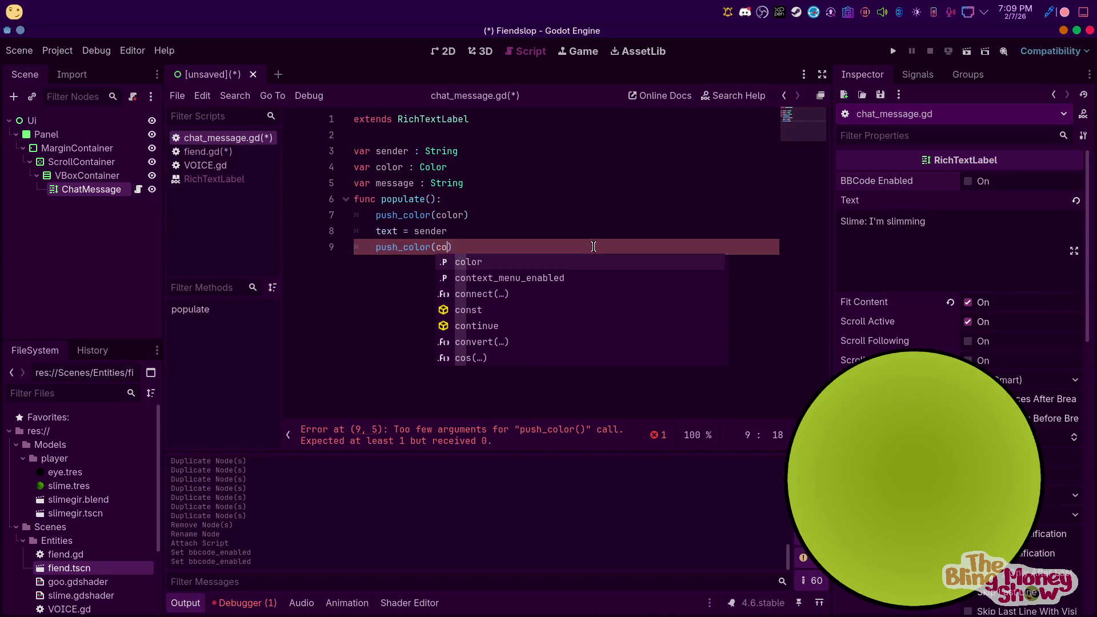
key(BackSpace)
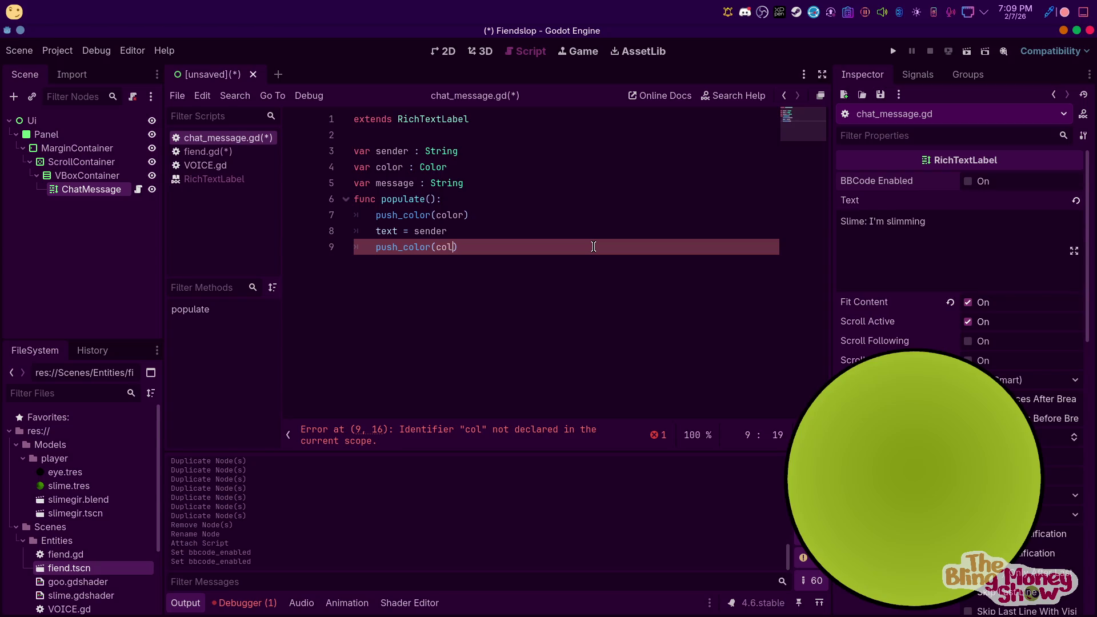
text(Color.)
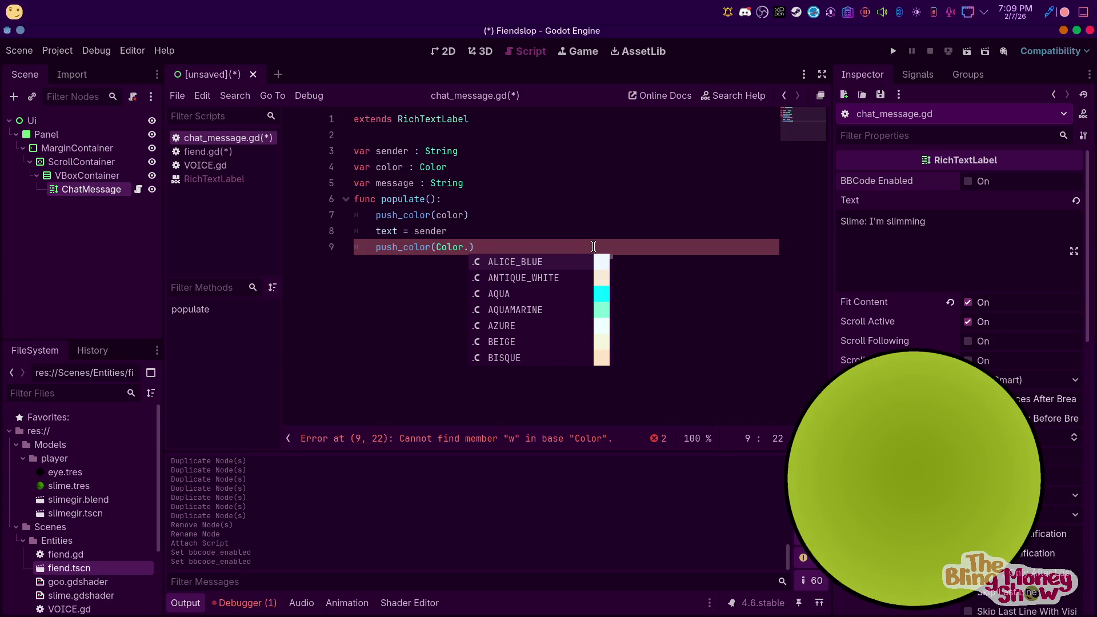
key(Down)
key(Down)
key(Down)
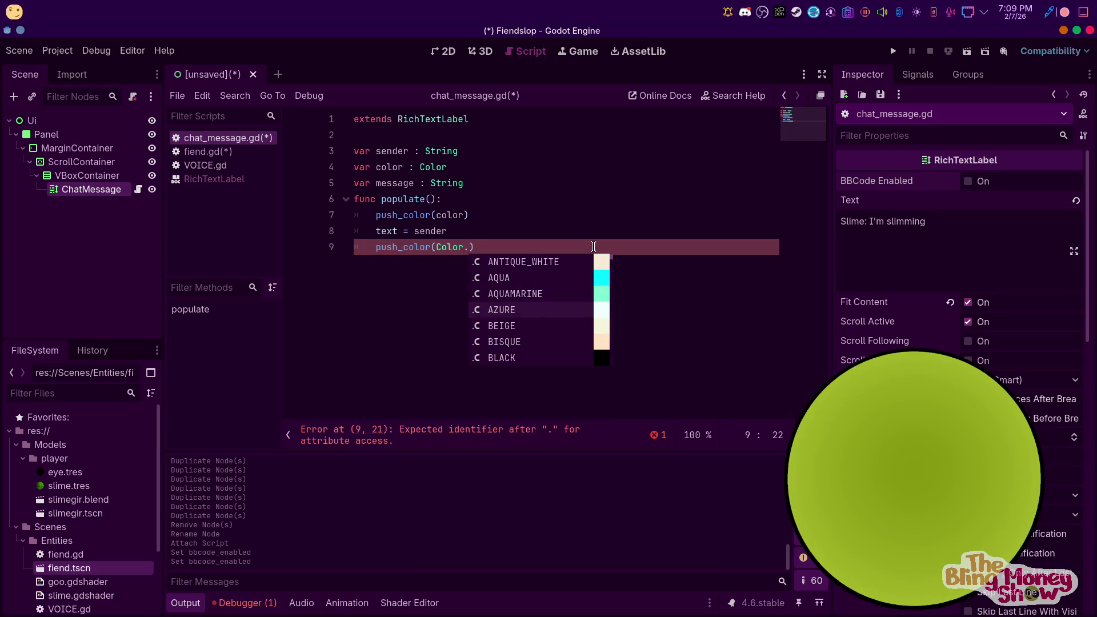
key(Return)
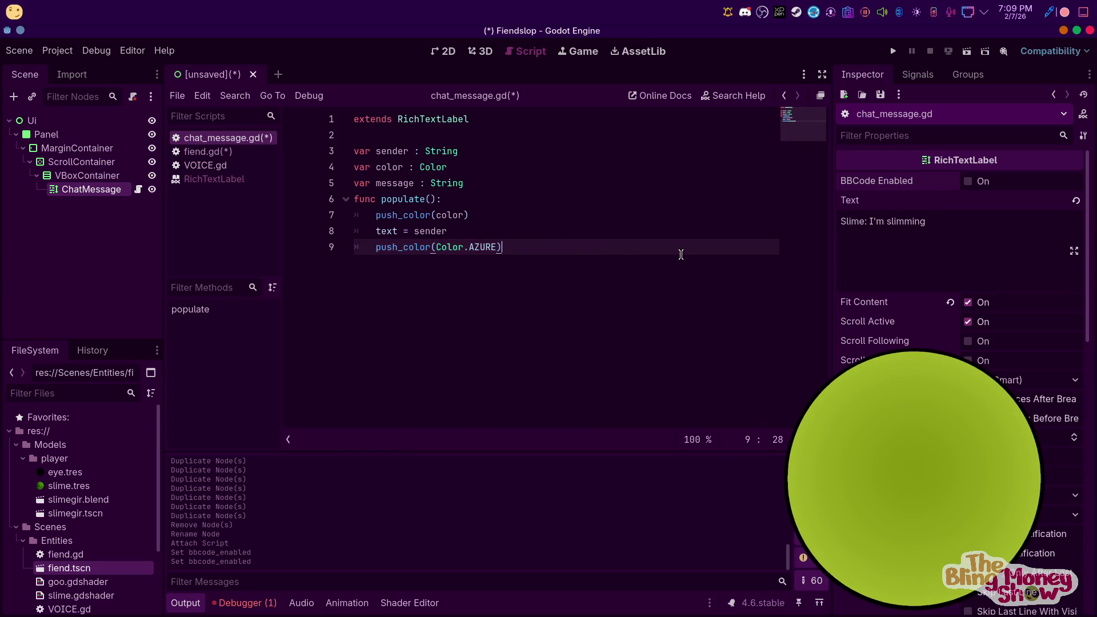
Add text += ": " + message as line 10 of populate().
key(Return)
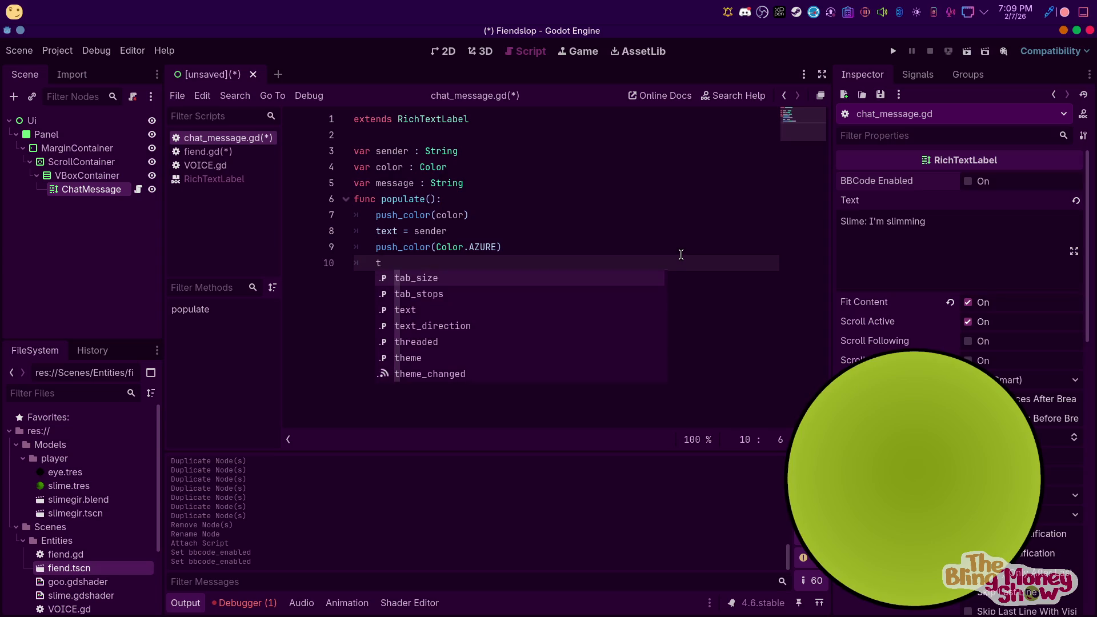
key(Down)
key(Down)
key(Return)
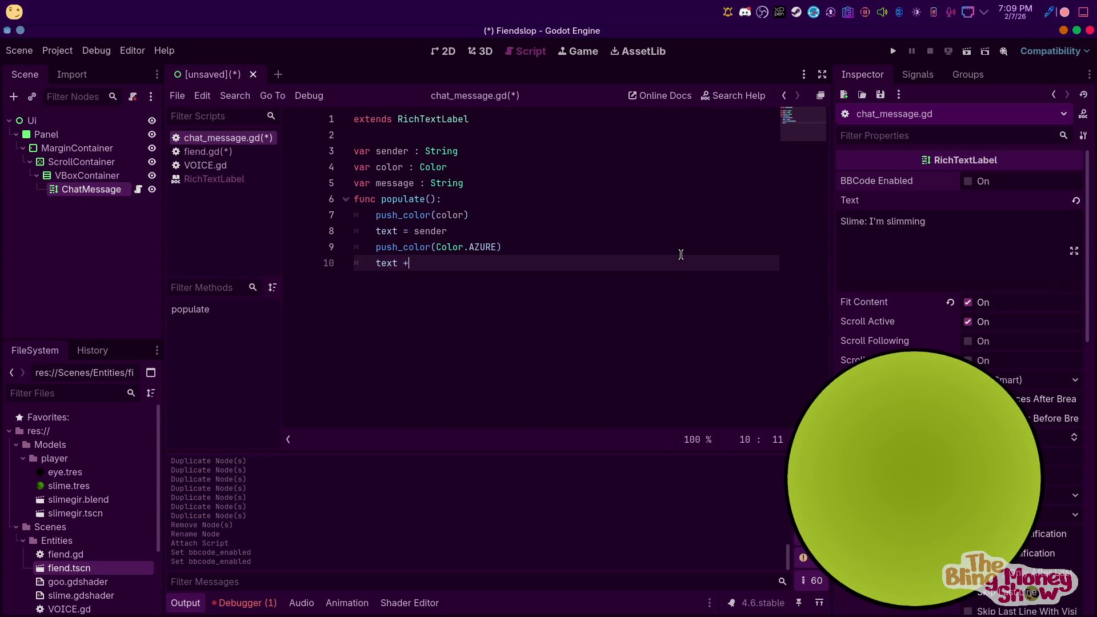
text(")
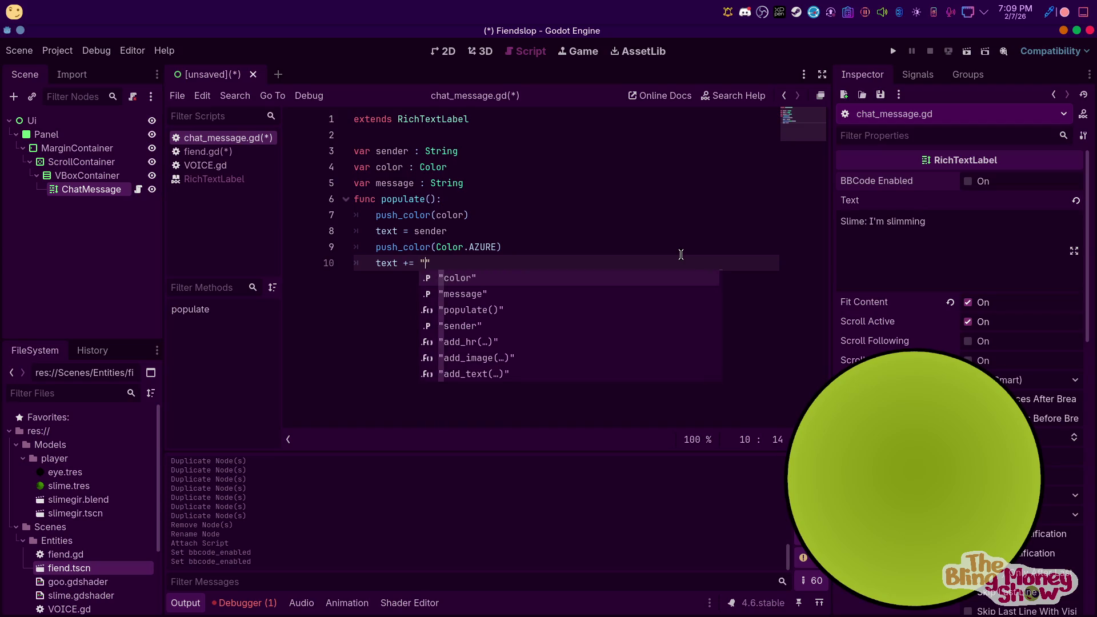
key(Escape)
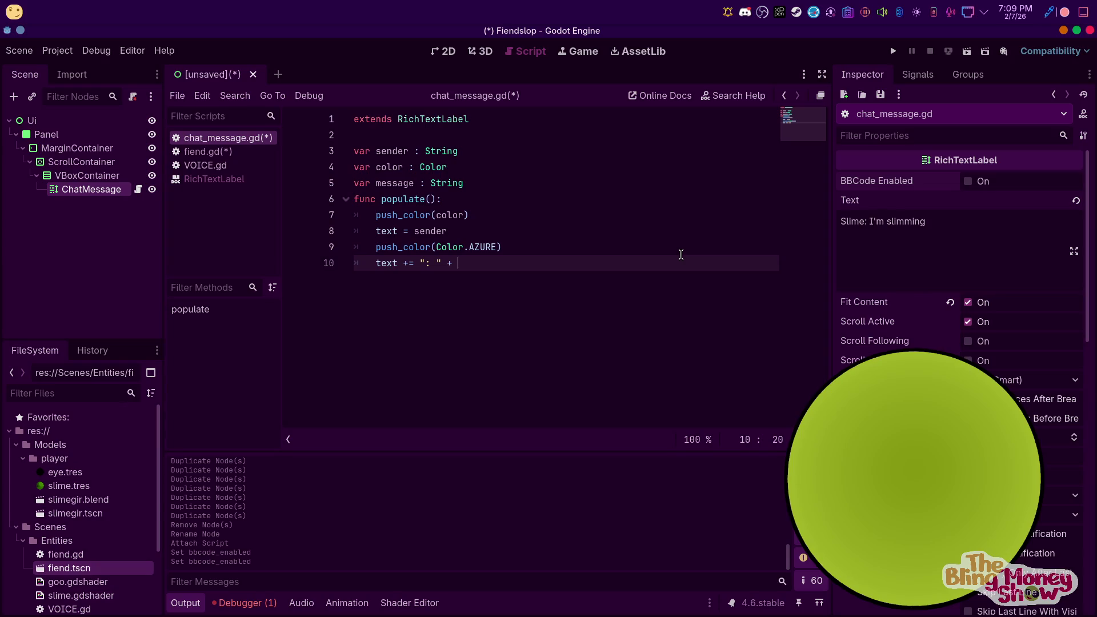
text(m)
key(Return)
Insert a blank line after the variable declarations.
click(597, 198)
click(512, 183)
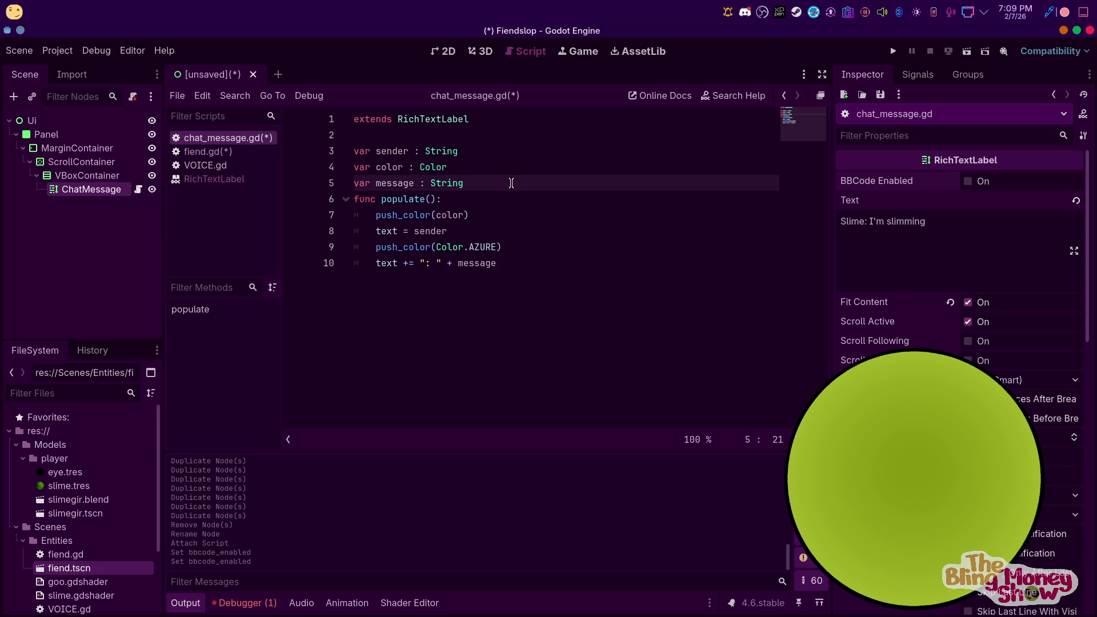
key(Return)
Create a UI folder in Scenes/Entities and save the scene there as chatmessage.tscn.
key(ctrl+s)
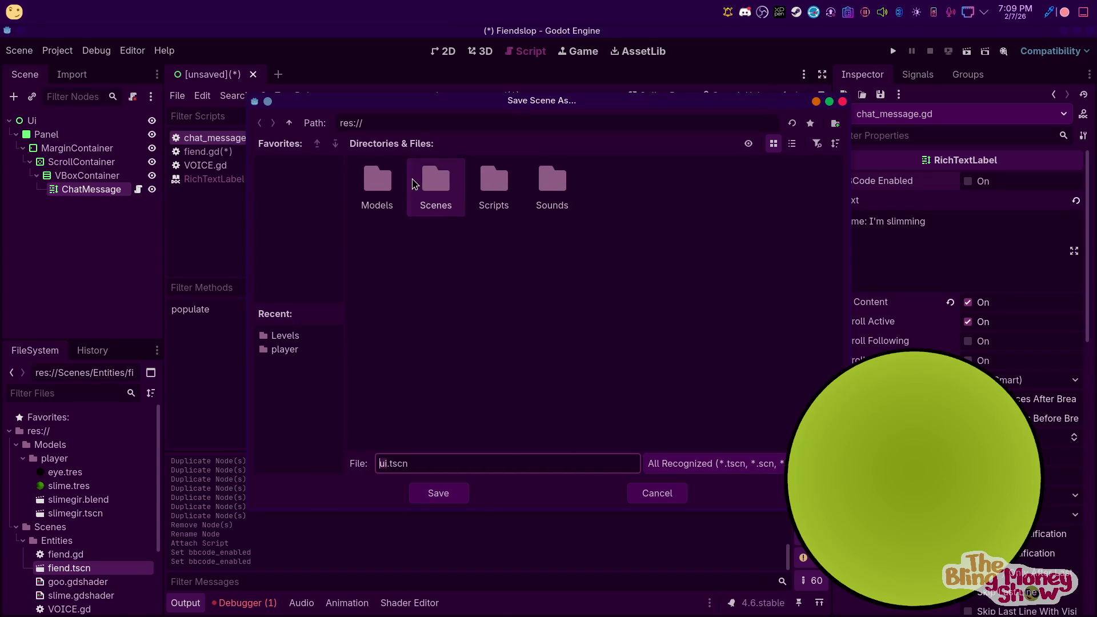
click(415, 183)
double_click(415, 183)
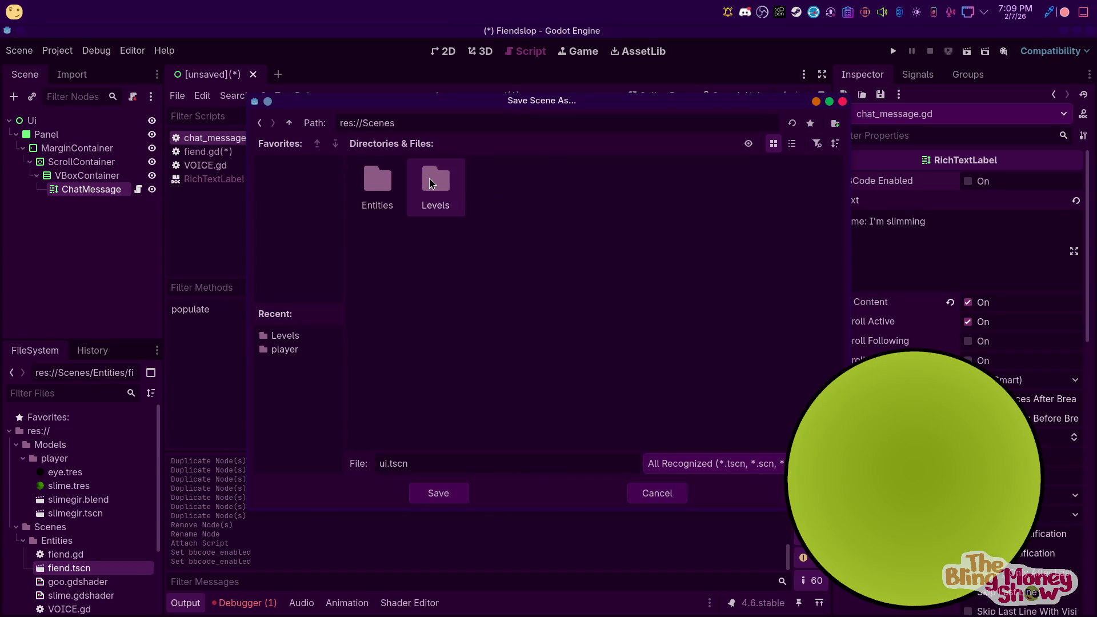
double_click(382, 195)
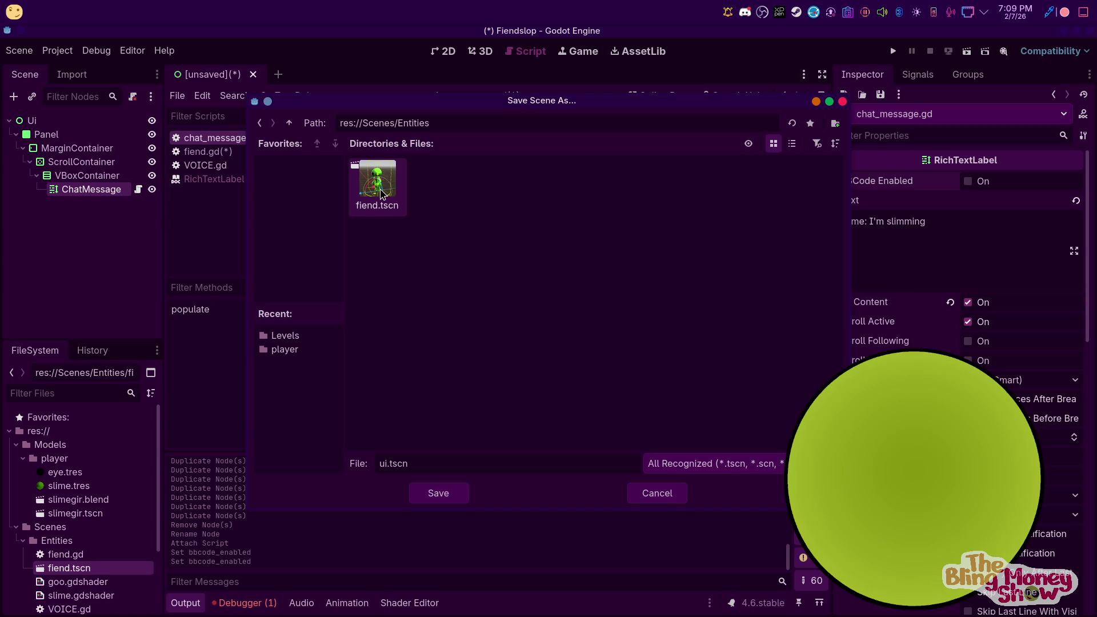
click(835, 124)
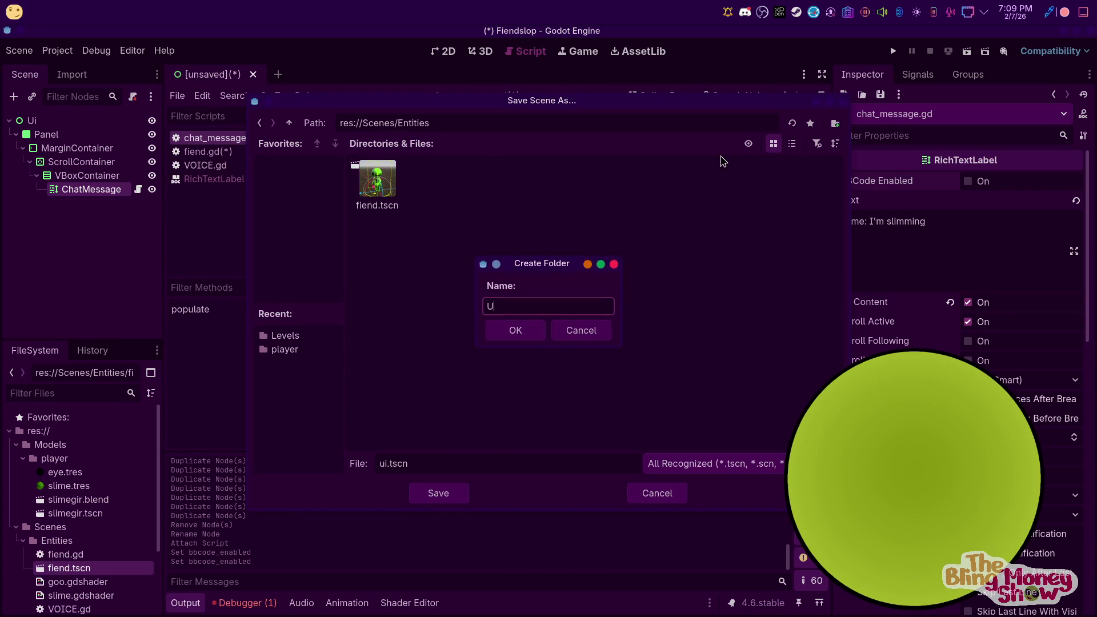
click(515, 331)
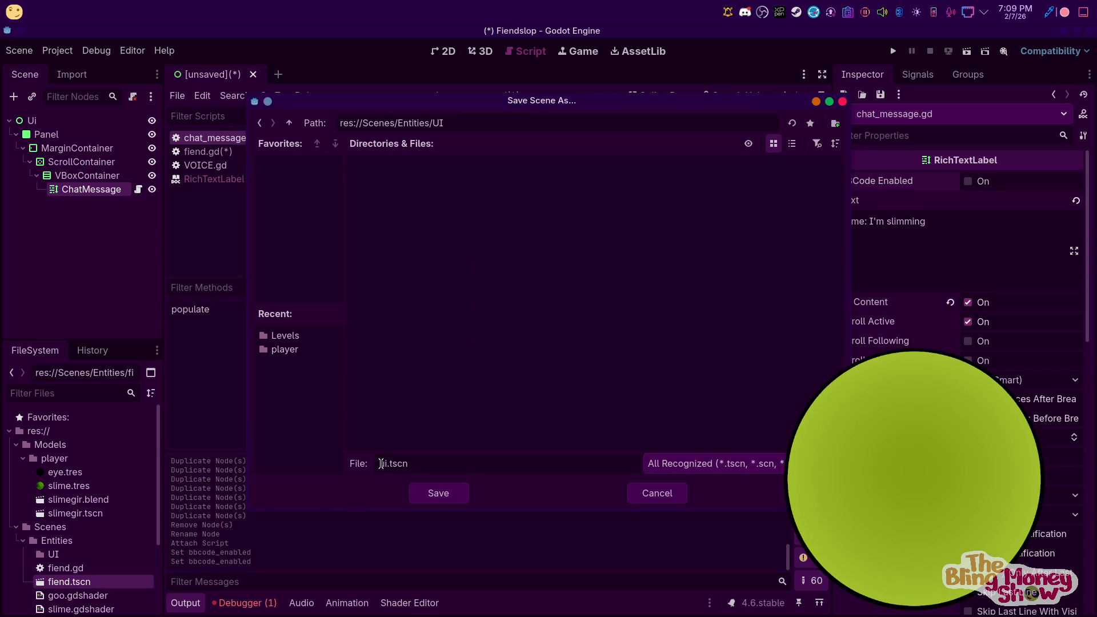
key(BackSpace)
key(BackSpace)
text(Ch)
key(BackSpace)
key(BackSpace)
text(chatmessa)
text(ge)
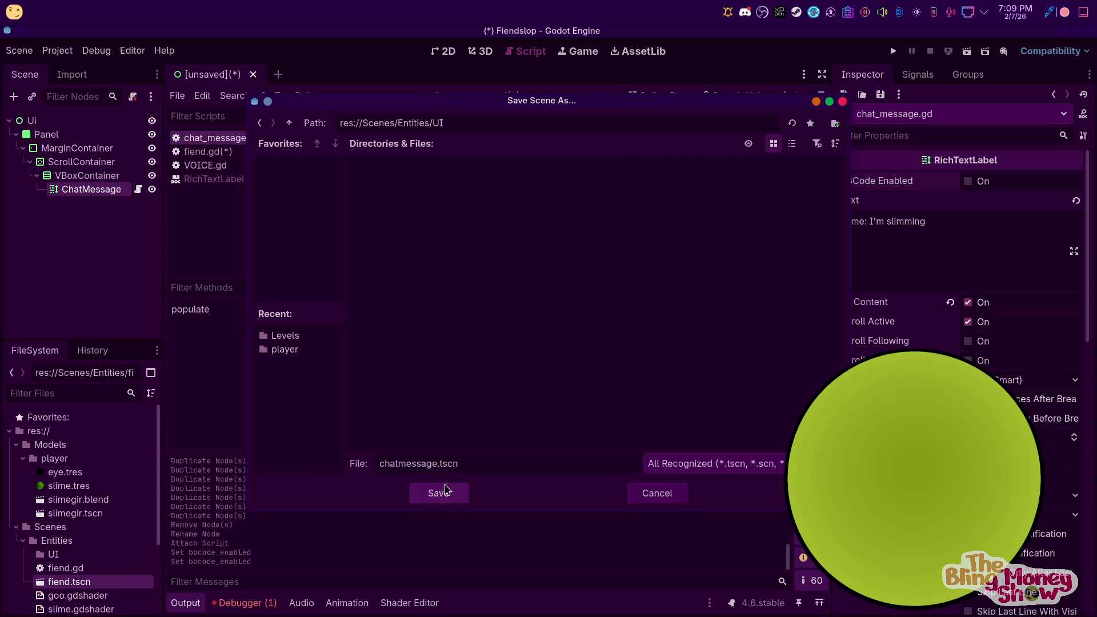
click(440, 493)
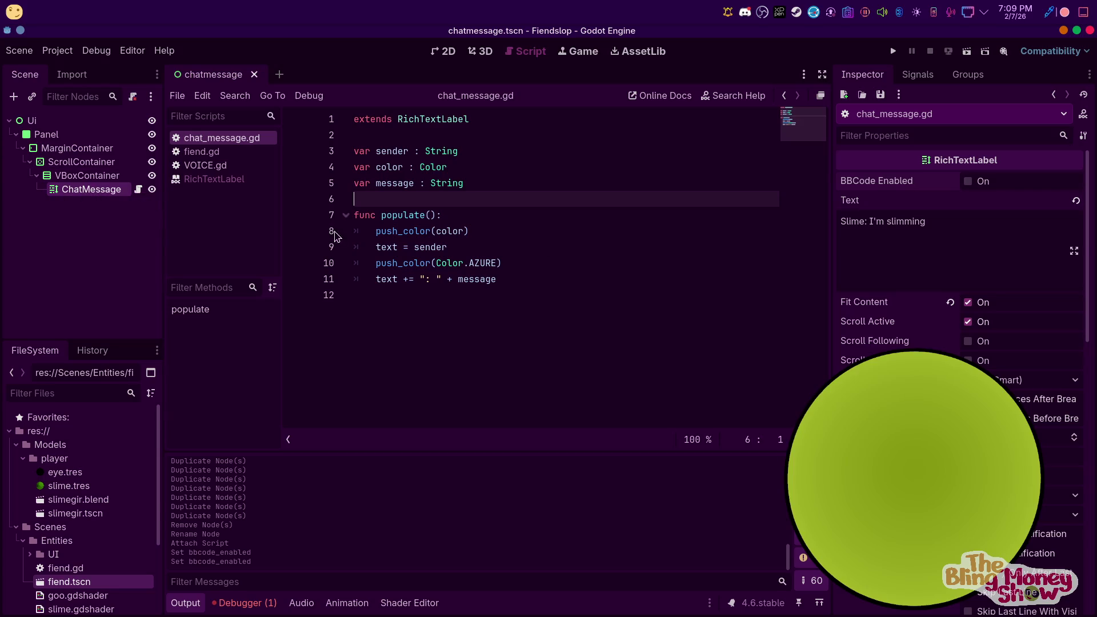
Tick Scroll Following on the ChatMessage RichTextLabel, then return to its script.
mouse_move(917, 344)
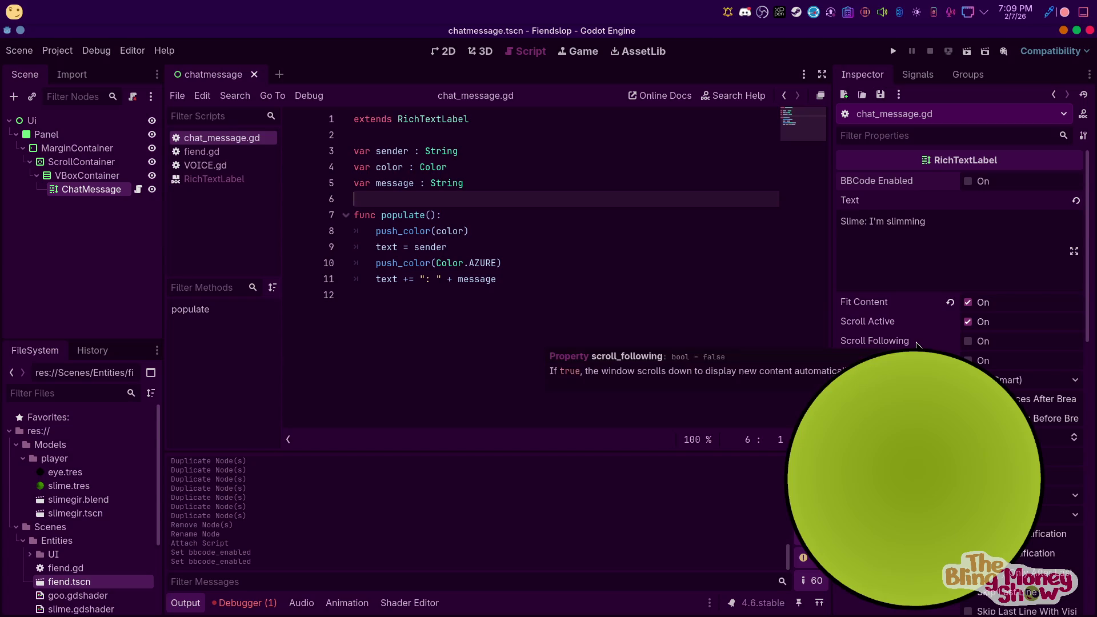
click(967, 343)
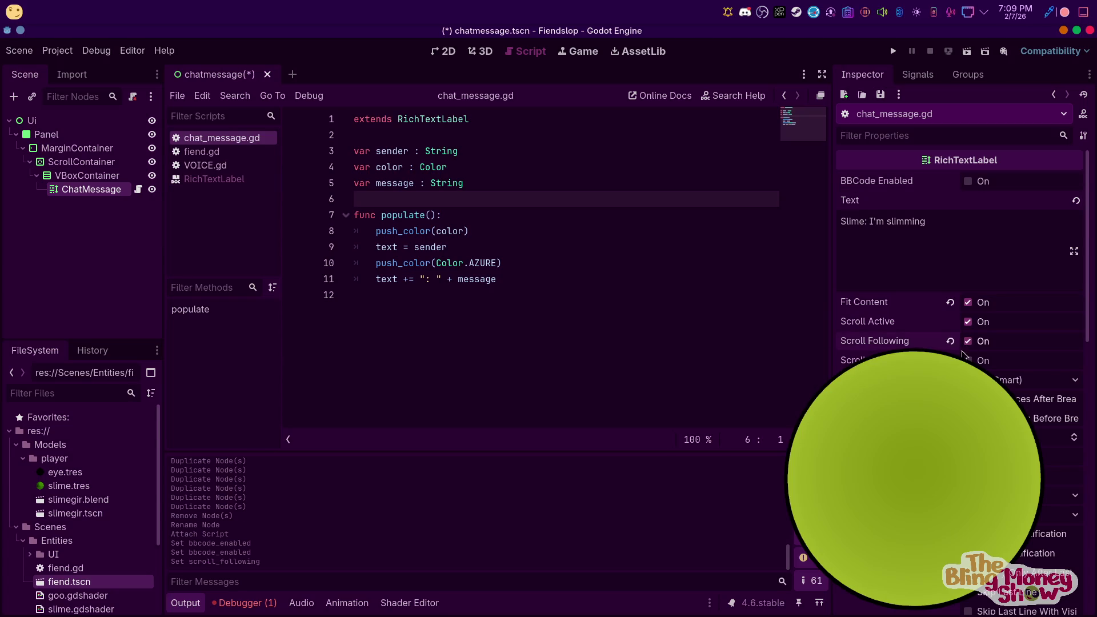
mouse_move(892, 360)
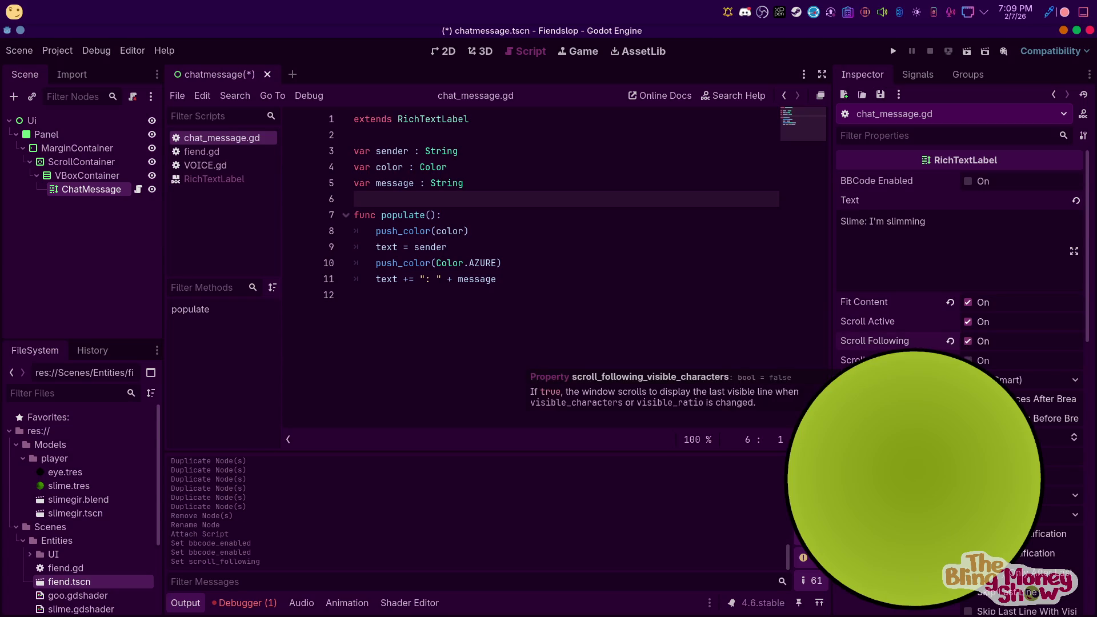
click(101, 228)
click(479, 52)
click(448, 52)
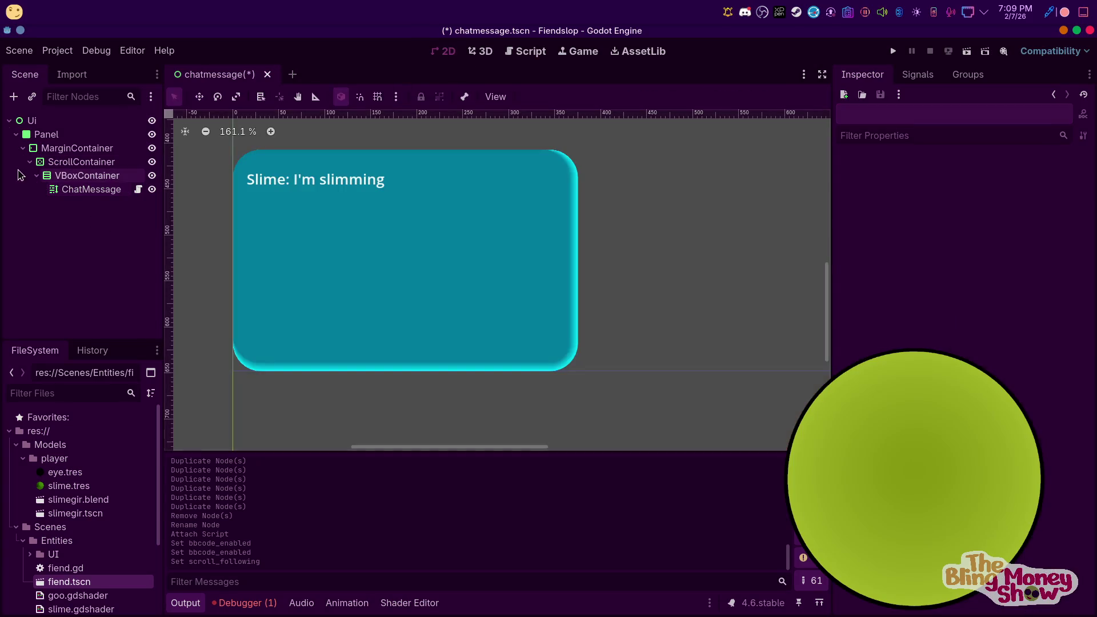
click(91, 190)
click(138, 190)
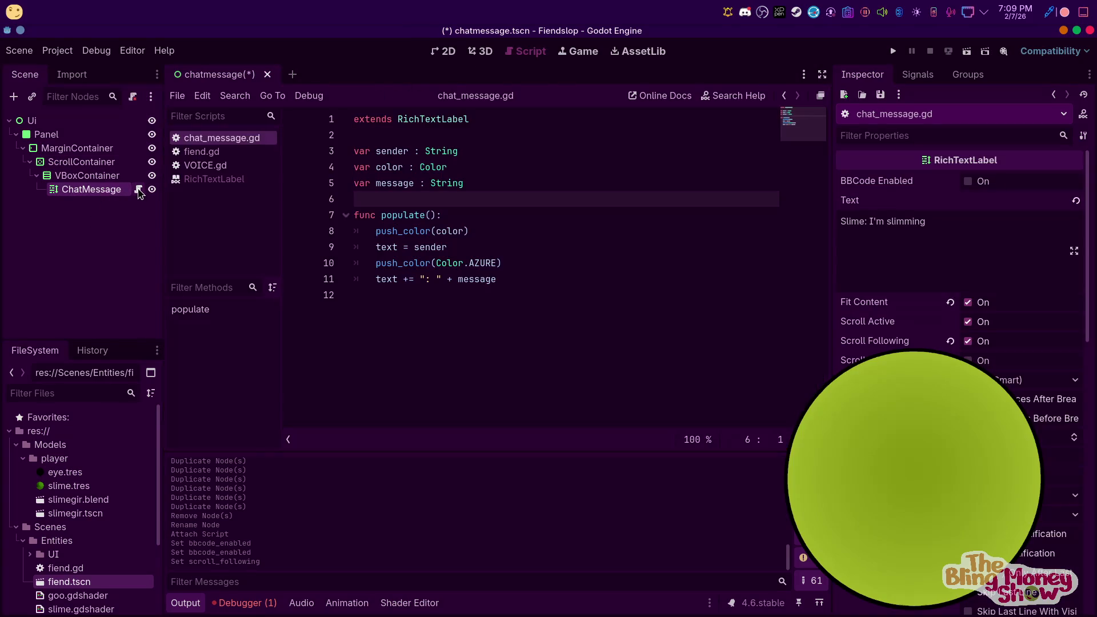
click(356, 150)
key(Delete)
key(Delete)
key(Delete)
text(@ex)
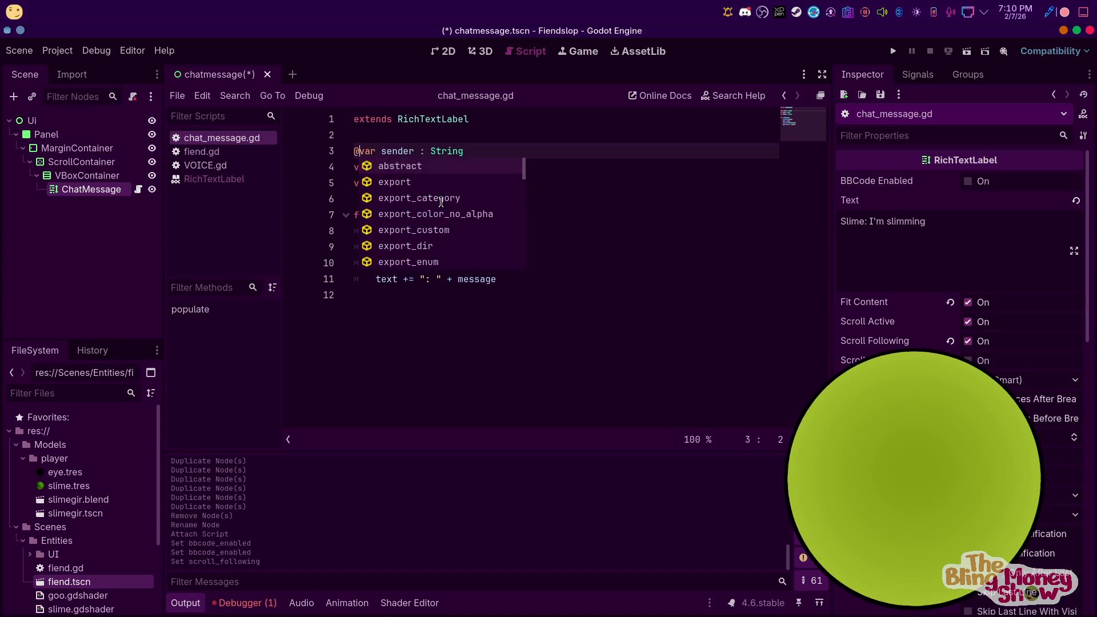
key(Return)
text(var)
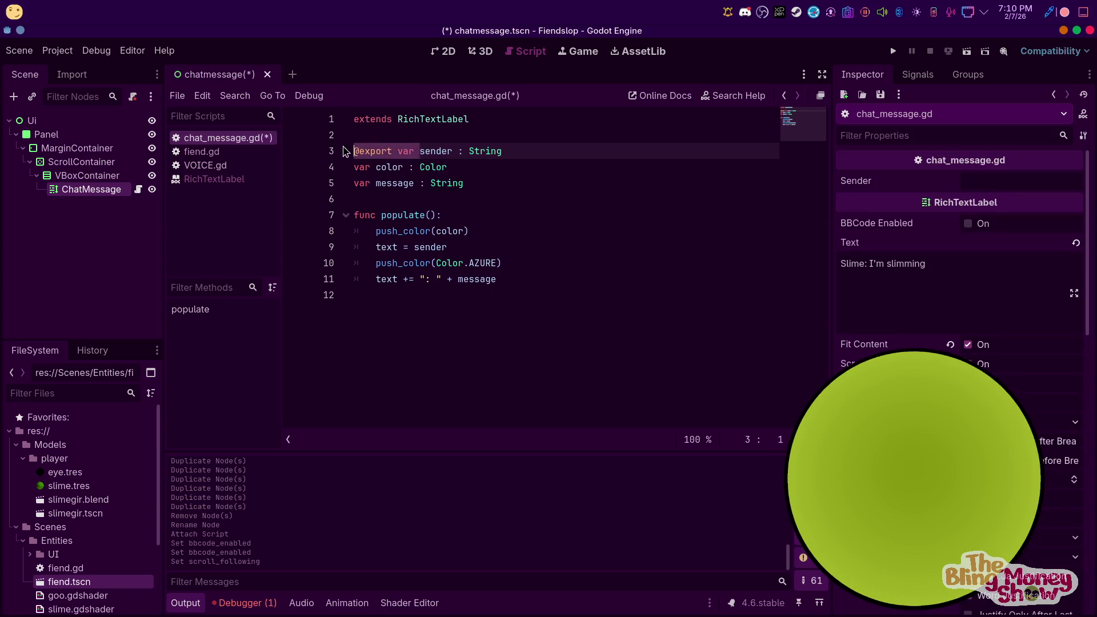
click(355, 168)
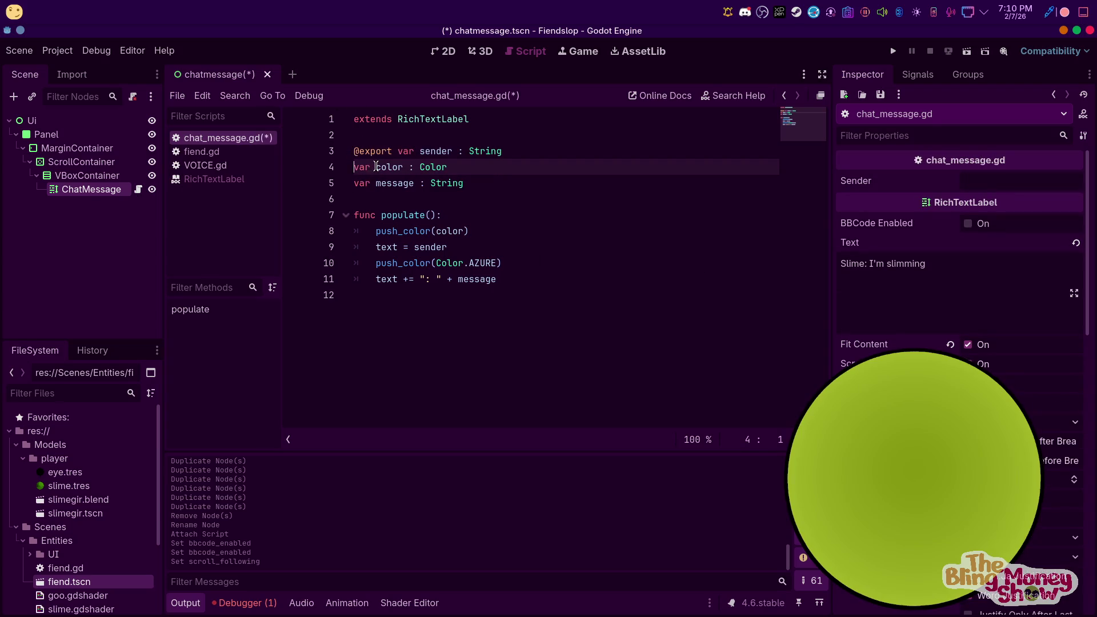
text(@ex)
key(Return)
click(356, 183)
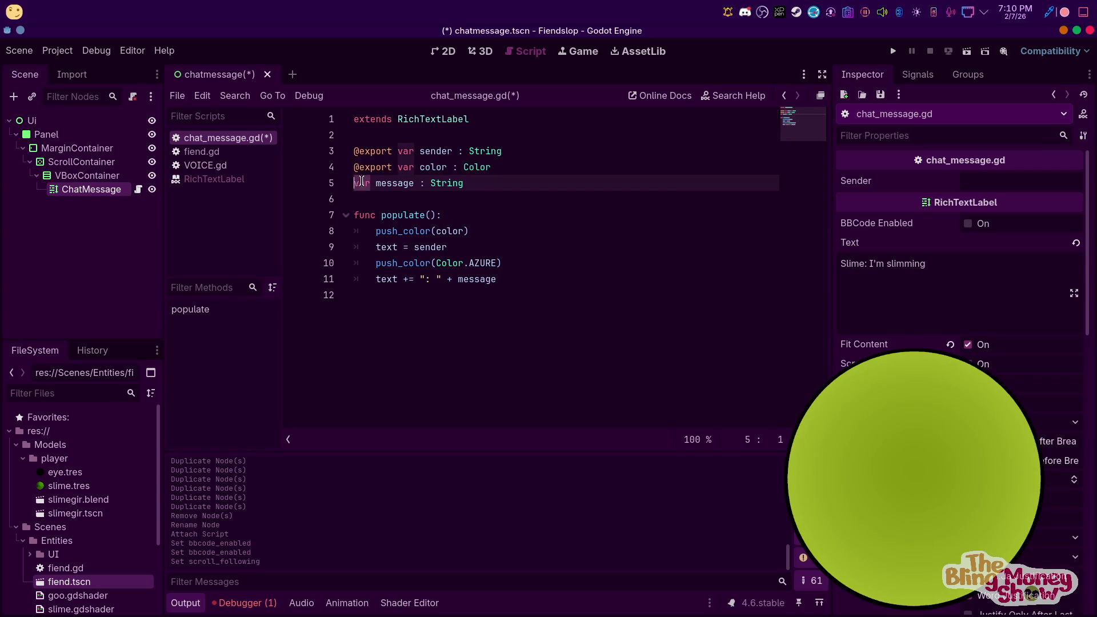
text(@export var)
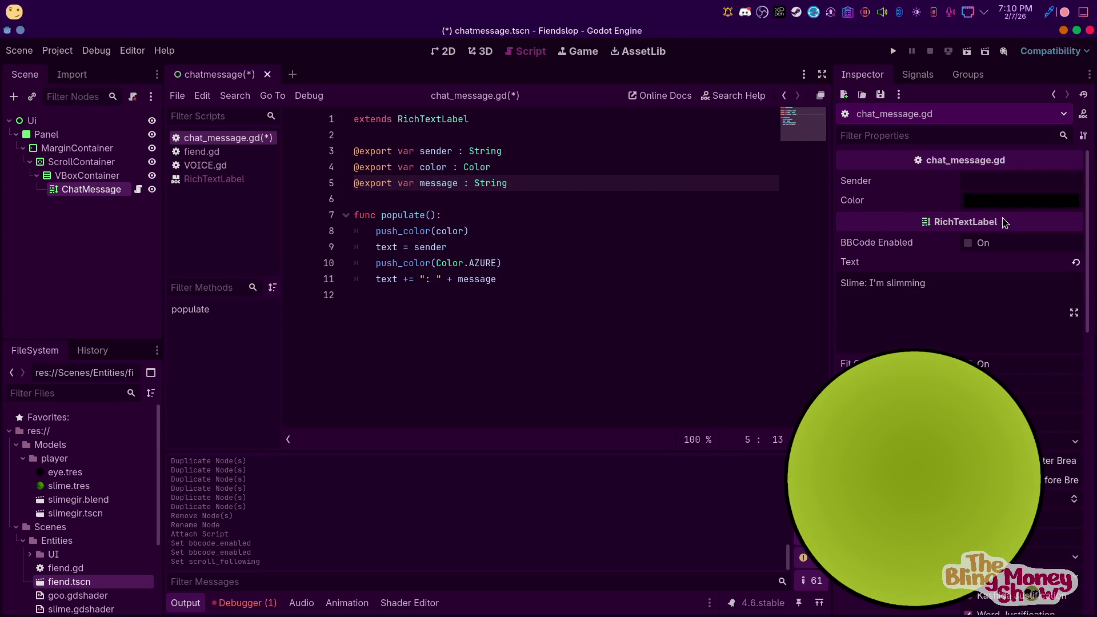
Enter a Sender name and pick a pink Color for ChatMessage.
click(991, 186)
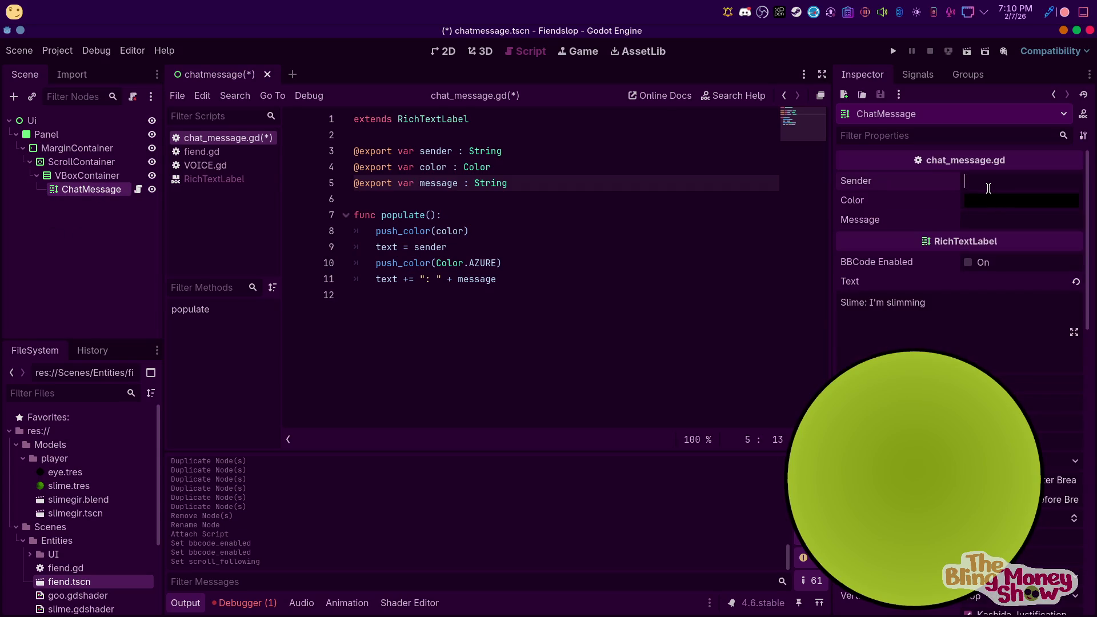
text(Sloppy Mike)
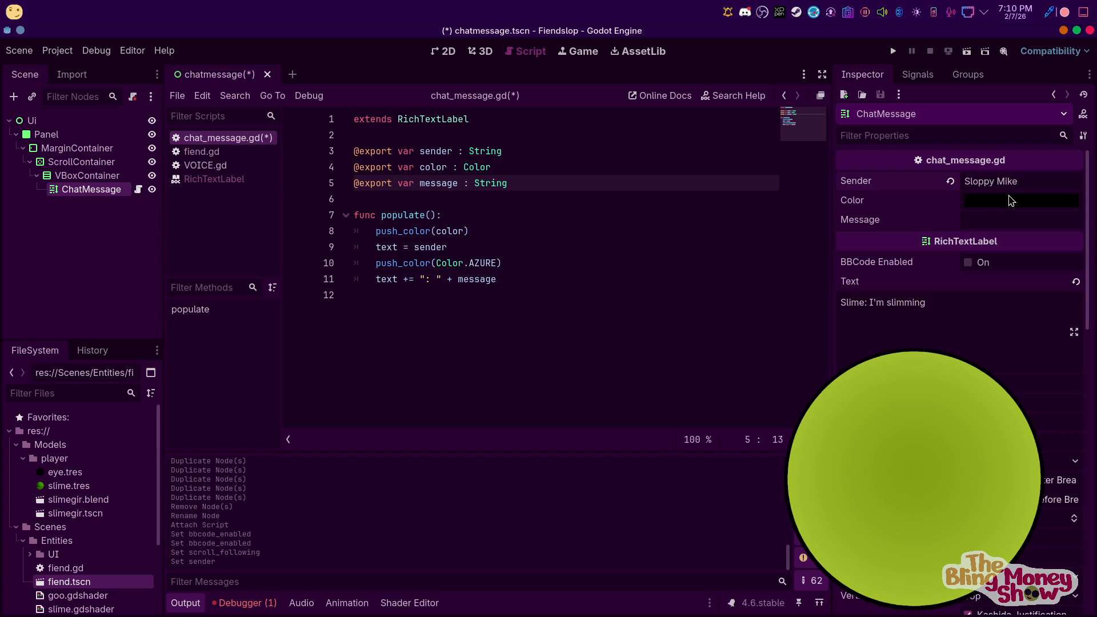
click(1010, 200)
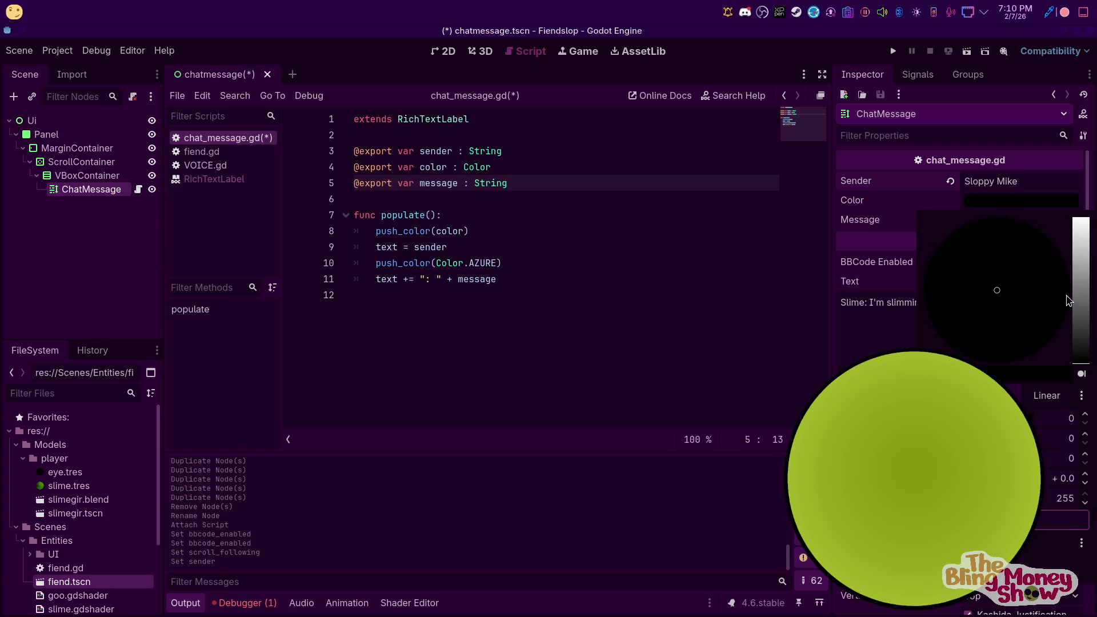
drag(1070, 296, 1080, 297)
drag(1084, 257, 1074, 308)
click(866, 251)
Type the Message about being about to slime, ending 'Better back off', and commit it.
click(1022, 225)
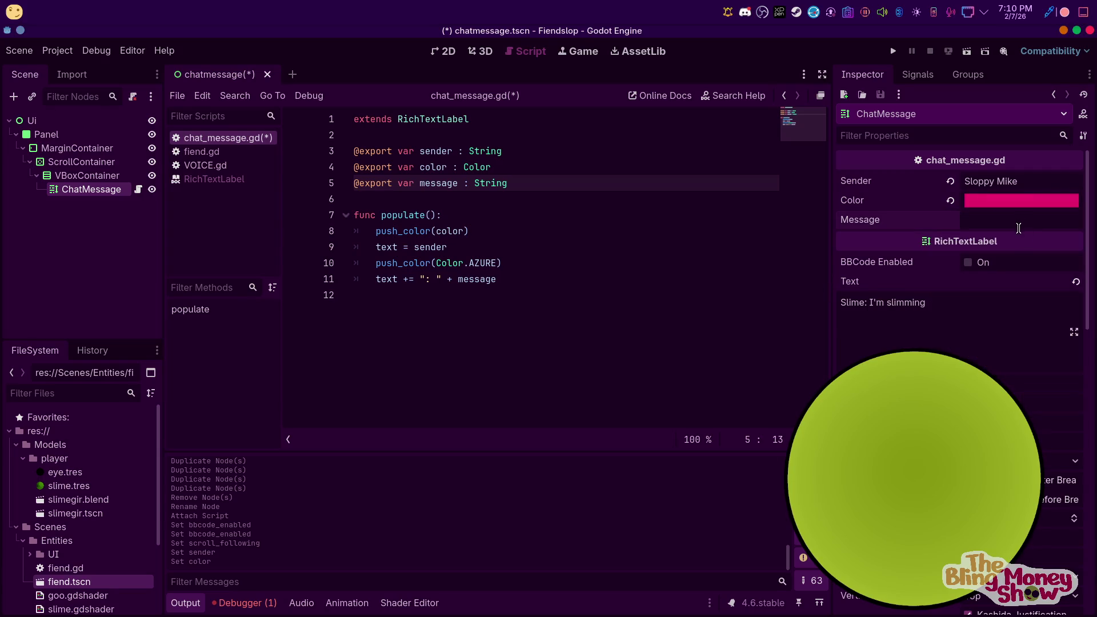
text(Hey guys, I'm about to)
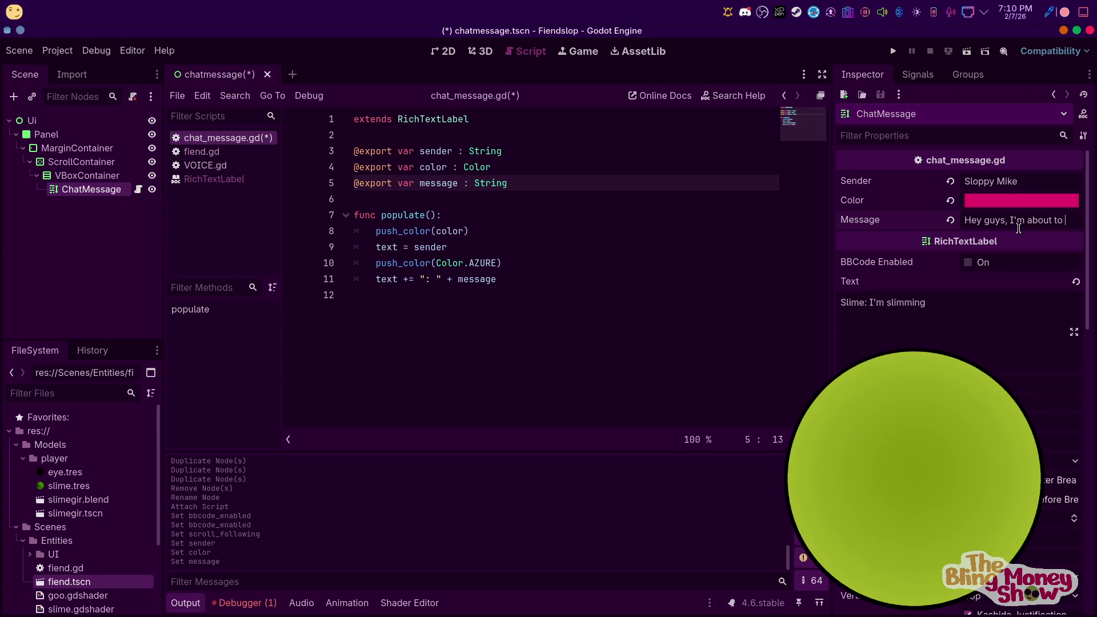
text(slime. M)
key(BackSpace)
text(Better bac)
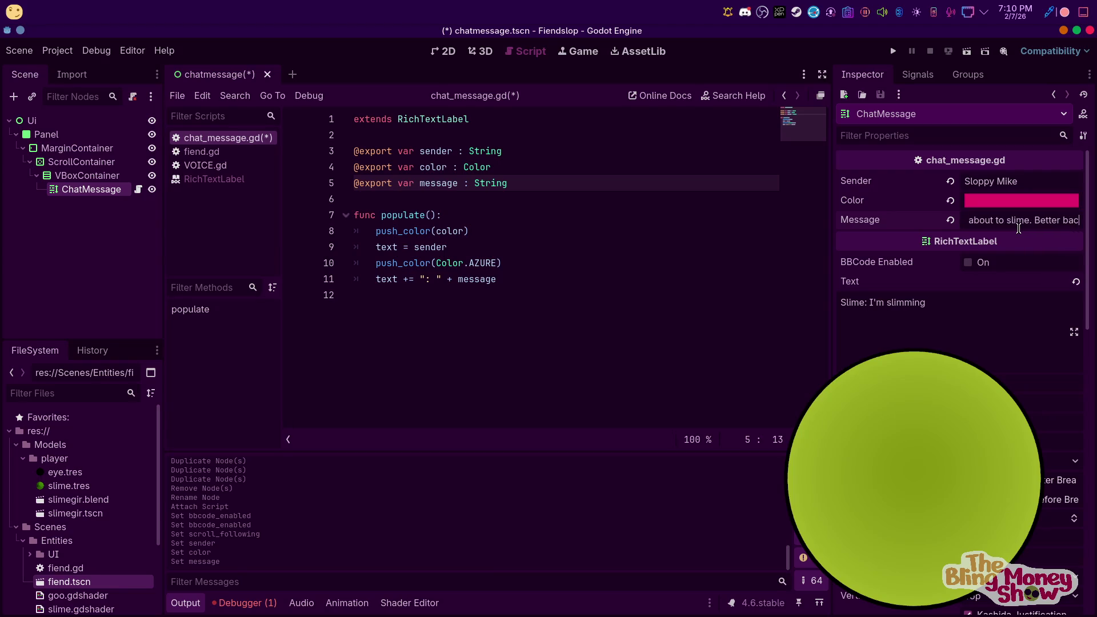
text(k off)
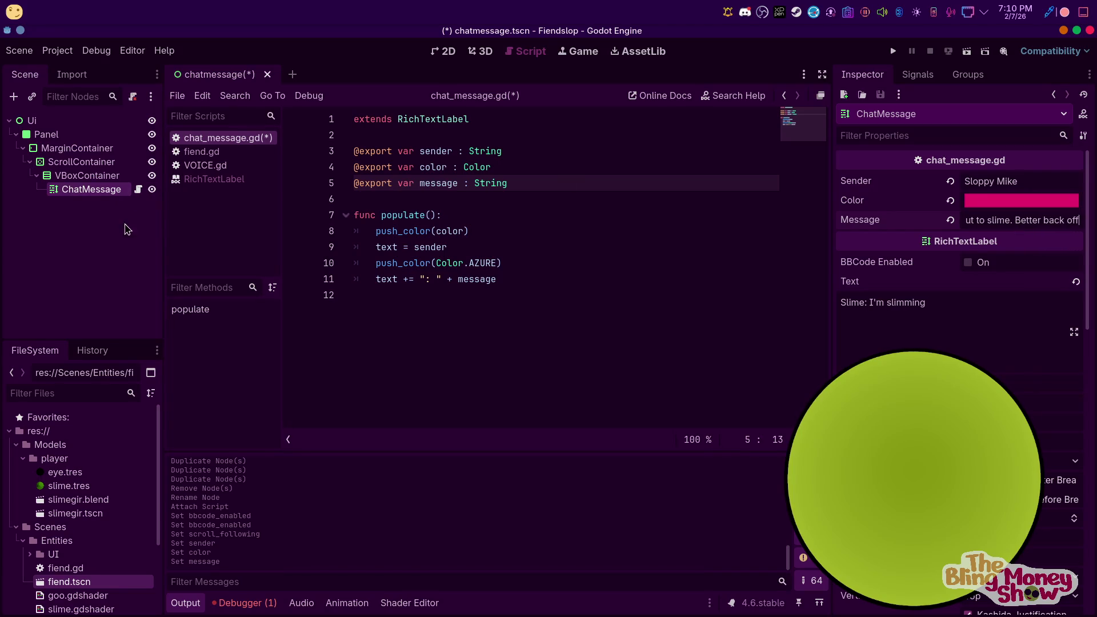
click(117, 229)
Duplicate ChatMessage as ChatMessage2, change its sender and set its Color to orange.
click(91, 197)
key(ctrl+d)
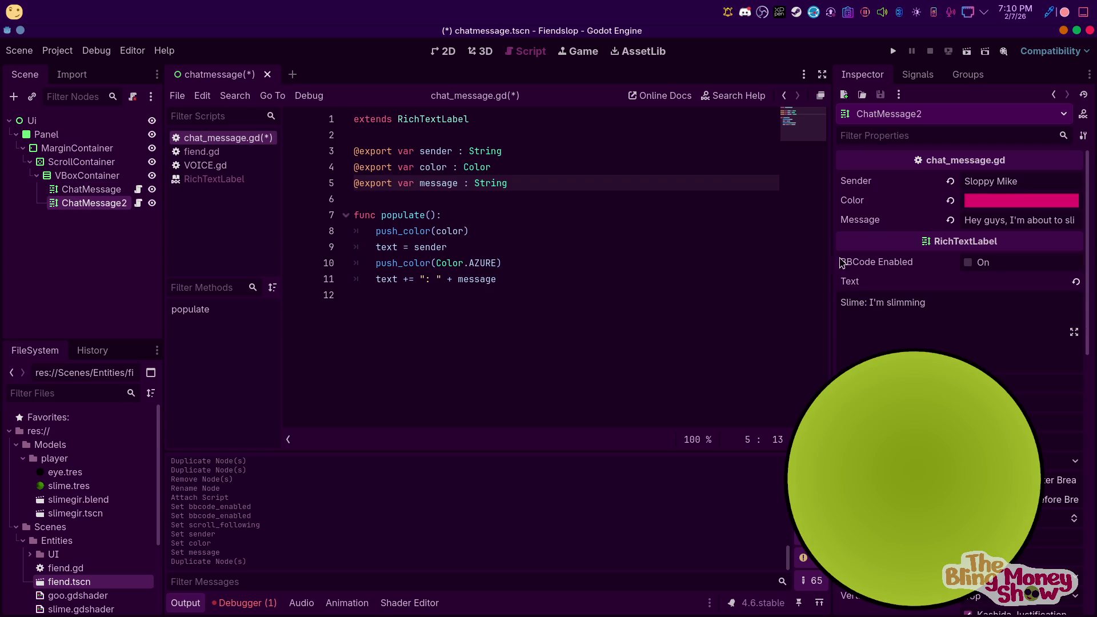
text(Rowdy Ron)
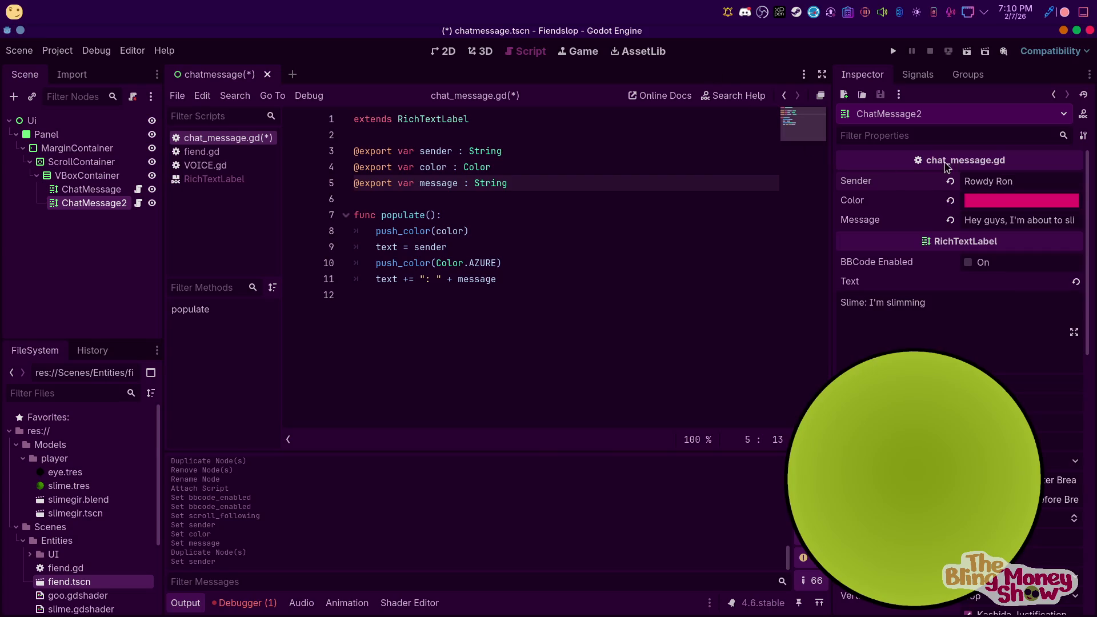
click(986, 203)
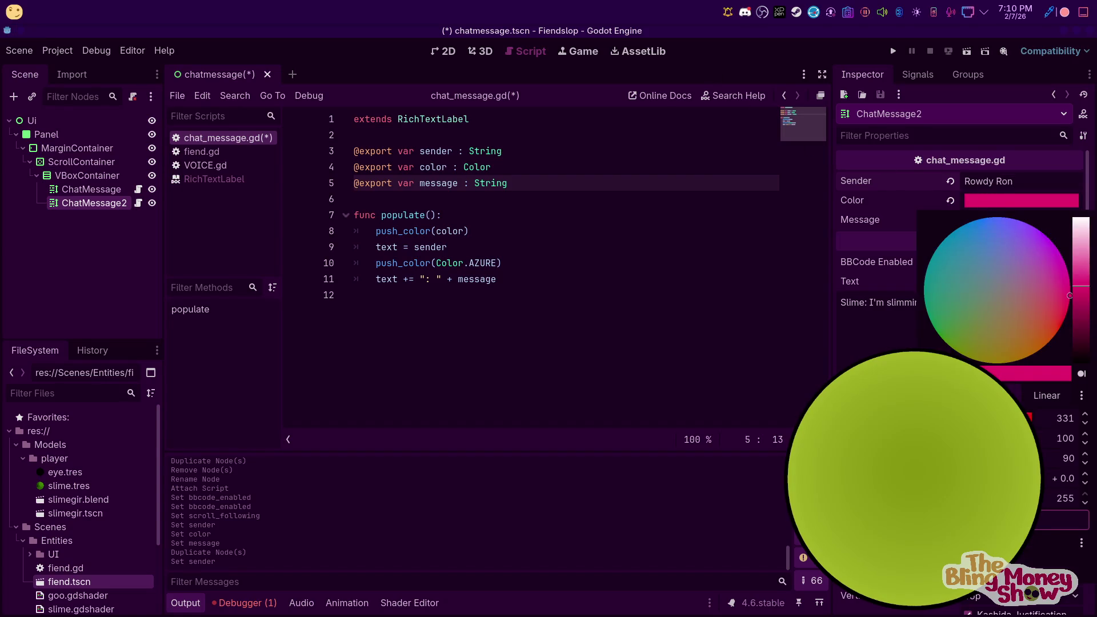
click(944, 342)
drag(945, 341, 945, 343)
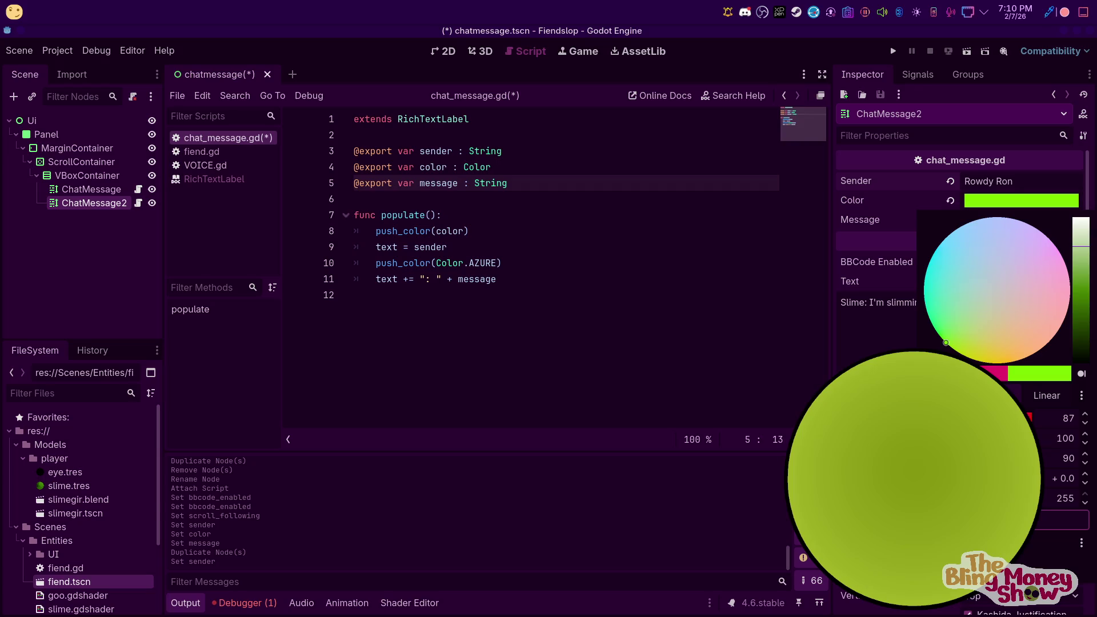
click(1045, 340)
Replace its message with 'PLEASE NO PLEAS OH GOD PLEASE DON'T!!!'.
click(1006, 229)
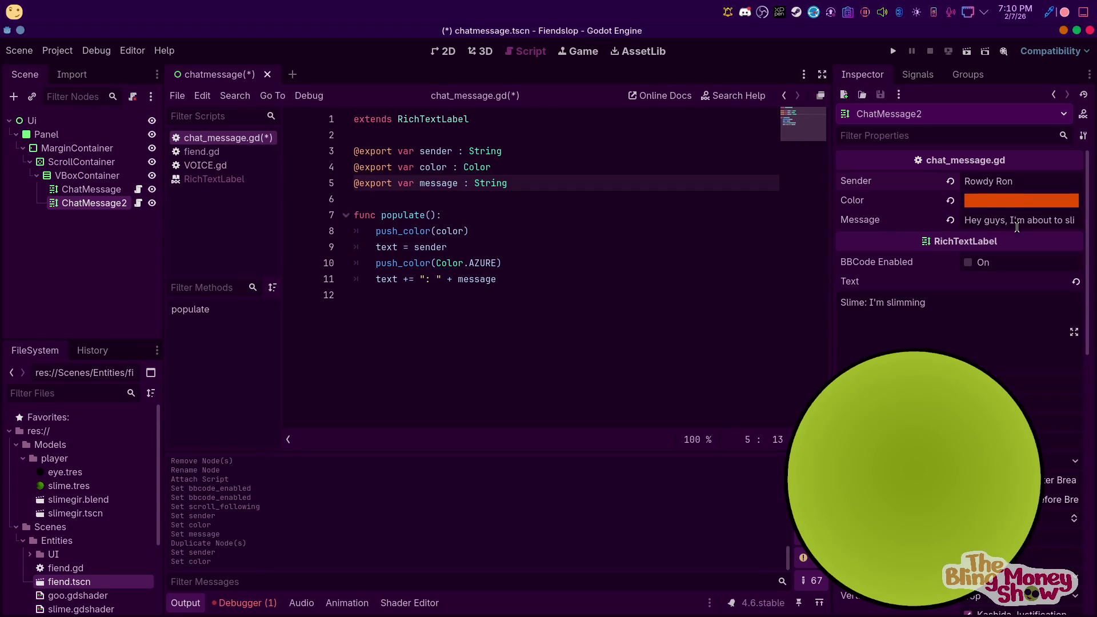
key(ctrl+a)
text(P)
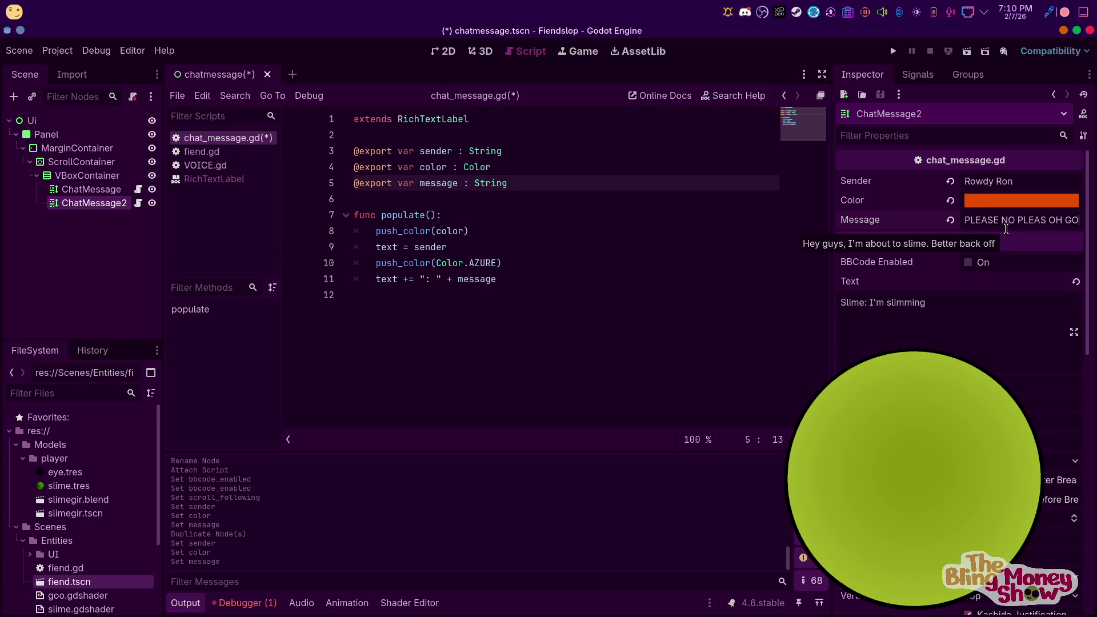
text(D PLEASE DON)
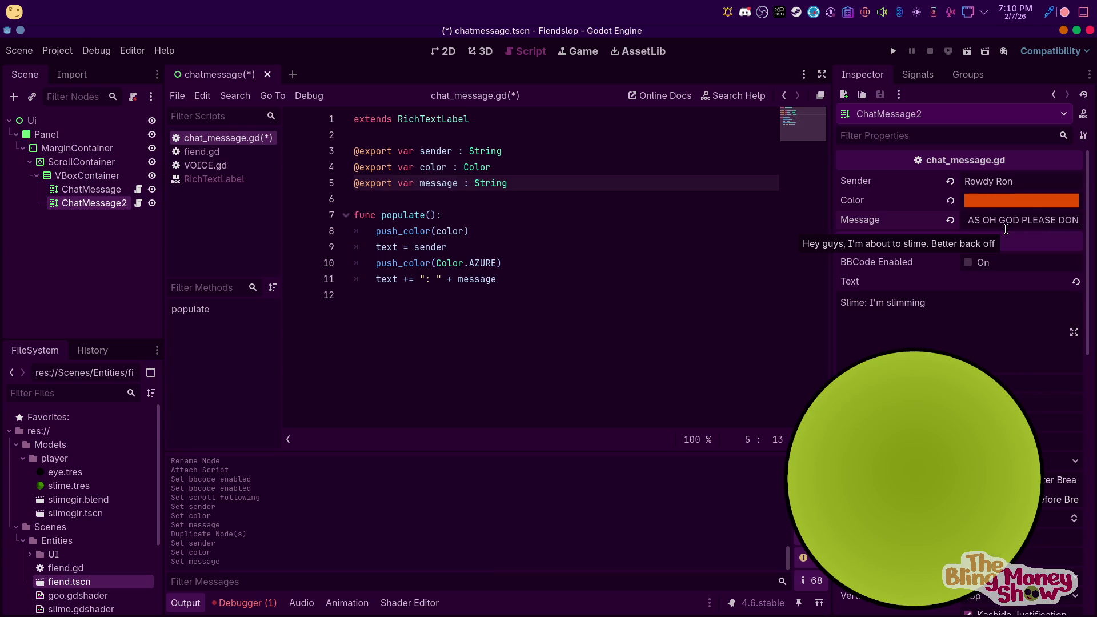
text('T)
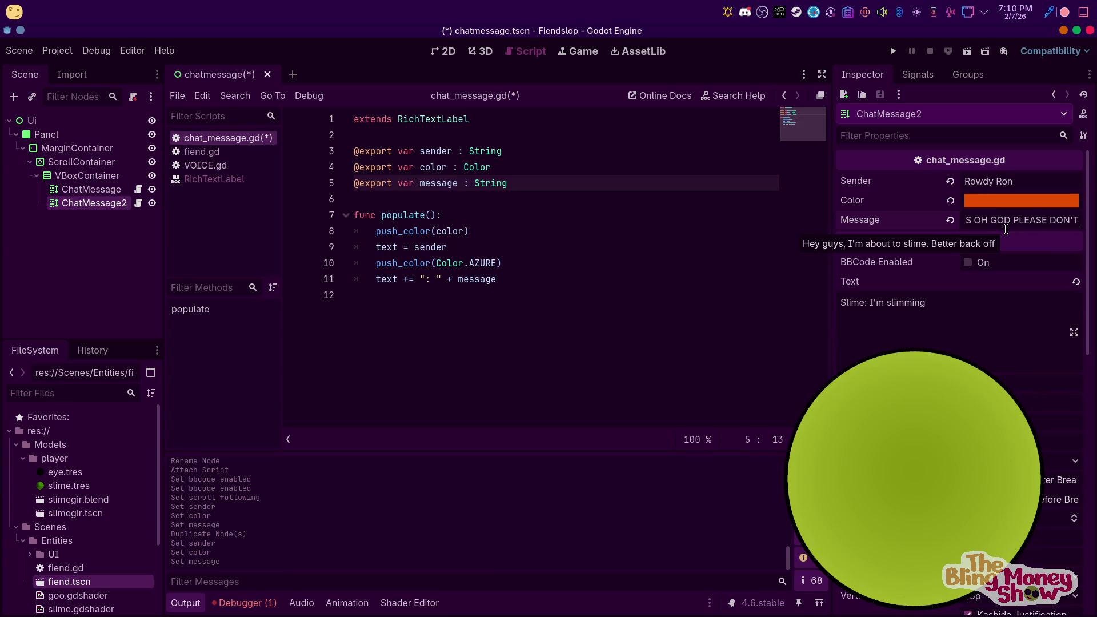
text(!!!)
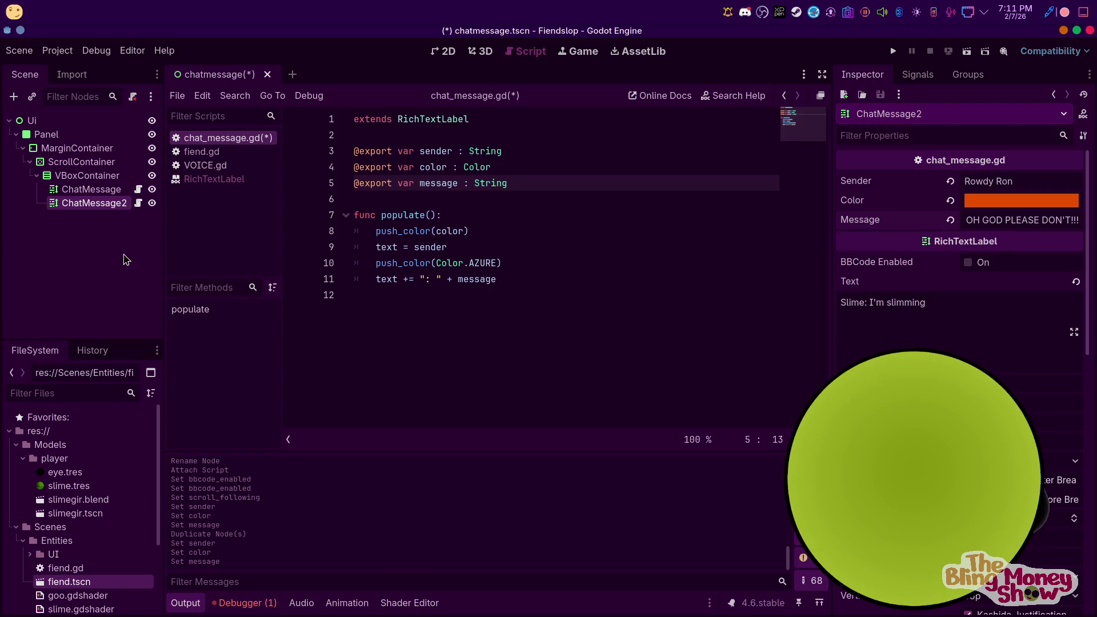
click(123, 260)
Add a _ready() -> void function that calls populate().
click(459, 197)
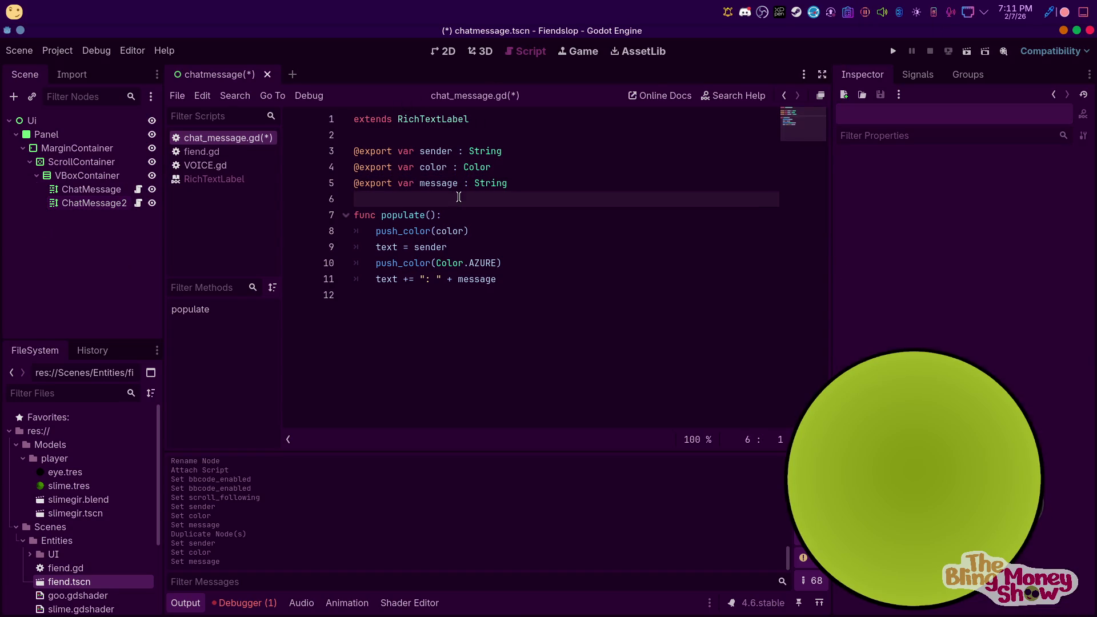
key(Return)
key(Up)
key(Return)
text(func)
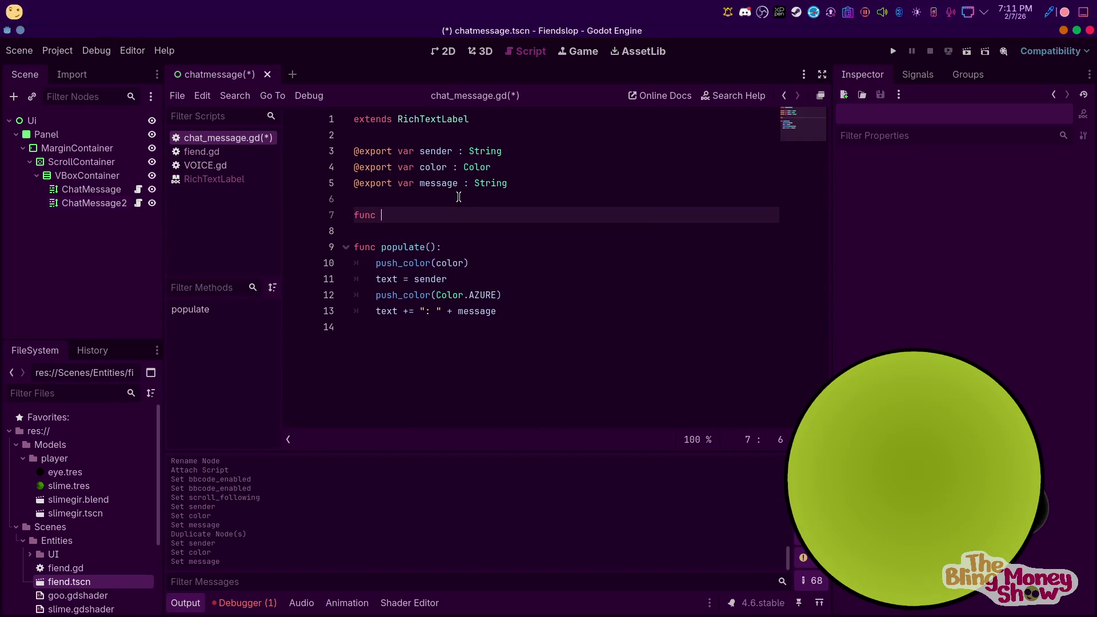
key(Return)
key(Return)
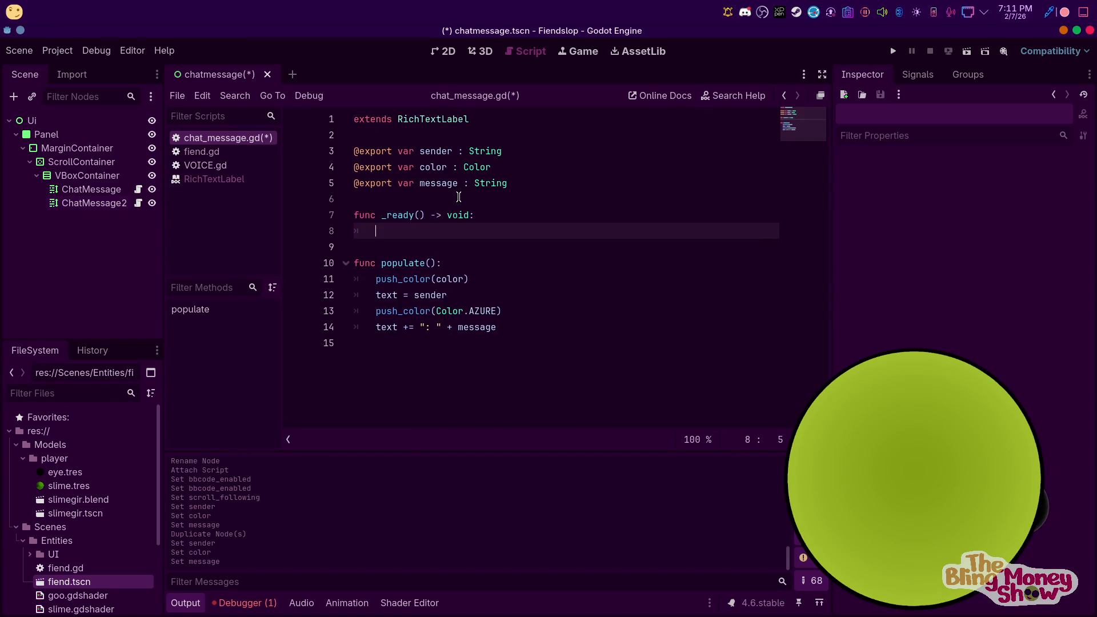
key(Return)
Run the current scene to check both messages, then stop it.
click(894, 52)
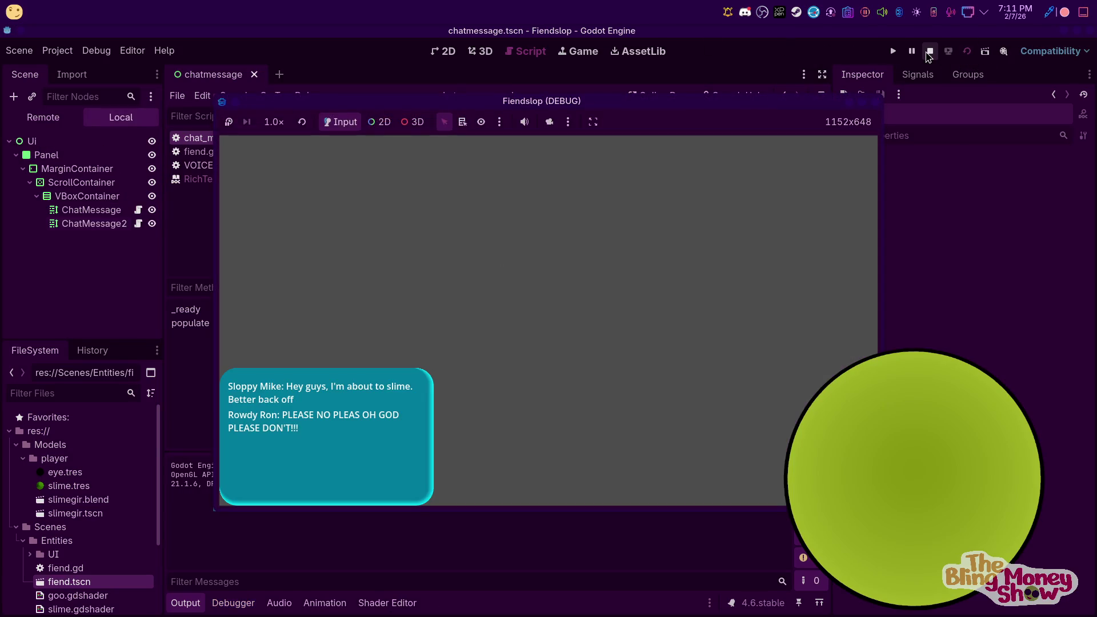
click(931, 53)
click(97, 190)
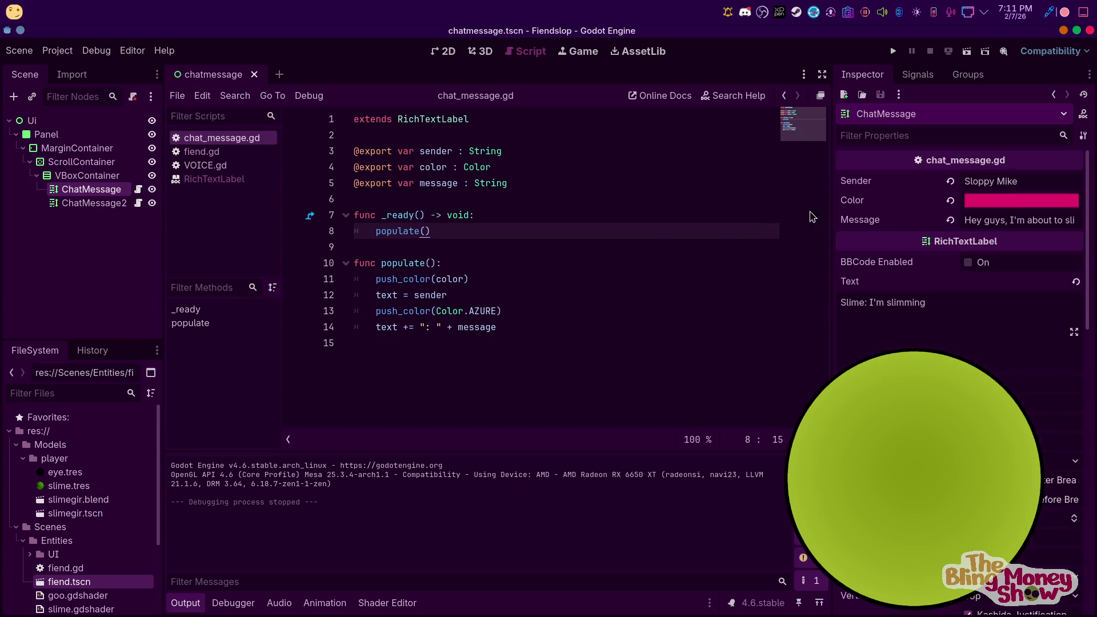
click(554, 251)
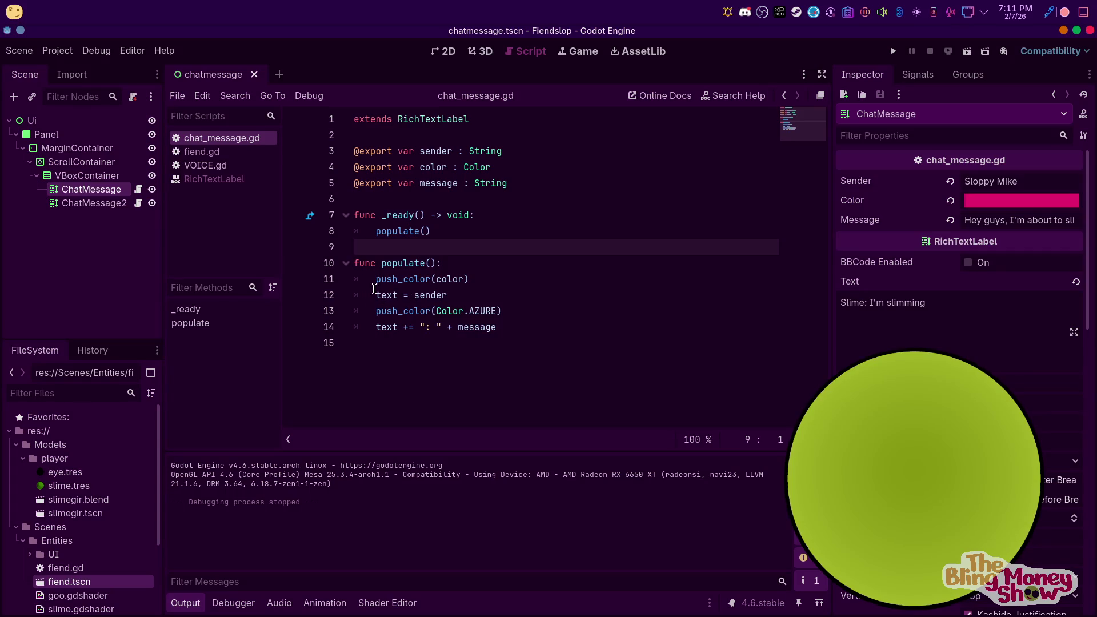
Replace 'text = sender' on line 12 with add_text(sender).
click(375, 293)
text(ad)
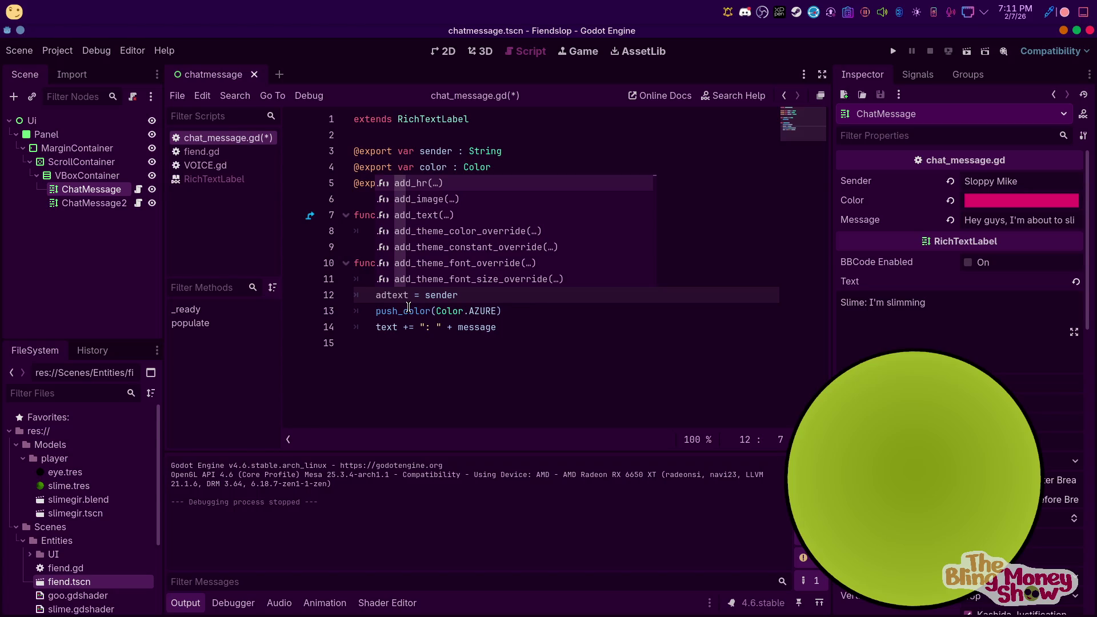
text(d_)
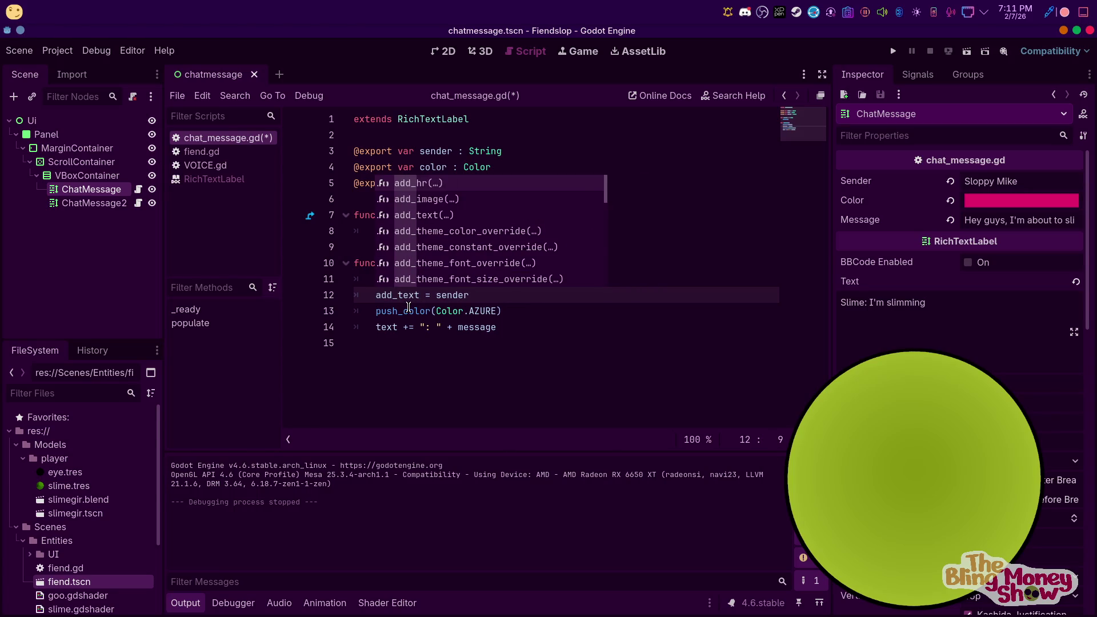
key(Right)
key(Right)
key(Right)
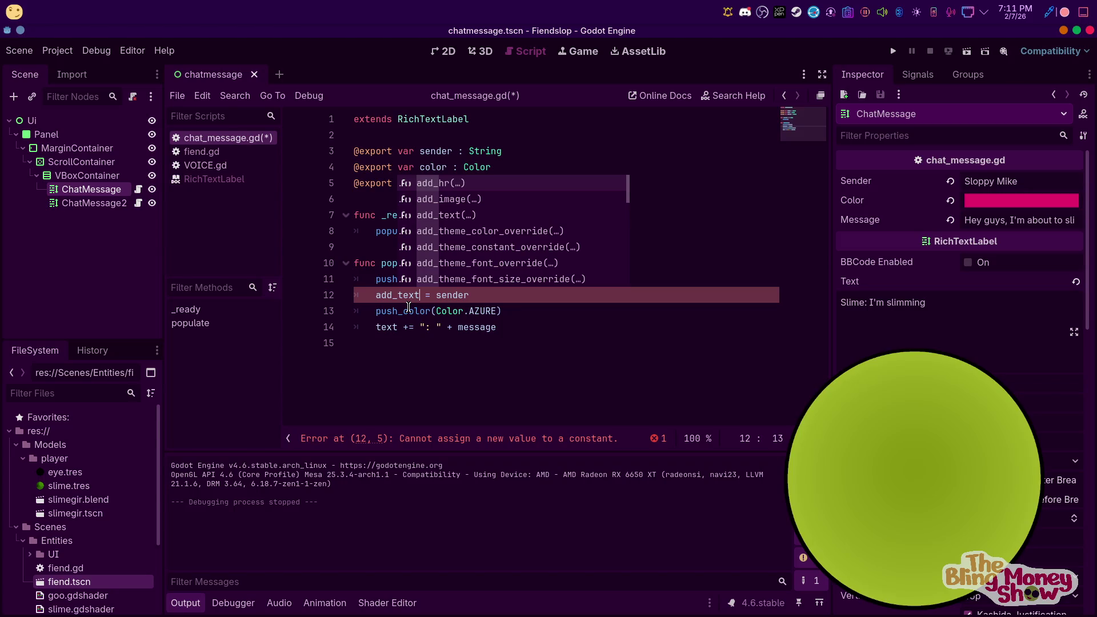
key(shift+End)
text(()
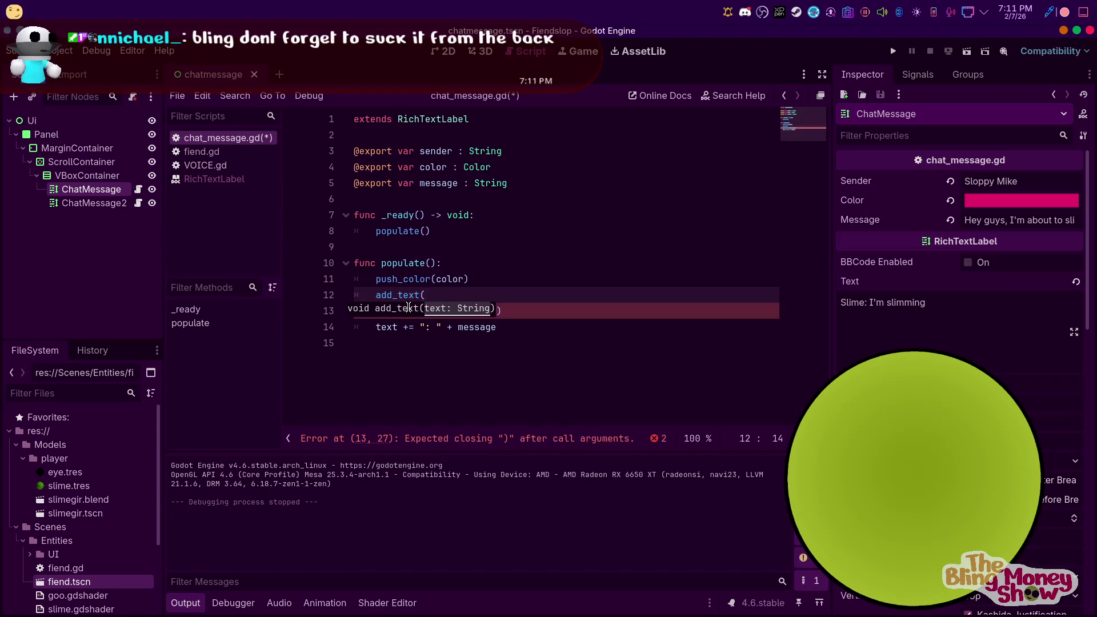
text(sender)
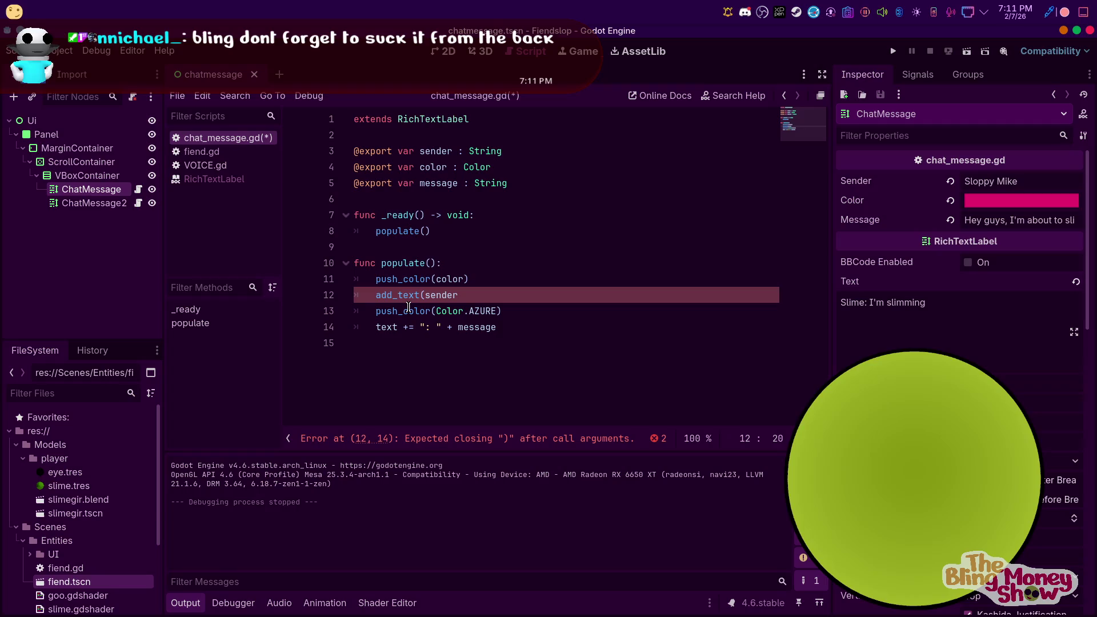
key(Home)
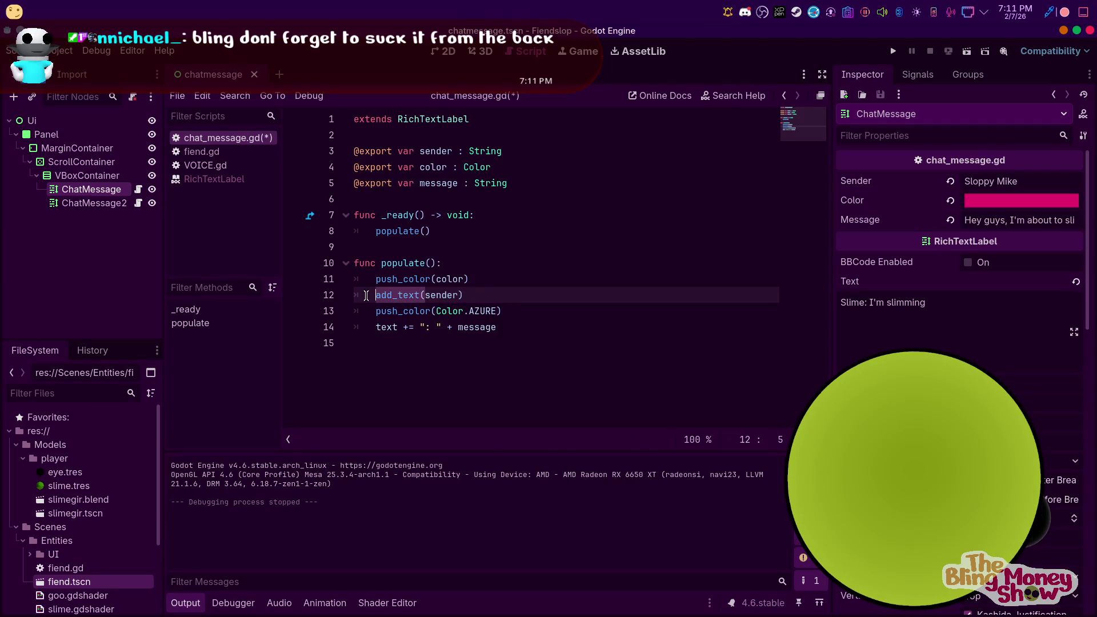
Turn line 14 into add_text(": " + message).
click(374, 326)
text(add_text()
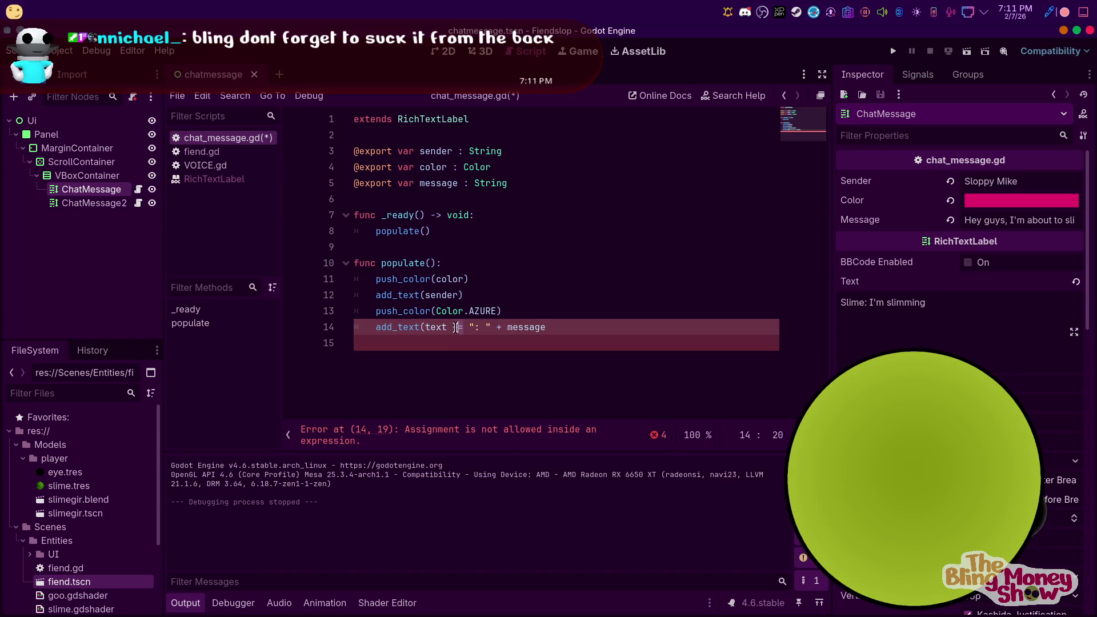
key(Delete)
key(Delete)
key(Delete)
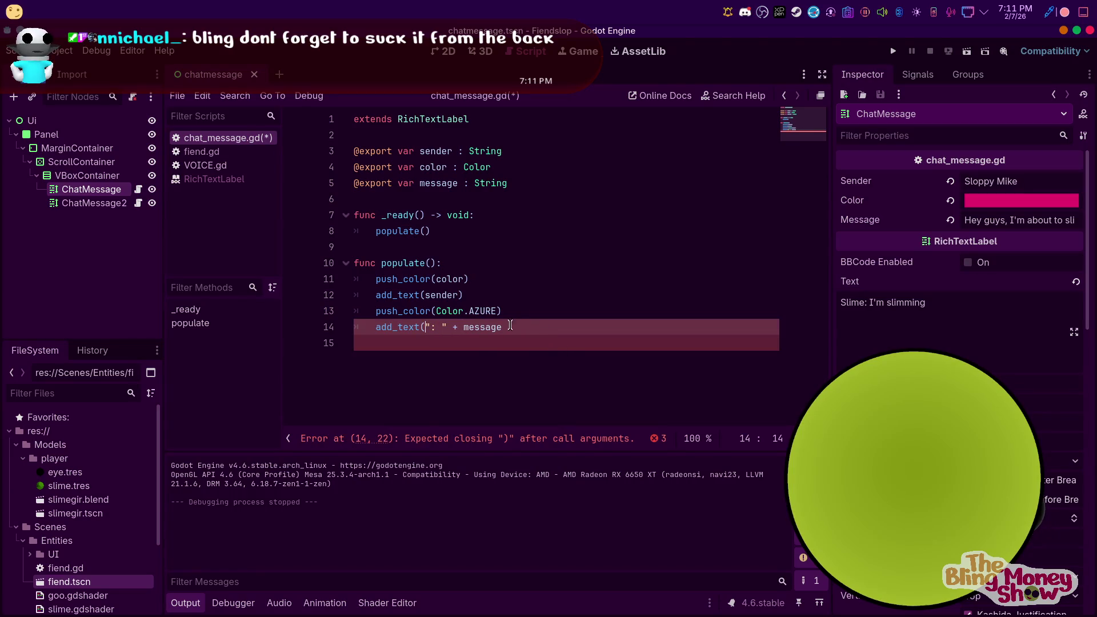
click(519, 328)
text())
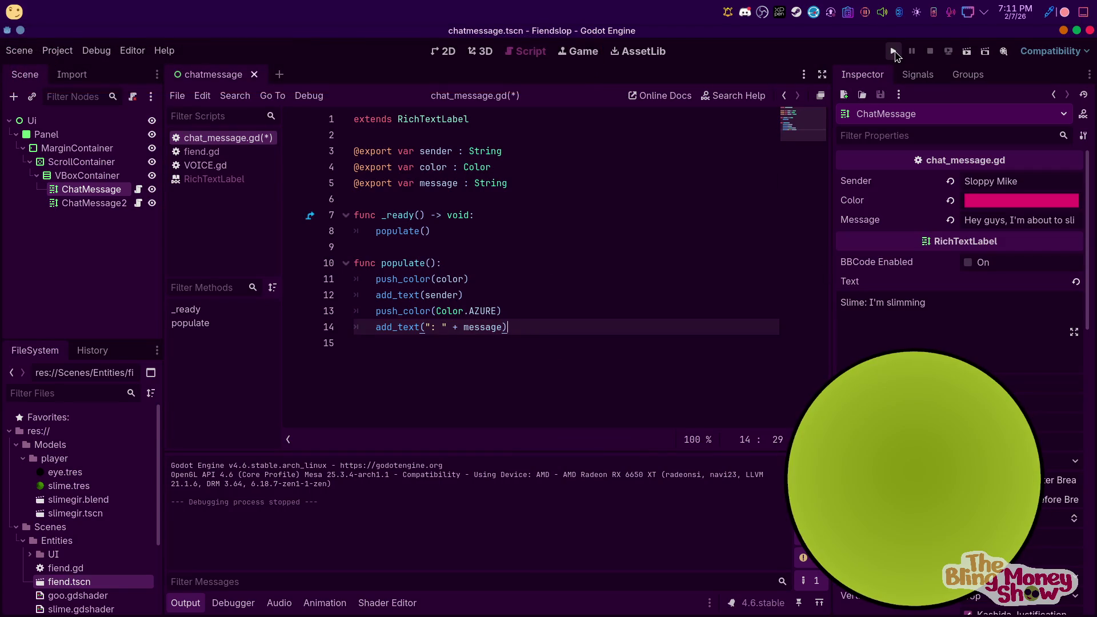
Run the project and then the chat scene, stopping each run.
click(893, 52)
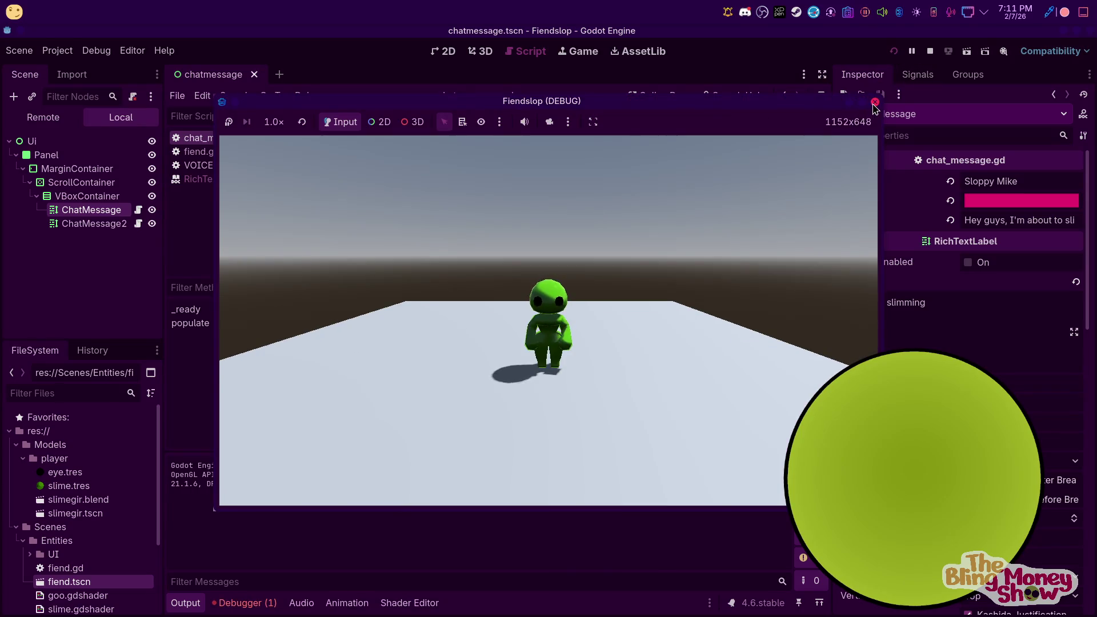
click(875, 102)
click(967, 52)
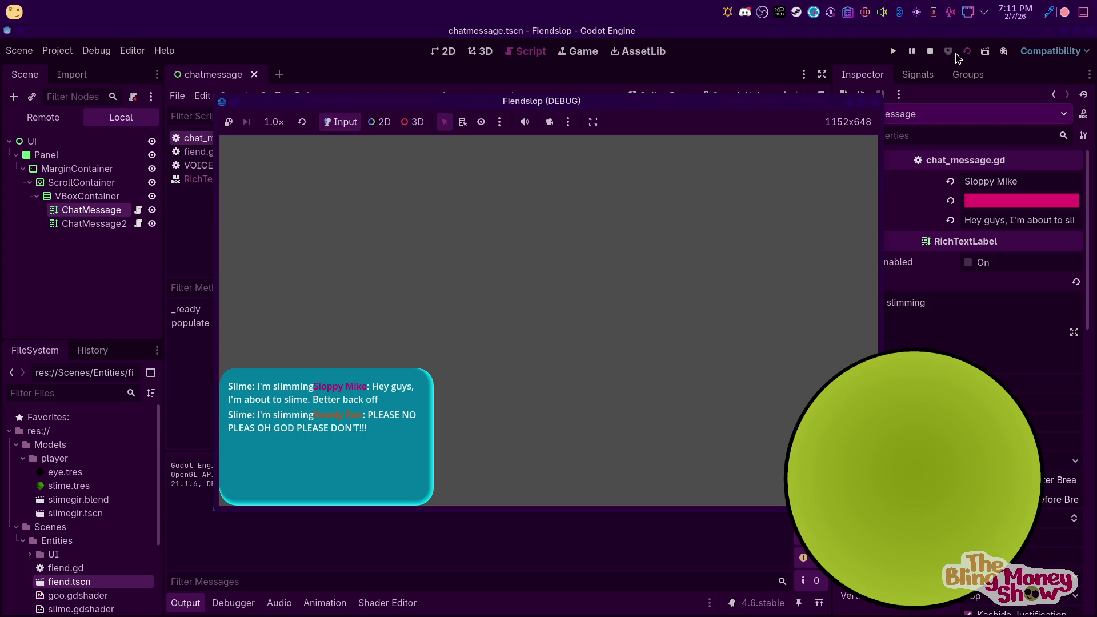
click(931, 51)
Clear the leftover Text property on both ChatMessage and ChatMessage2.
triple_click(919, 302)
key(BackSpace)
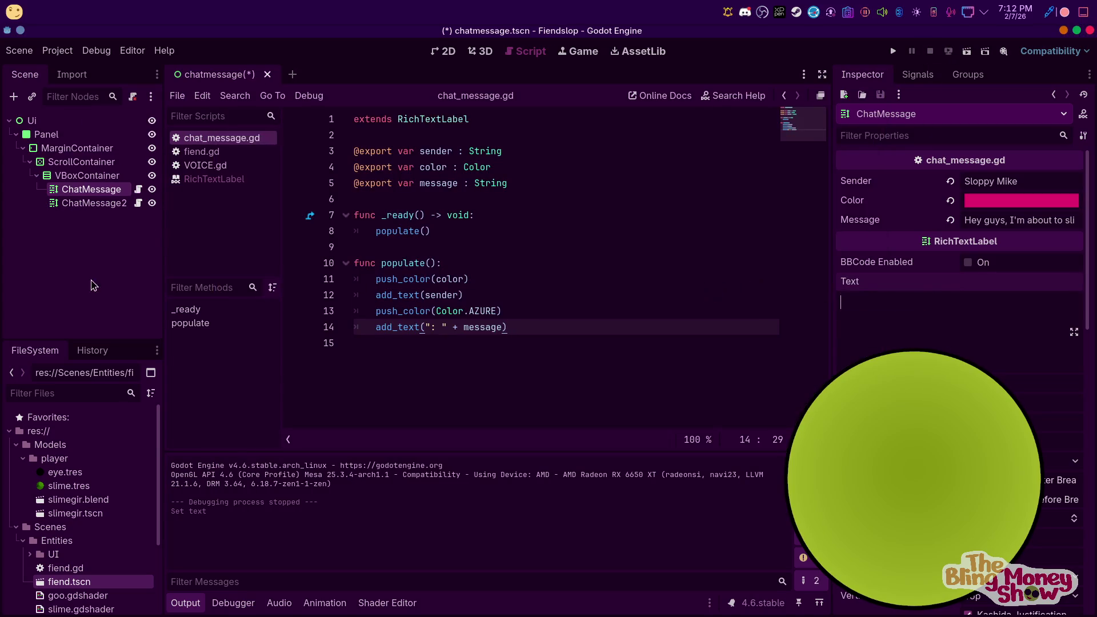
click(92, 204)
triple_click(843, 310)
key(BackSpace)
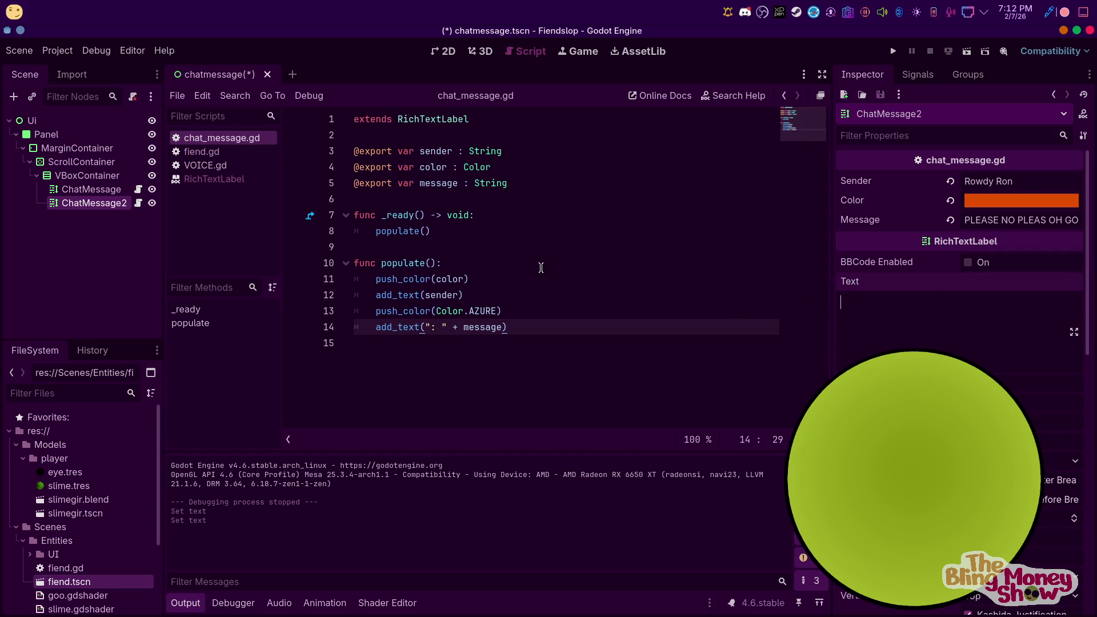
Rerun the chat scene to confirm only coloured senders and messages show, then stop it.
click(894, 51)
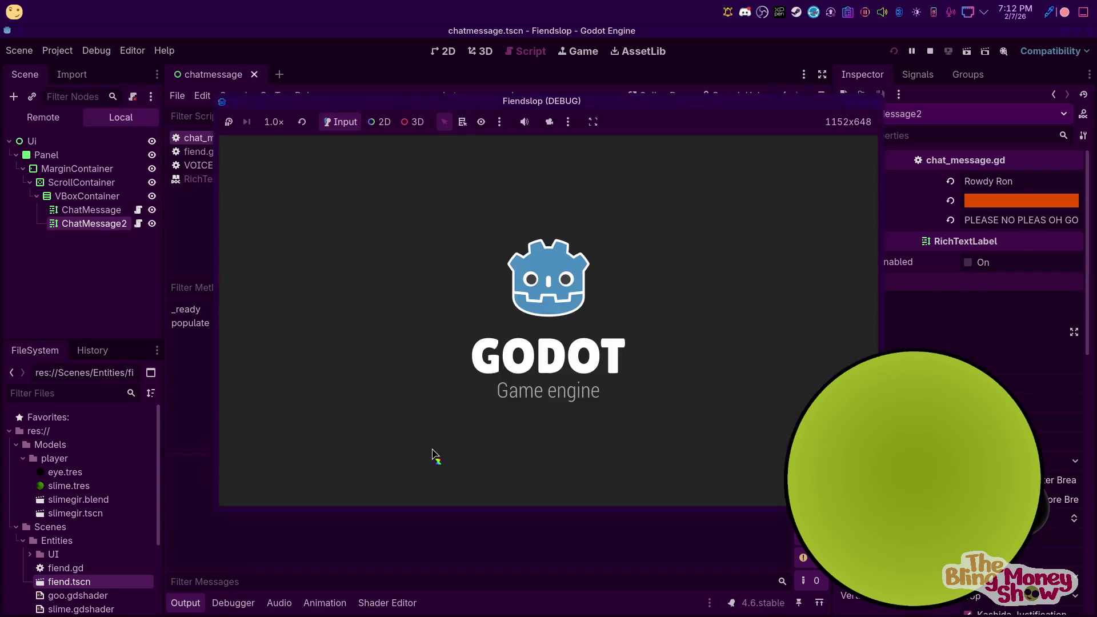
key(F6)
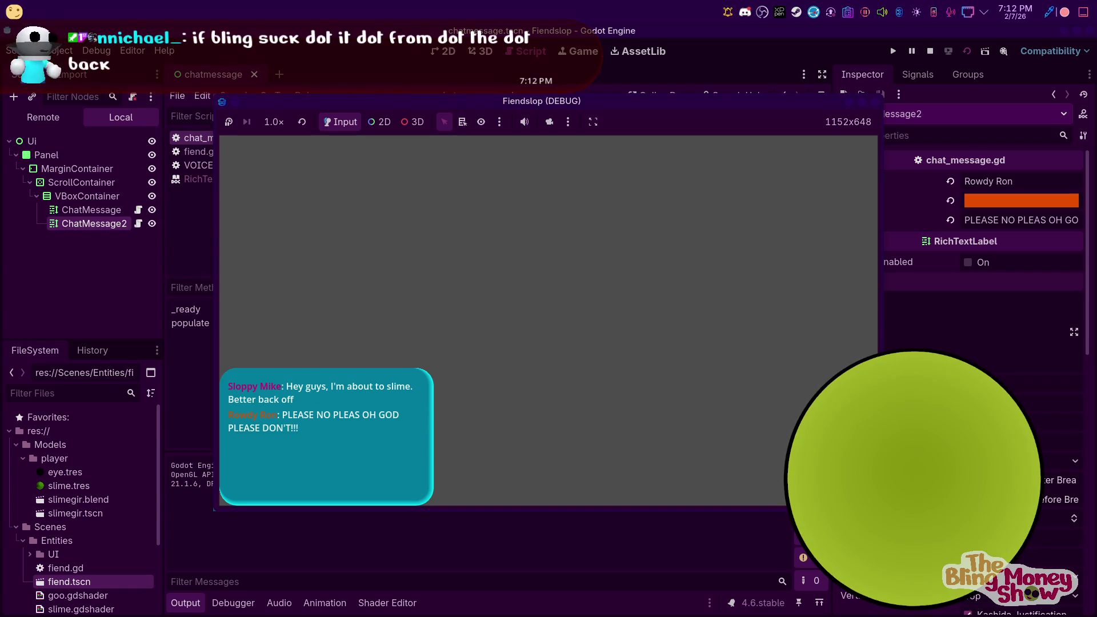
click(930, 51)
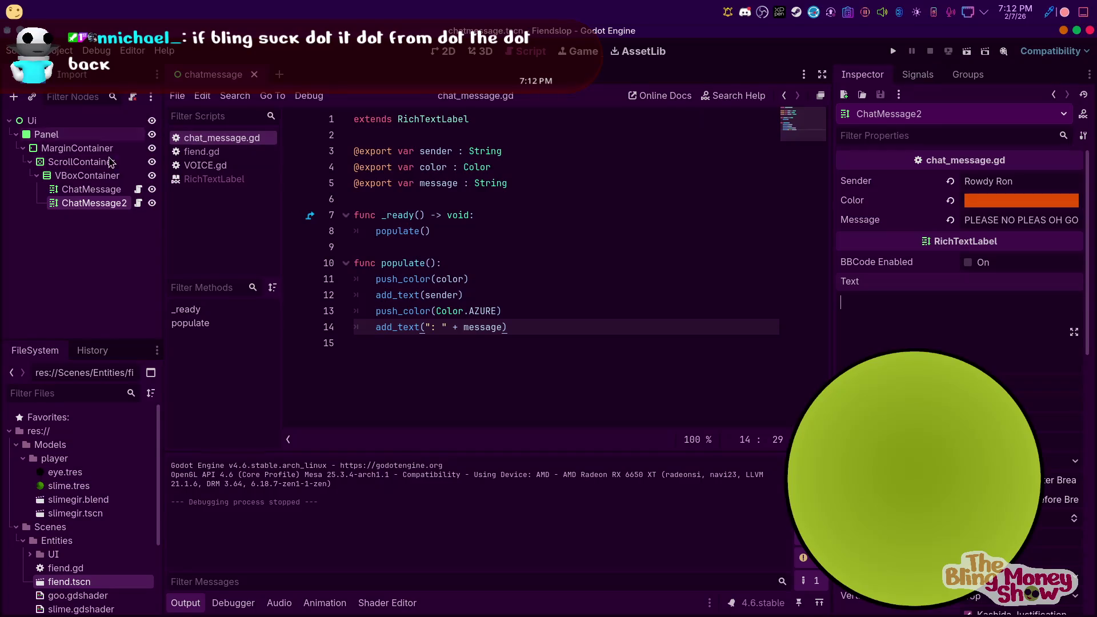
click(69, 175)
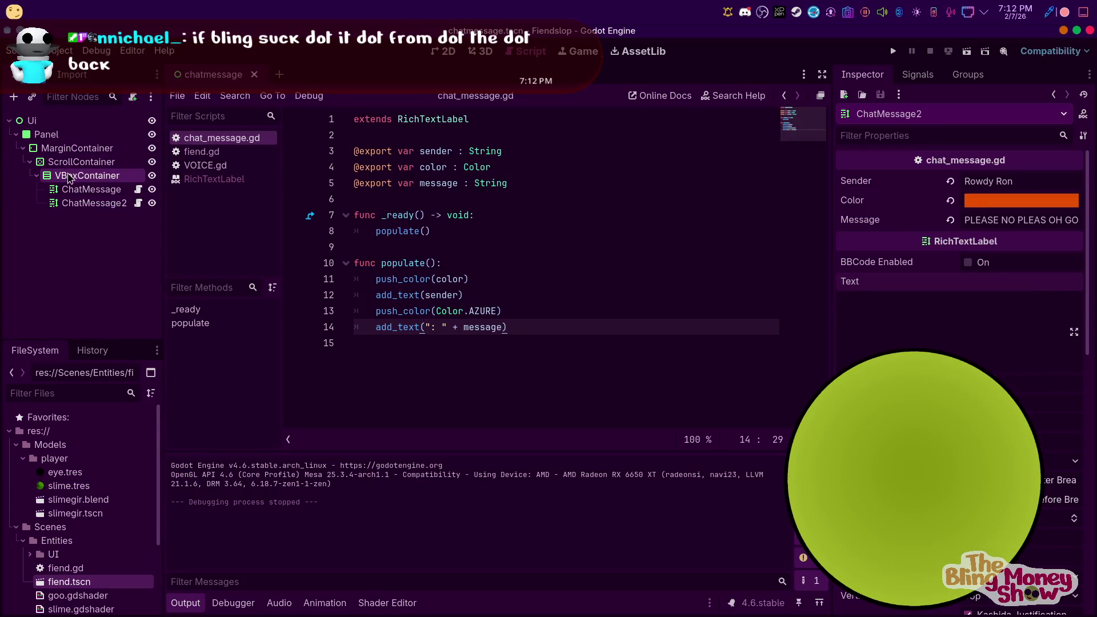
click(85, 203)
right_click(120, 193)
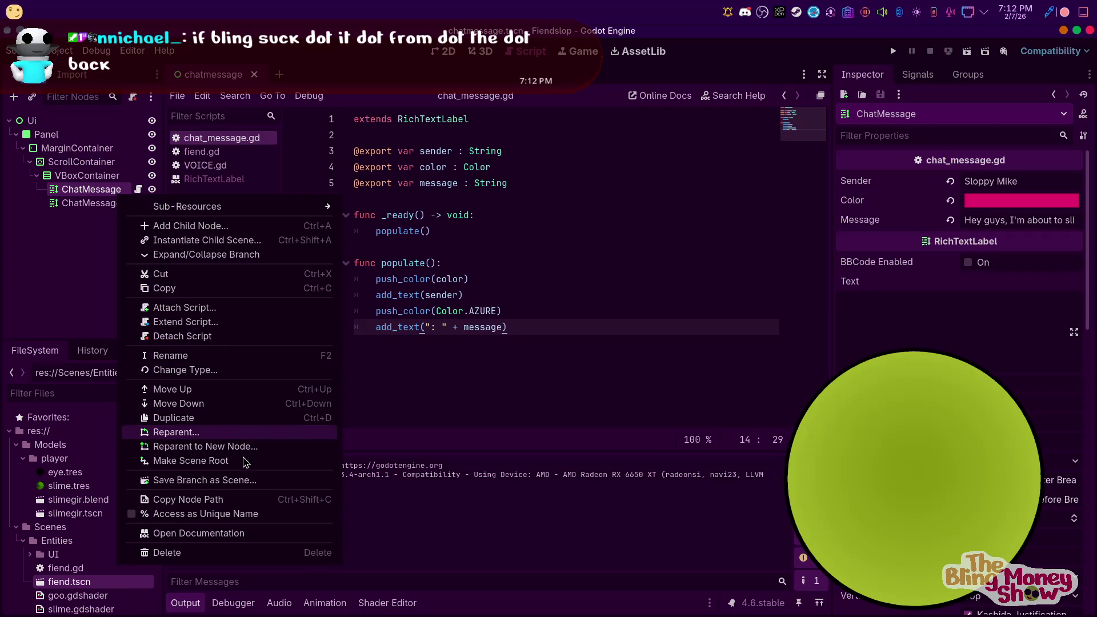
click(236, 480)
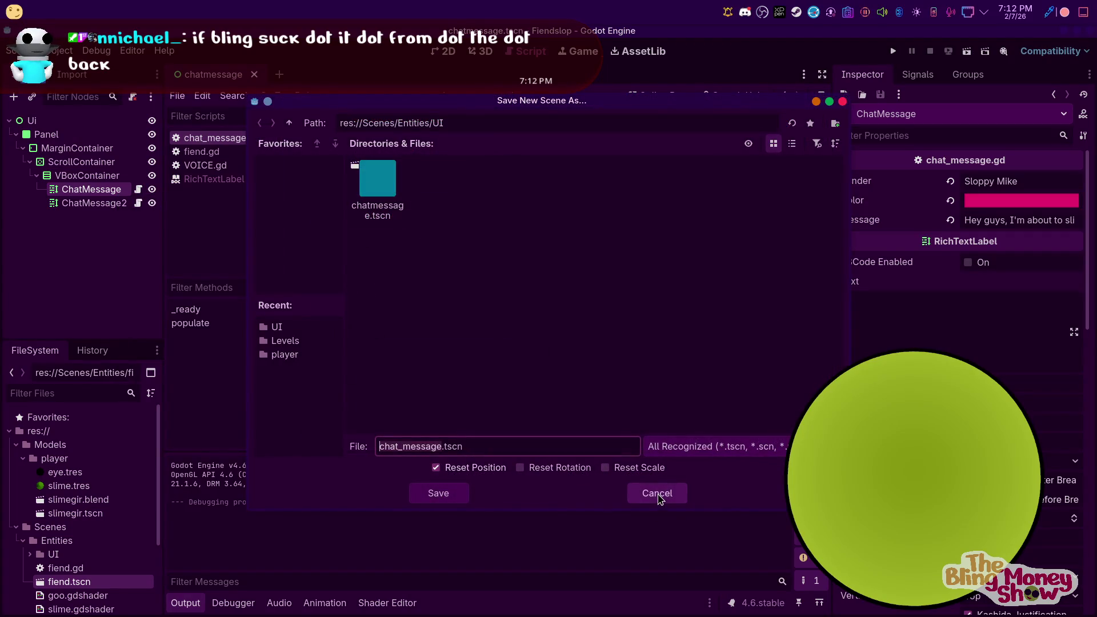
click(657, 494)
right_click(91, 191)
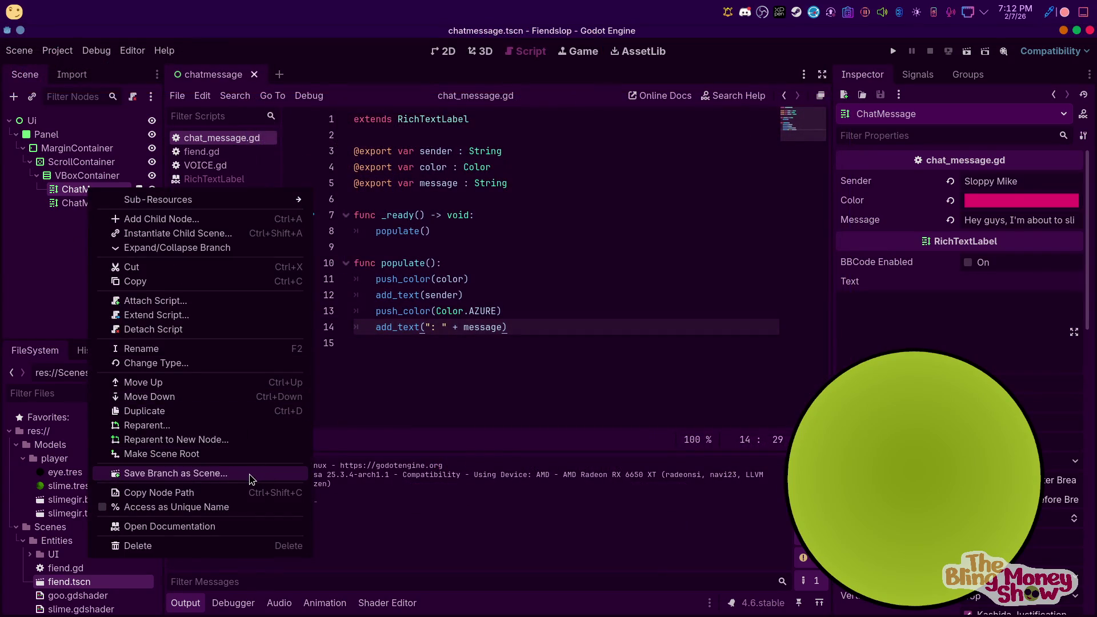
click(252, 479)
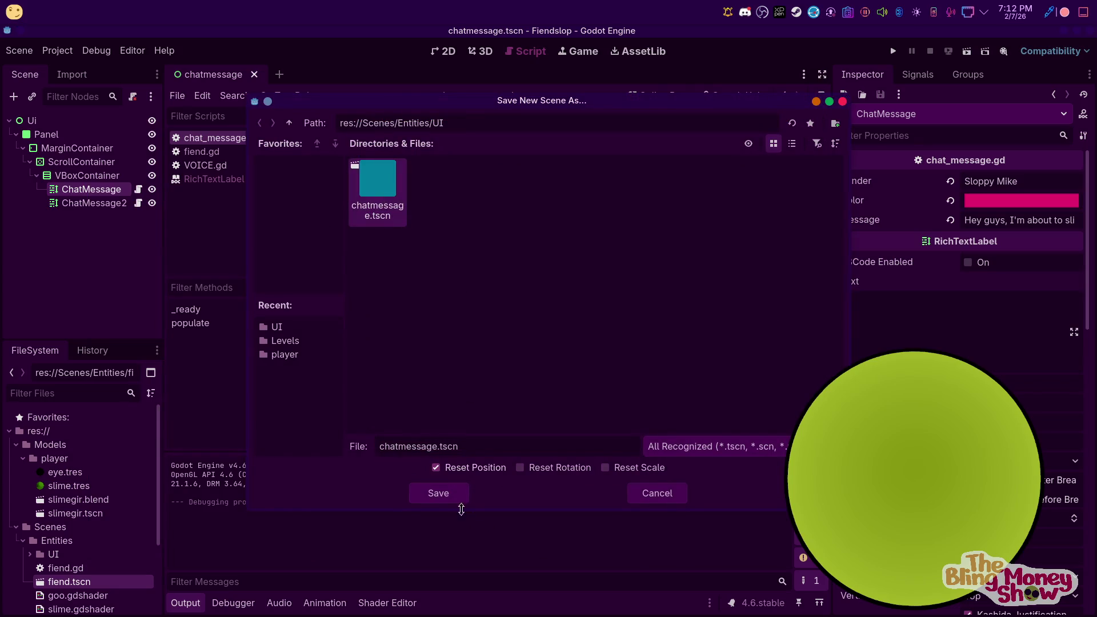
click(437, 493)
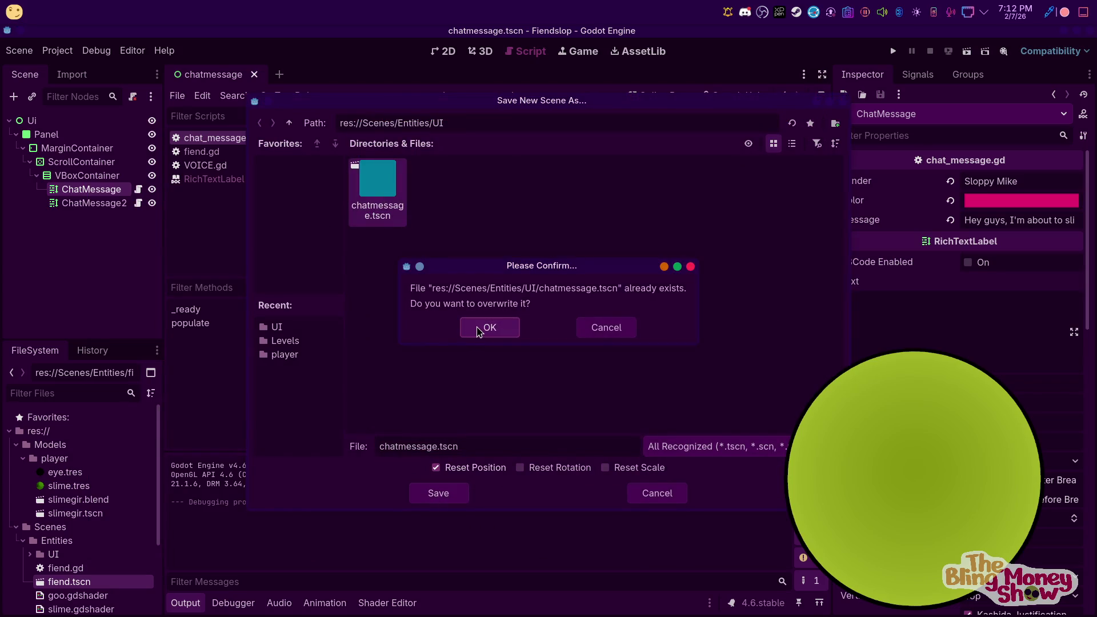
click(477, 330)
click(548, 322)
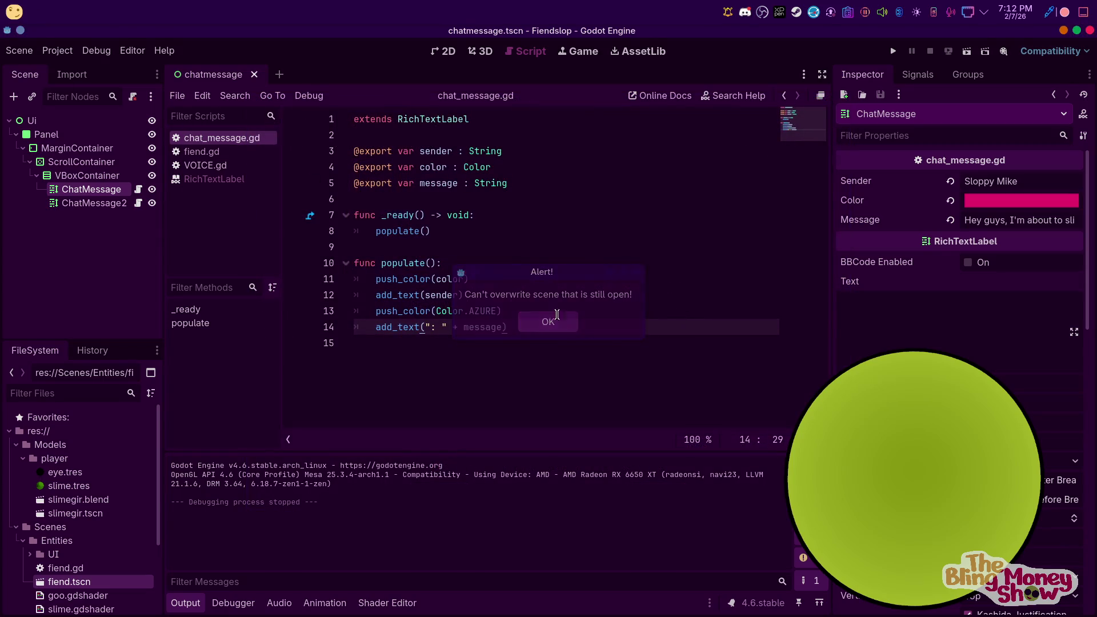
click(24, 56)
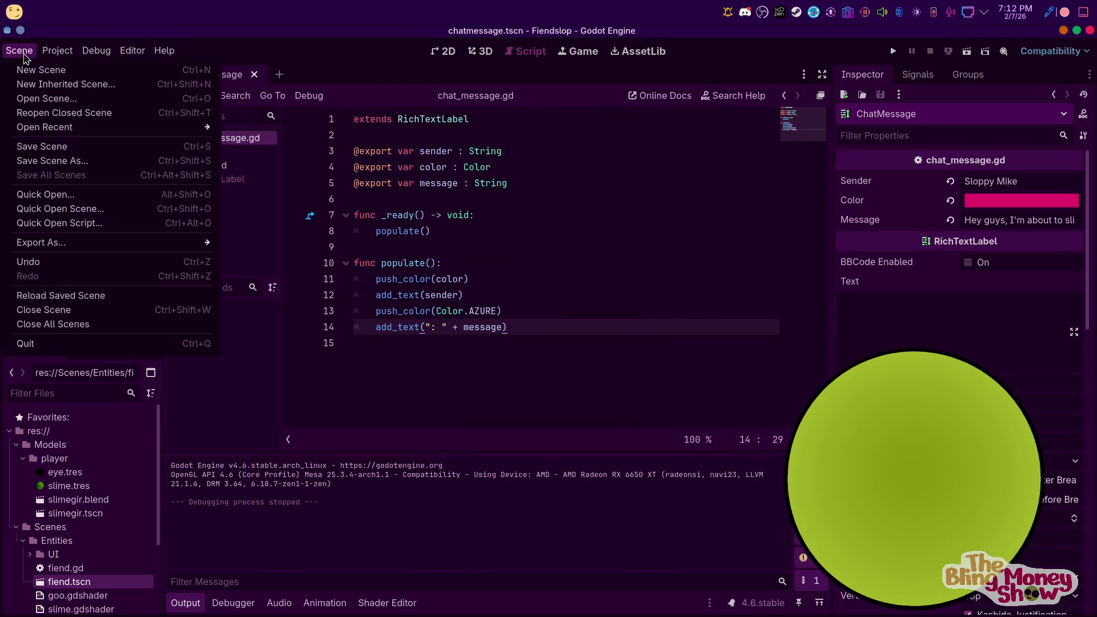
click(47, 122)
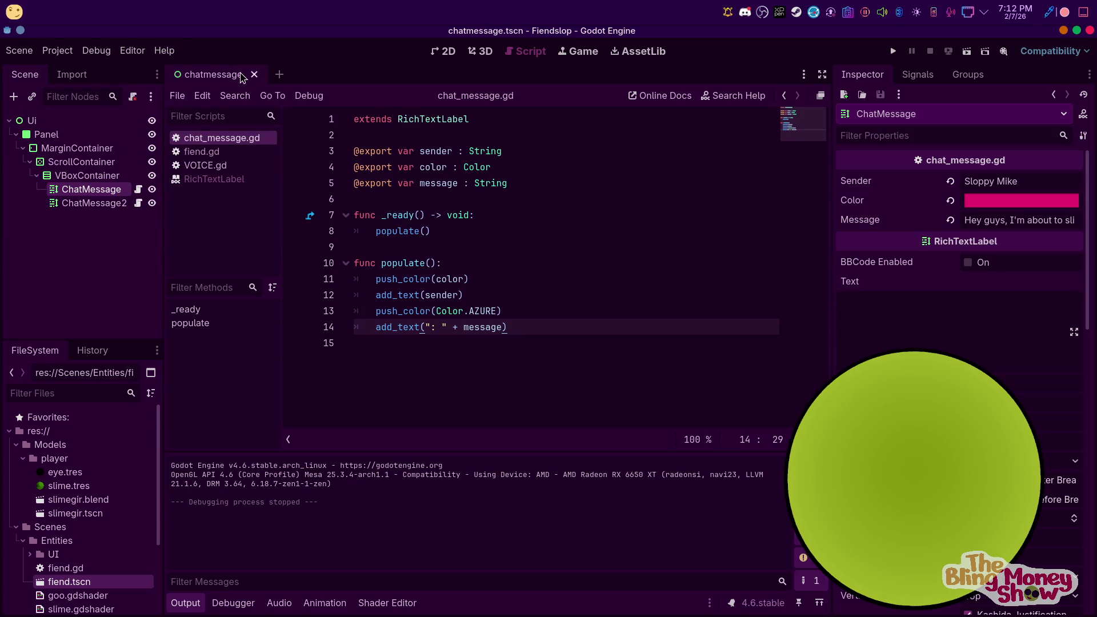
right_click(224, 74)
click(180, 75)
scroll(36, 500, down, 2)
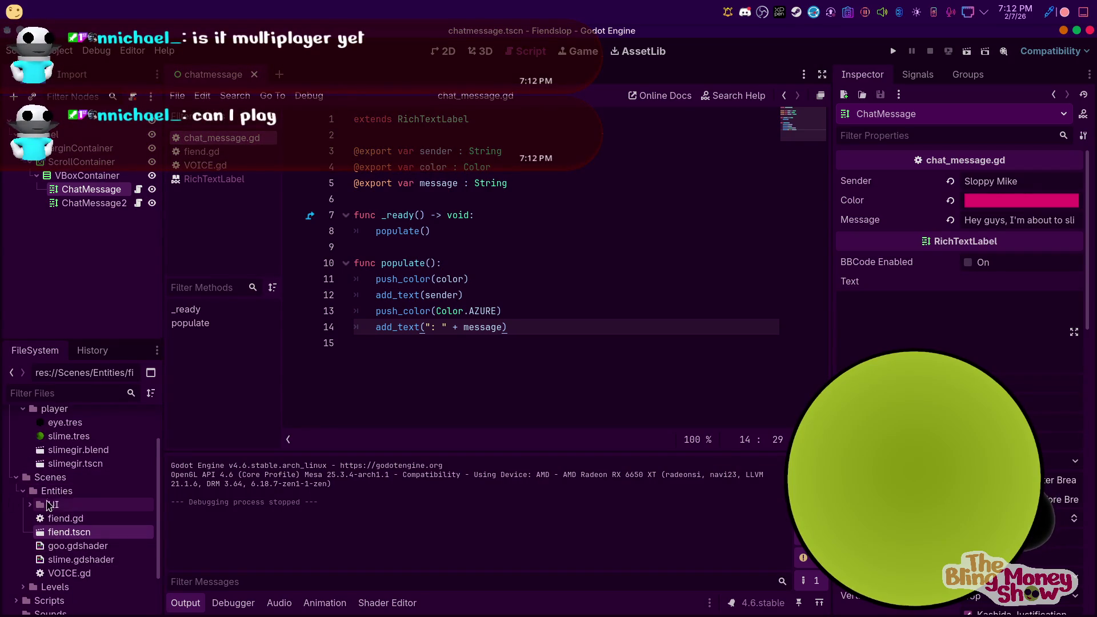
Rename chatmessage.tscn in the UI folder to UI.tscn.
click(30, 504)
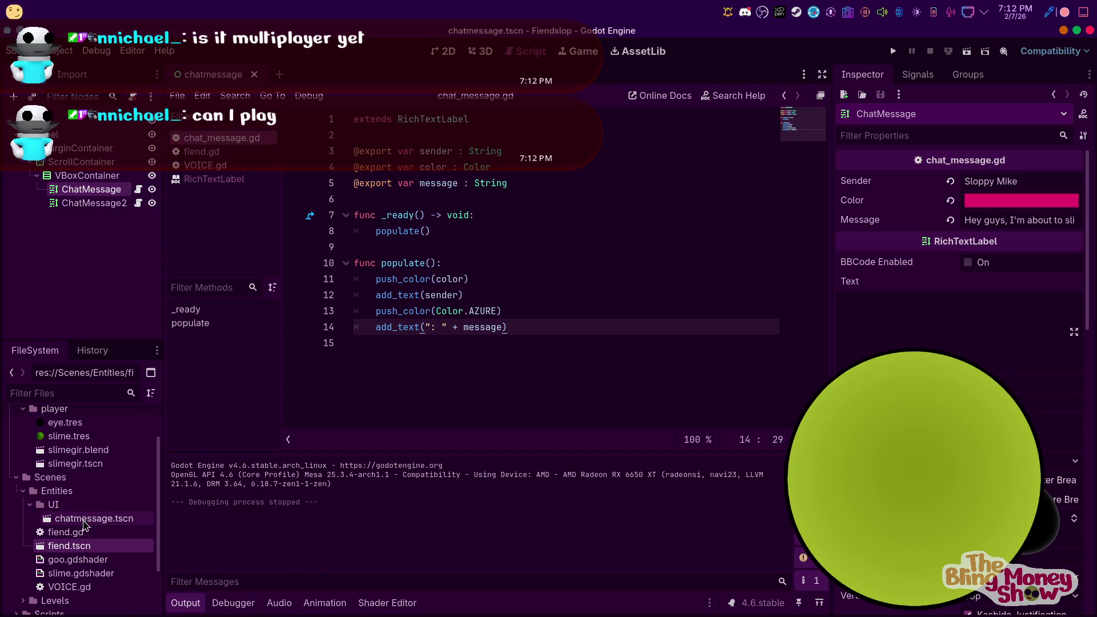
right_click(84, 520)
click(163, 495)
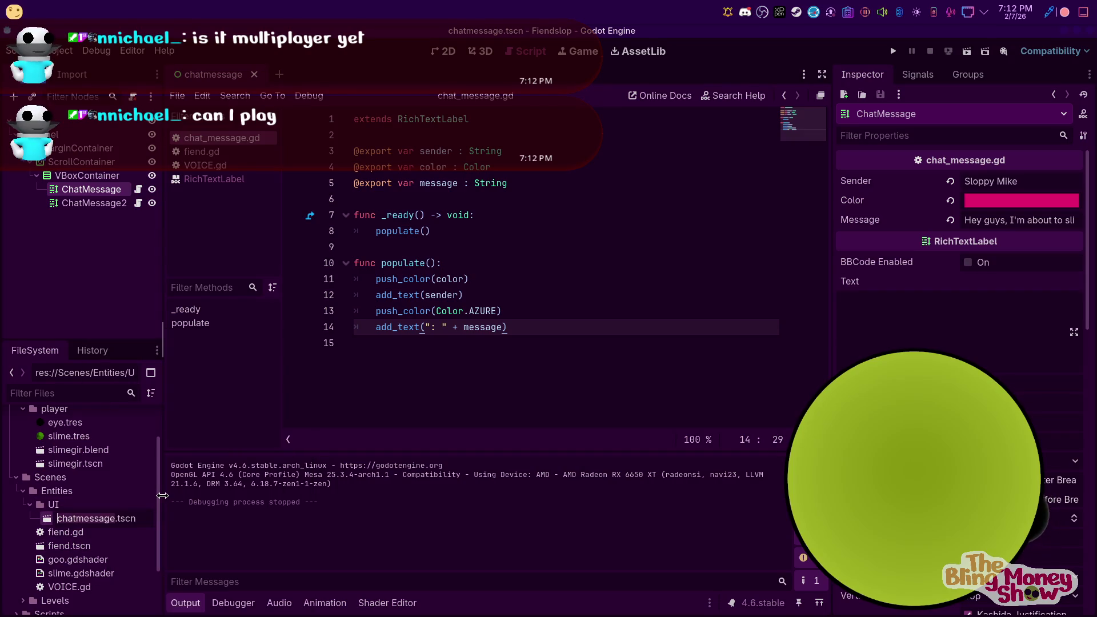
text(UI)
key(Return)
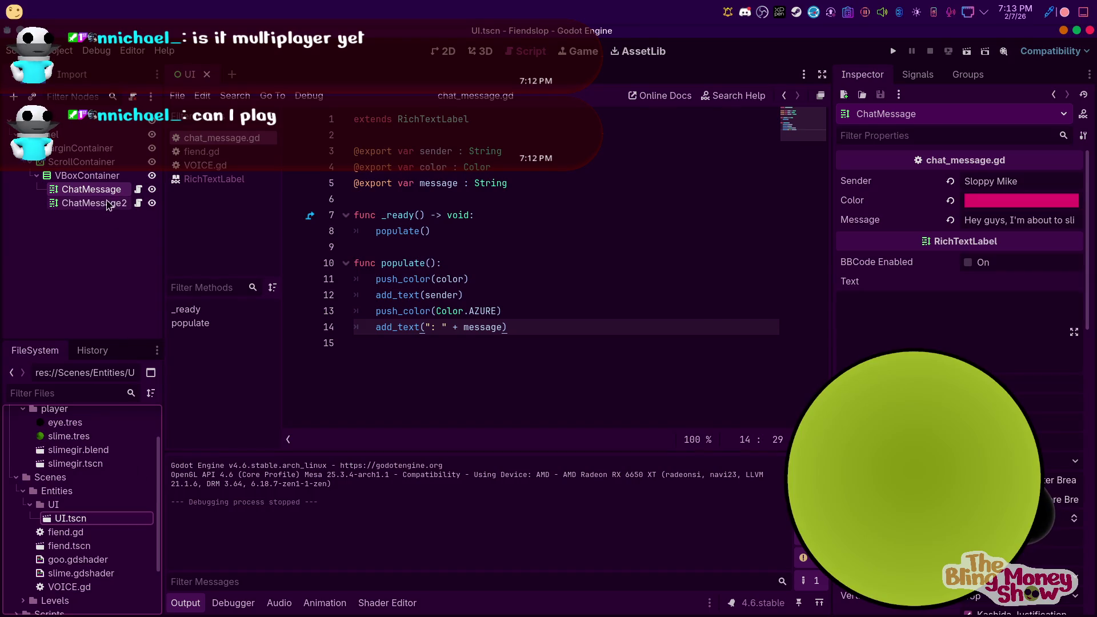
Save the ChatMessage node branch as chat_message.tscn, then save the UI scene.
right_click(112, 190)
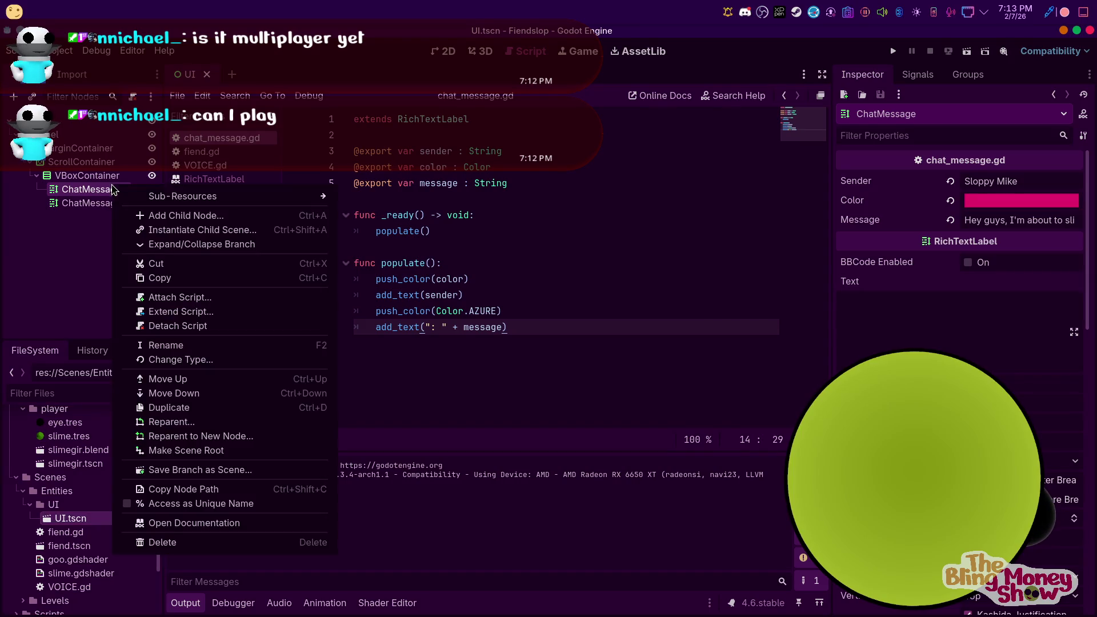
click(235, 472)
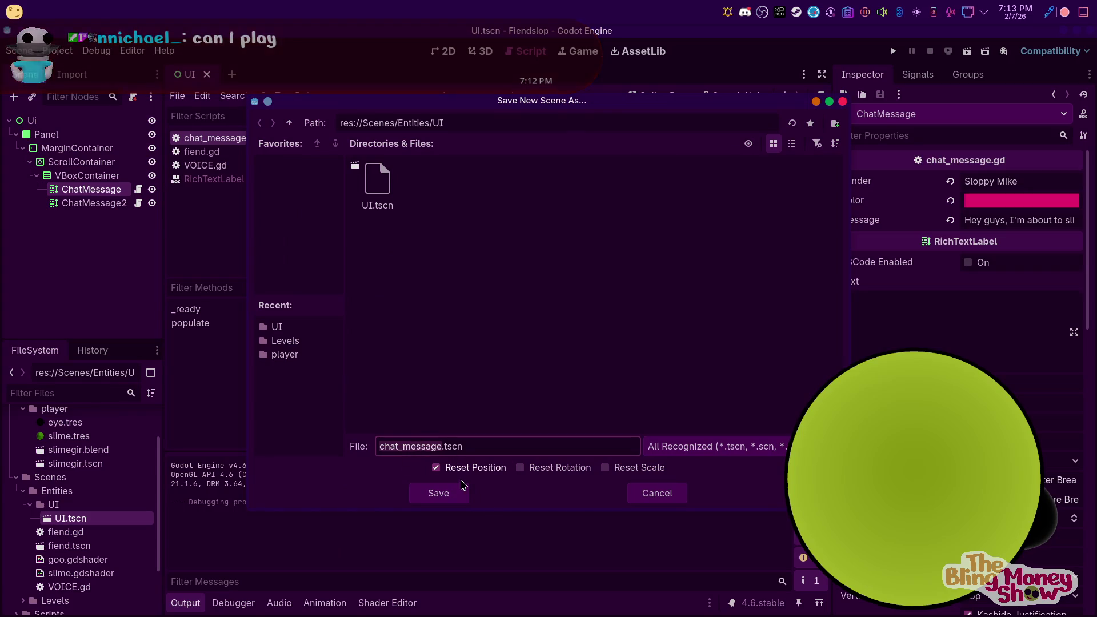
click(453, 492)
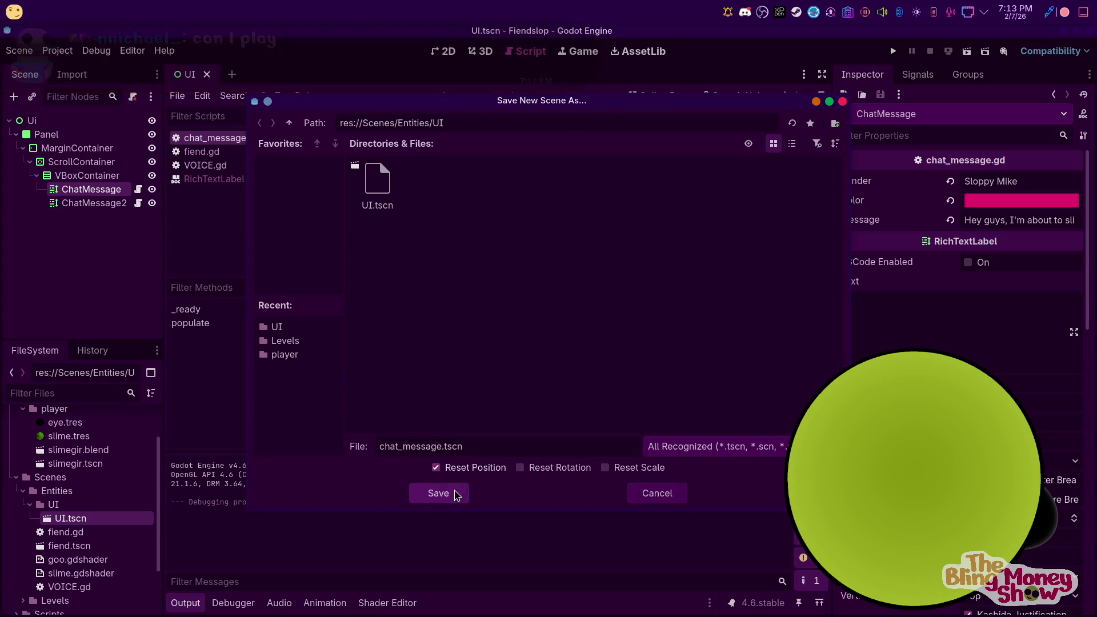
click(481, 51)
click(444, 52)
click(536, 55)
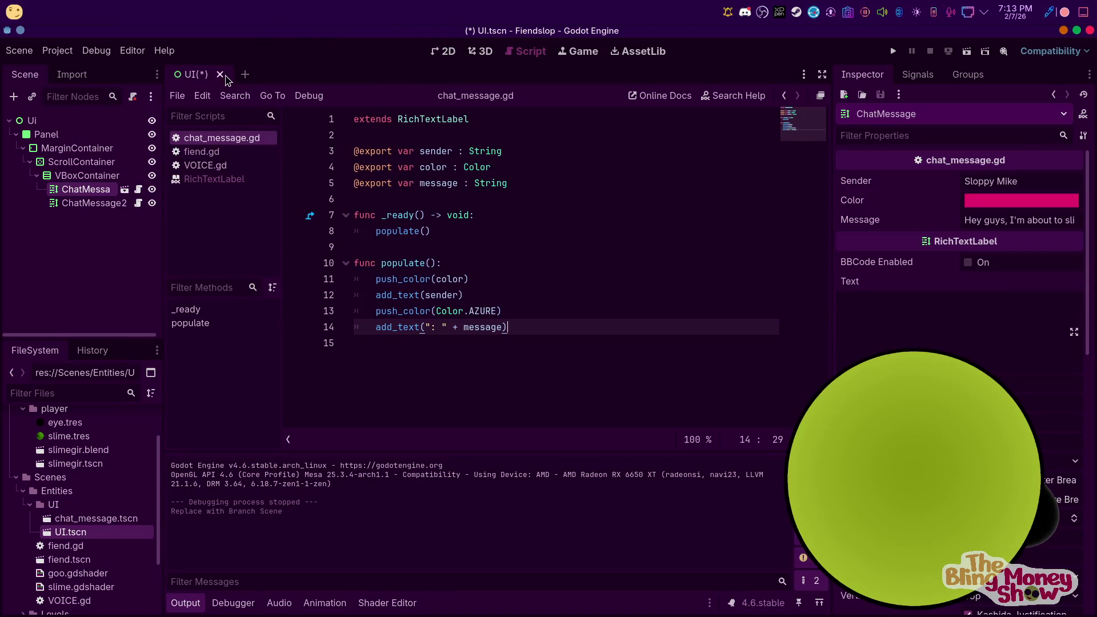
key(ctrl+s)
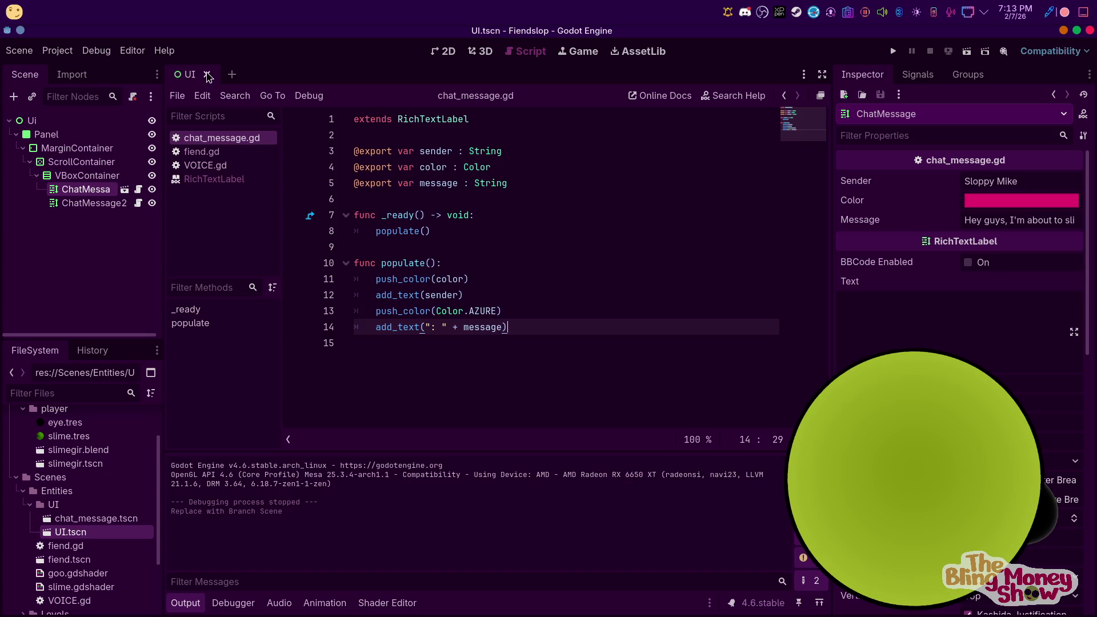
Close the UI scene and open the fiend.tscn character scene.
click(449, 51)
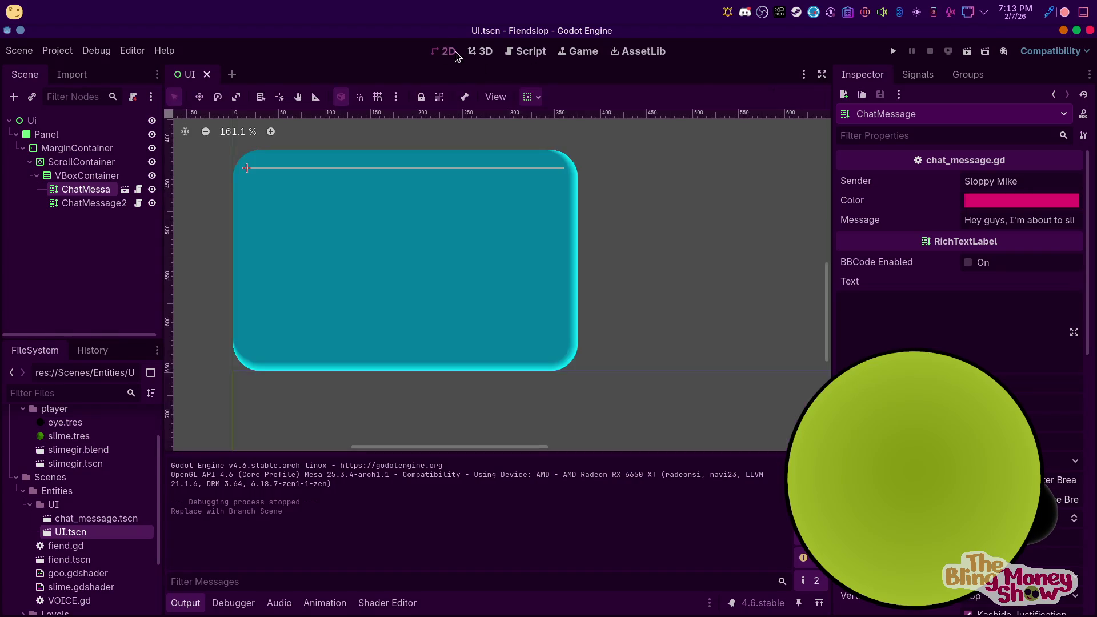
click(482, 52)
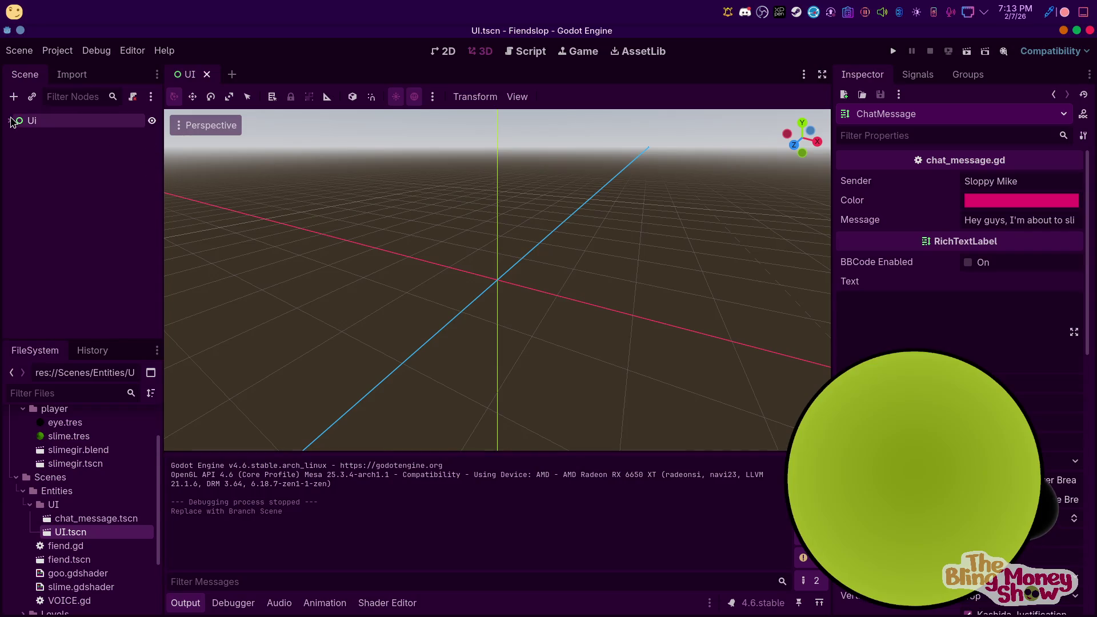
click(207, 75)
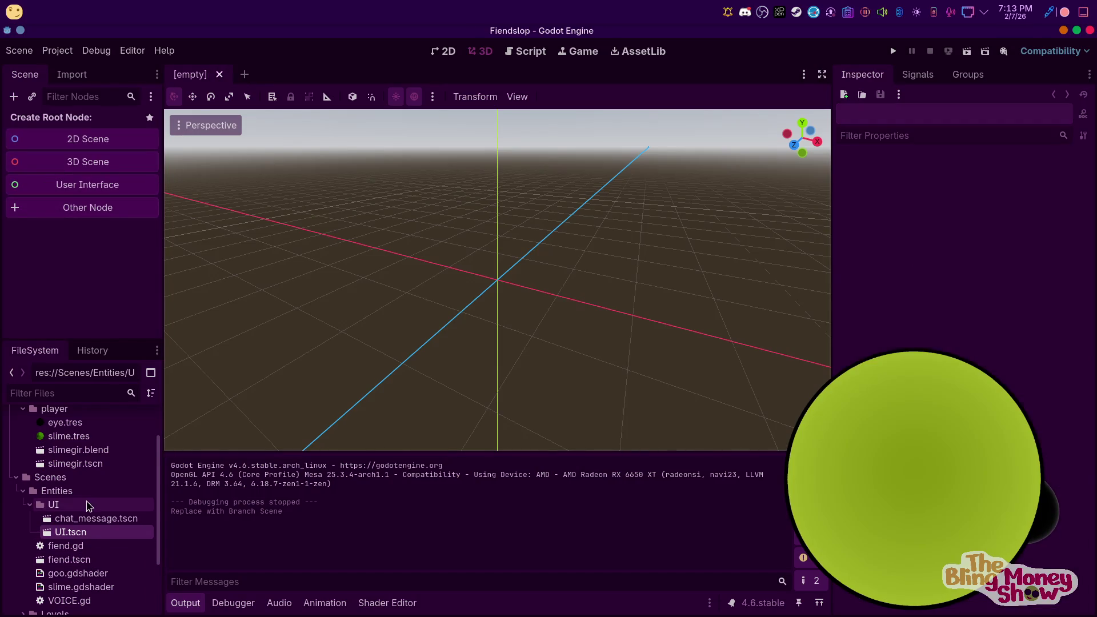
scroll(83, 472, up, 2)
scroll(73, 546, down, 3)
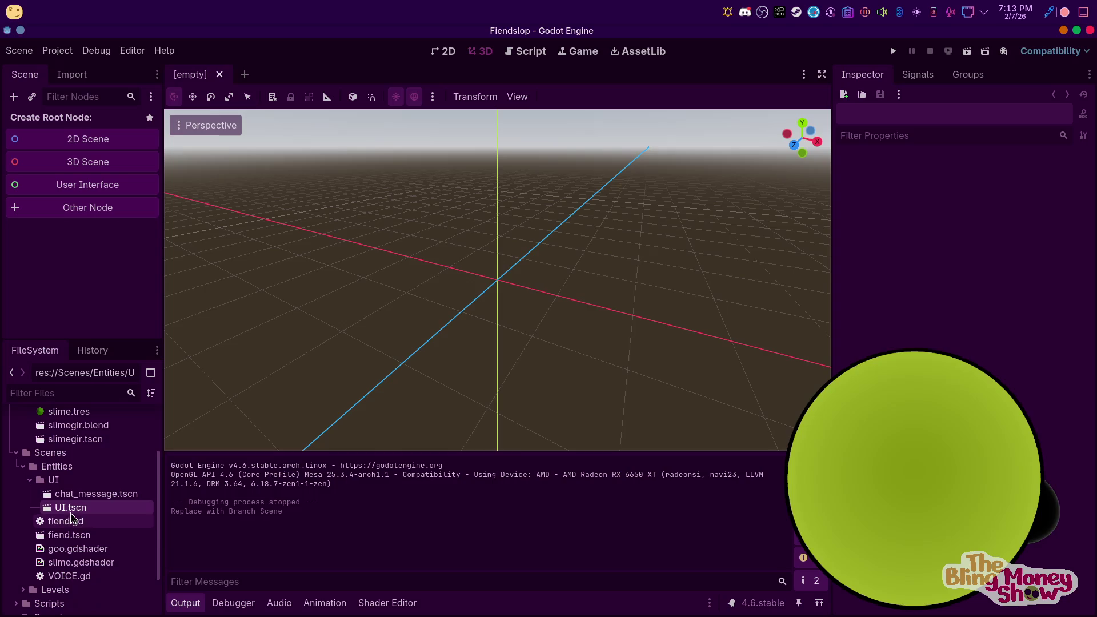
double_click(67, 538)
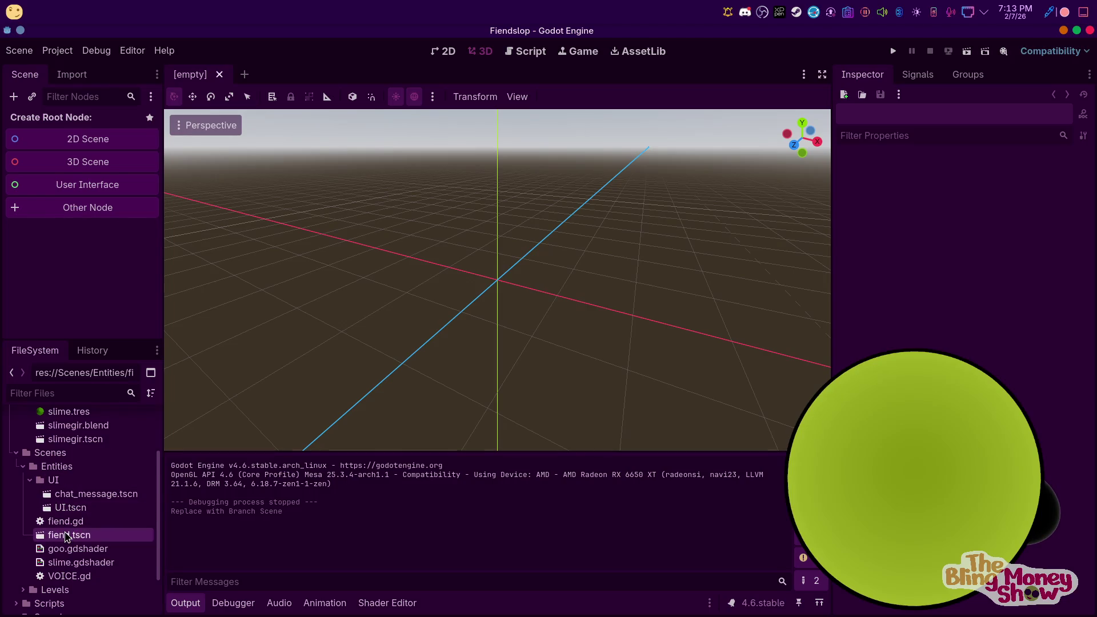
click(139, 244)
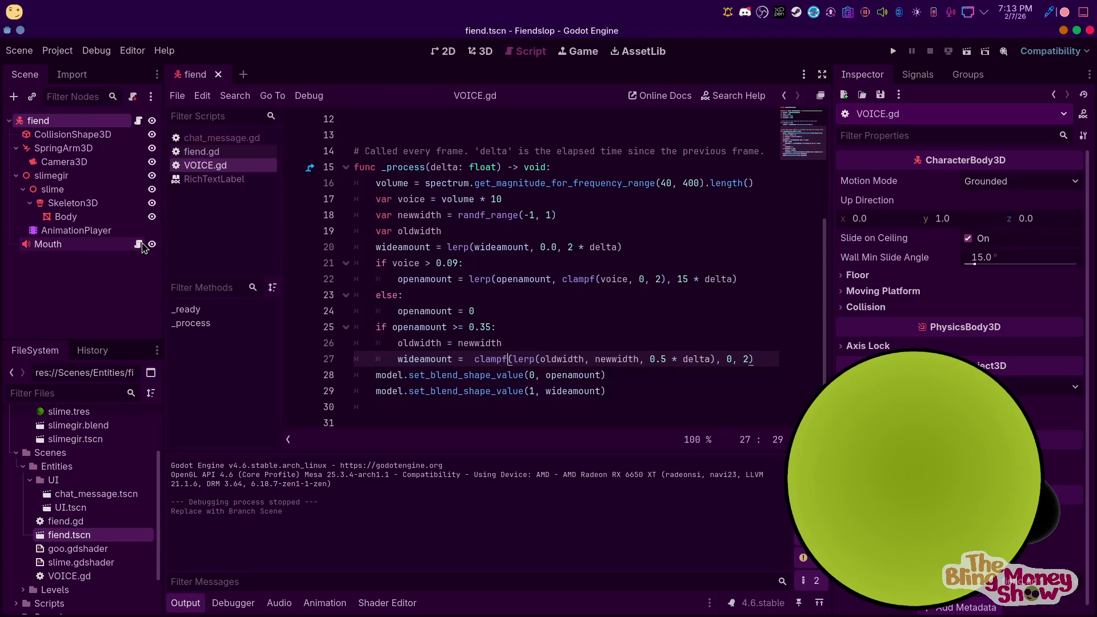
Rename the SpringArm3D node to CameraManager.
right_click(109, 152)
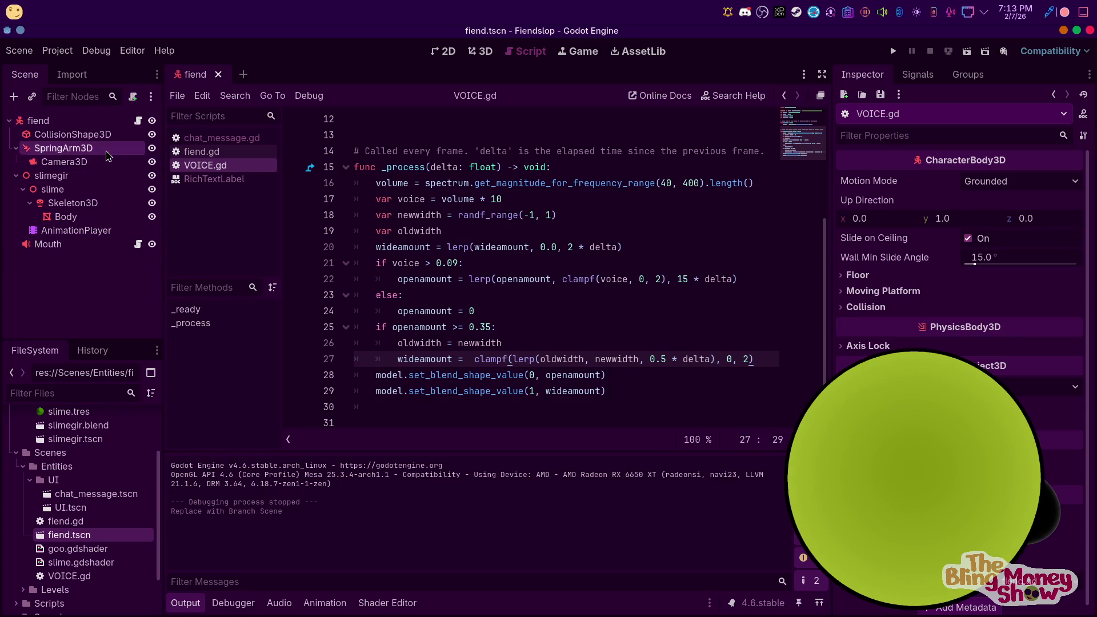
click(164, 264)
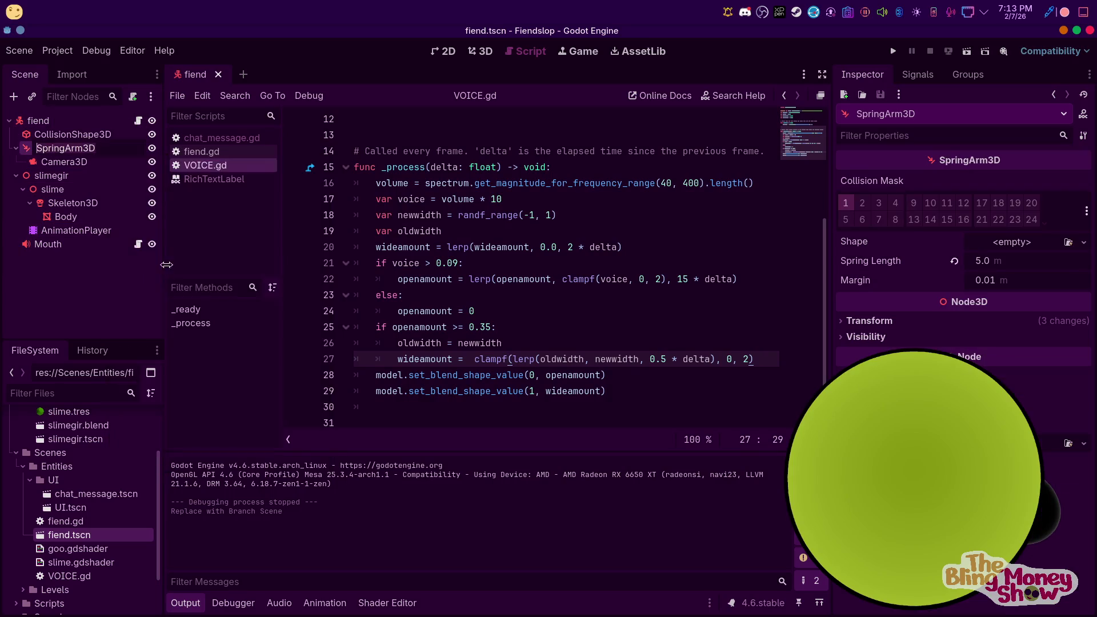
text(CameraMana)
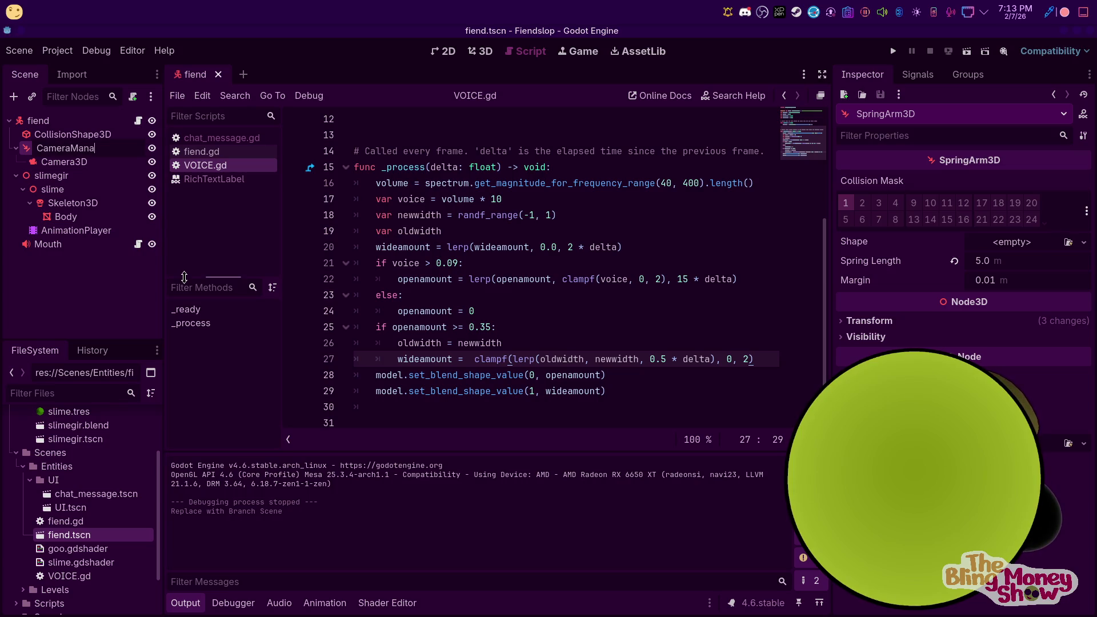
text(ger)
key(Return)
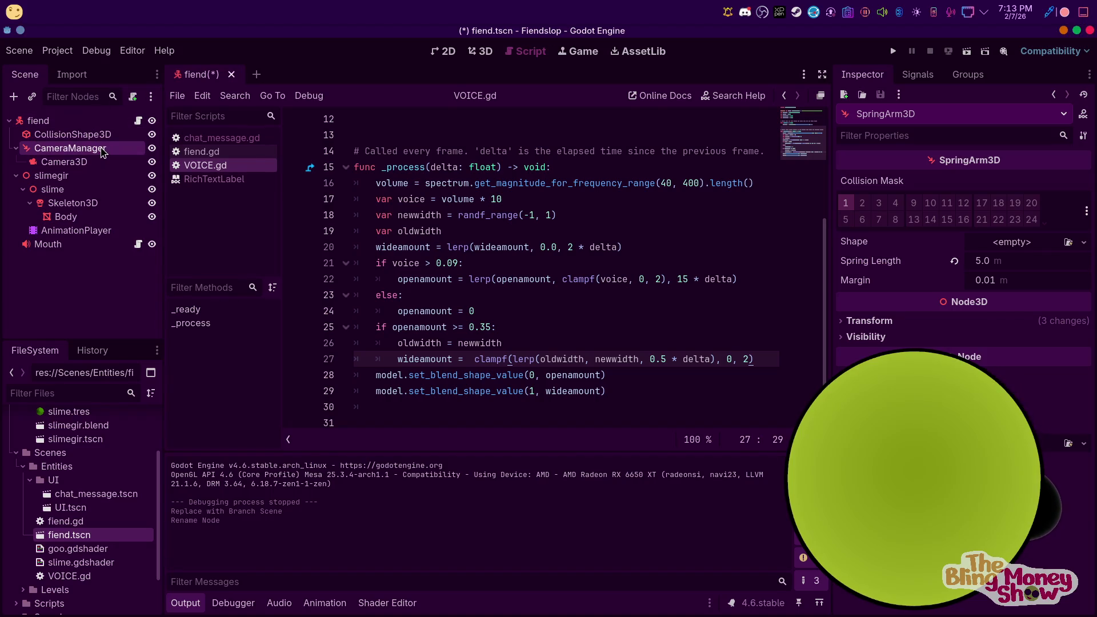
right_click(103, 152)
Attach a new camera_manager.gd script extending SpringArm3D to the CameraManager node.
click(226, 247)
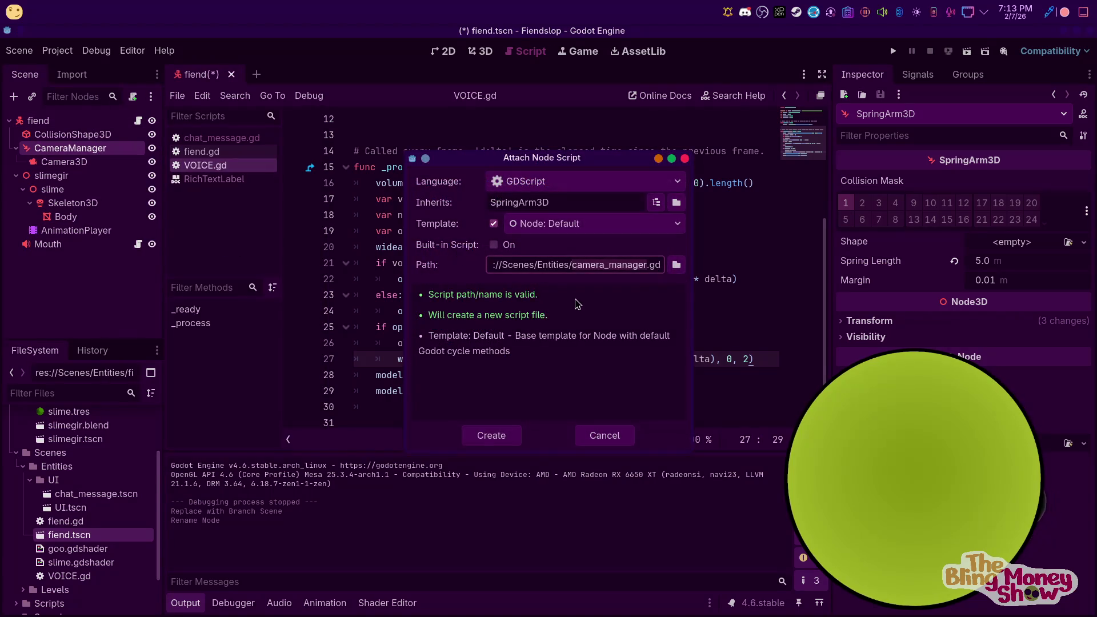
click(492, 435)
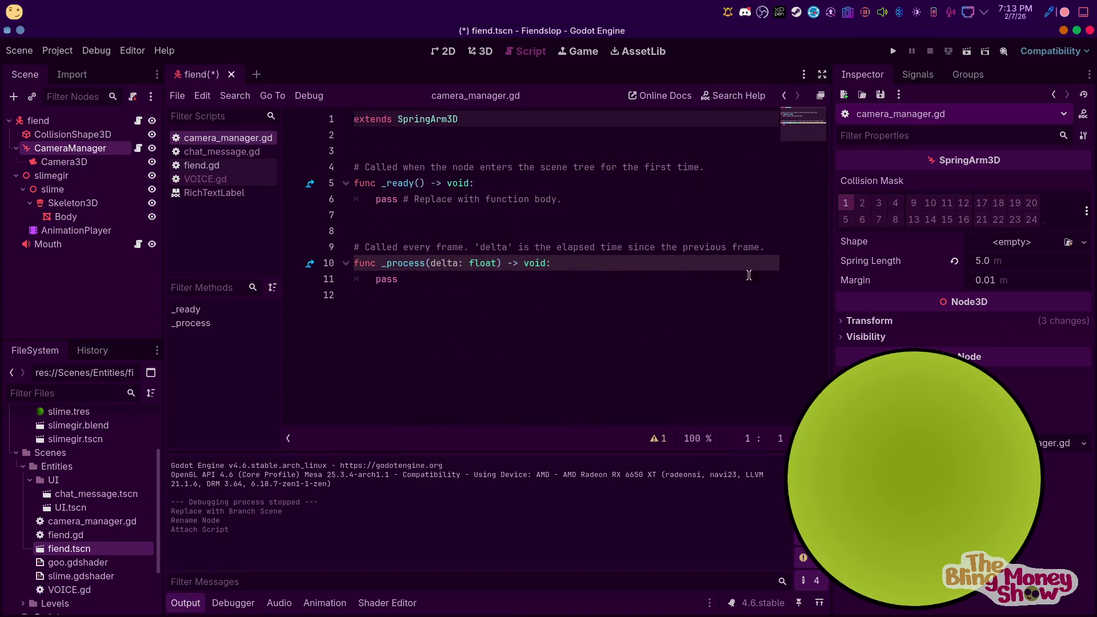
click(865, 581)
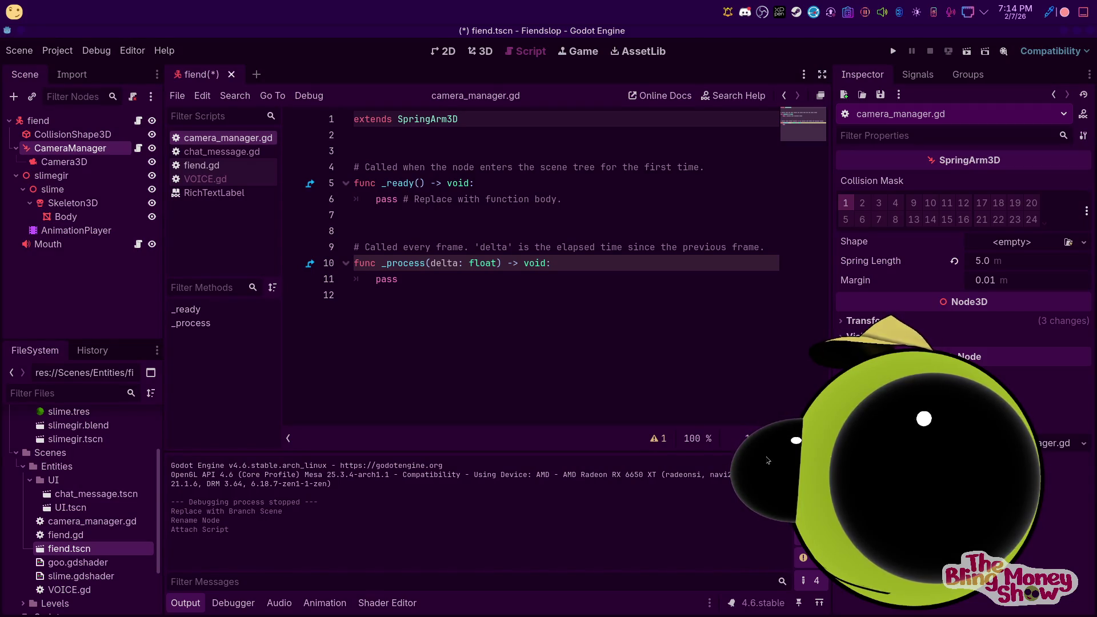
click(404, 153)
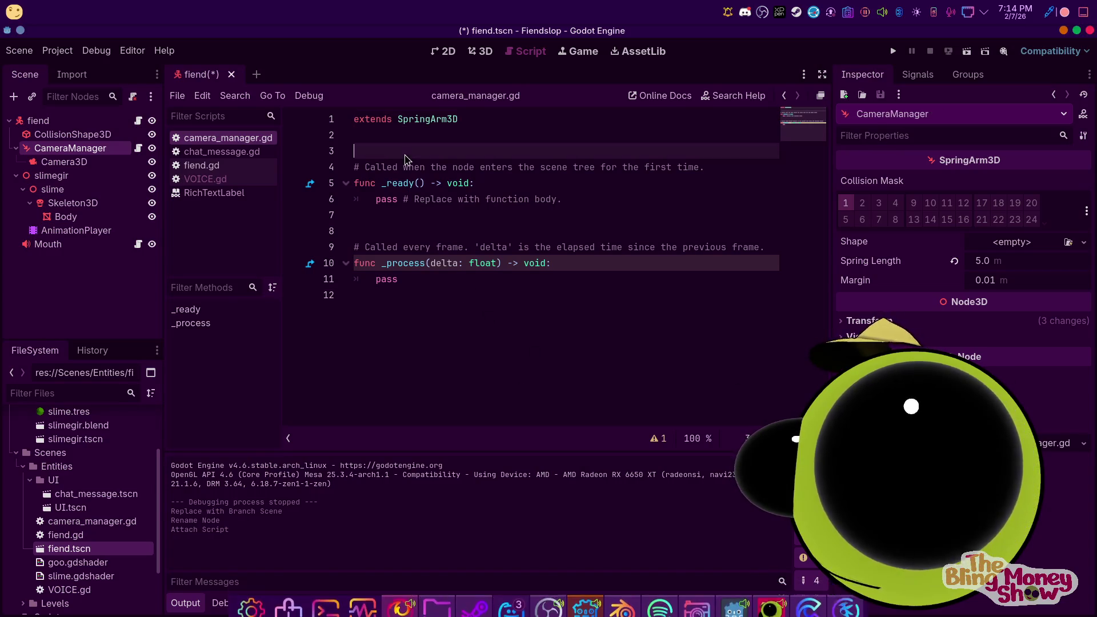
text(@)
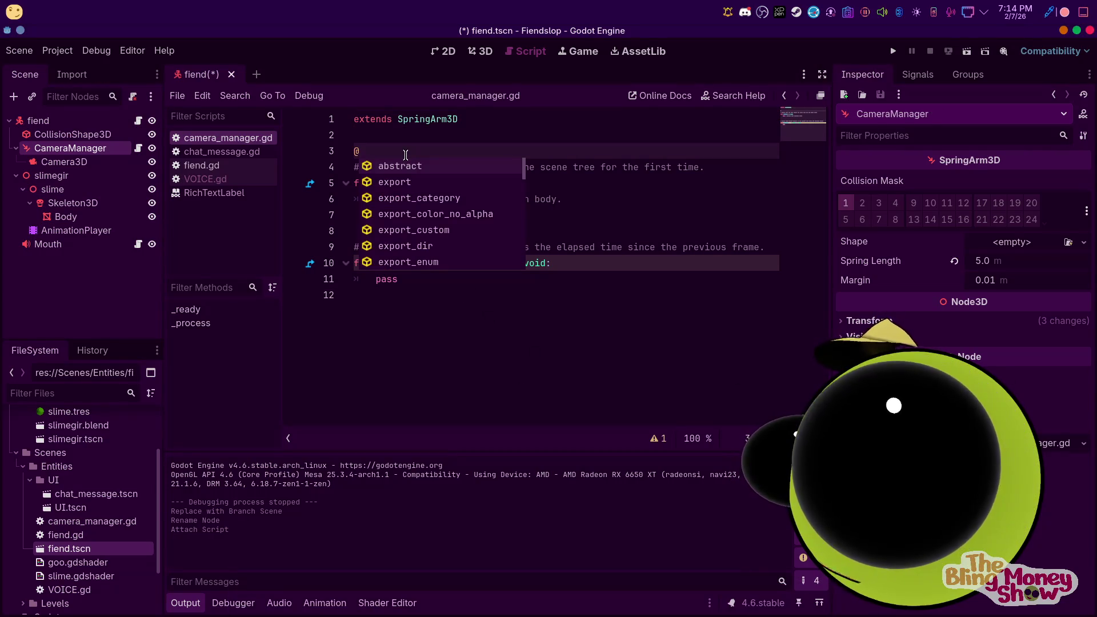
text(export var)
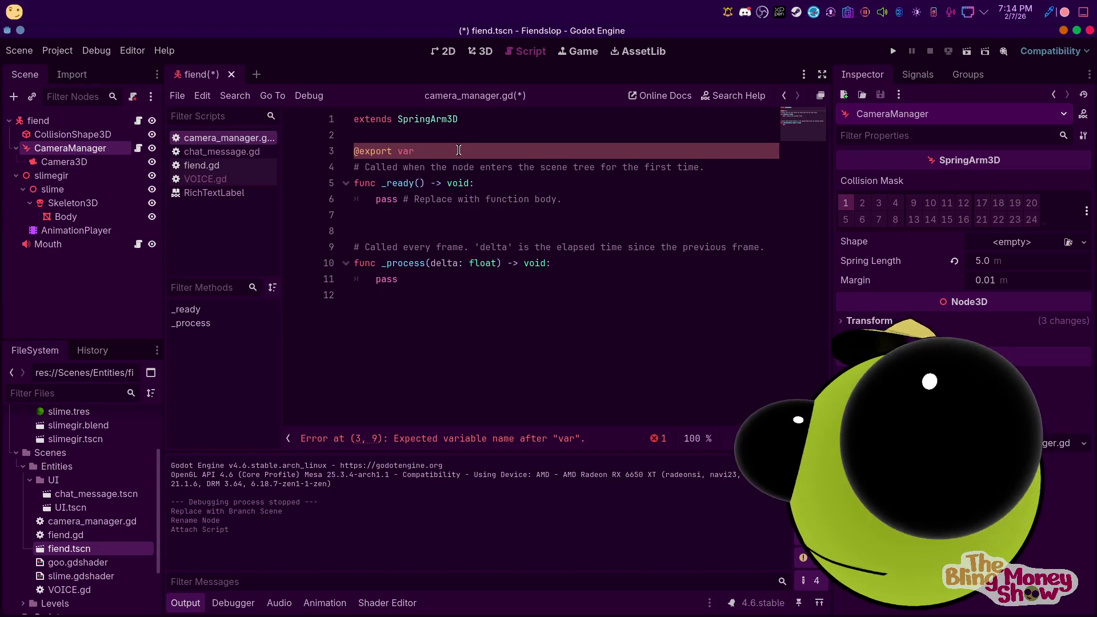
text(sensitivi)
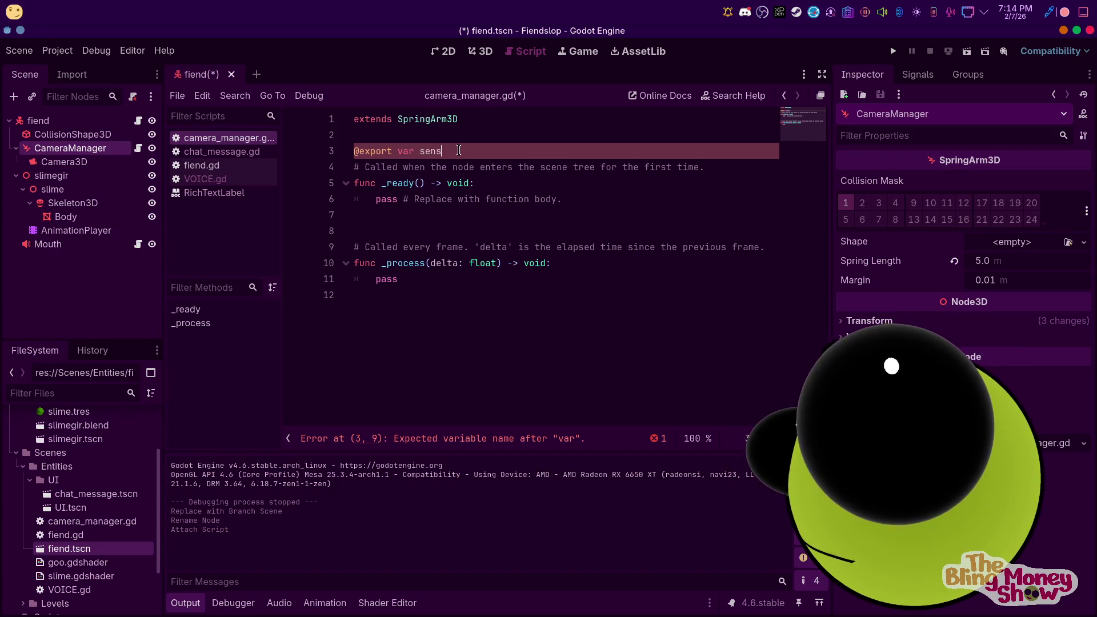
text(ty -)
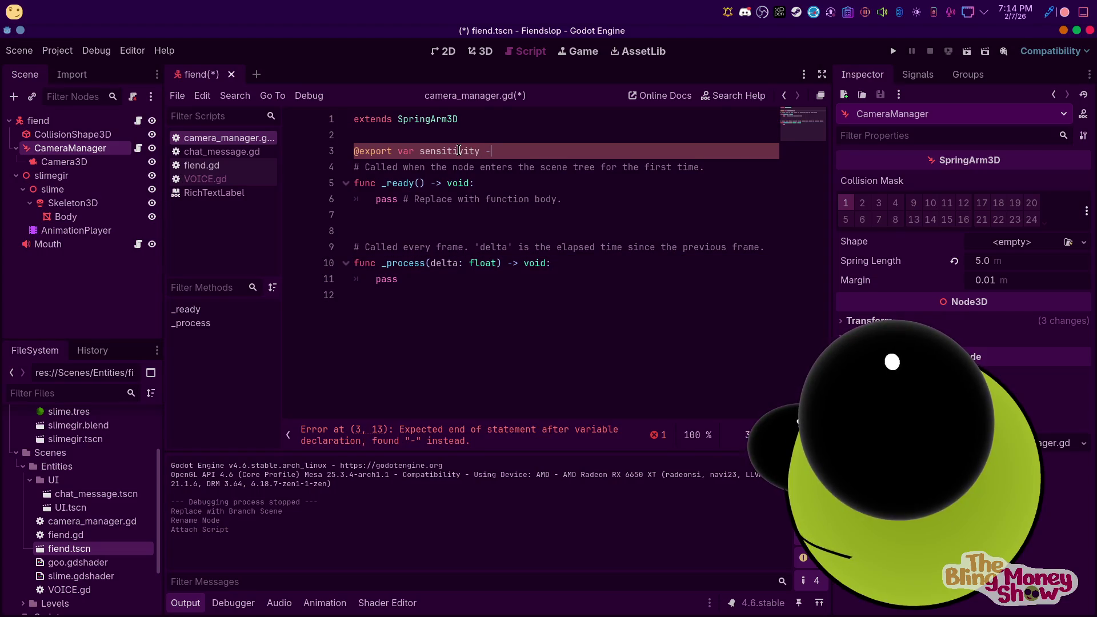
text(0.03)
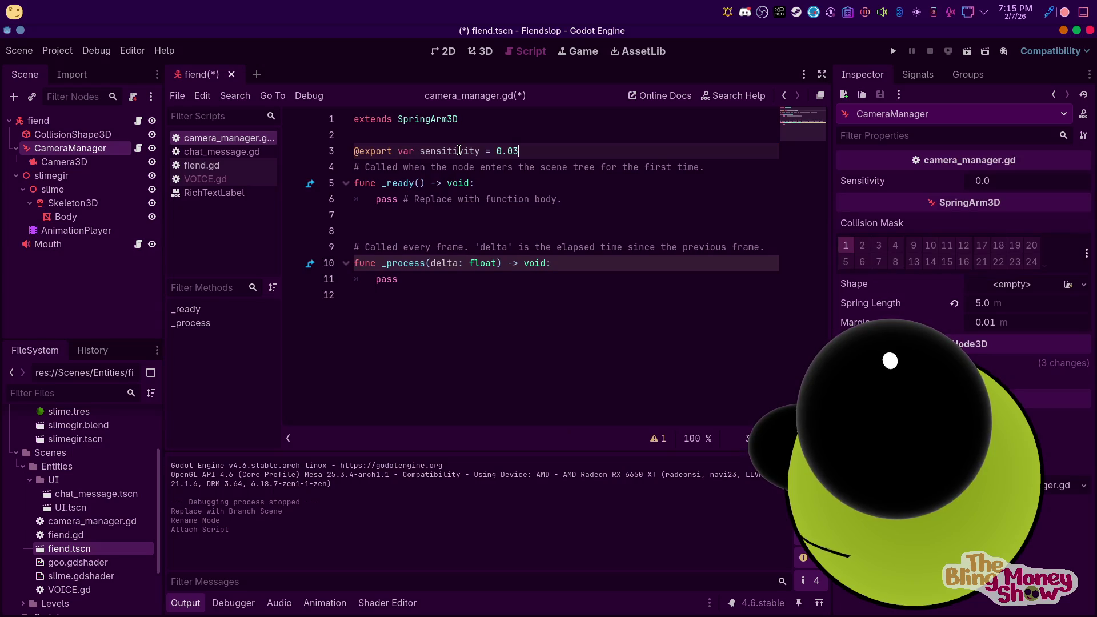
key(BackSpace)
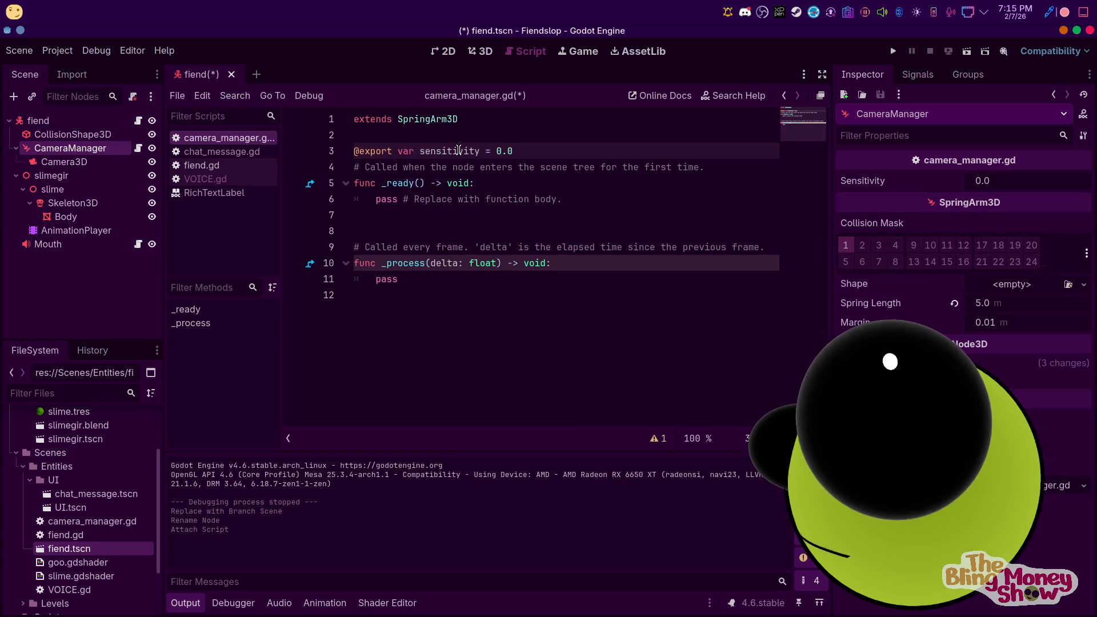
text(5)
key(Return)
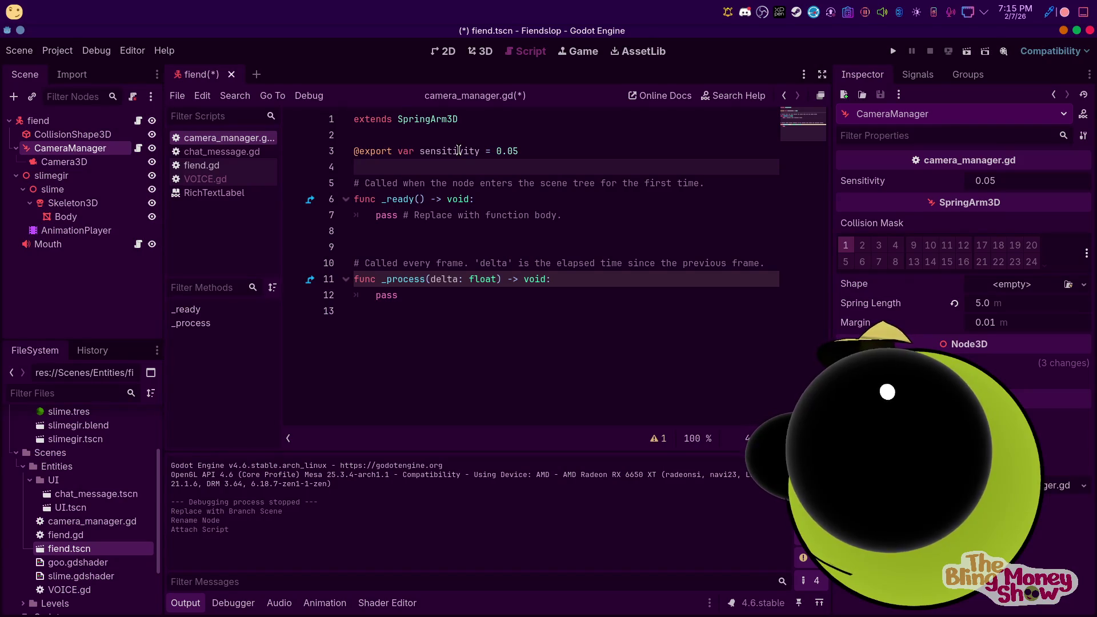
text(export)
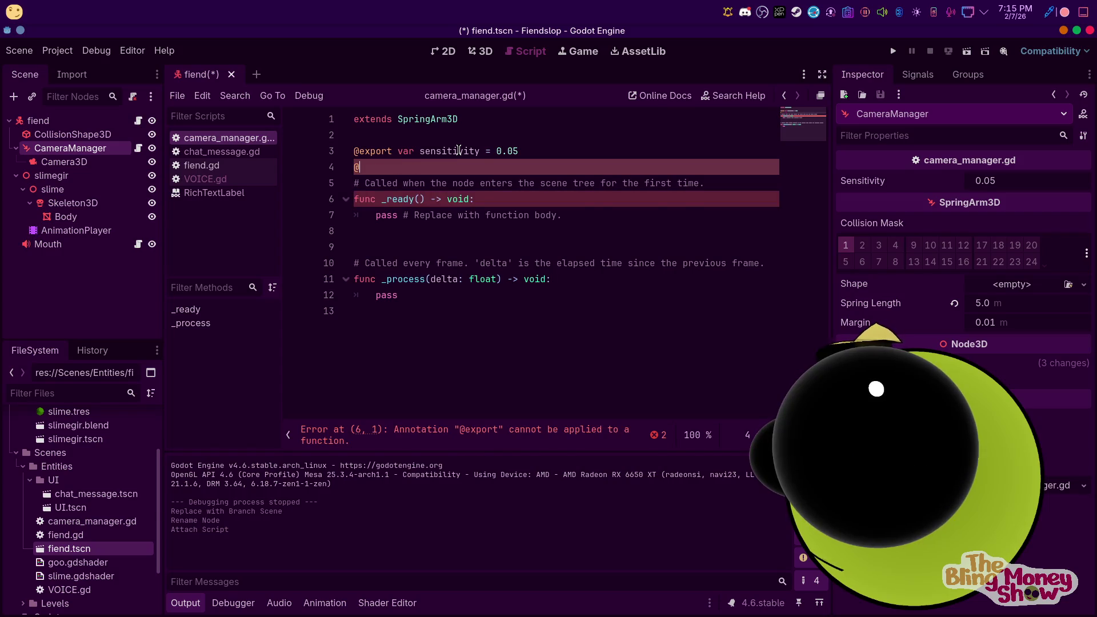
text(export var cam)
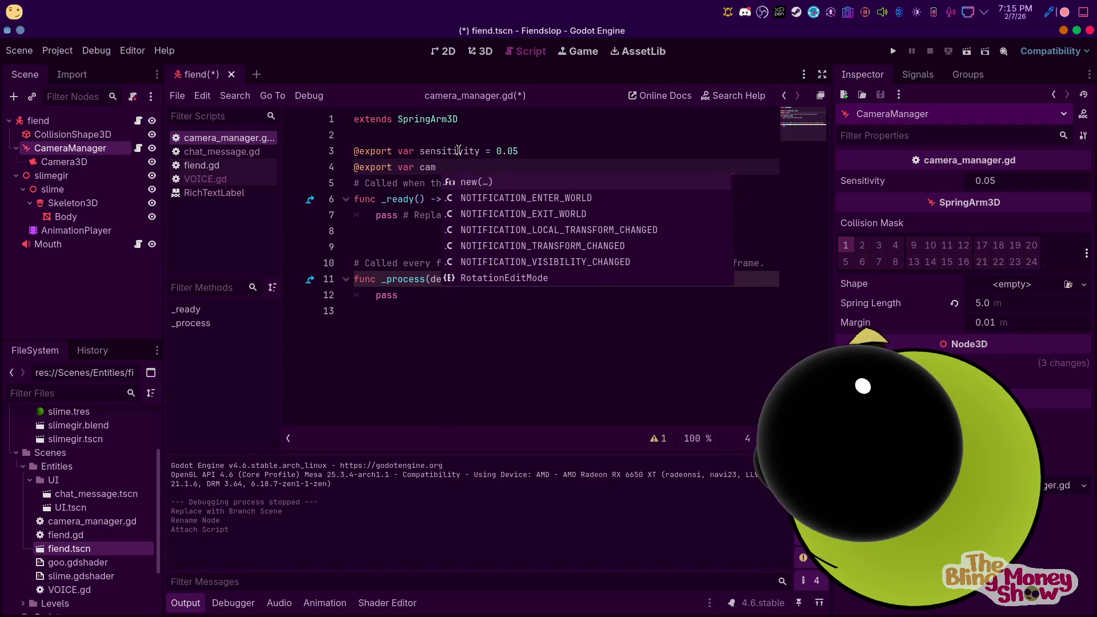
key(BackSpace)
text(:C)
key(BackSpace)
text(C)
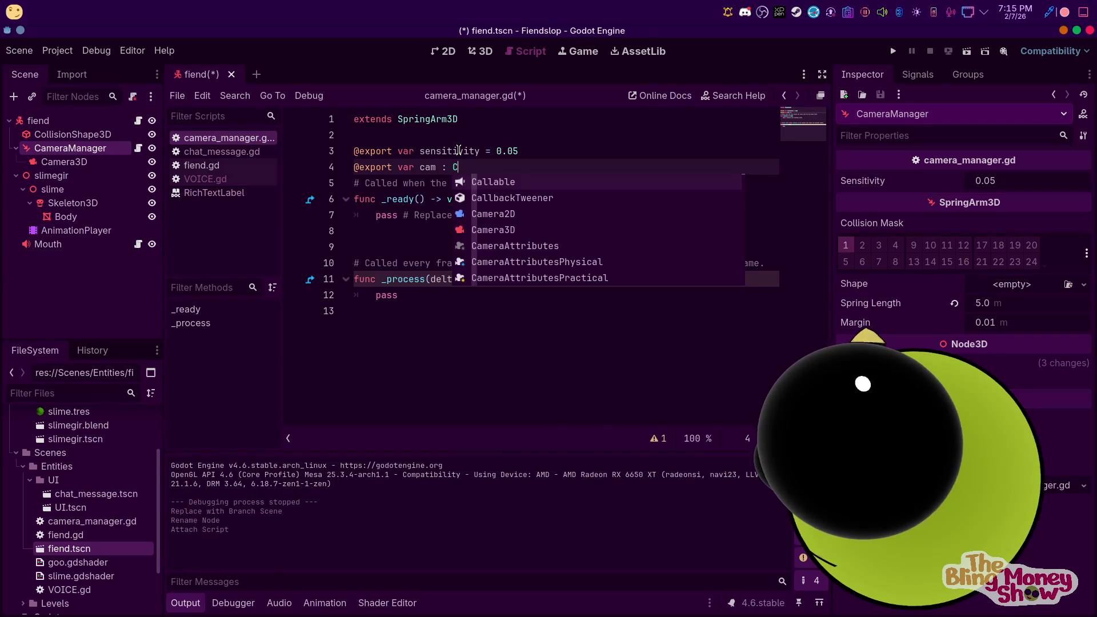
key(Return)
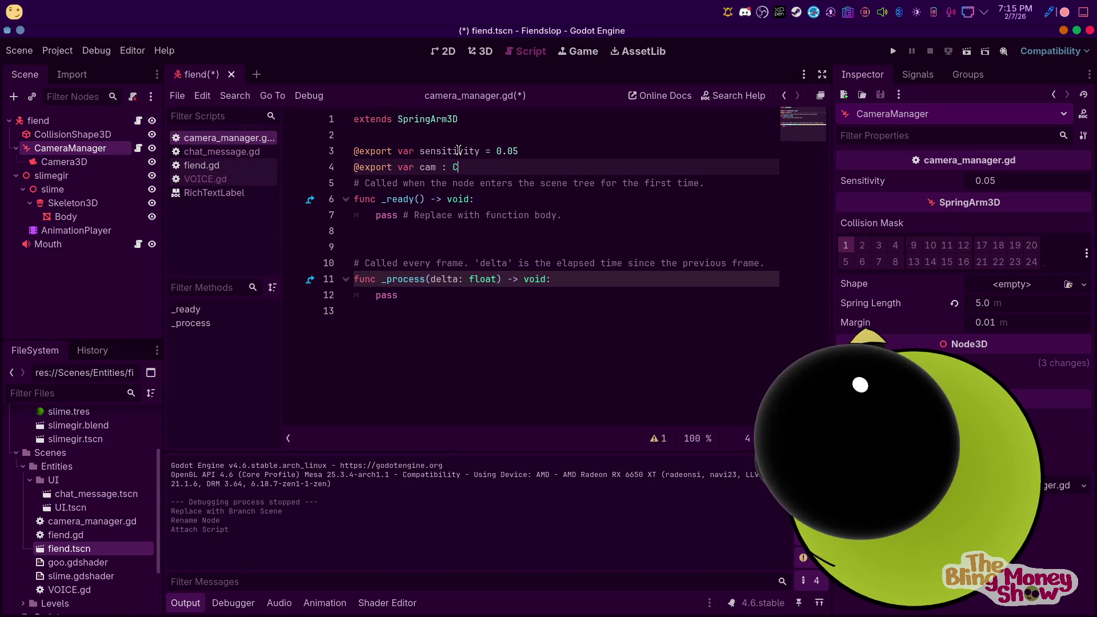
text(ame)
key(Return)
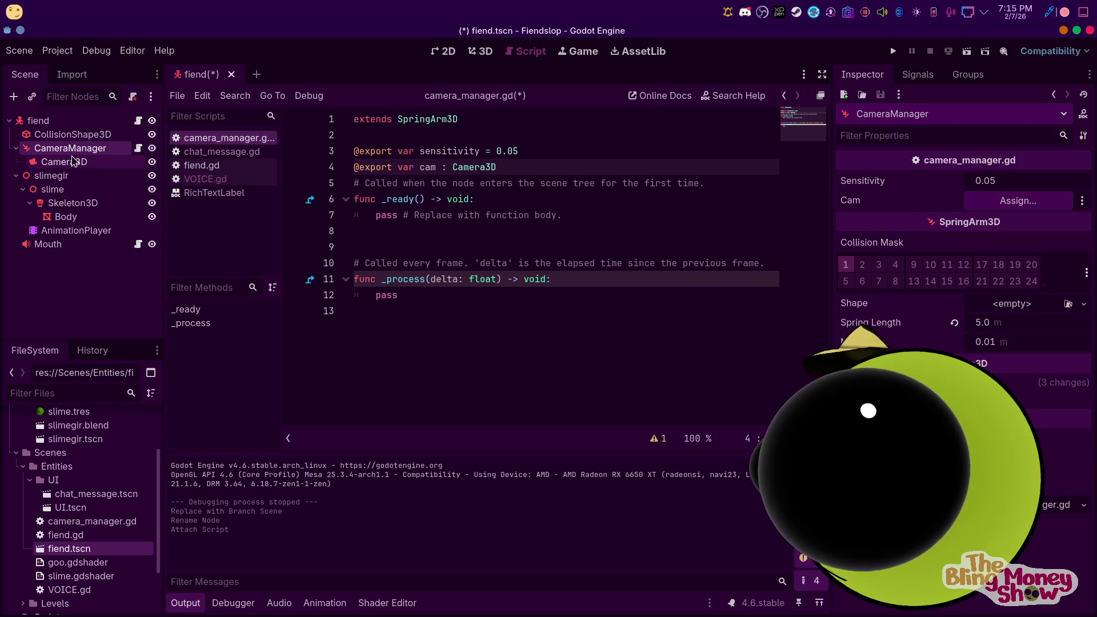
Drag the Camera3D node into the script's Cam property in the Inspector.
drag(71, 162, 993, 194)
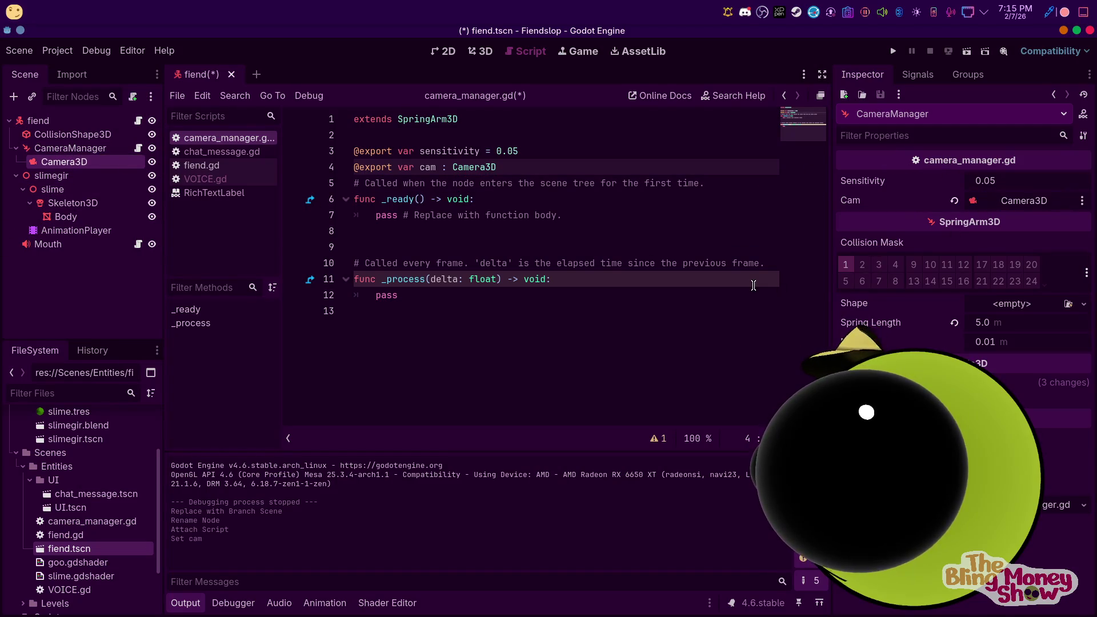
click(454, 221)
drag(566, 216, 376, 215)
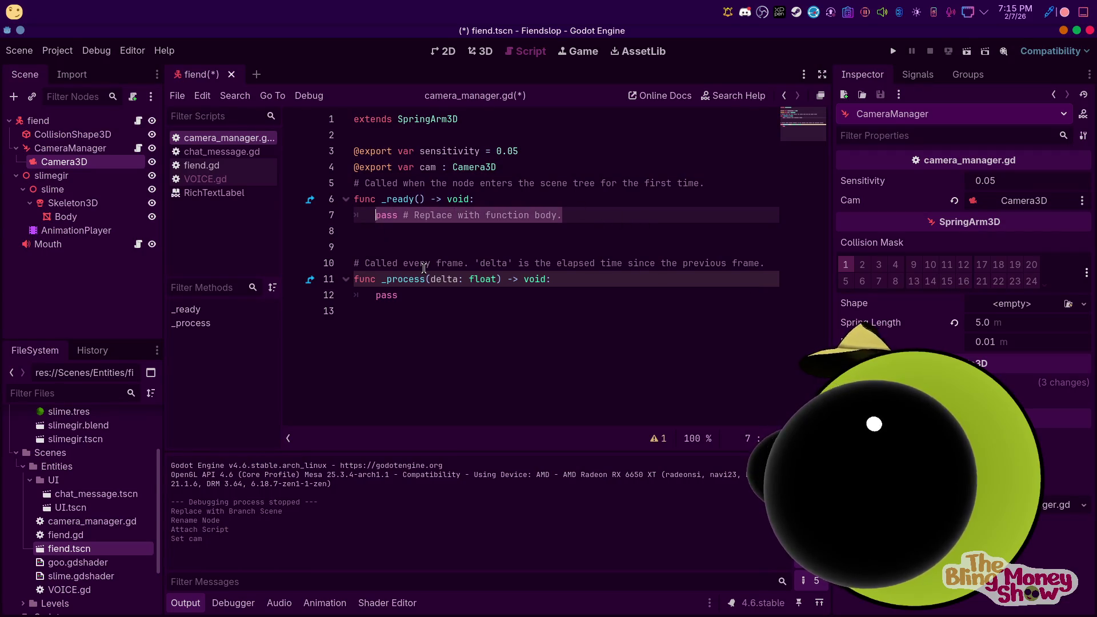
Replace pass in _ready with 'Input.mouse_mode = Input.MOUSE_MODE_CAPTURED'.
text(i)
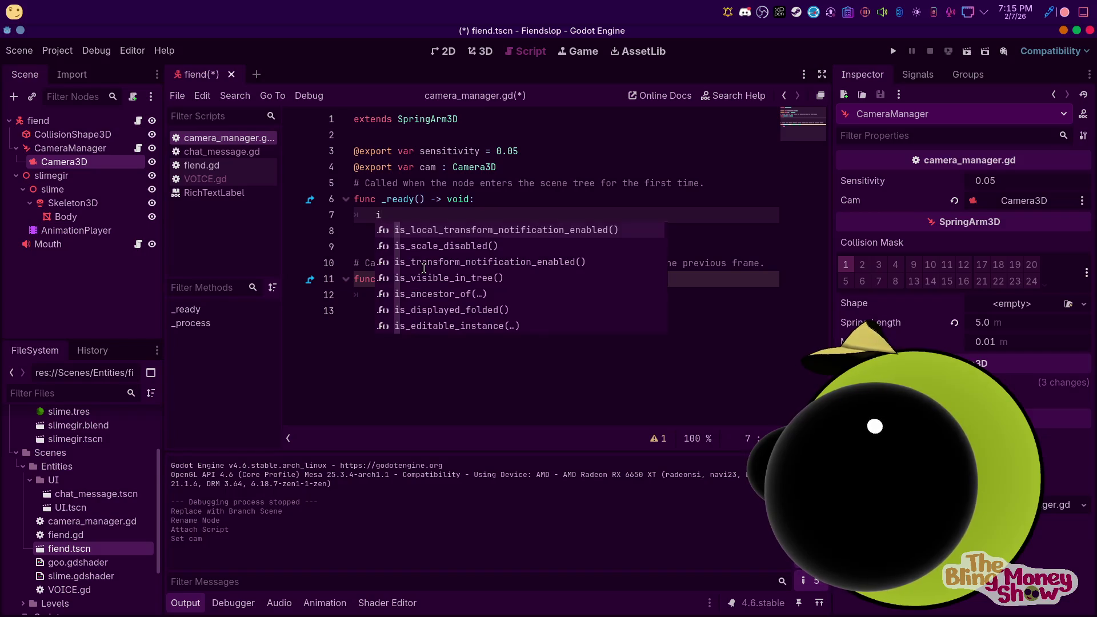
text(np)
key(Return)
text(.m)
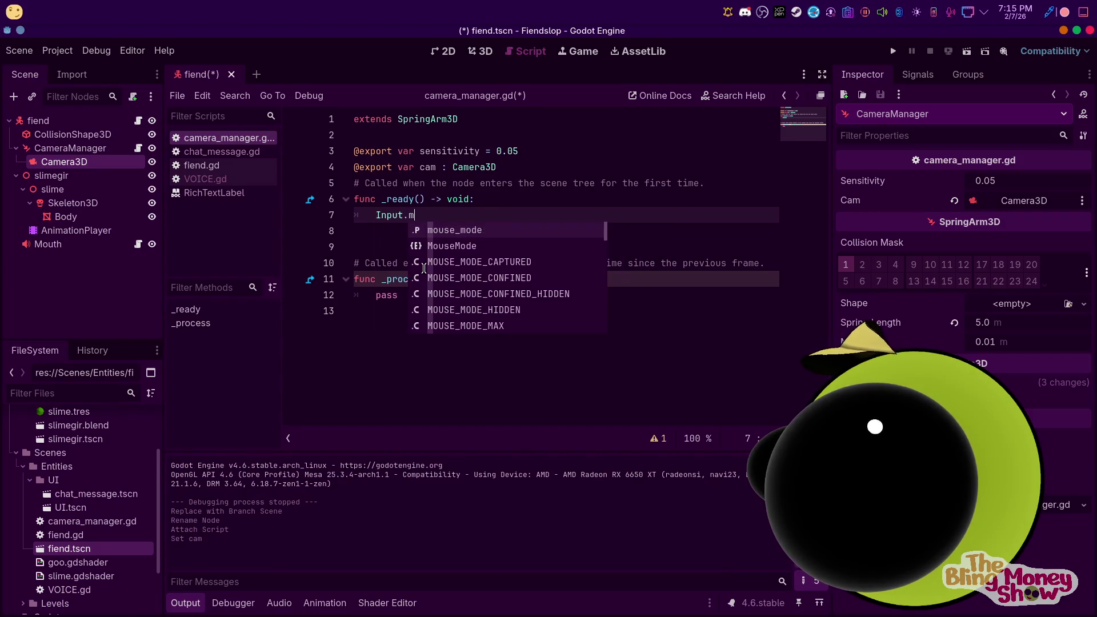
text(o)
key(Return)
text(=)
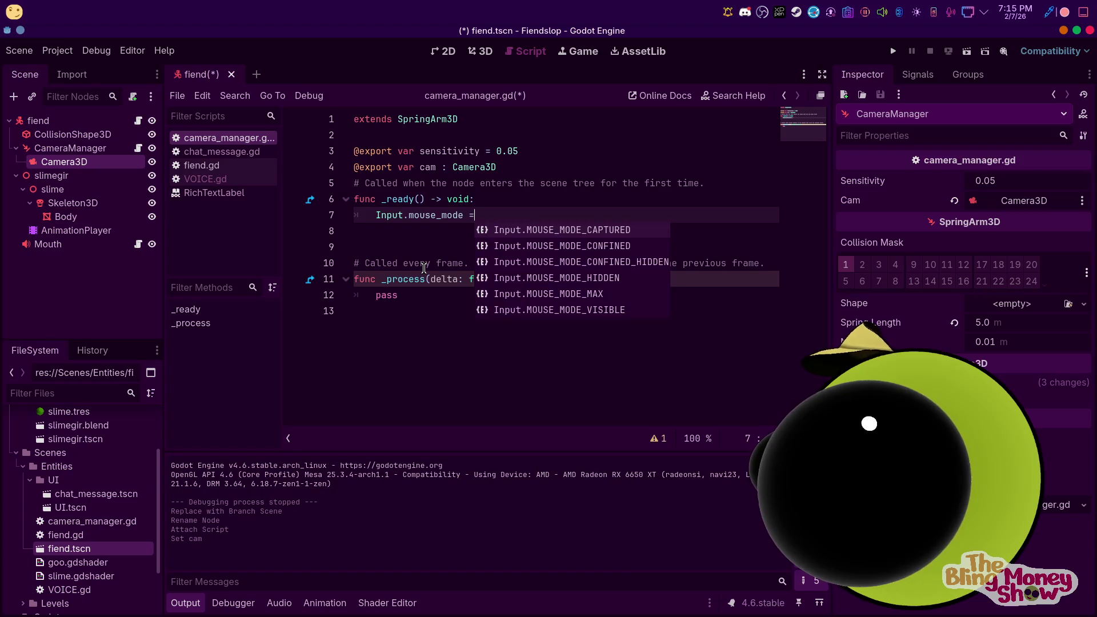
key(BackSpace)
key(BackSpace)
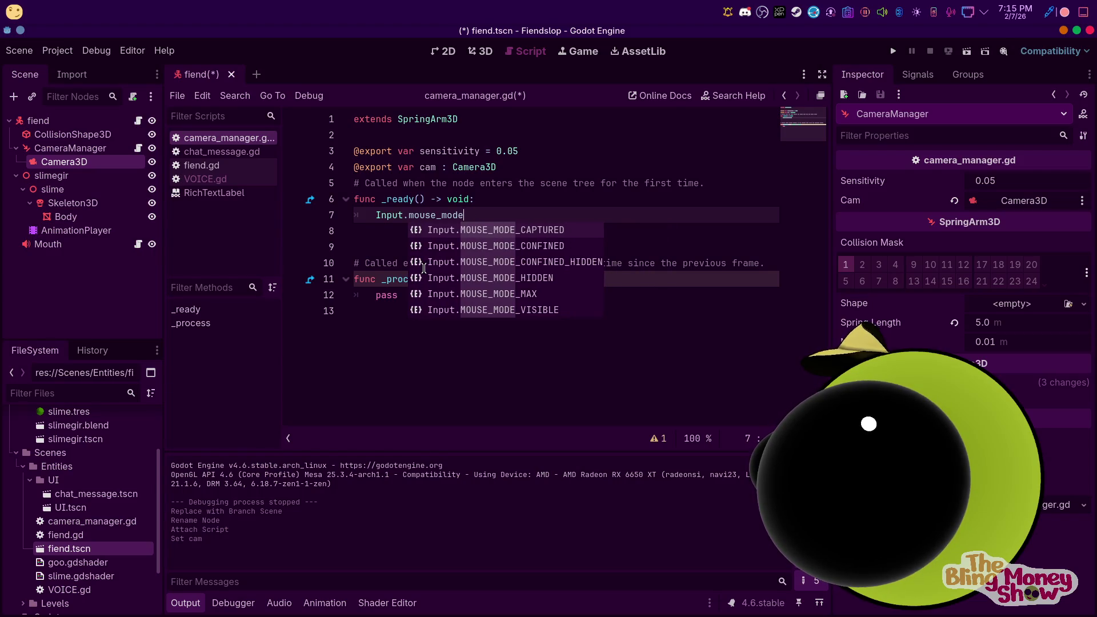
key(Return)
key(ctrl+BackSpace)
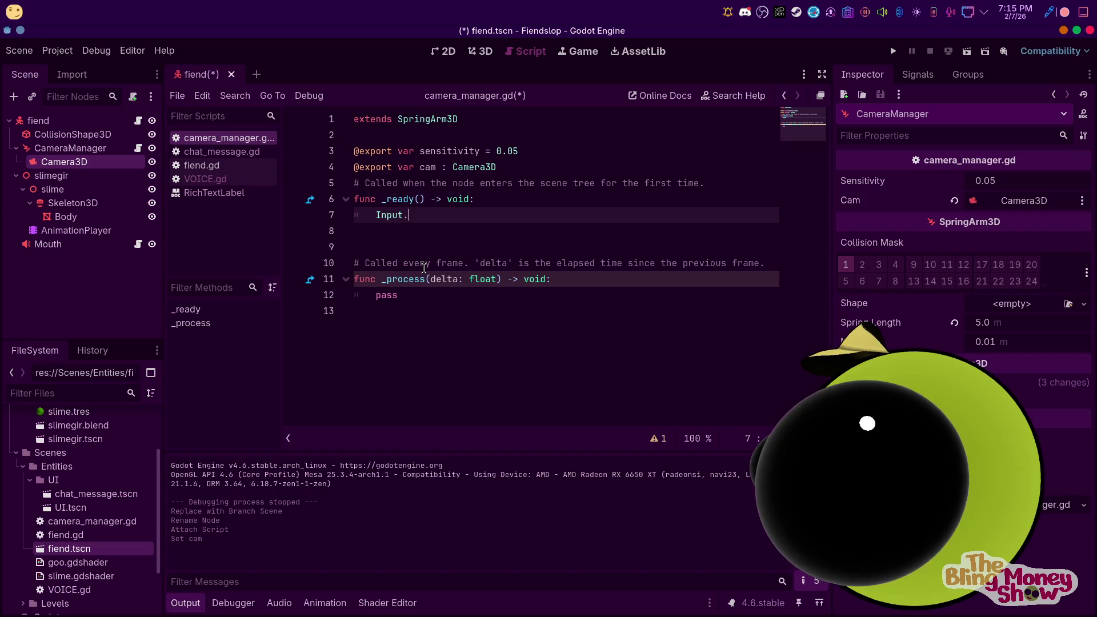
key(Return)
text(=)
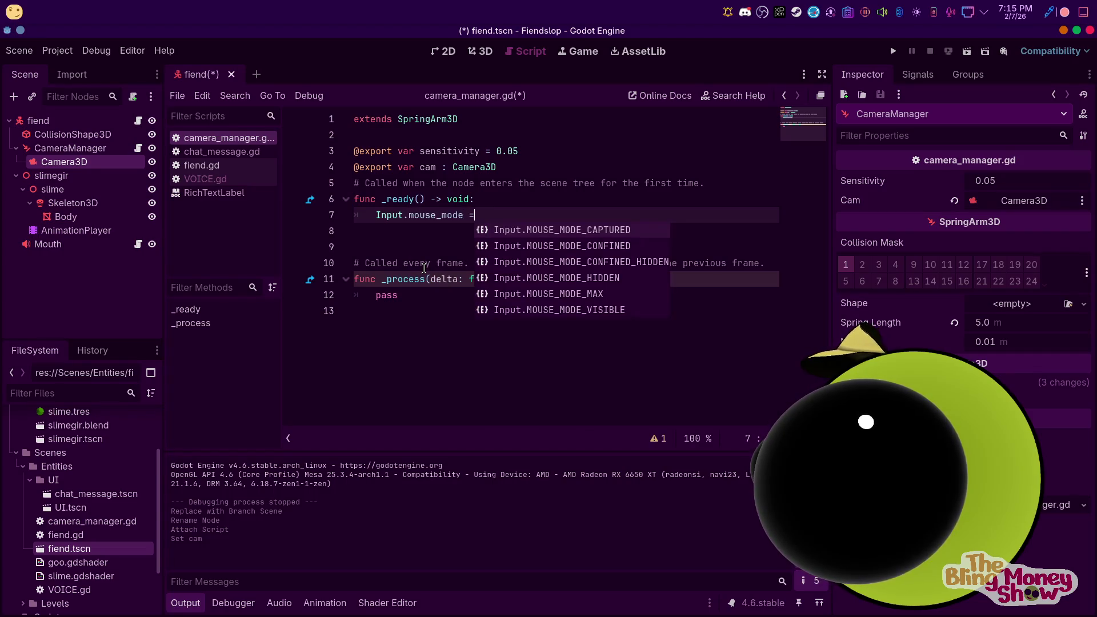
key(Return)
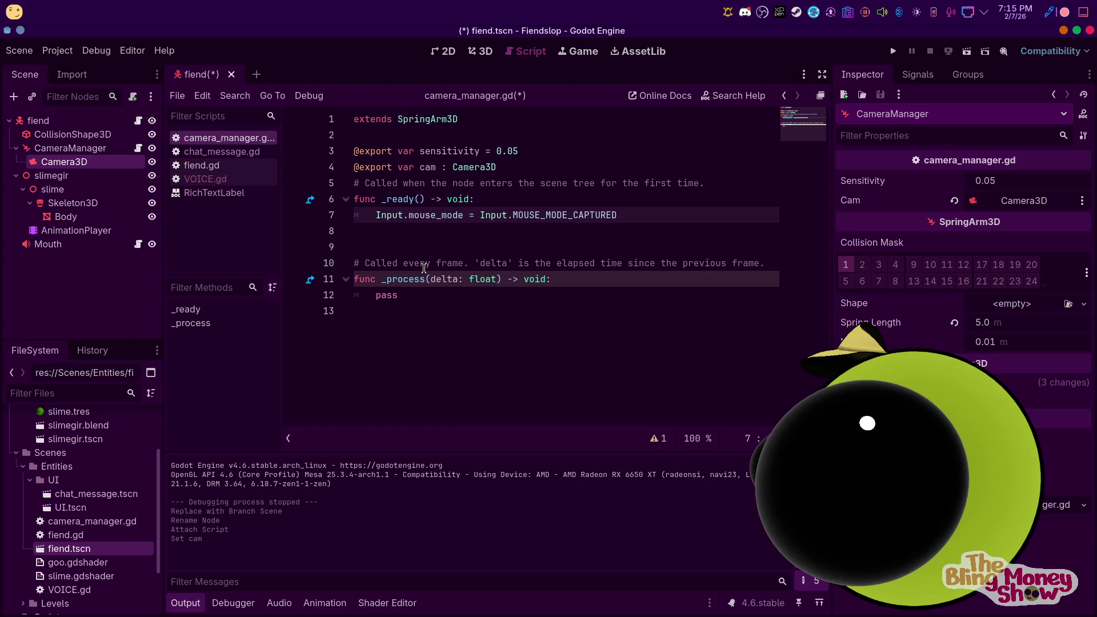
key(Return)
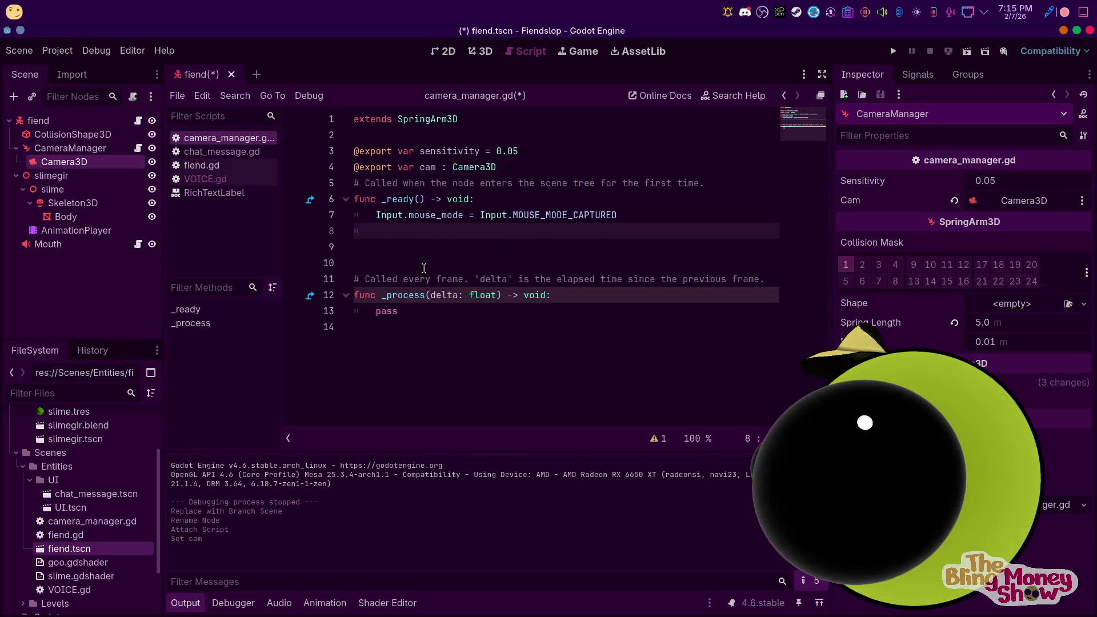
Declare an _unhandled_input(event) function below _ready.
key(Return)
key(BackSpace)
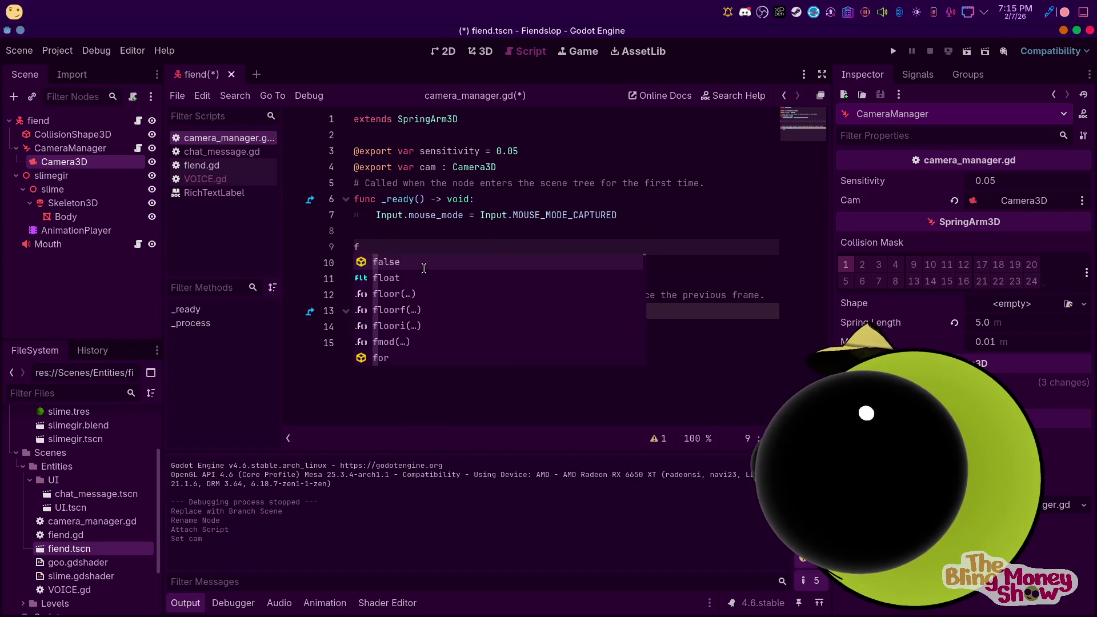
text(unc u)
key(BackSpace)
text(fre)
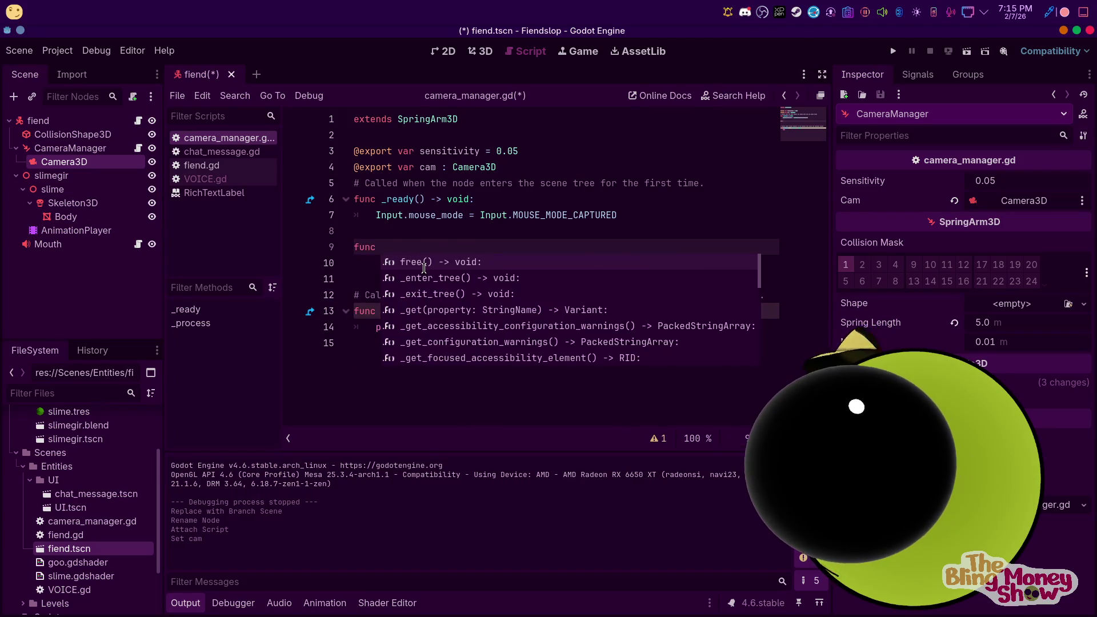
key(Return)
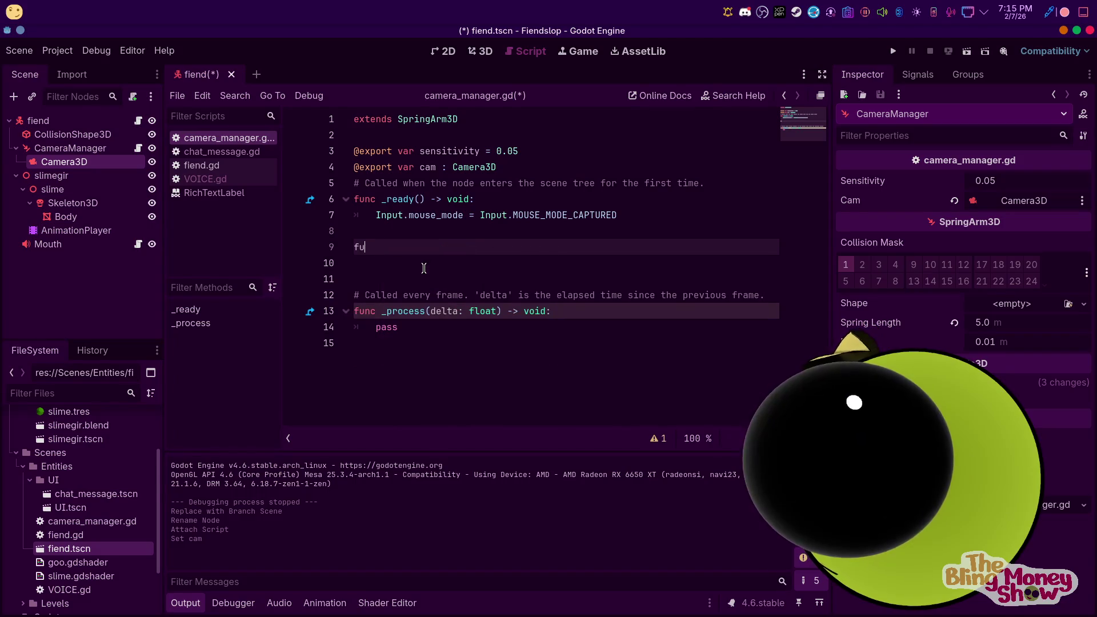
text(nc _)
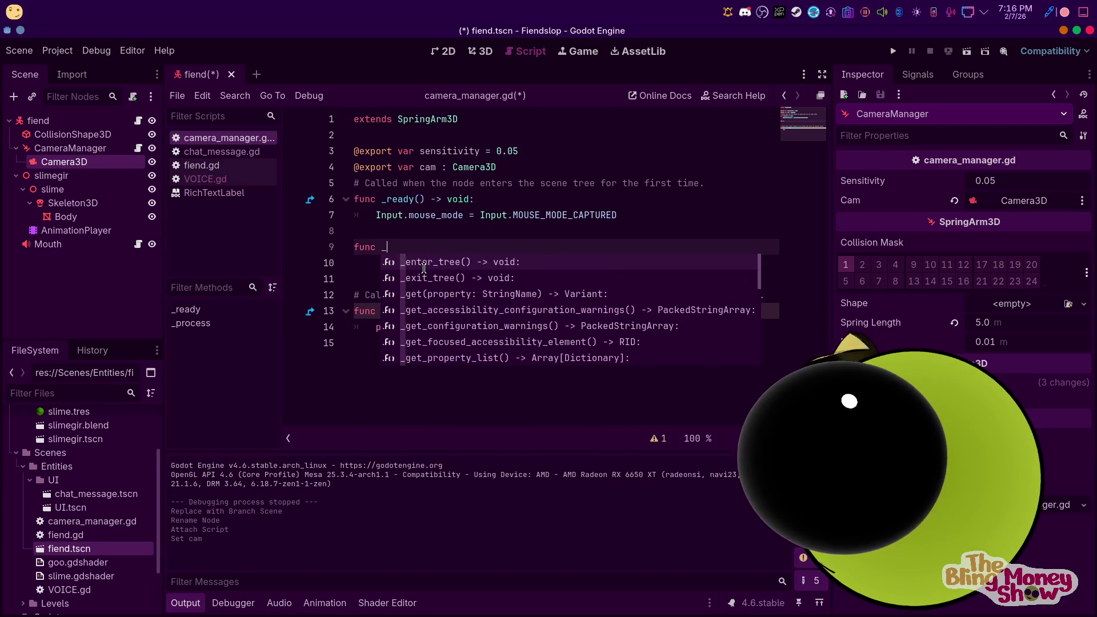
text(un)
key(Return)
key(Return)
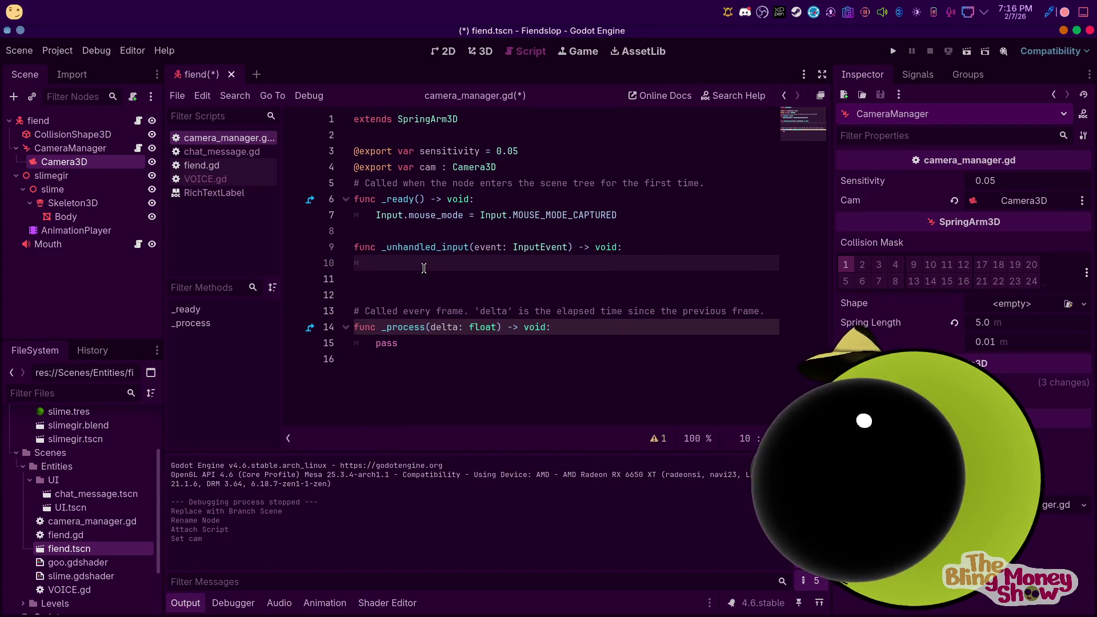
Add the condition 'if event is InputEventMouseMotion:' inside the function.
text(if e)
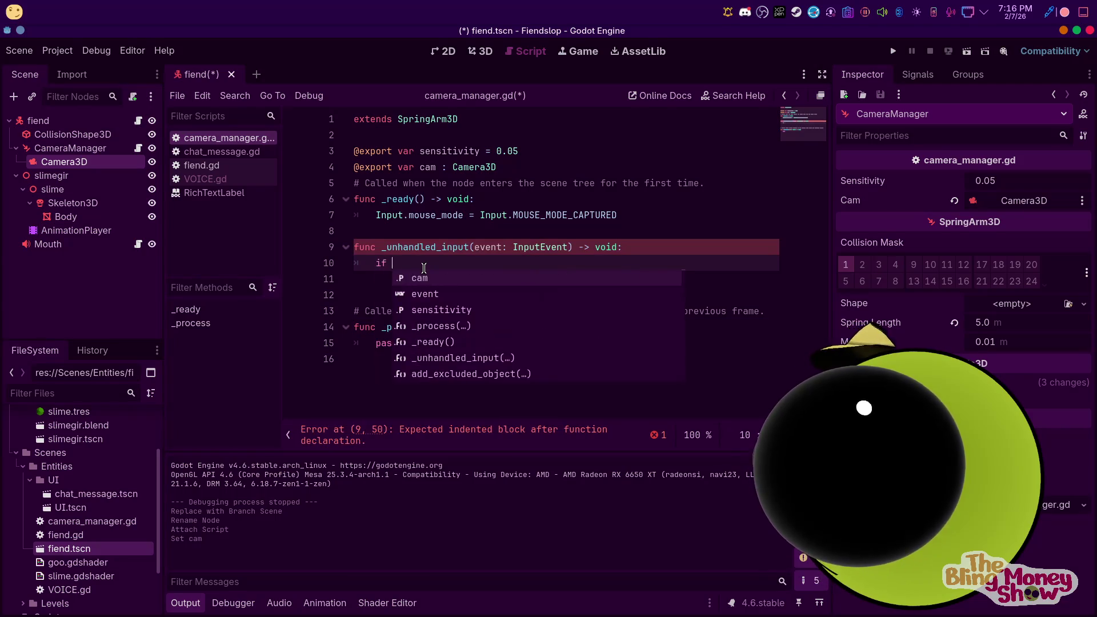
key(Return)
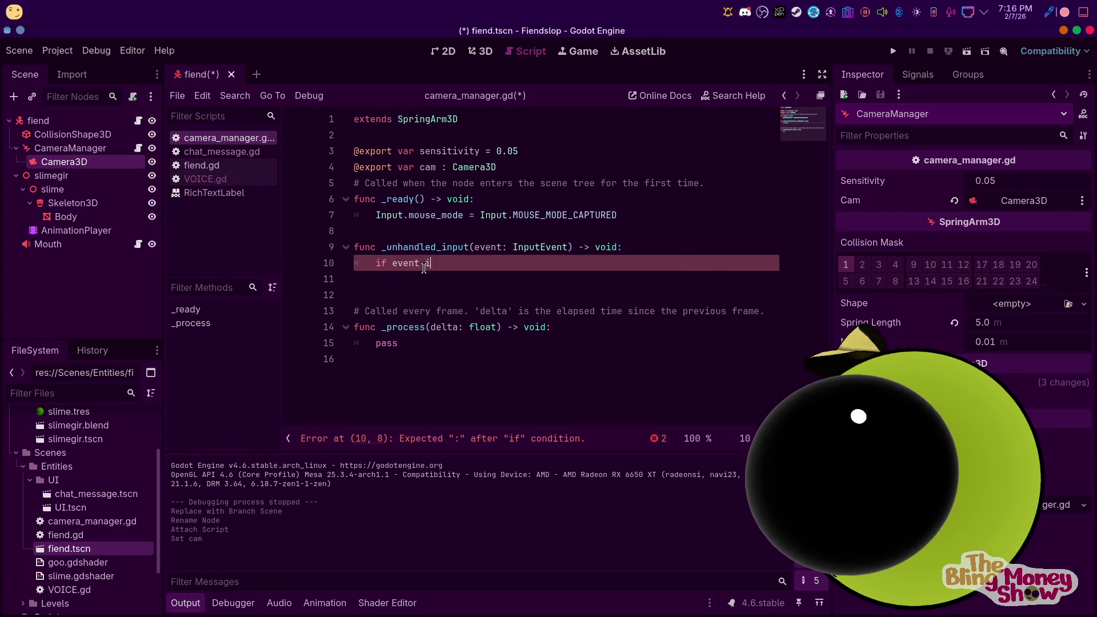
text(s inp)
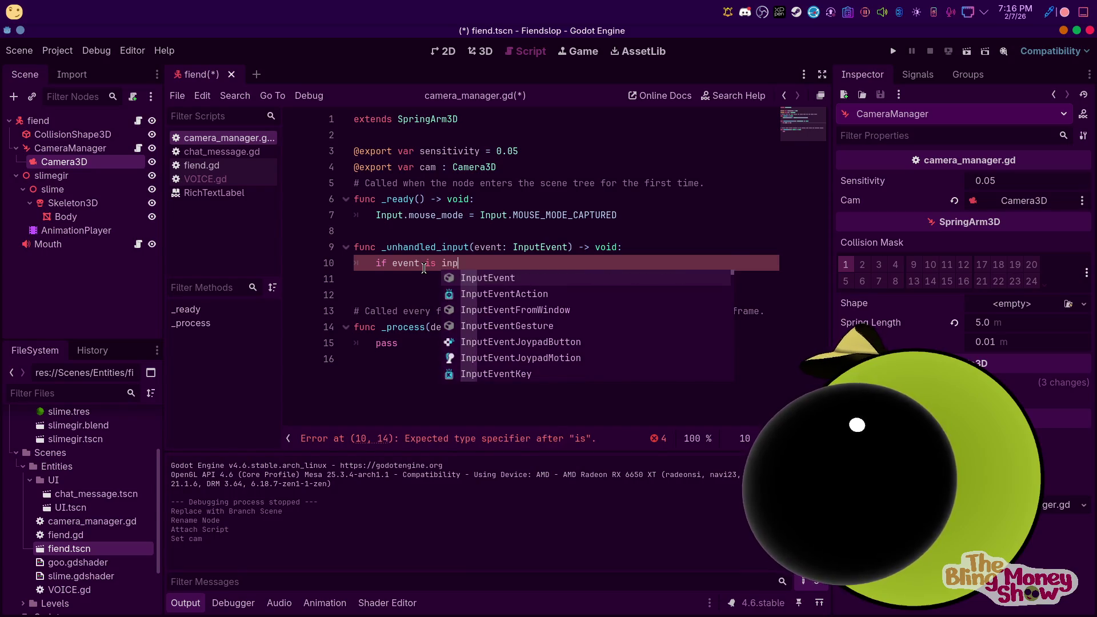
key(Return)
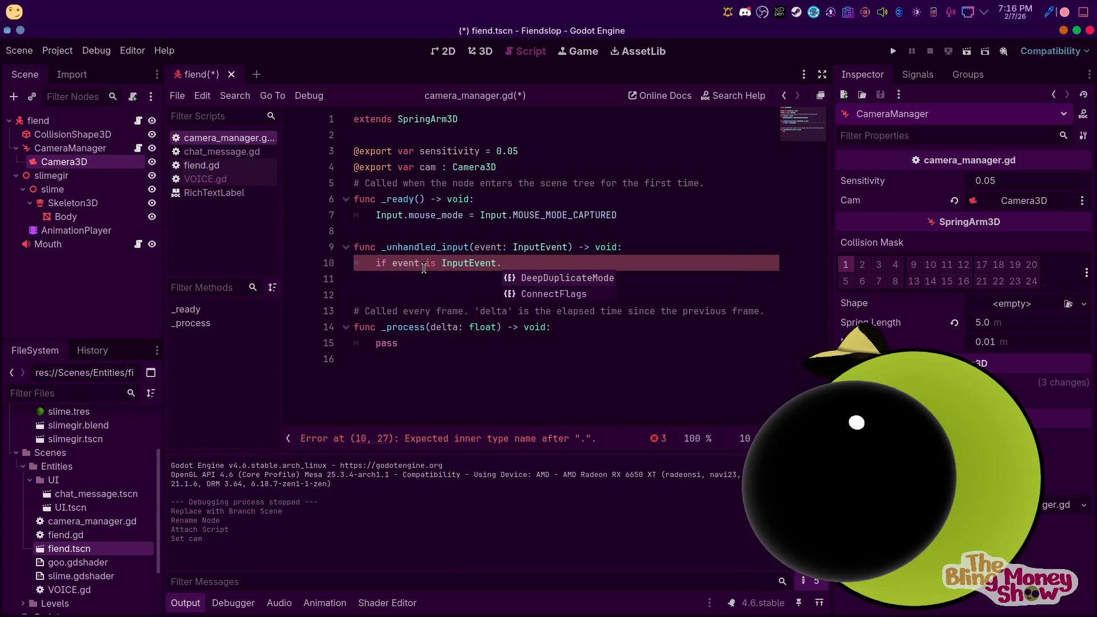
key(BackSpace)
text(mo)
key(Down)
key(Down)
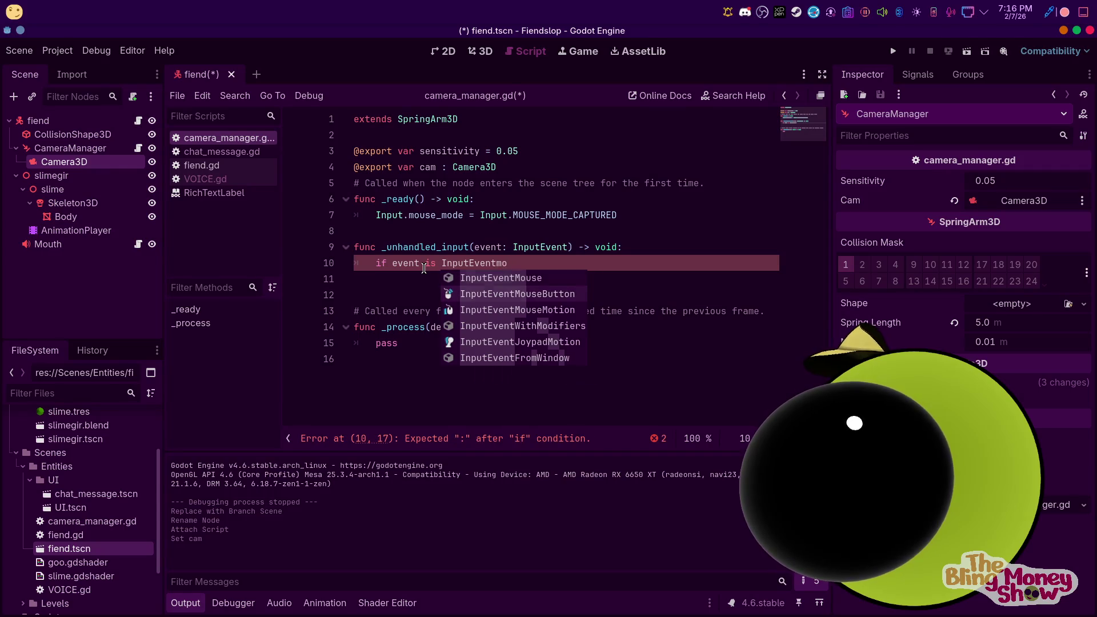
key(Return)
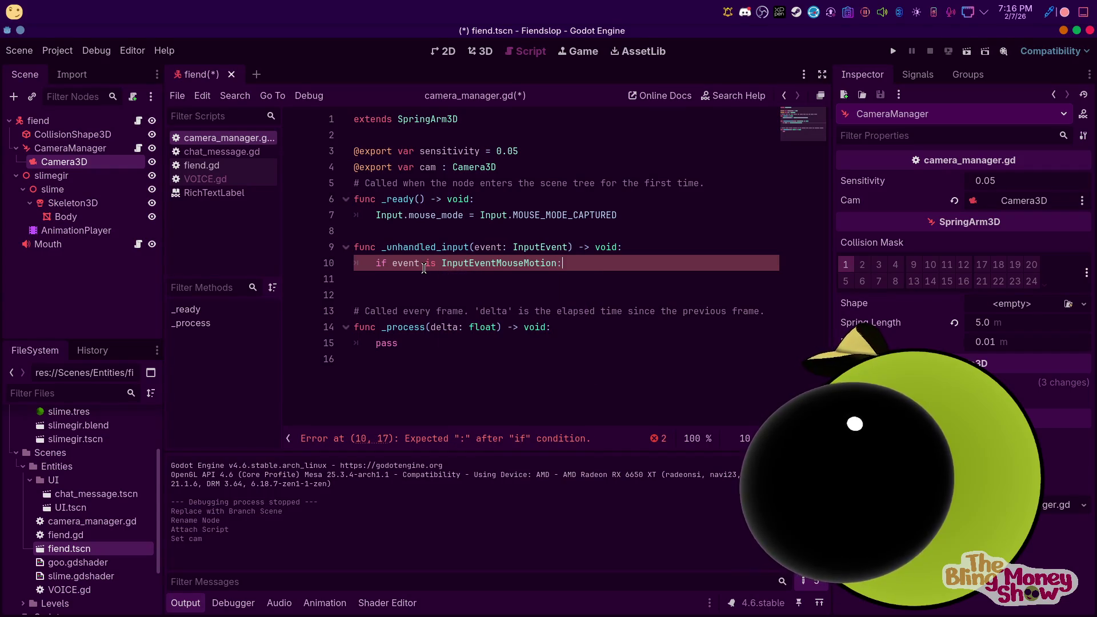
key(Return)
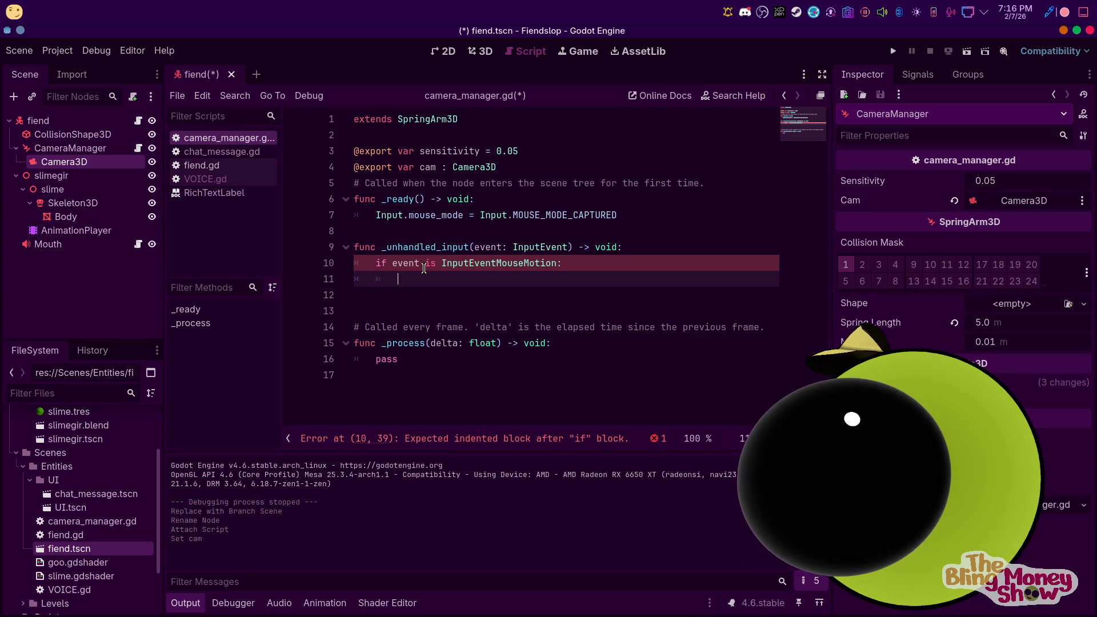
Inside the check, call rotate_y(-event.relative.x * sensitivity).
text(ro)
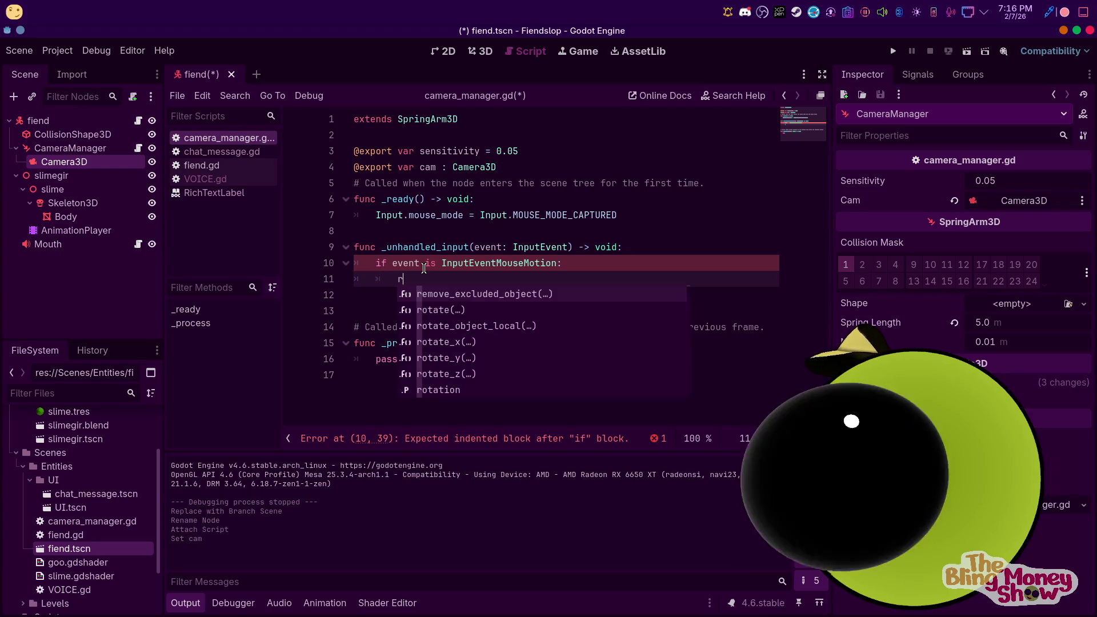
key(Down)
key(Down)
key(Down)
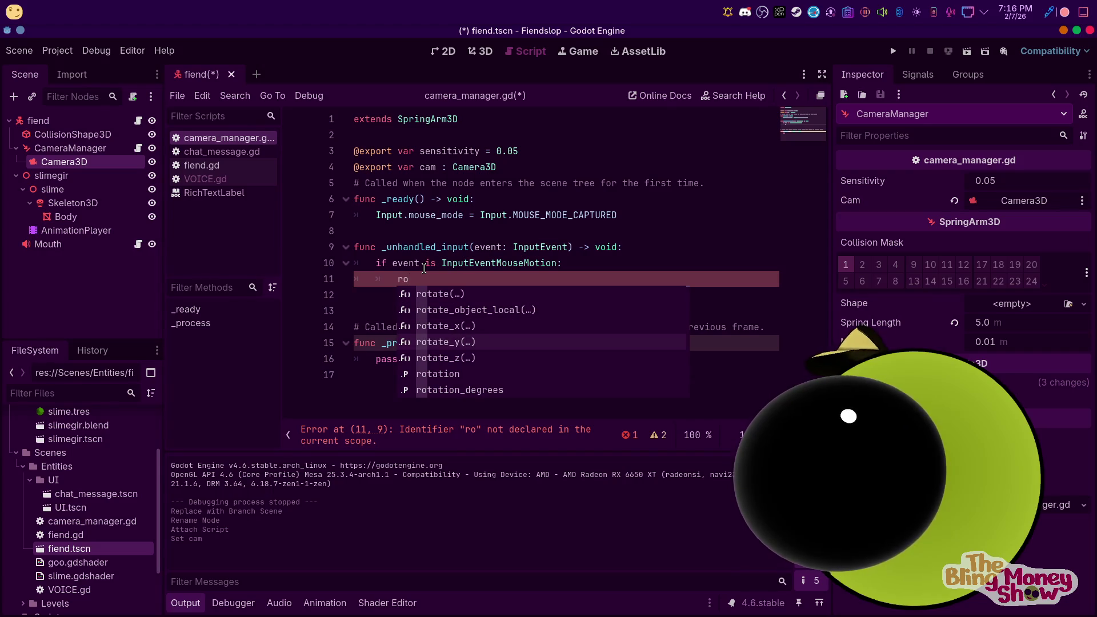
key(Return)
text(-ev)
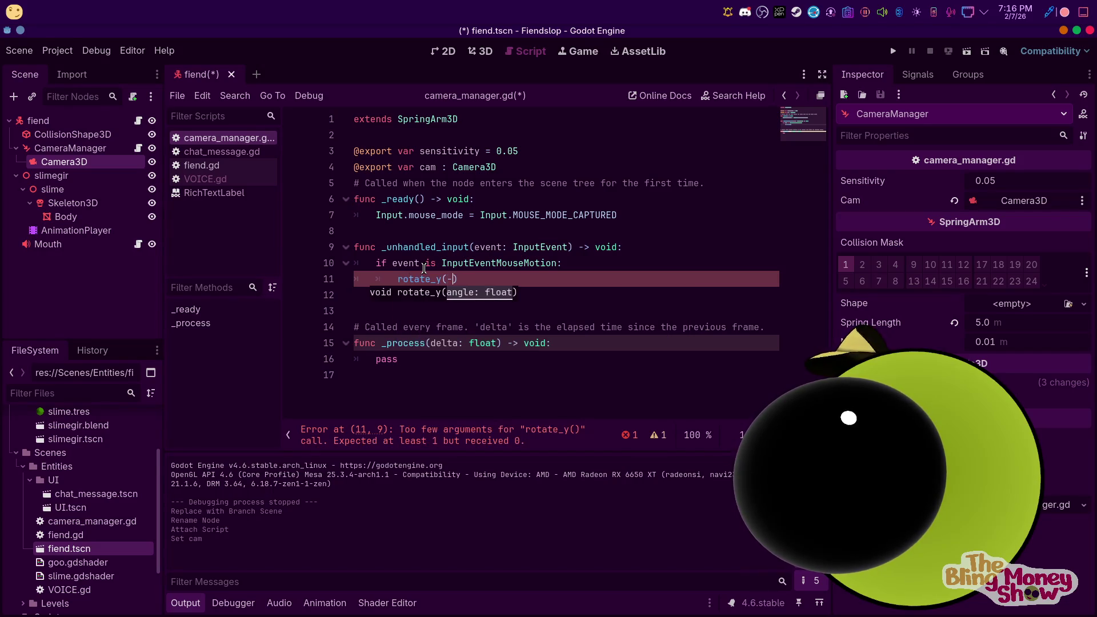
text(ent.rel)
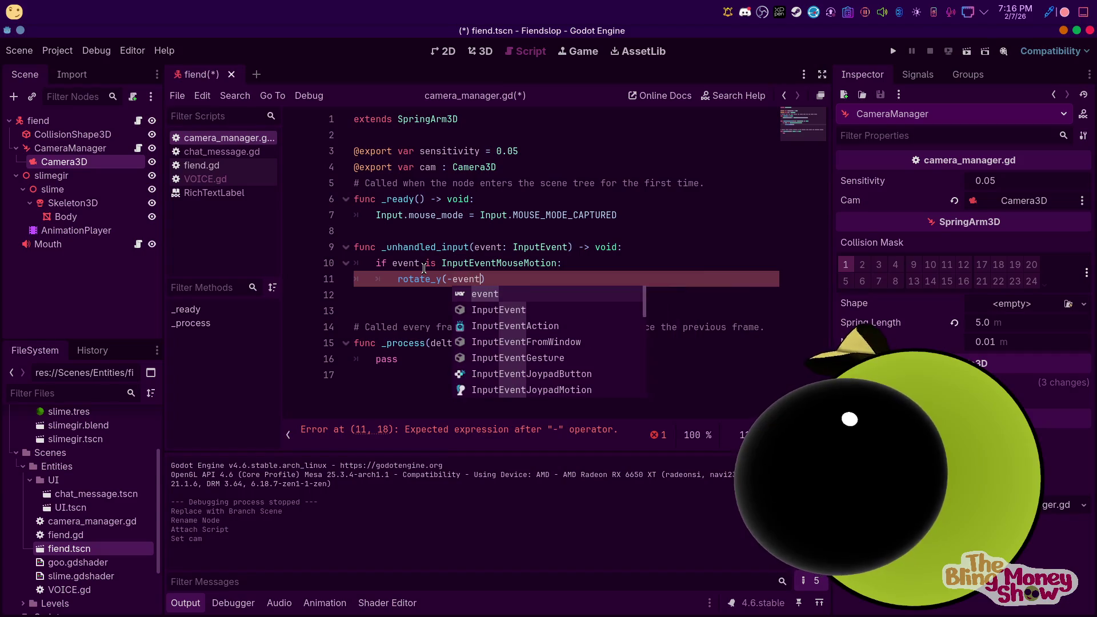
key(Return)
text(.x )
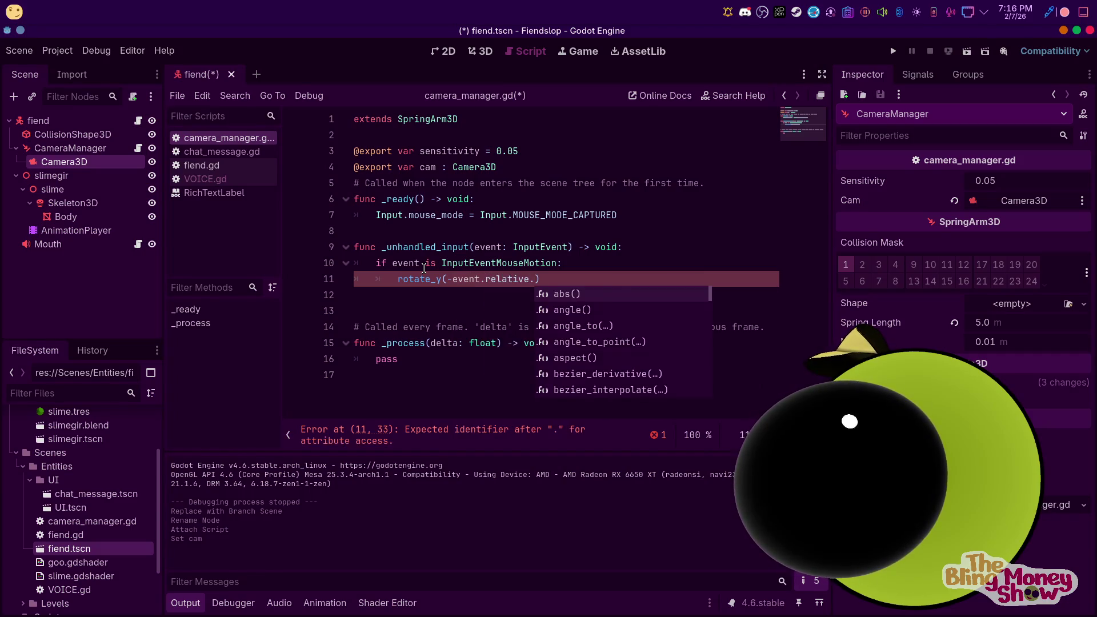
text(* s)
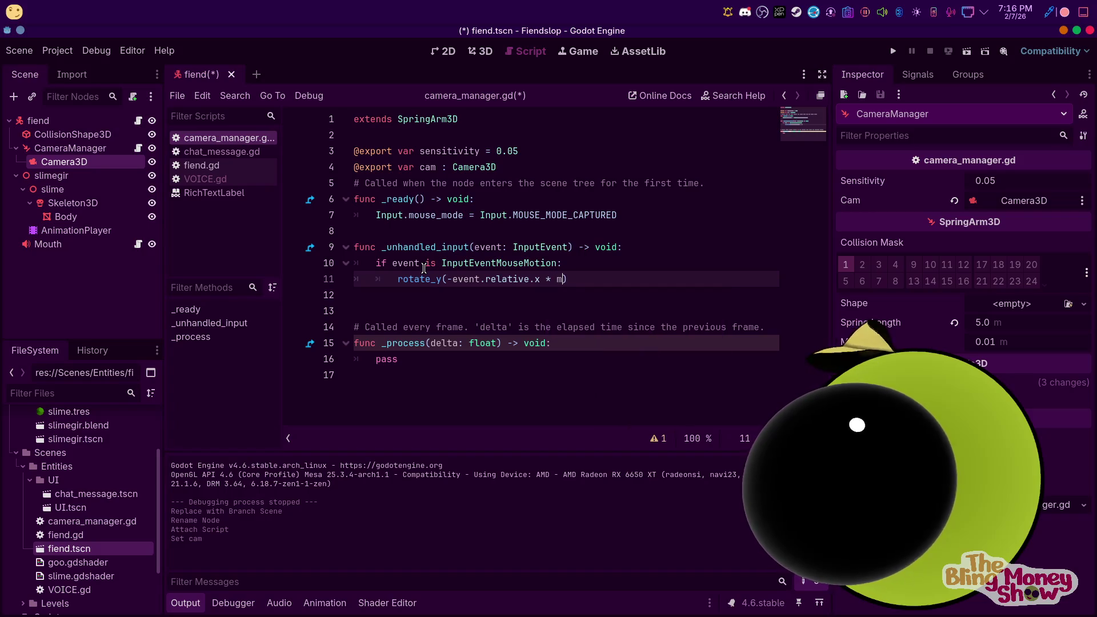
text(e)
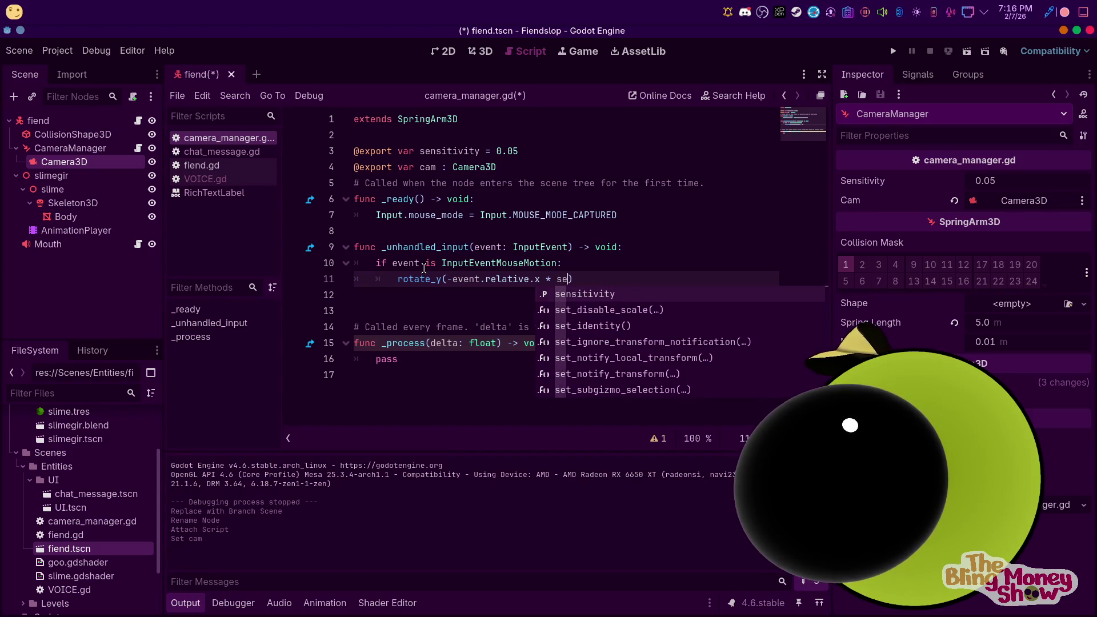
key(Return)
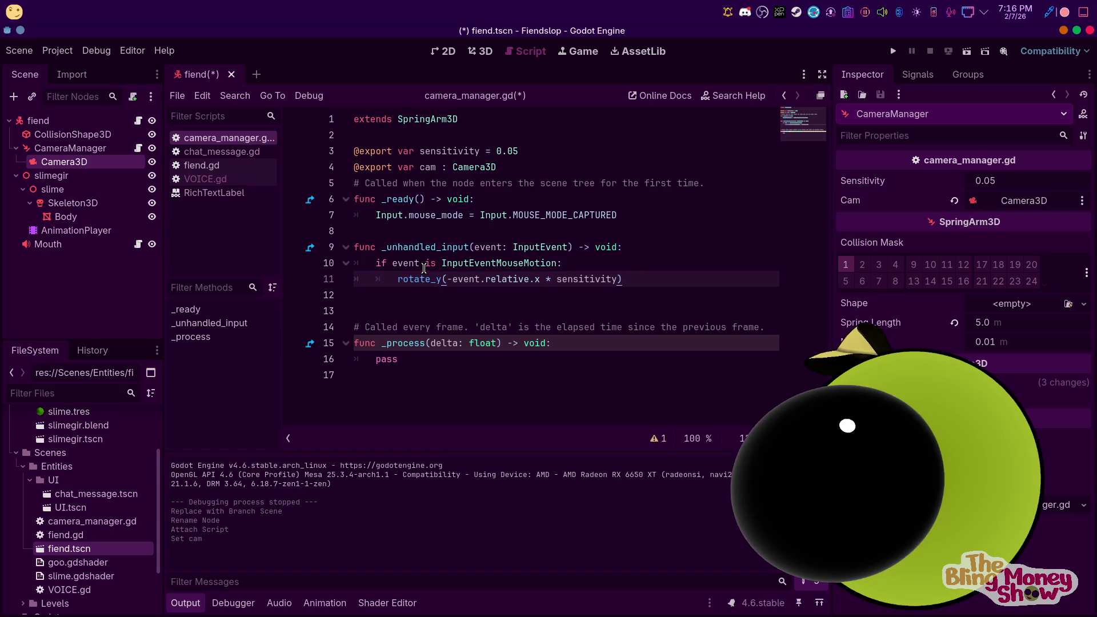
key(Return)
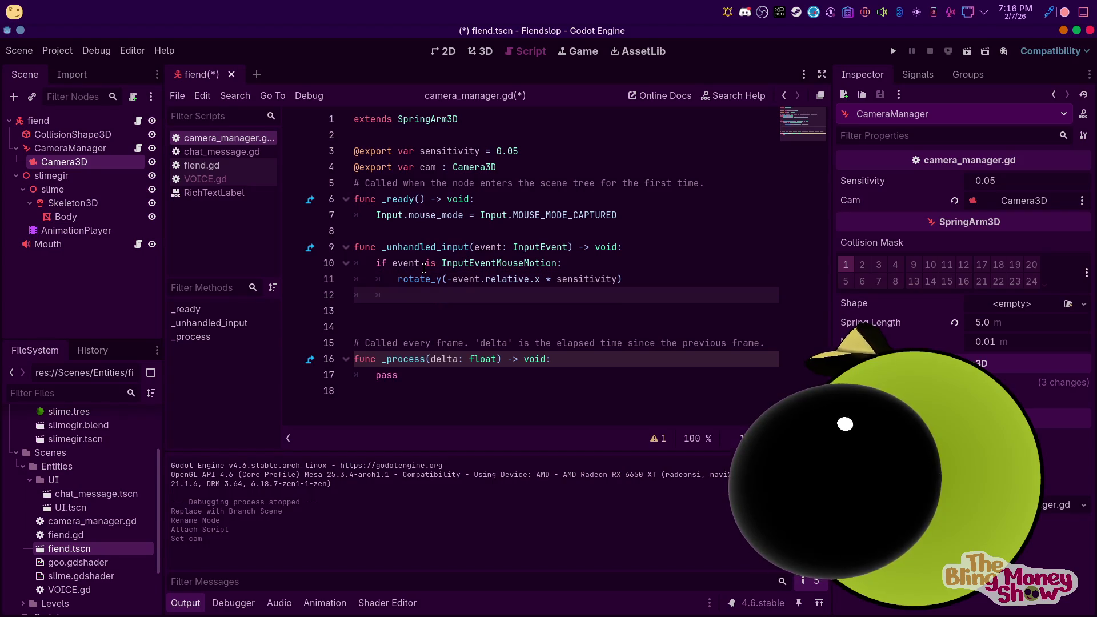
Add rotate_x(-event.relative.y * sensitivity) for pitch on line 12.
key(Down)
key(Down)
key(Down)
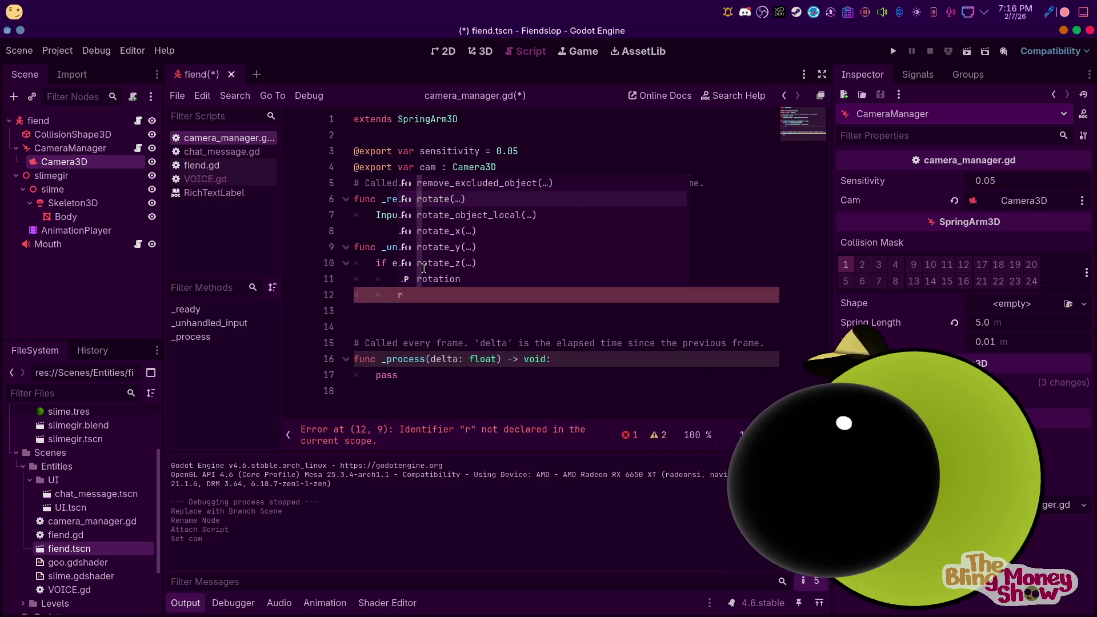
key(Up)
key(Up)
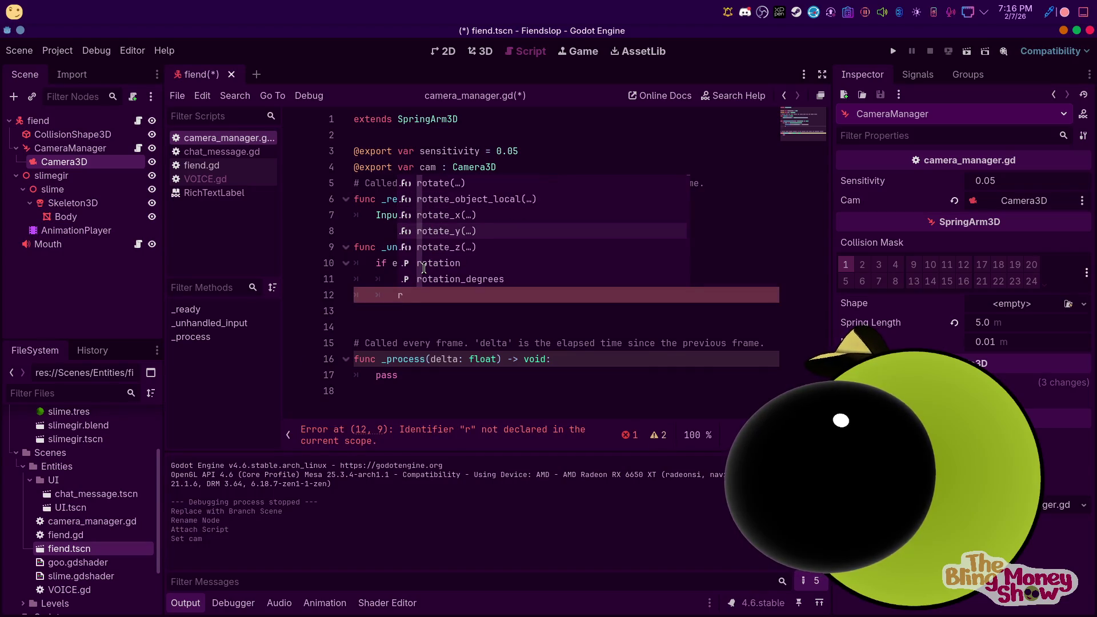
key(Return)
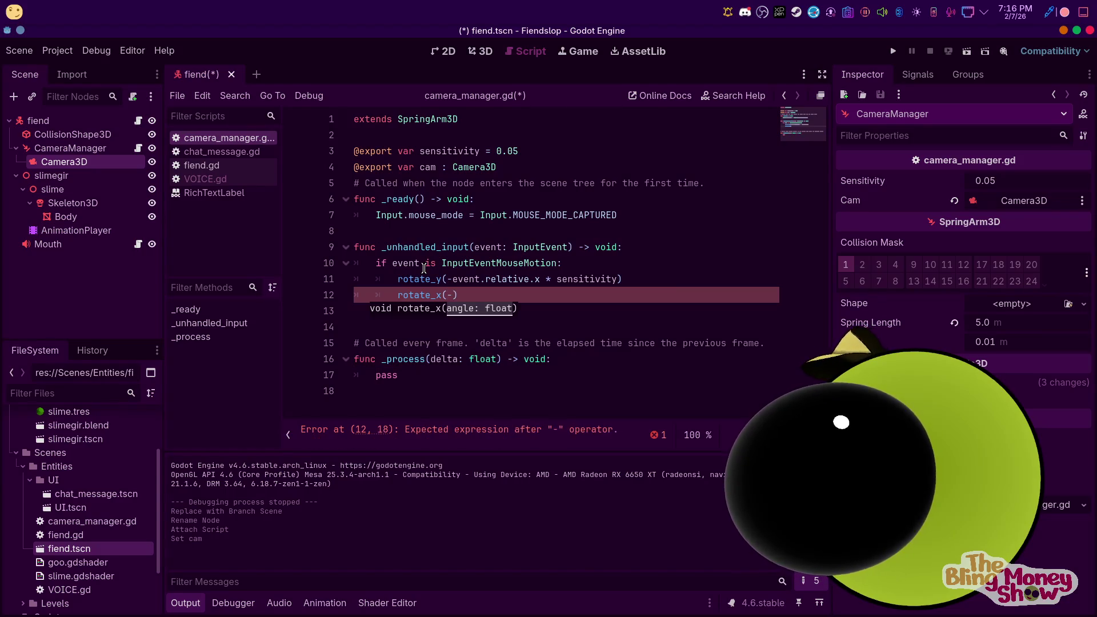
text(vent.relative.y)
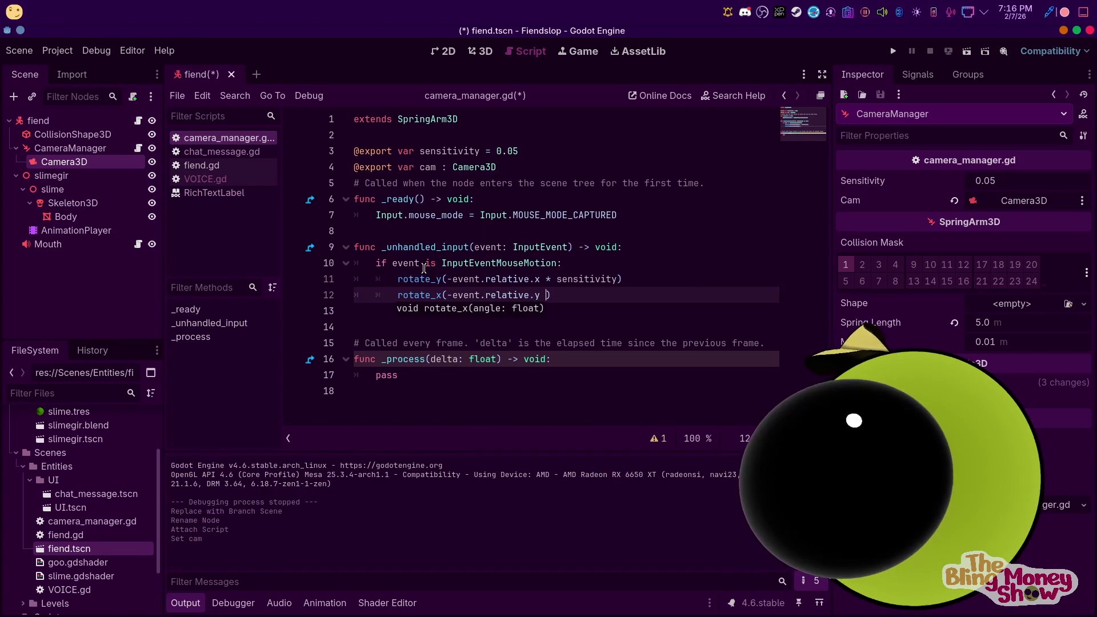
text(sen)
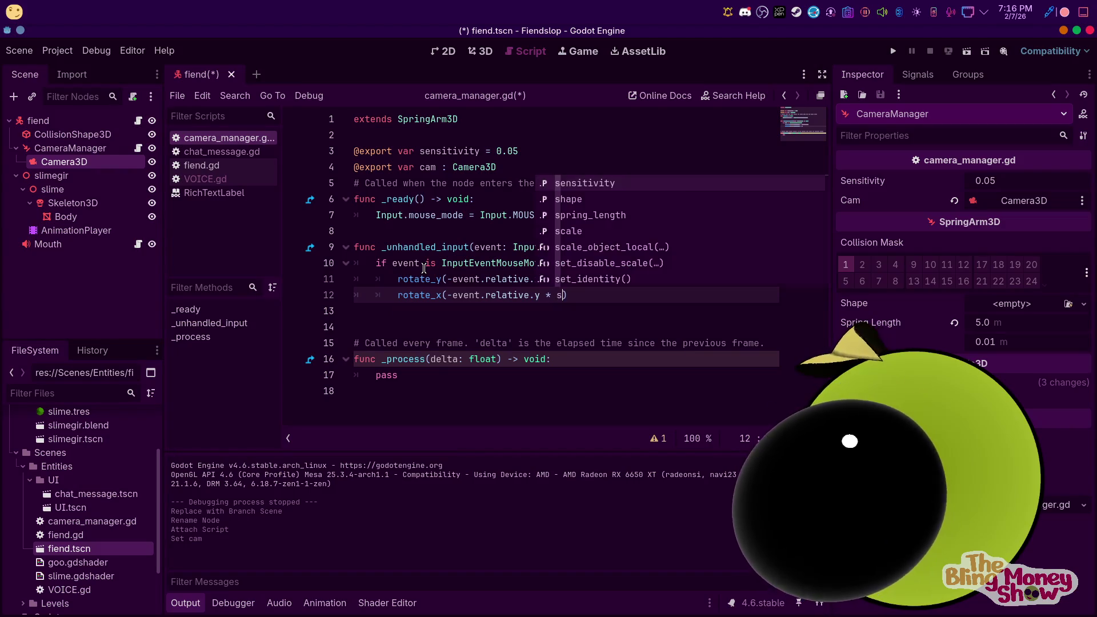
key(Return)
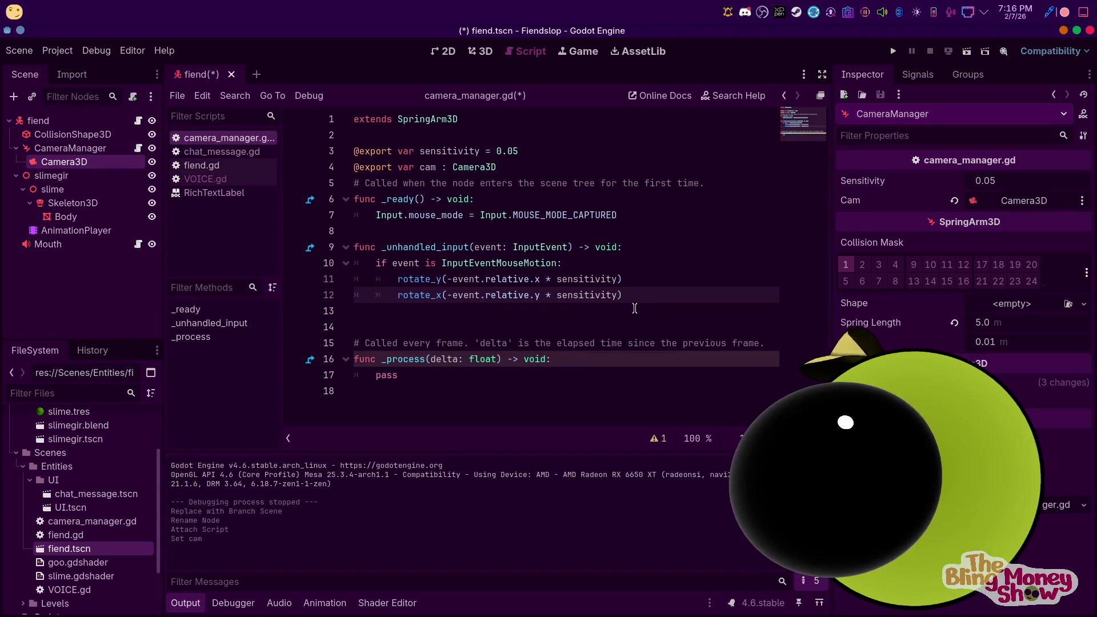
drag(634, 308, 642, 277)
click(643, 288)
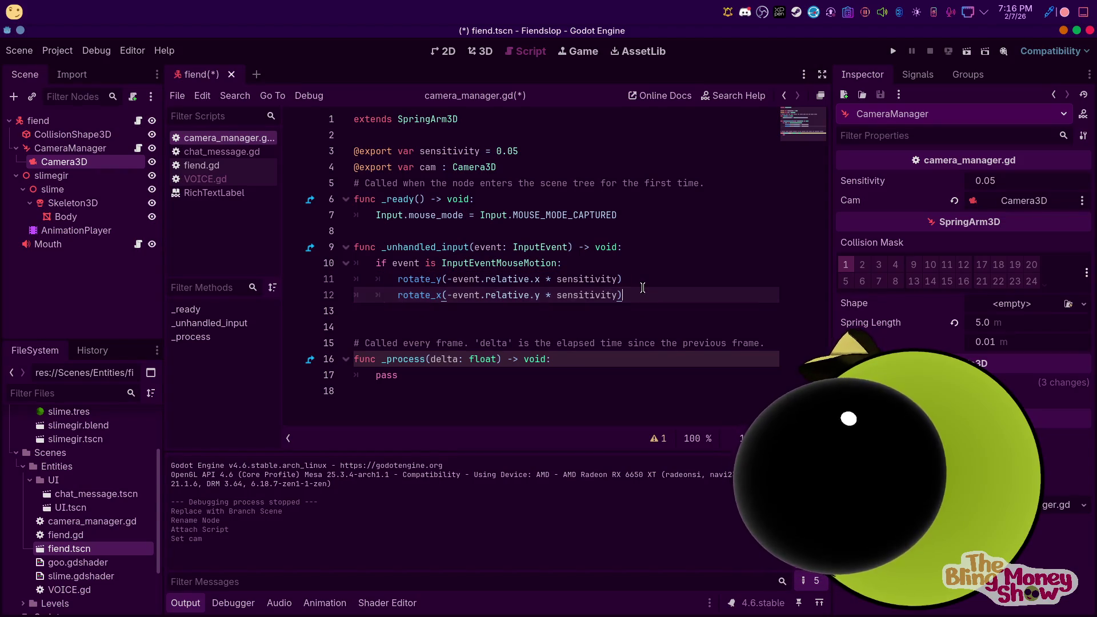
Start line 13 with 'rotation.x = clamp(' to limit the pitch.
key(Return)
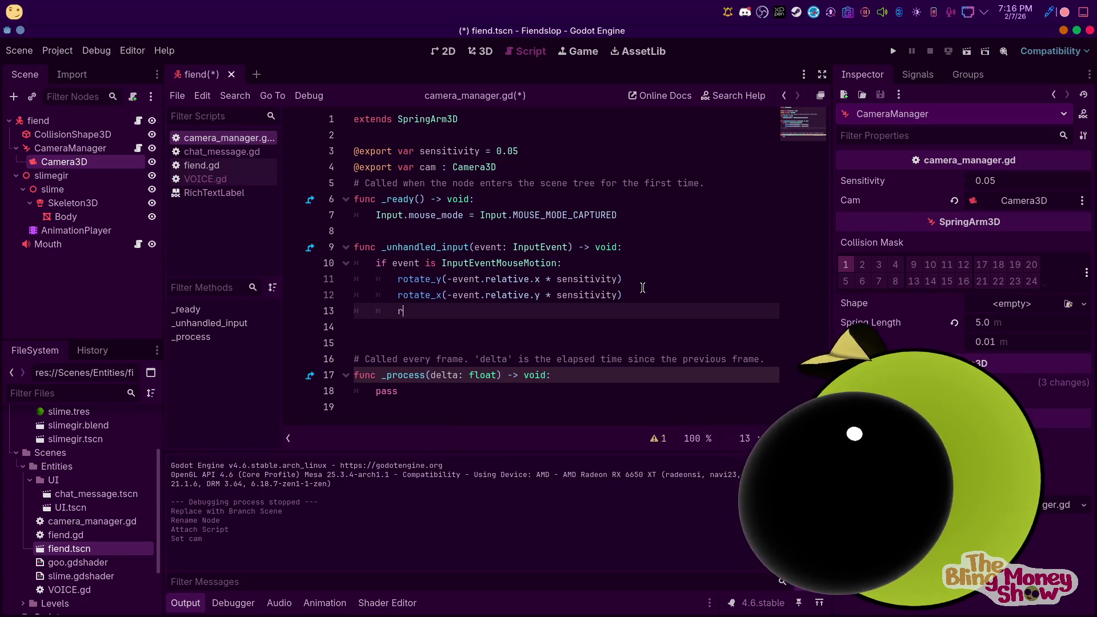
key(Down)
key(Down)
key(Down)
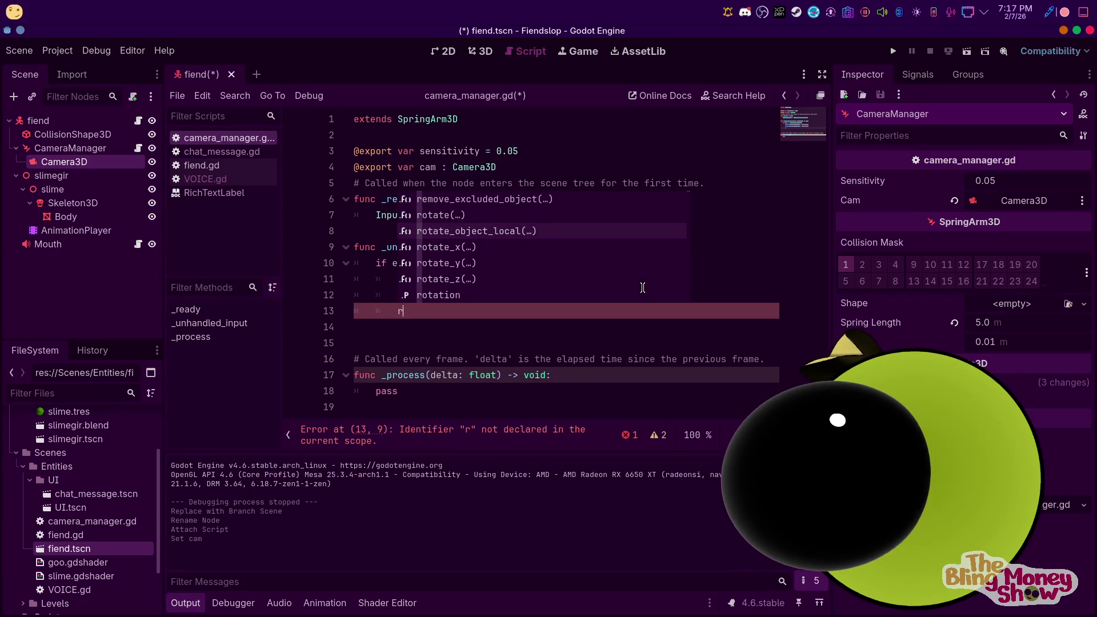
key(Return)
text(.x)
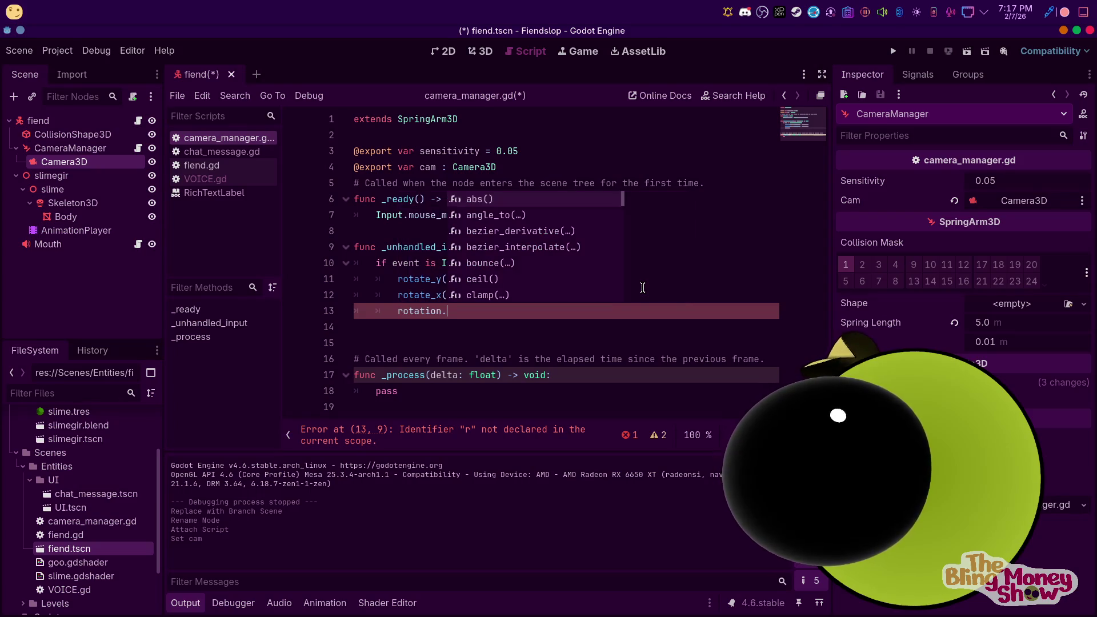
text( = c;)
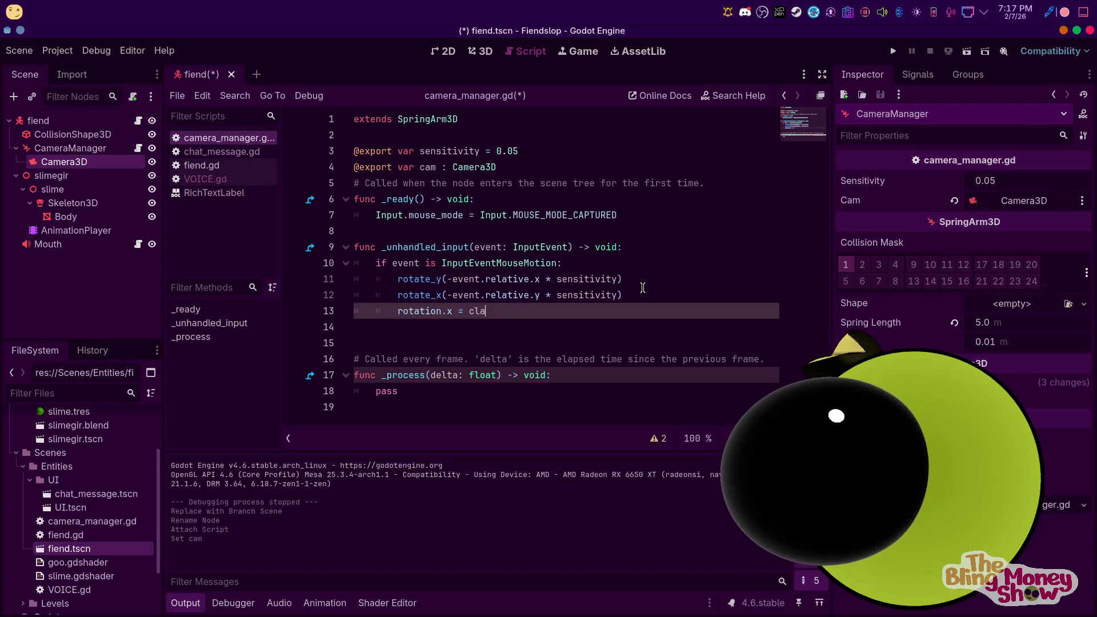
text(m)
key(Return)
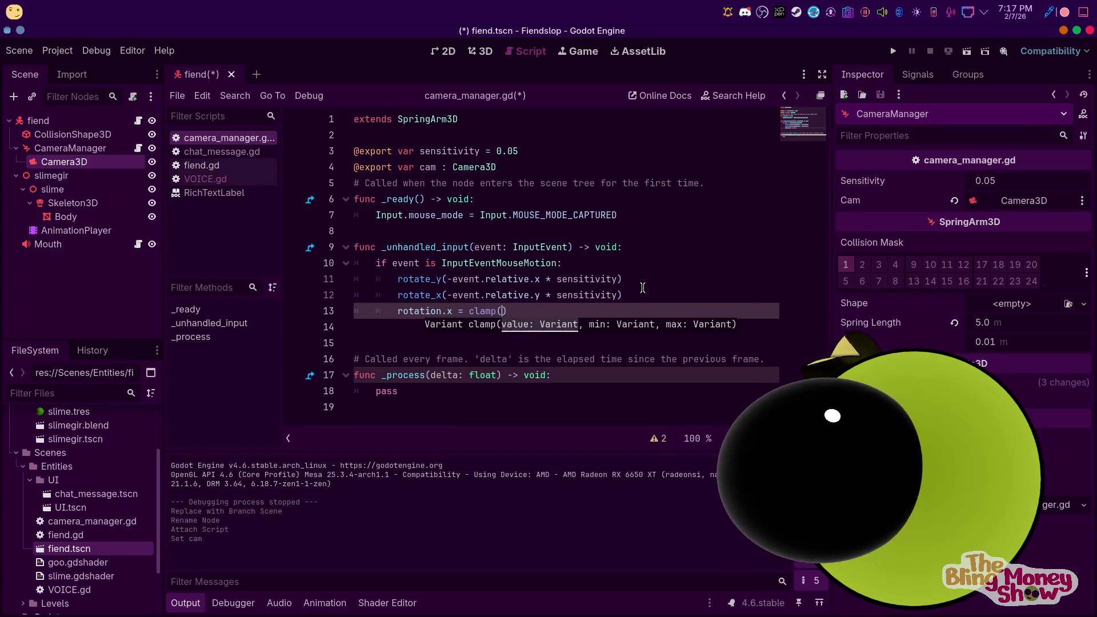
text(h)
text(ead)
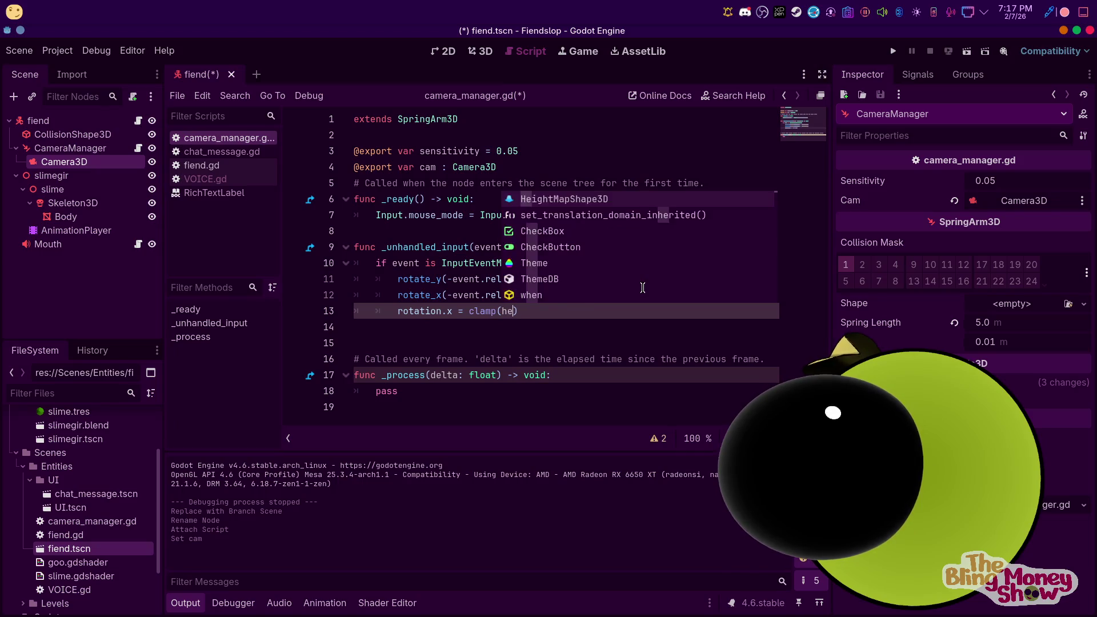
key(BackSpace)
key(BackSpace)
key(BackSpace)
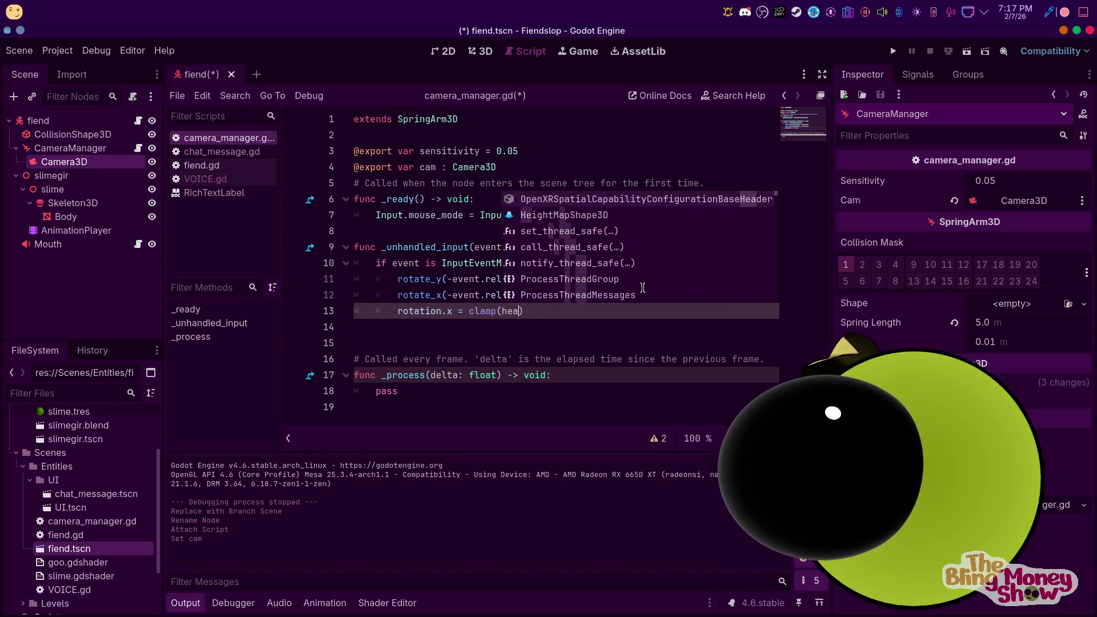
Pass rotation.x, deg_to_rad(-70) and deg_to_rad(70) as the clamp arguments.
key(BackSpace)
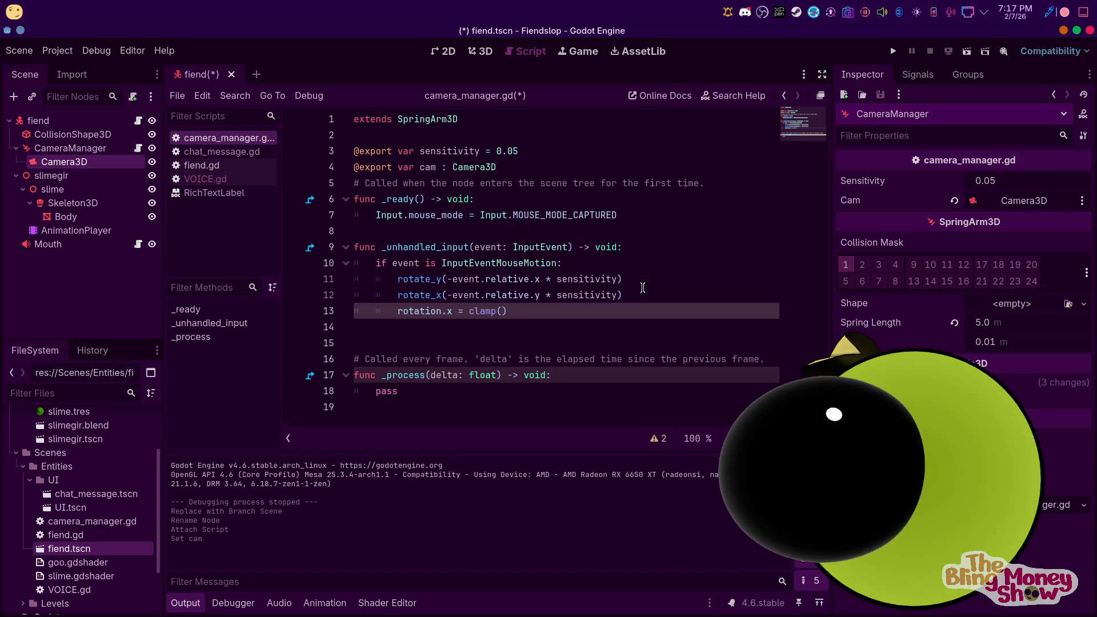
text(otati)
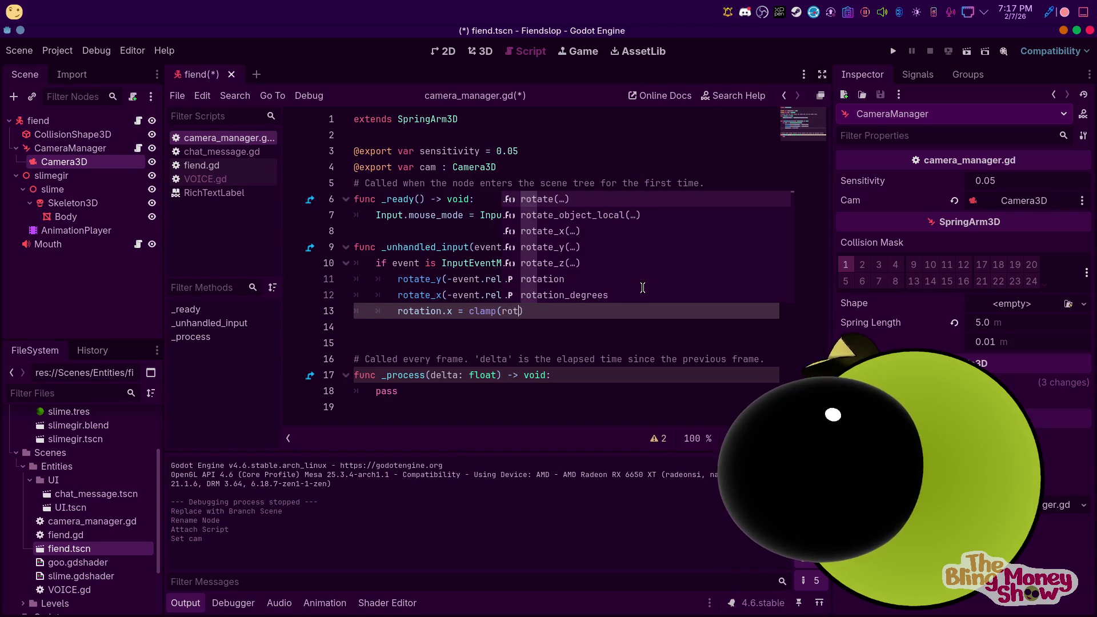
text(on.x)
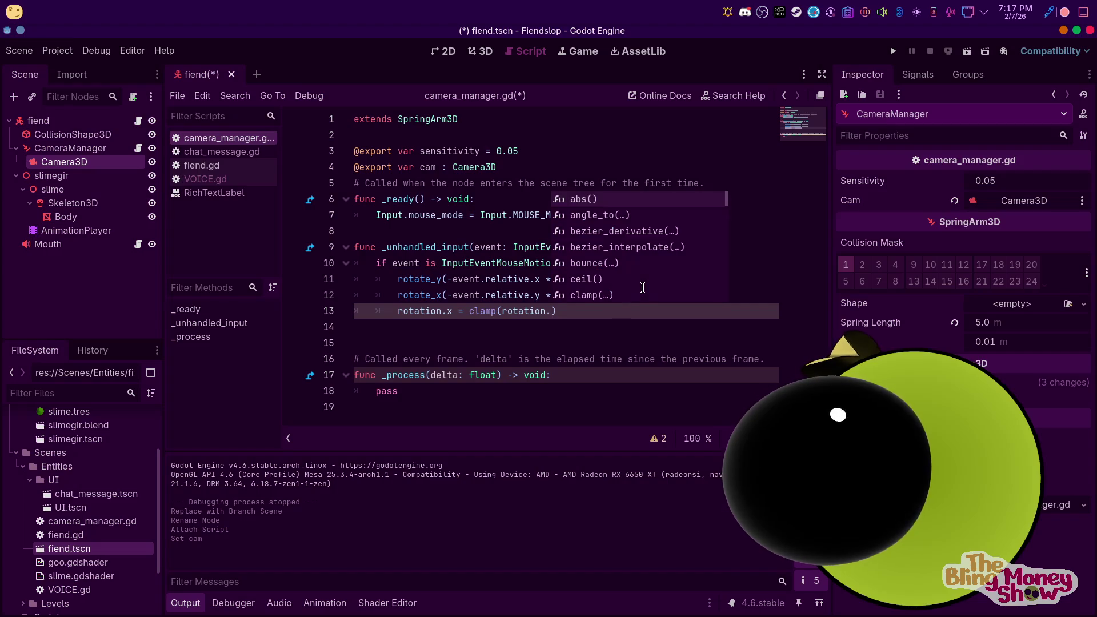
text(, ded)
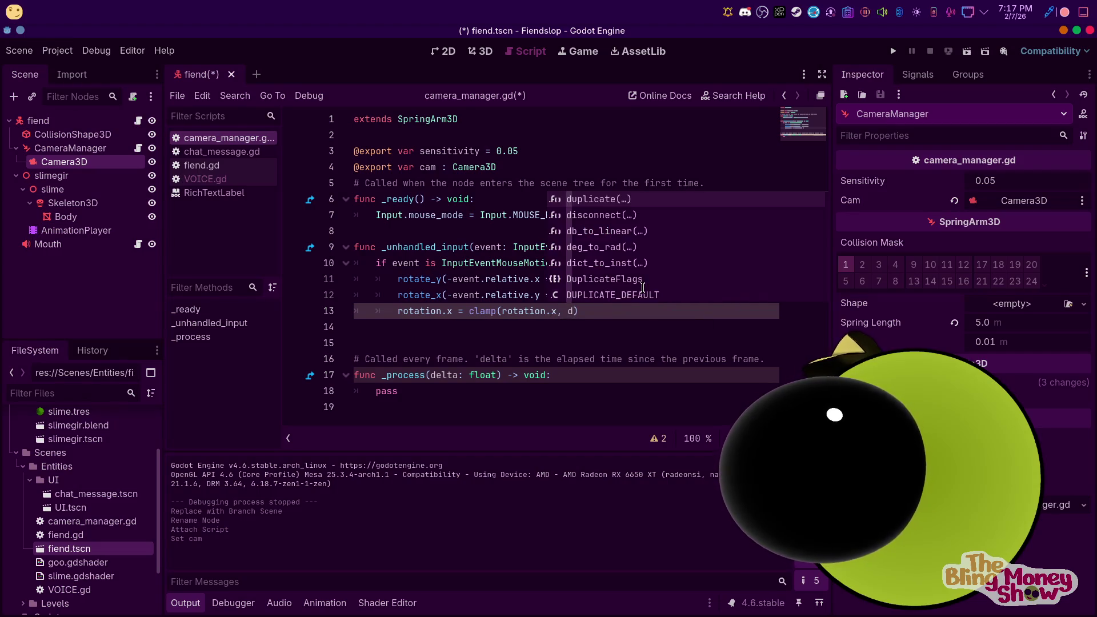
key(BackSpace)
text(g)
key(Return)
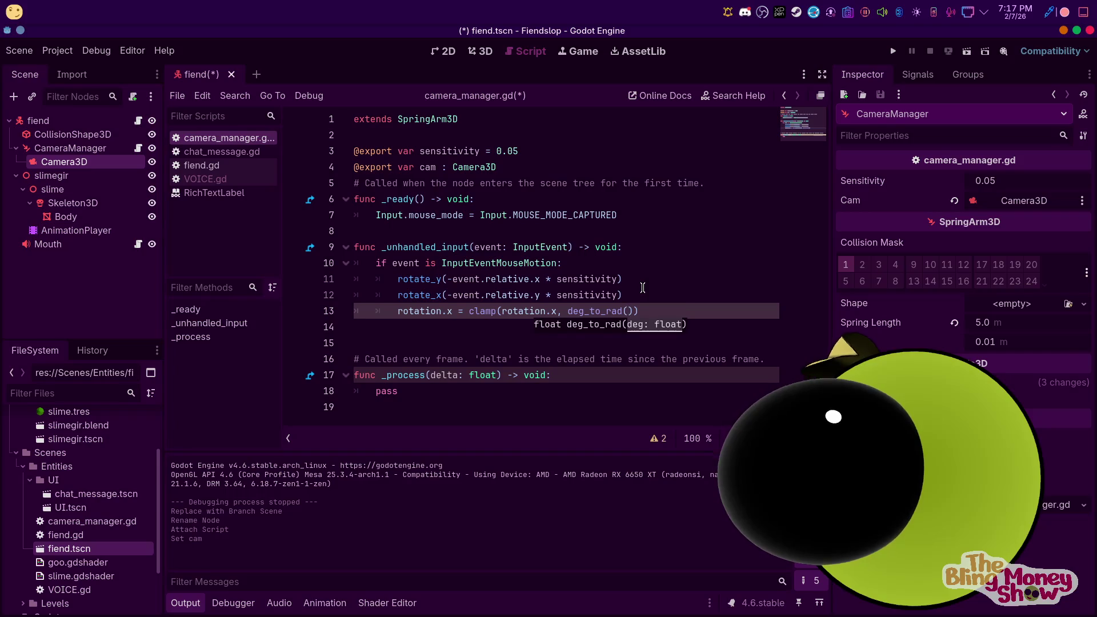
text(70)
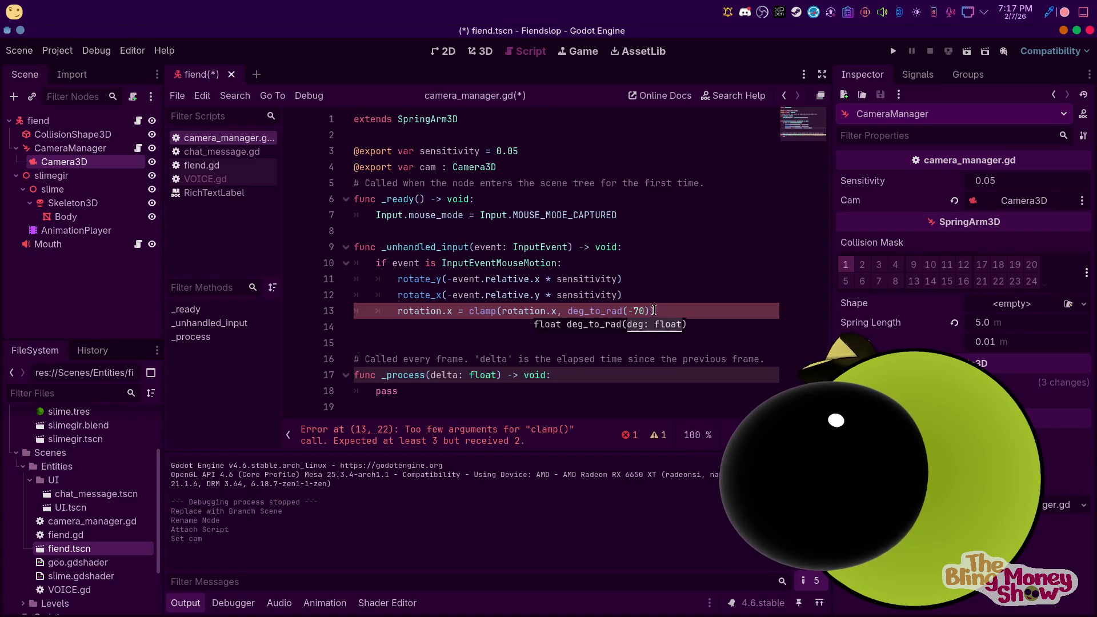
key(Right)
text(, d)
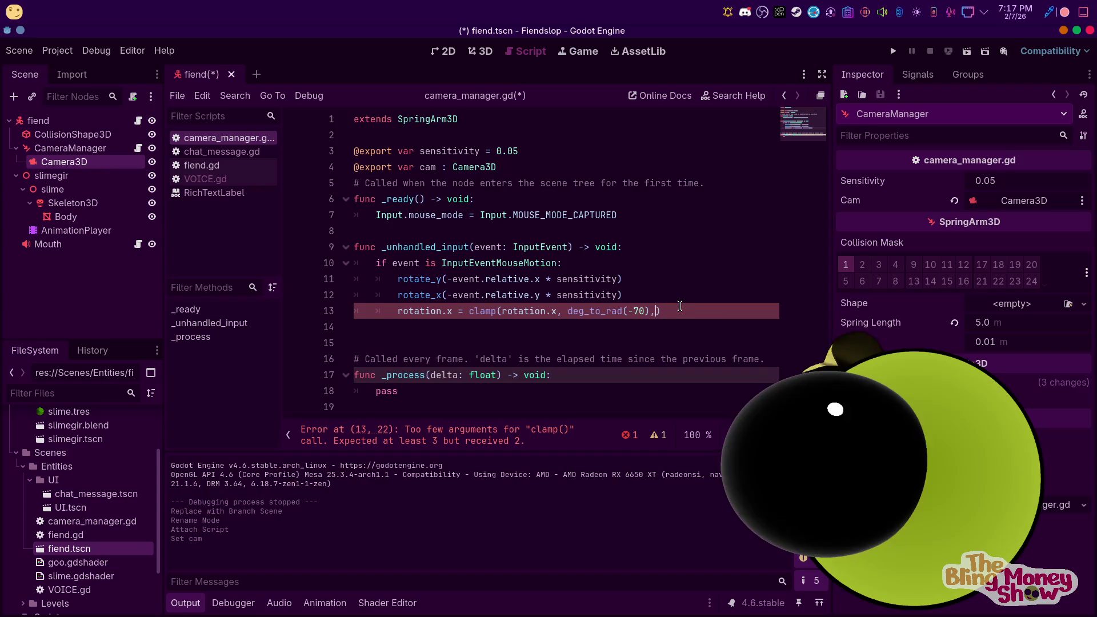
text(e)
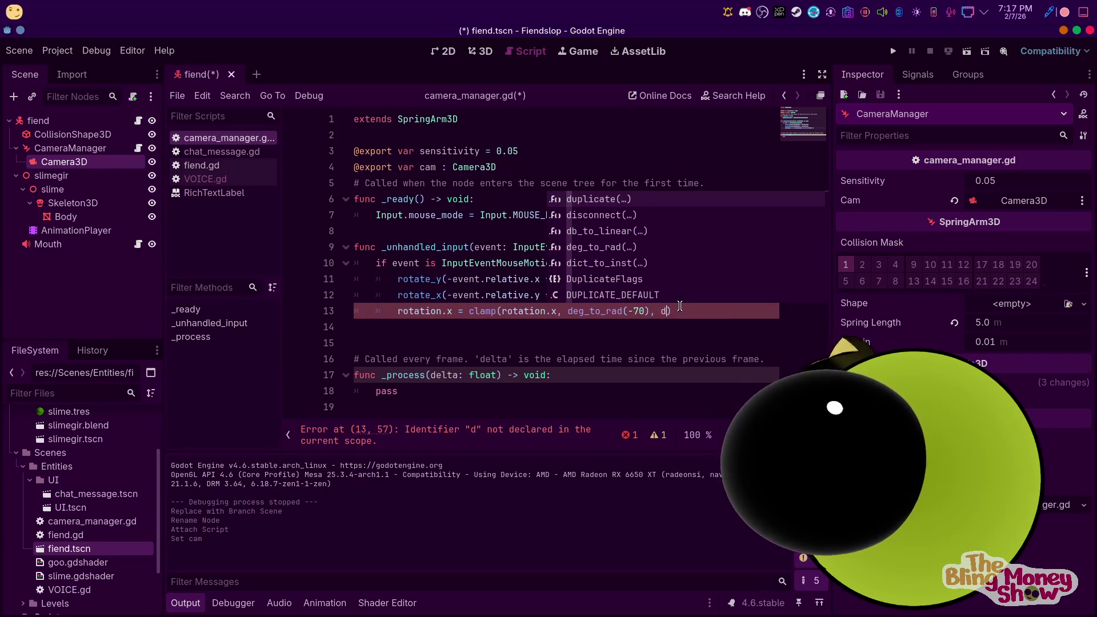
key(Return)
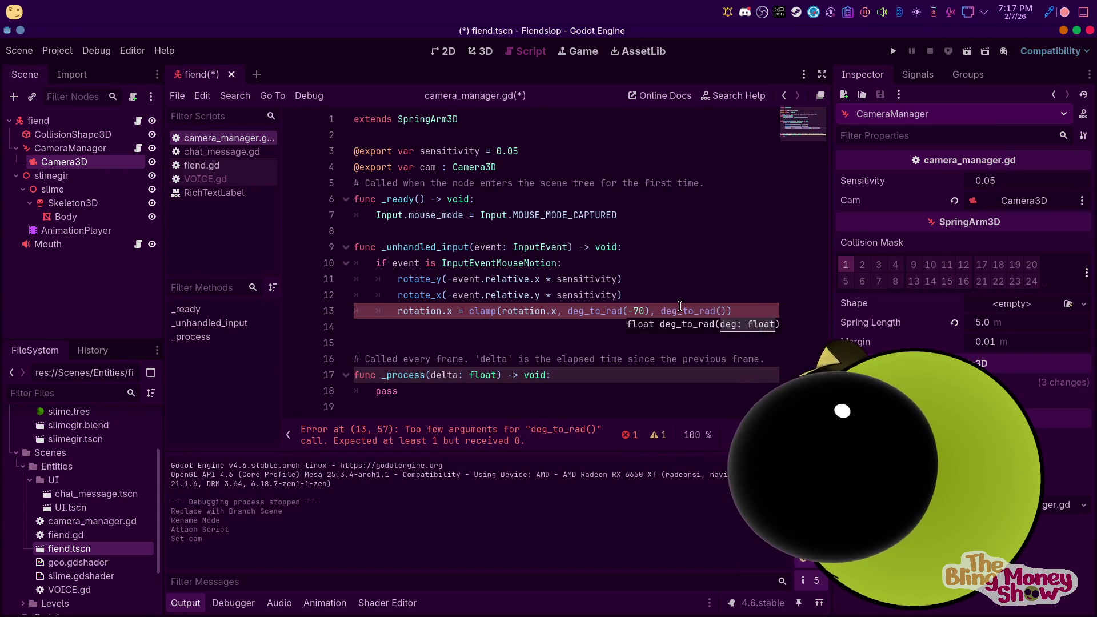
text(70)
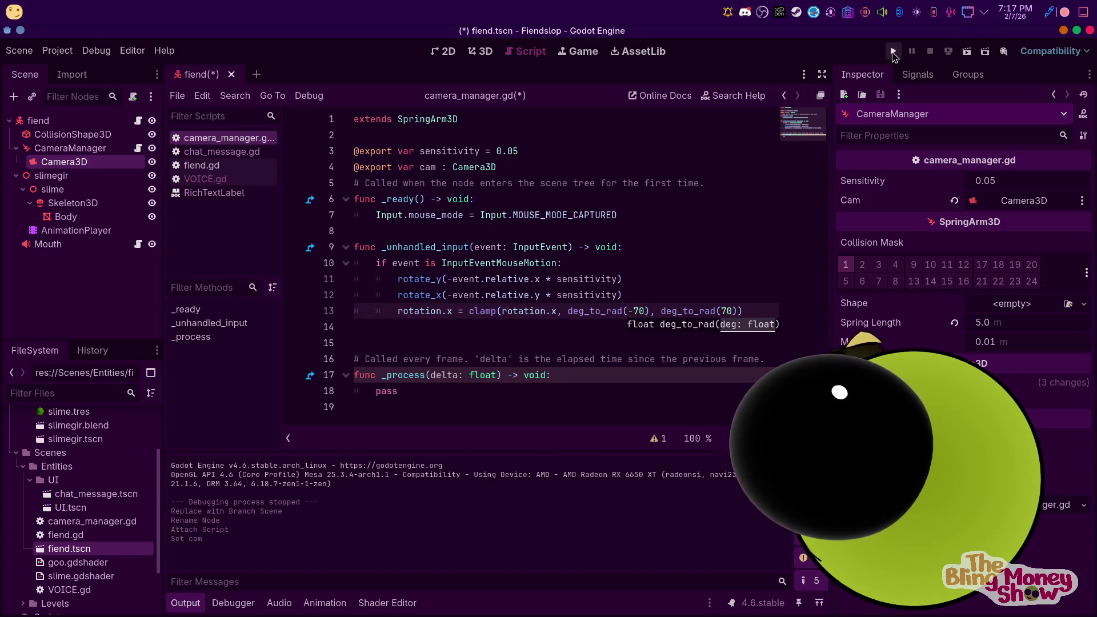
Test the camera in-game, edit the mouse axes in the rotate_y/rotate_x lines, and retest.
click(894, 51)
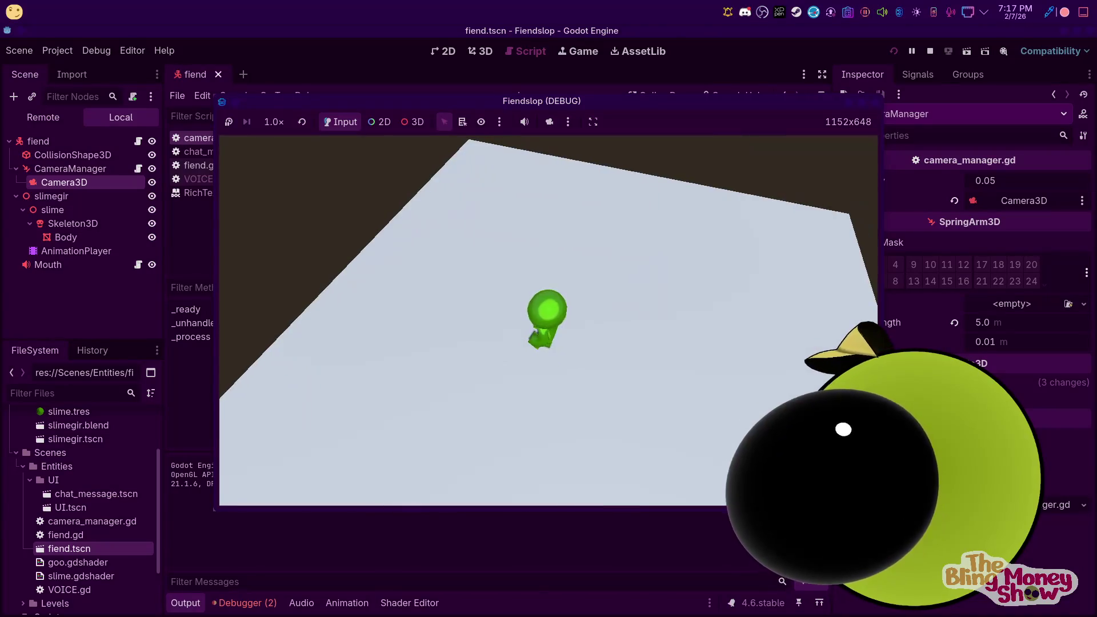
key(F8)
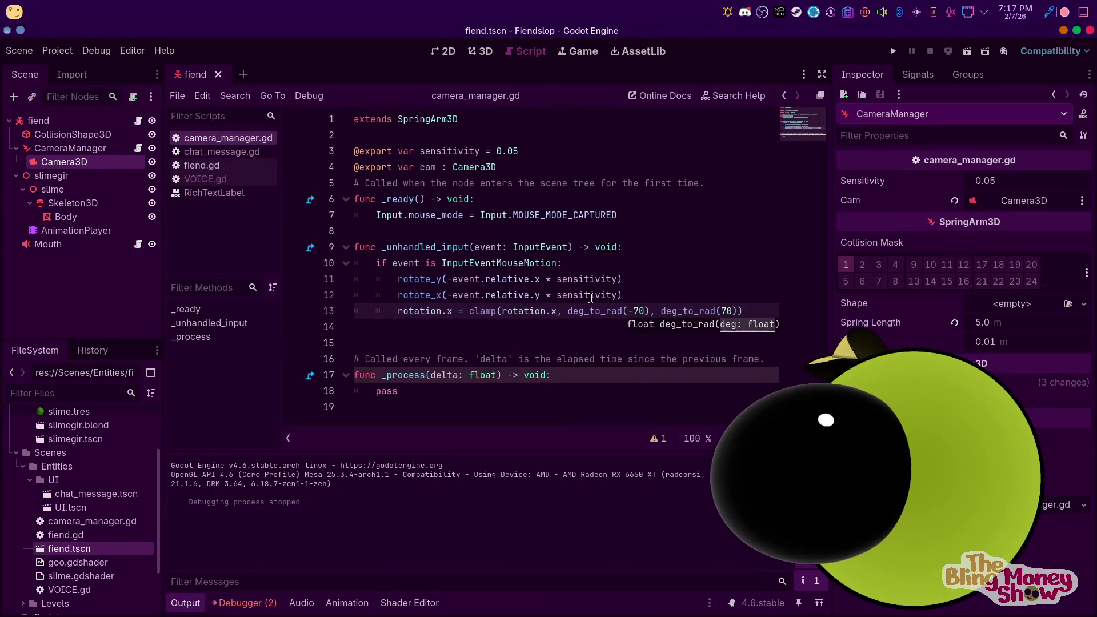
click(538, 273)
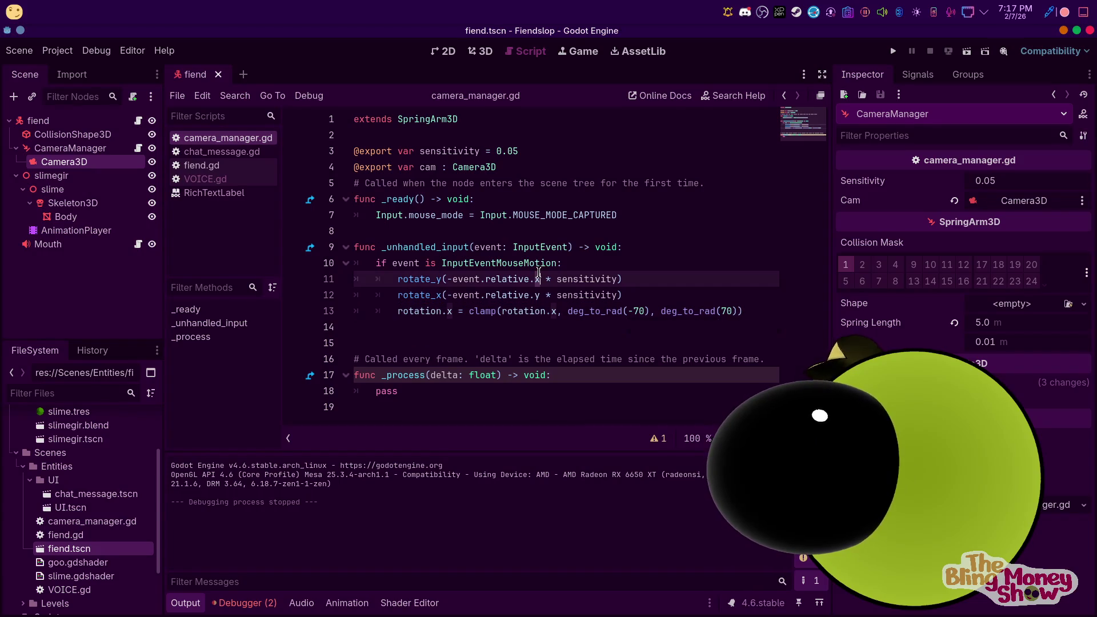
click(538, 295)
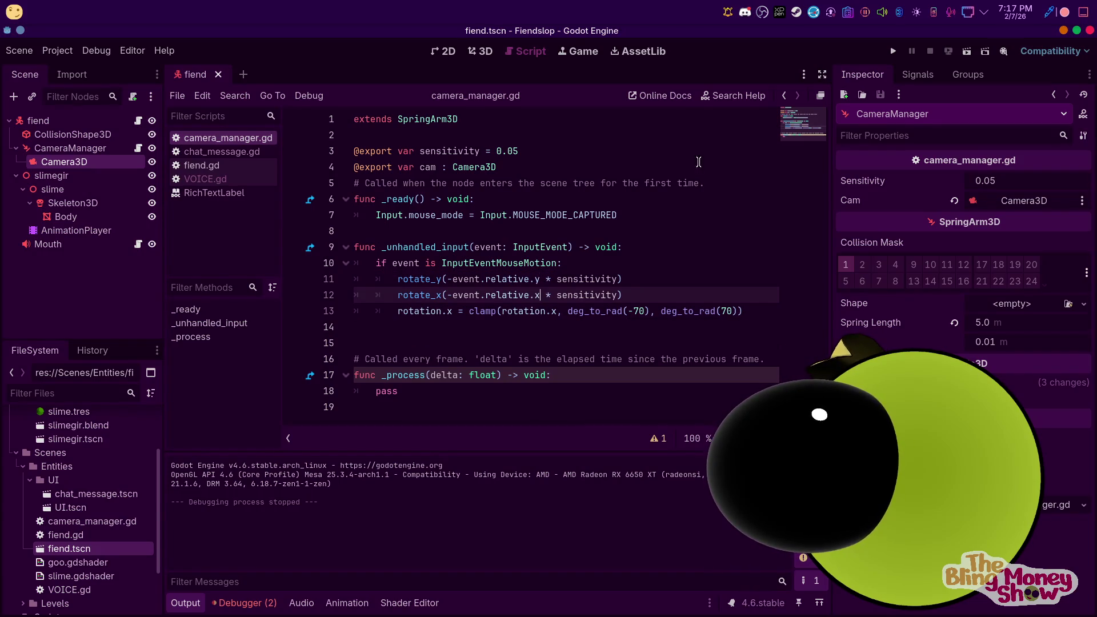
click(893, 51)
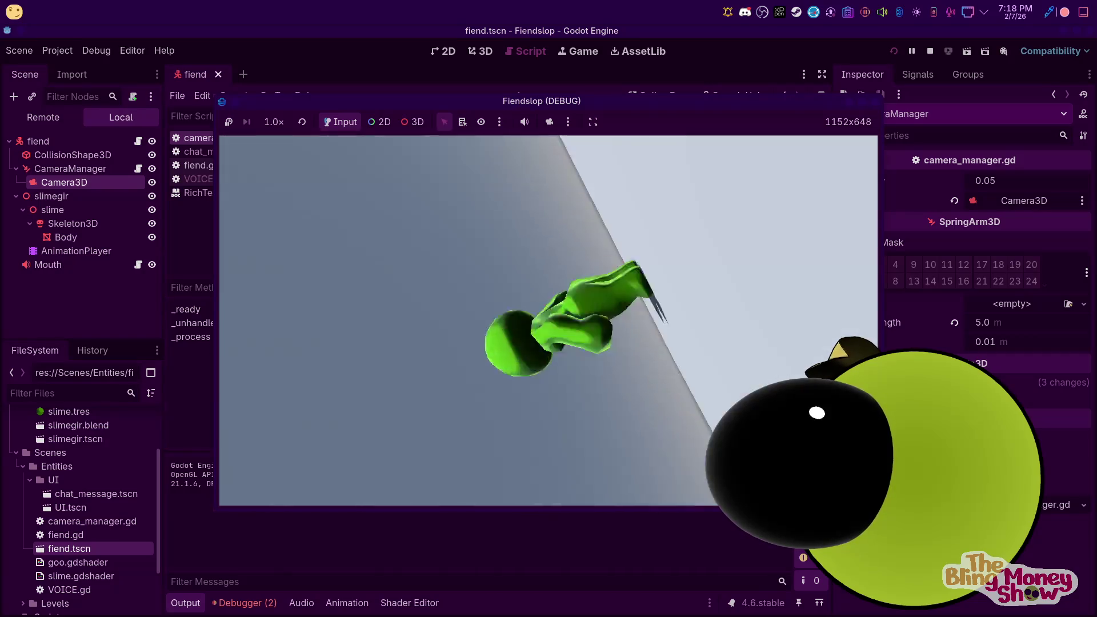
key(F8)
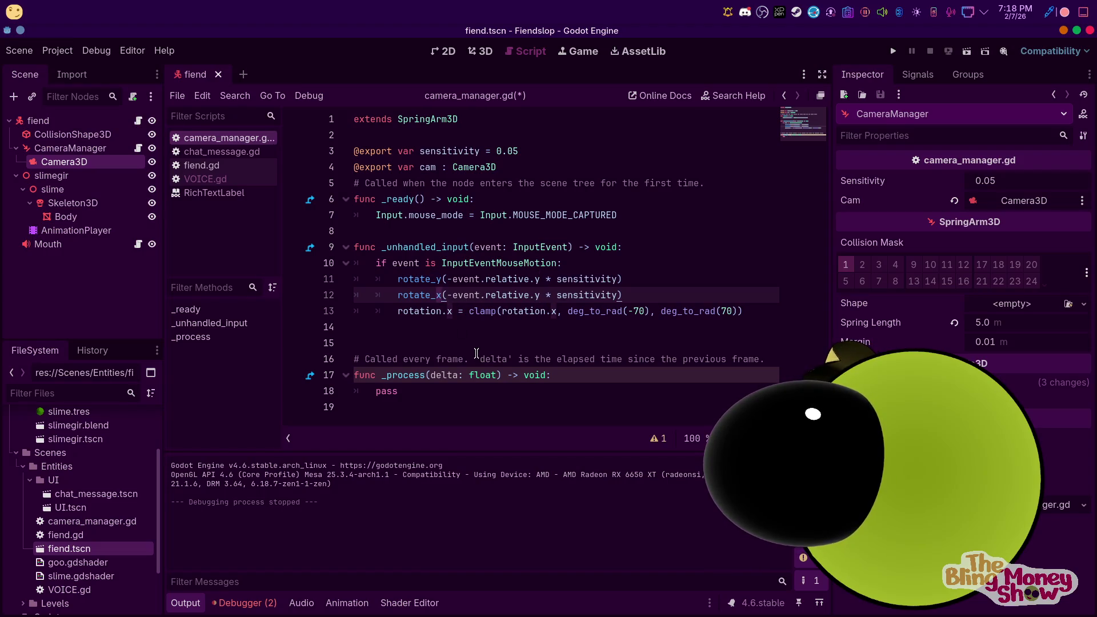
Revert the Transform rotation of CameraManager and Camera3D to default in the Inspector.
click(448, 51)
click(473, 52)
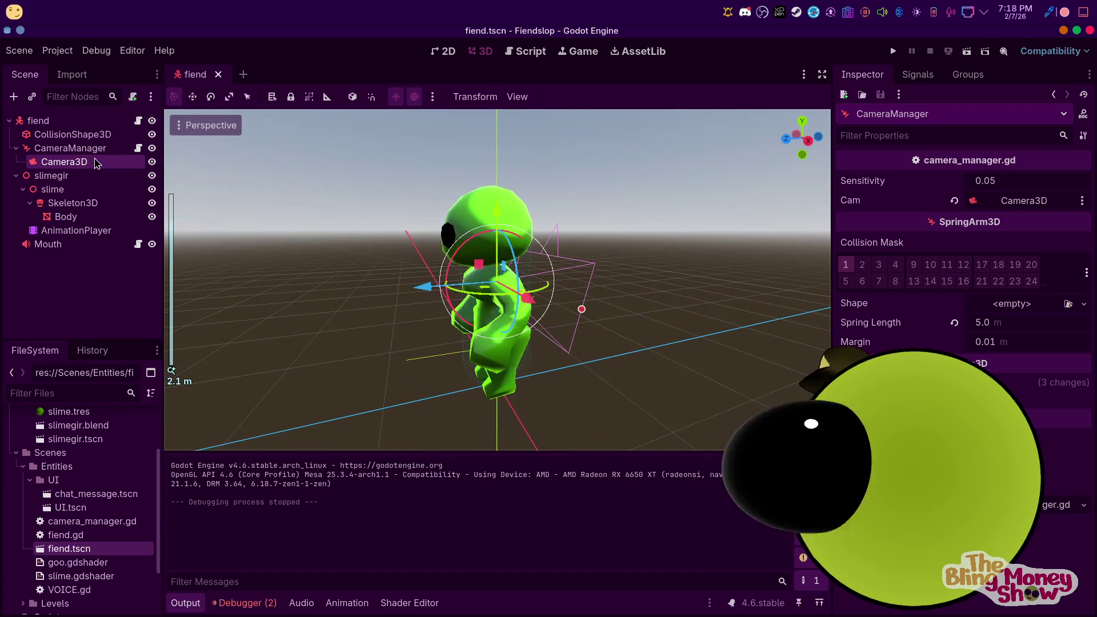
click(72, 152)
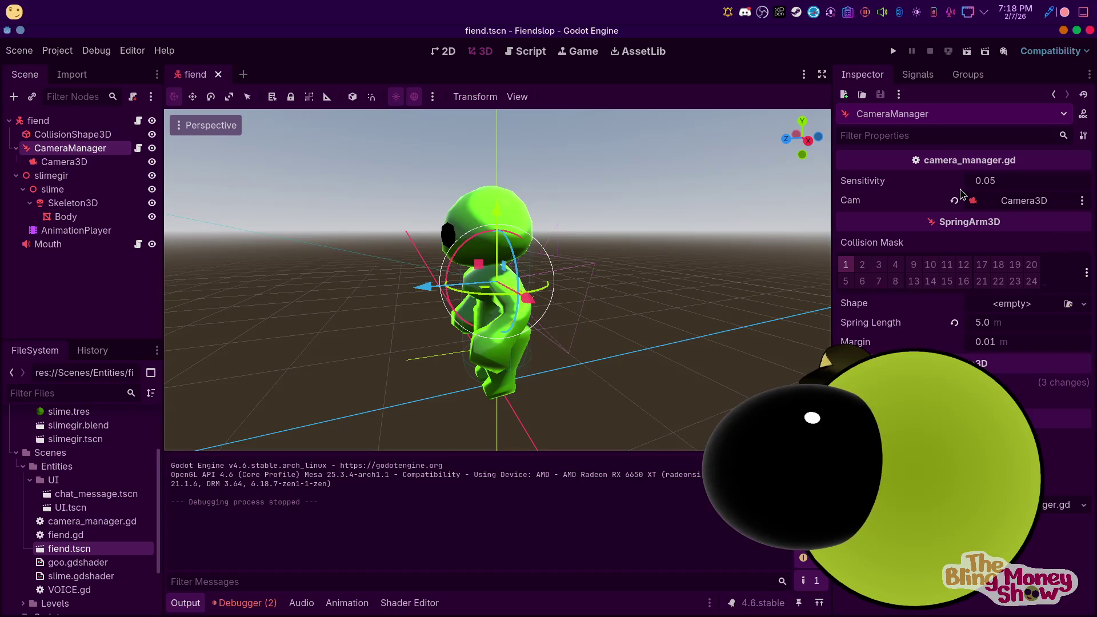
click(1036, 382)
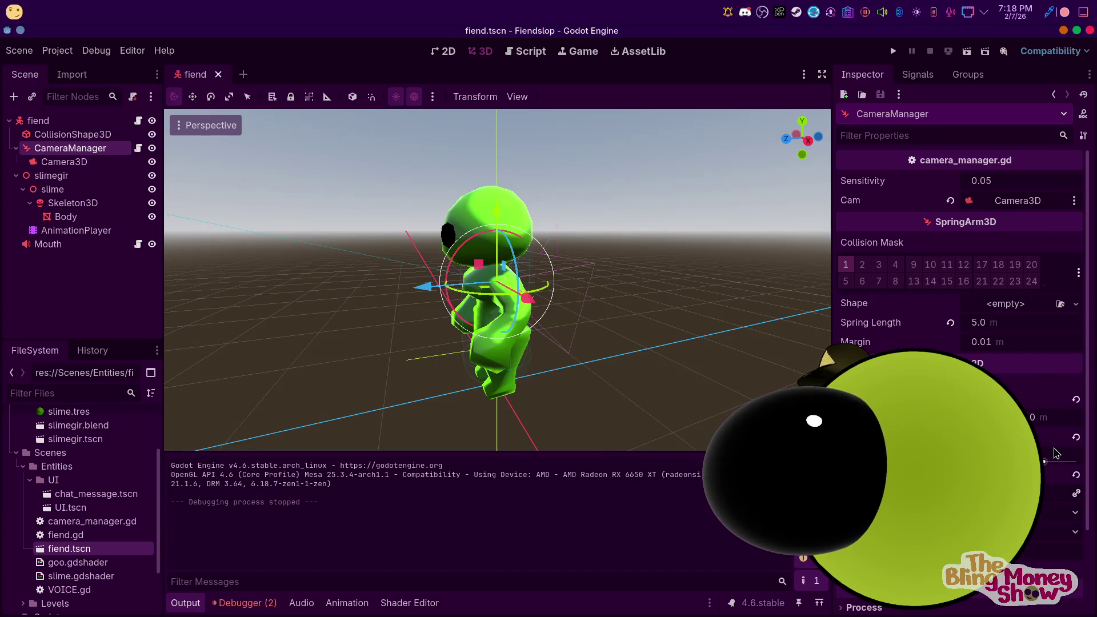
click(1075, 438)
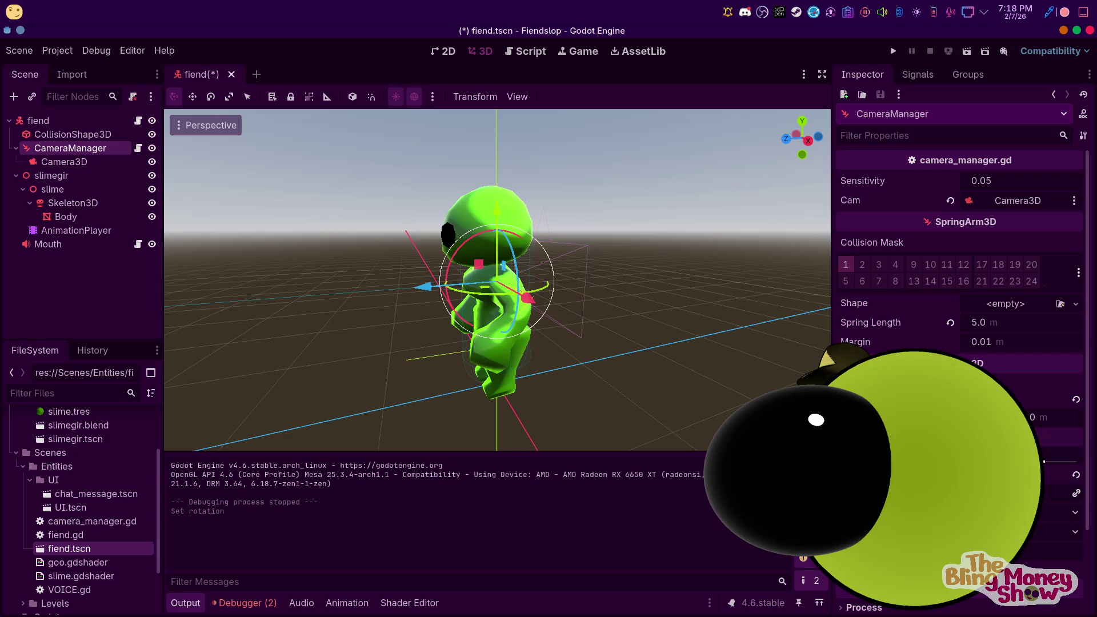
click(64, 162)
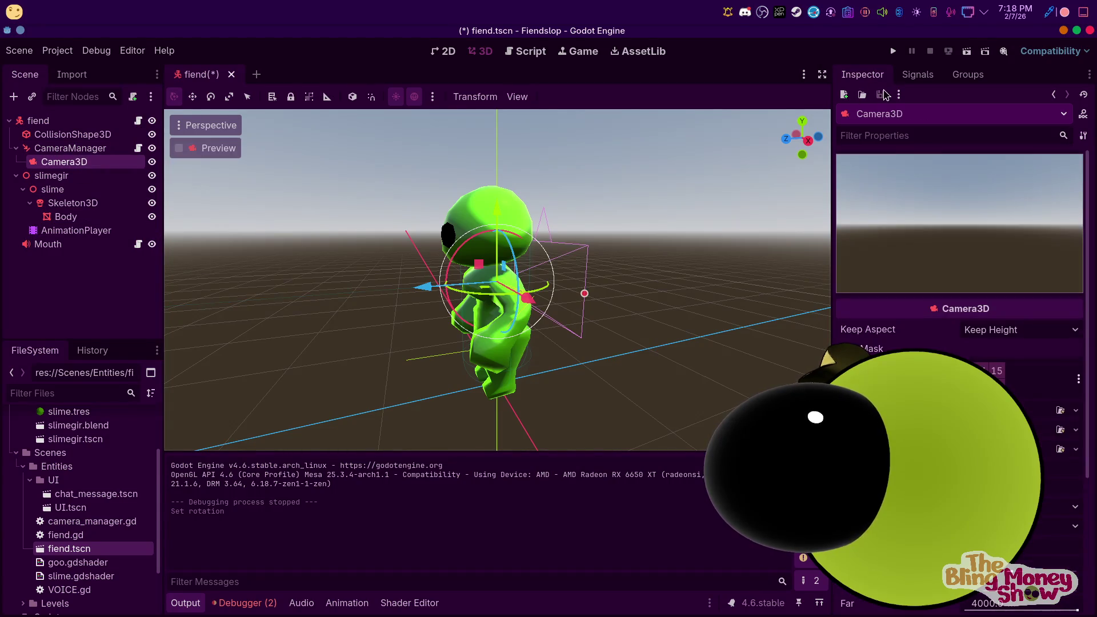
scroll(982, 324, down, 4)
click(972, 489)
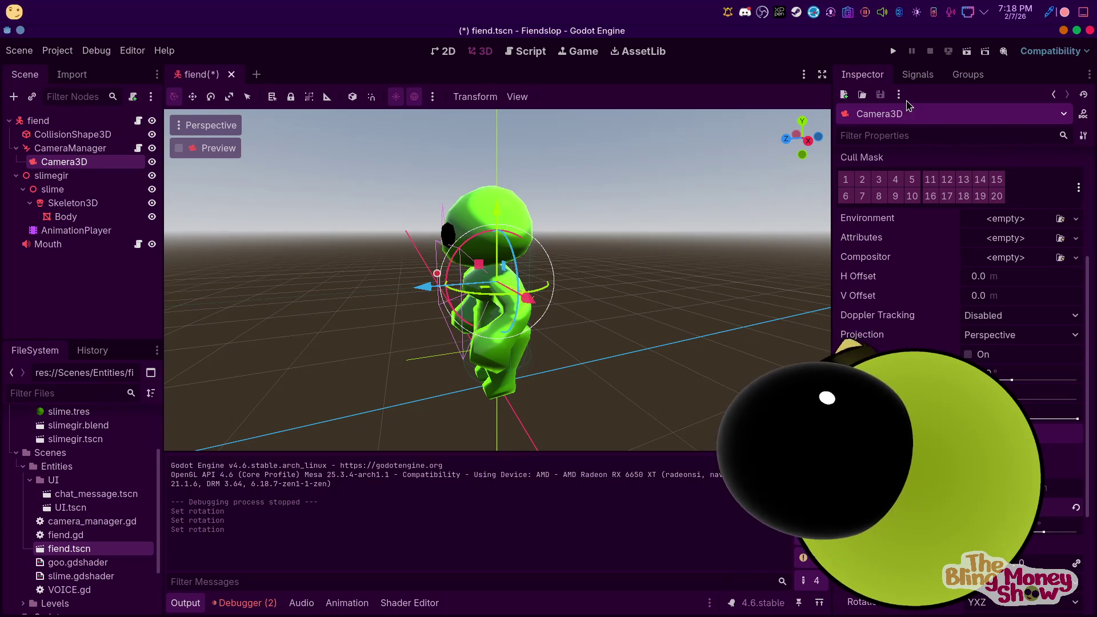
Run the game twice to retest the camera.
click(893, 51)
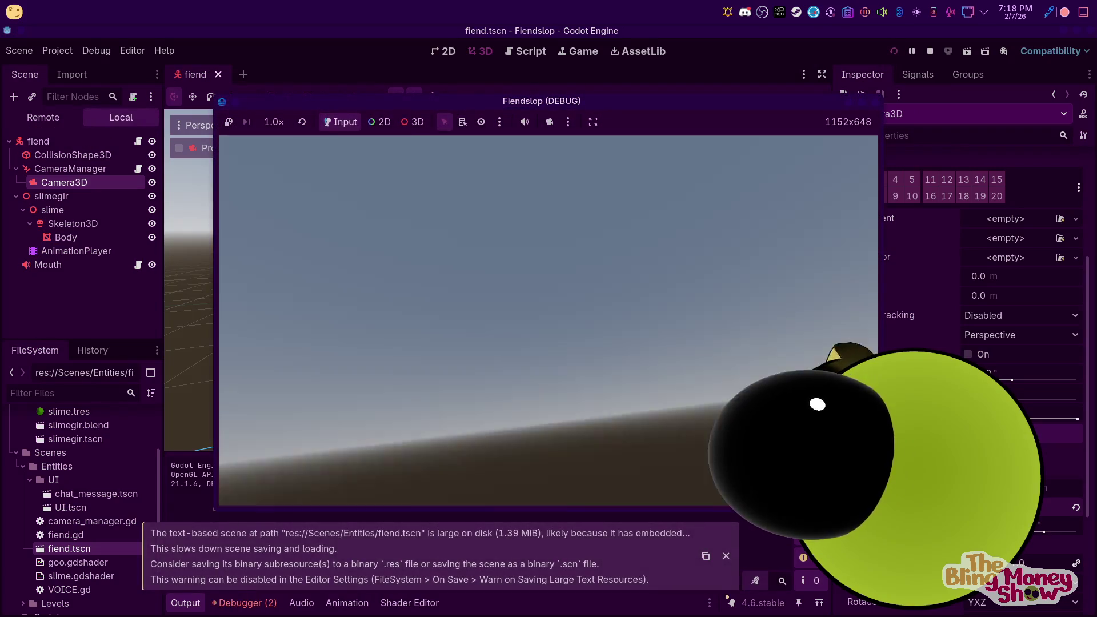
key(F8)
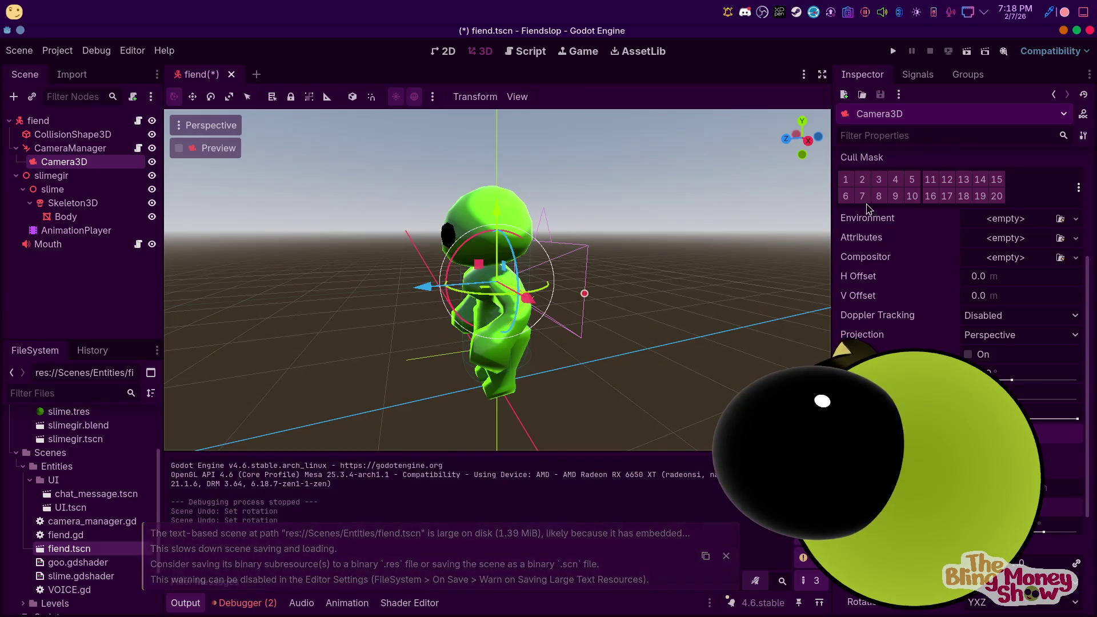
click(894, 51)
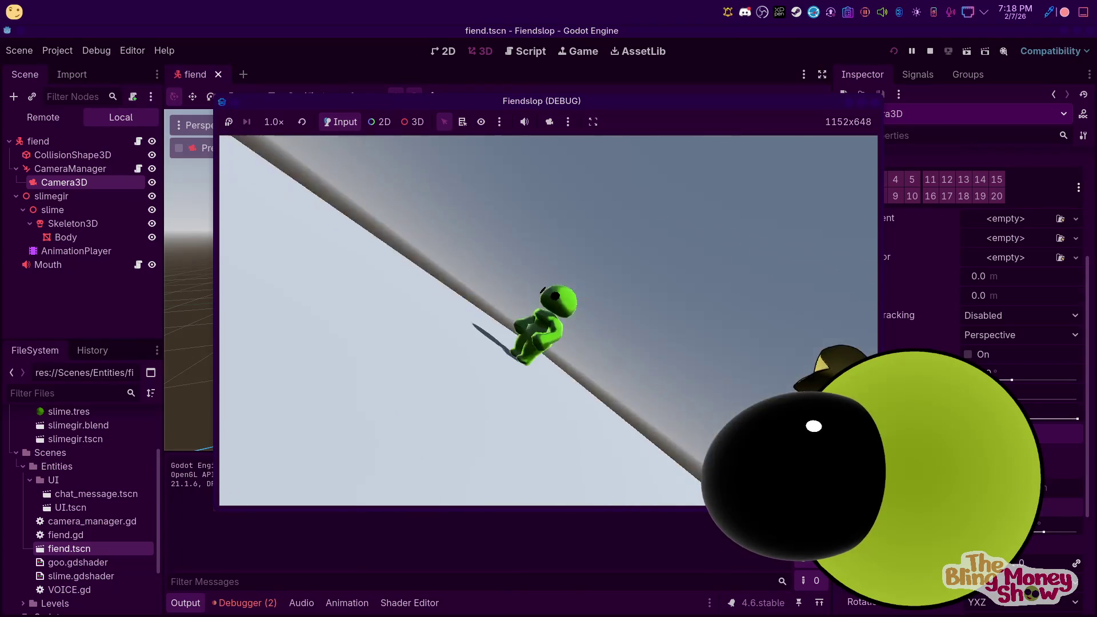
Stop the game, return to camera_manager.gd, and do another quick test run.
key(F8)
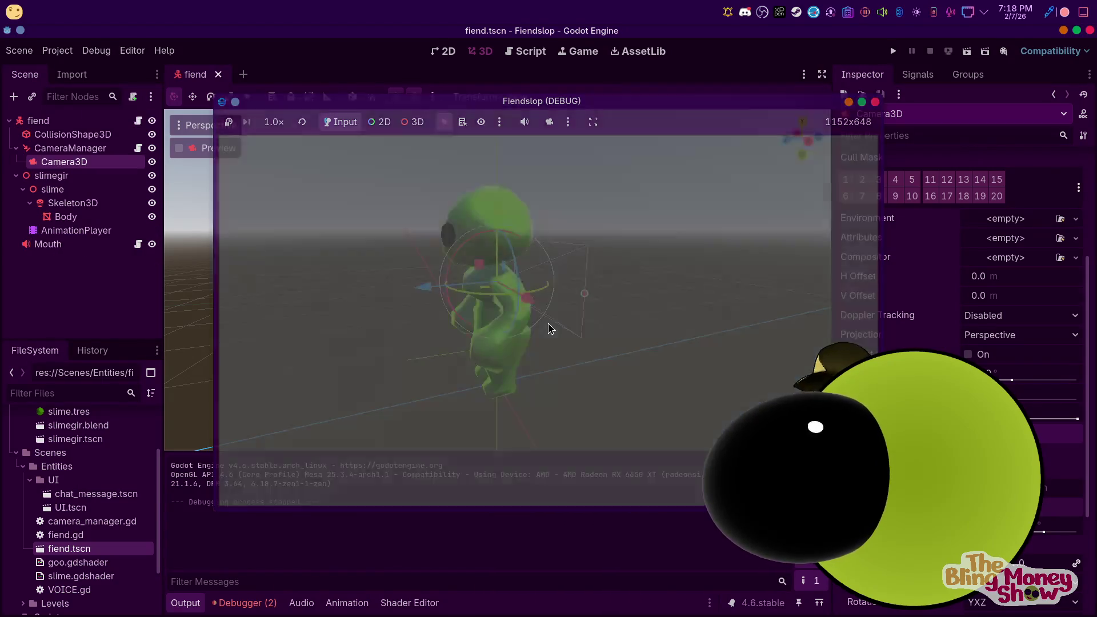
click(522, 52)
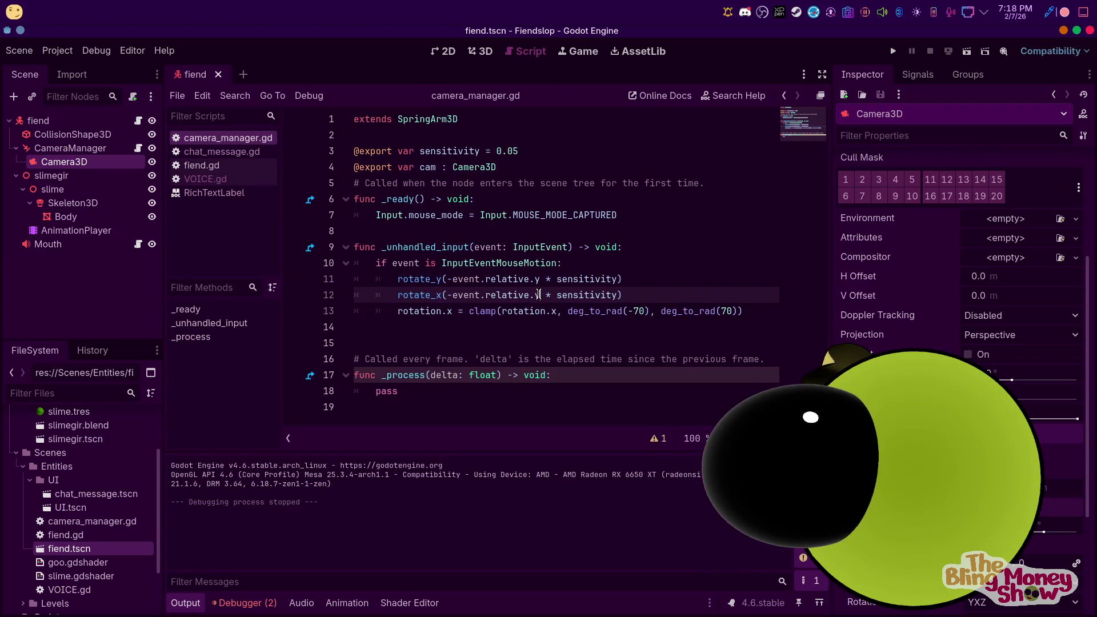
click(893, 51)
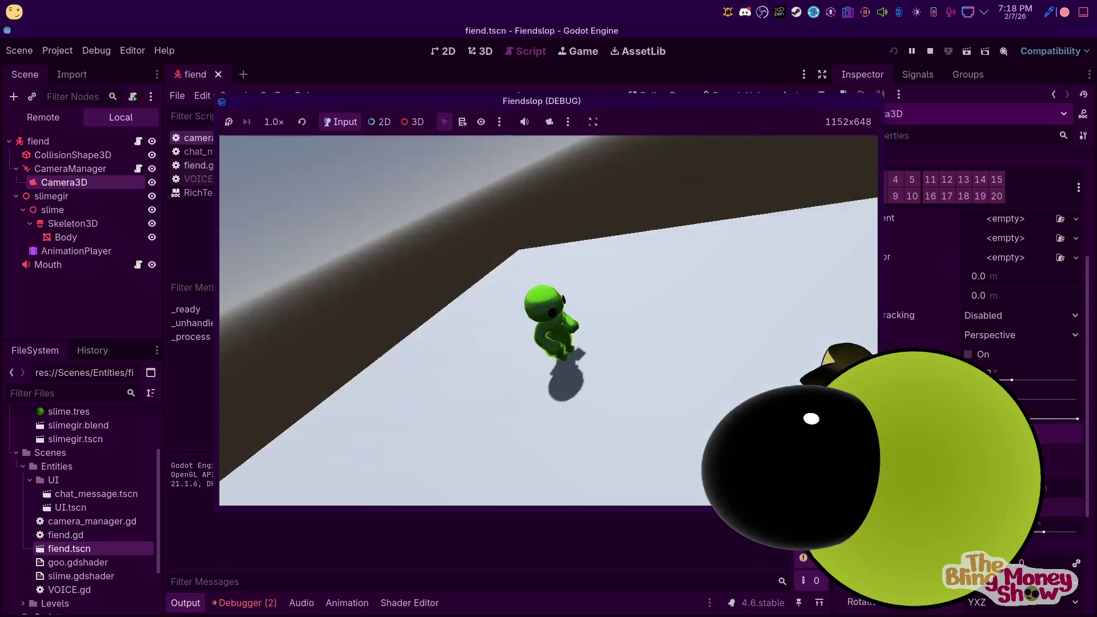
key(F8)
Make rotate_y on line 11 use event.relative.x, keep relative.y for pitch, and retest.
click(531, 276)
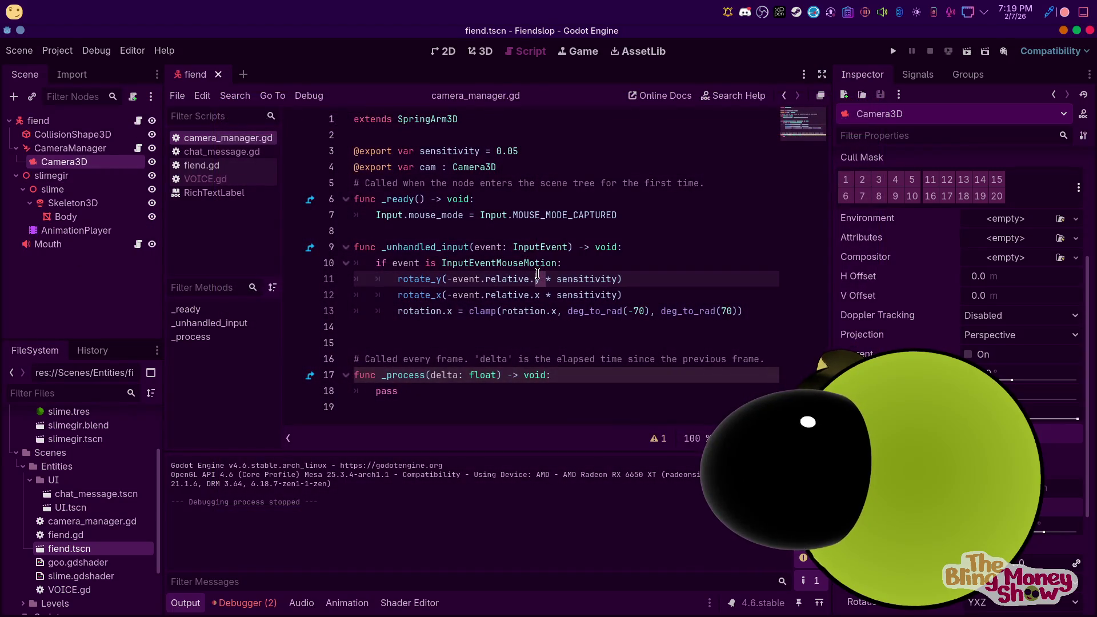
click(532, 295)
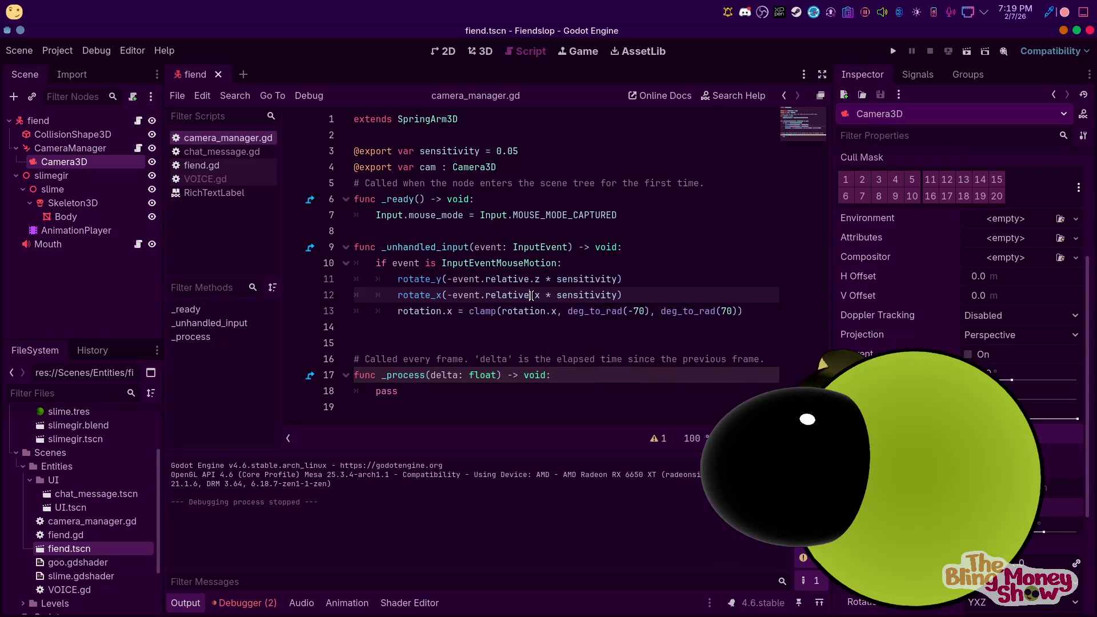
click(541, 280)
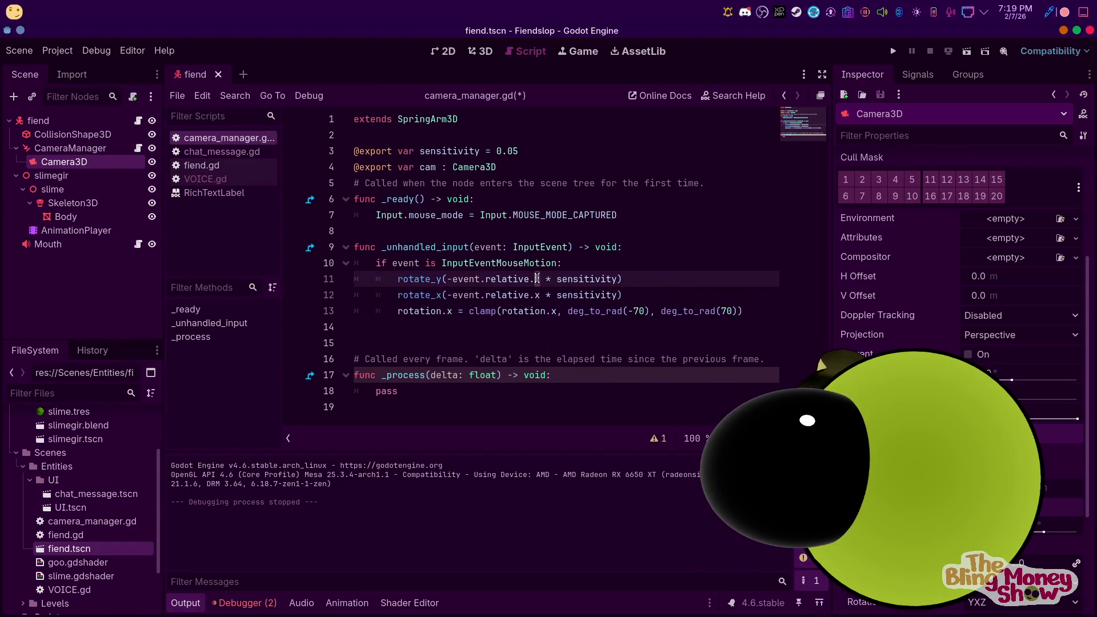
key(BackSpace)
text(x)
click(513, 294)
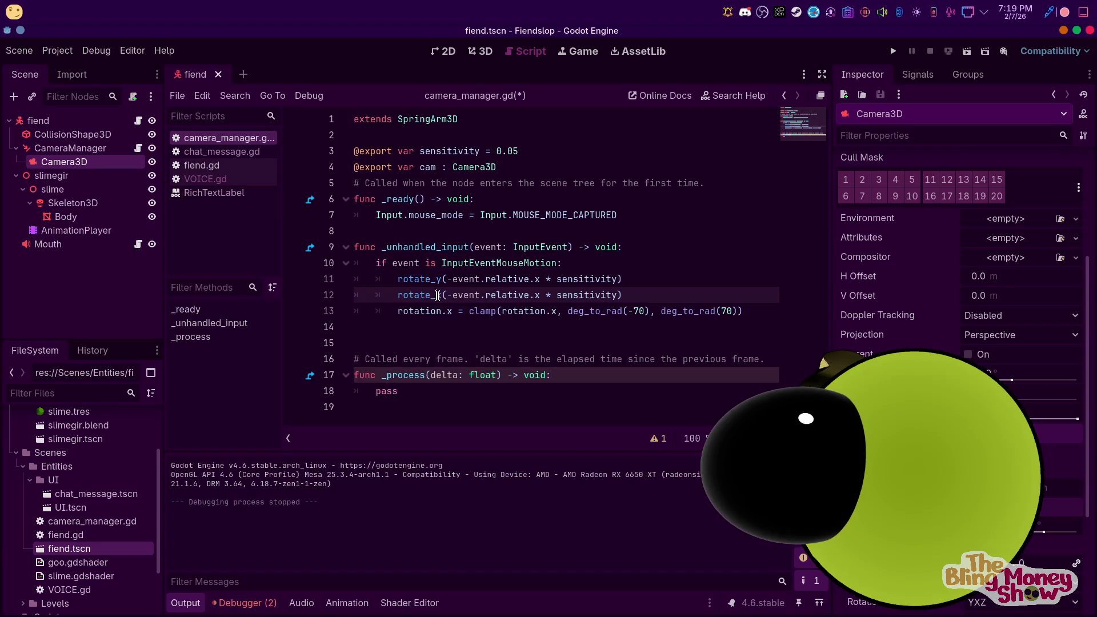
click(539, 295)
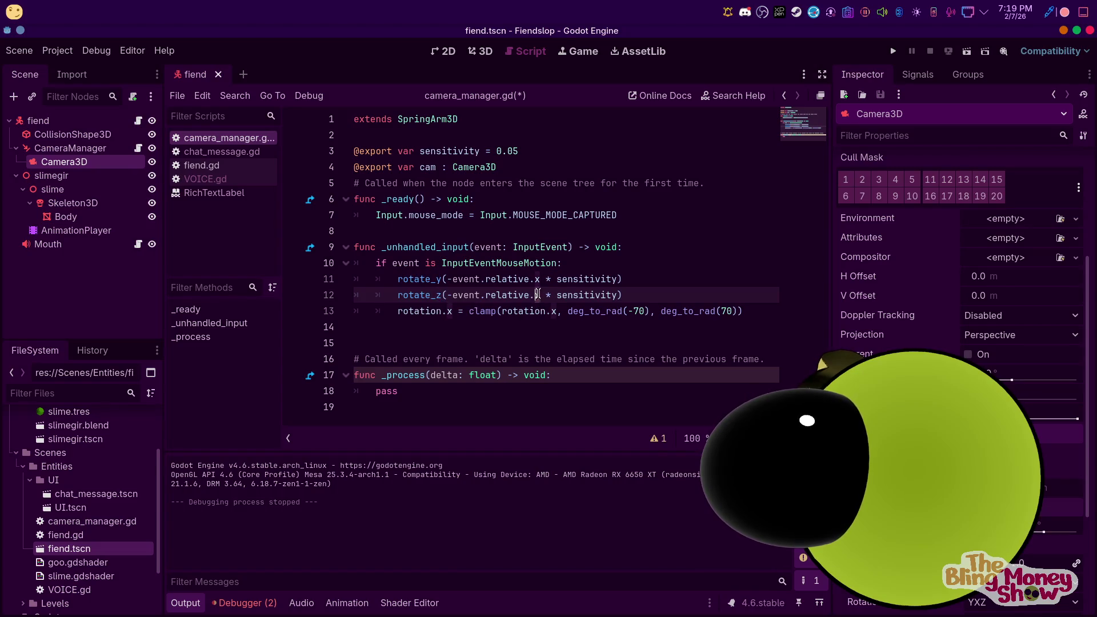
key(F5)
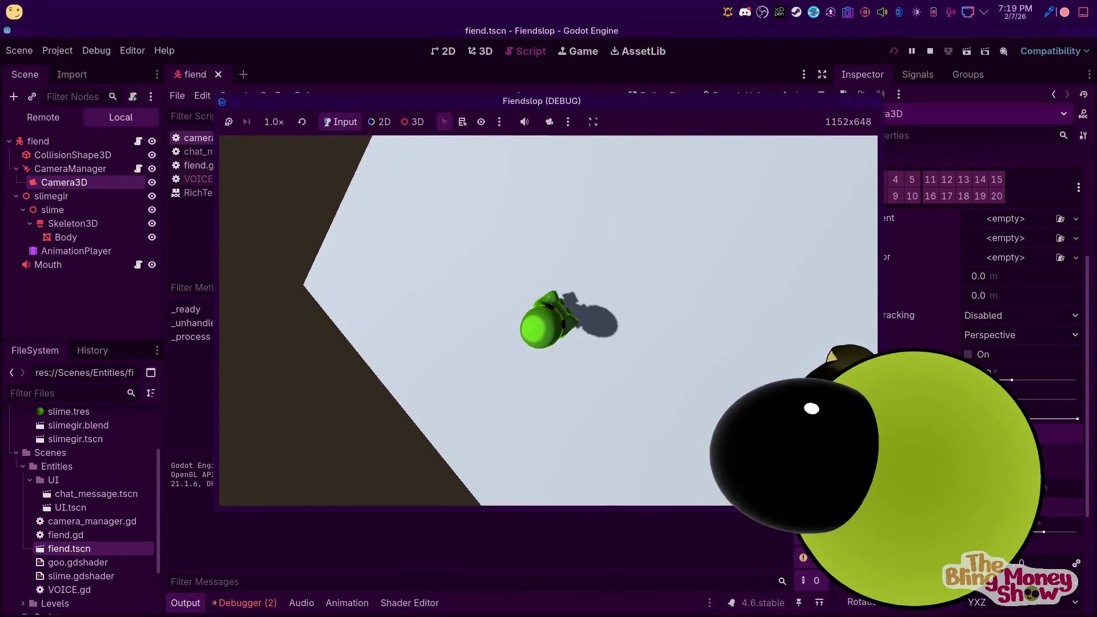
key(F8)
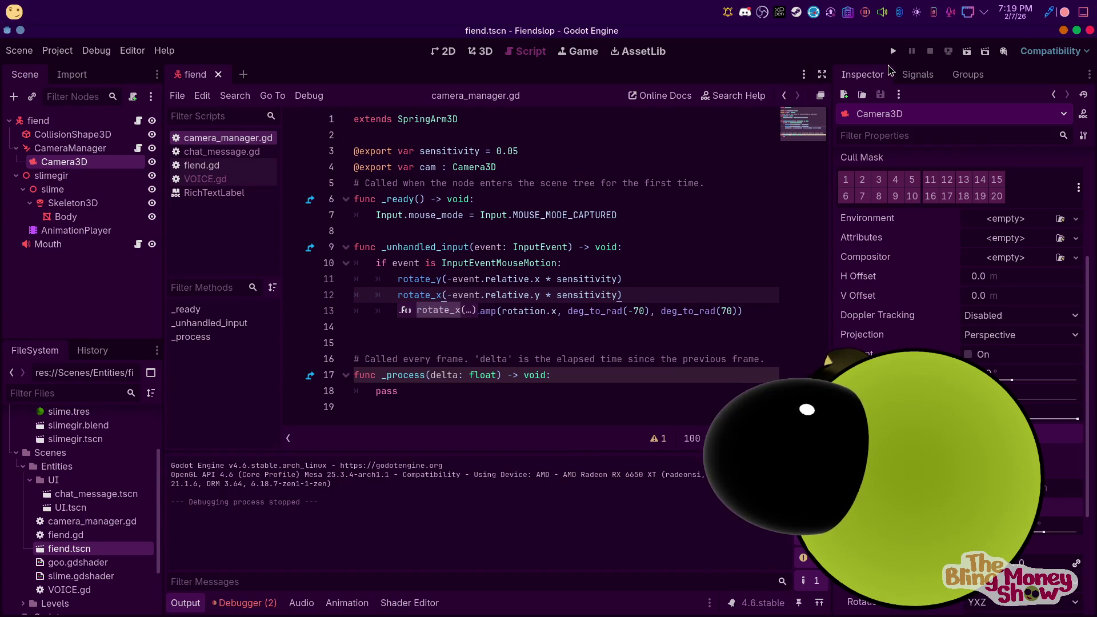
click(893, 52)
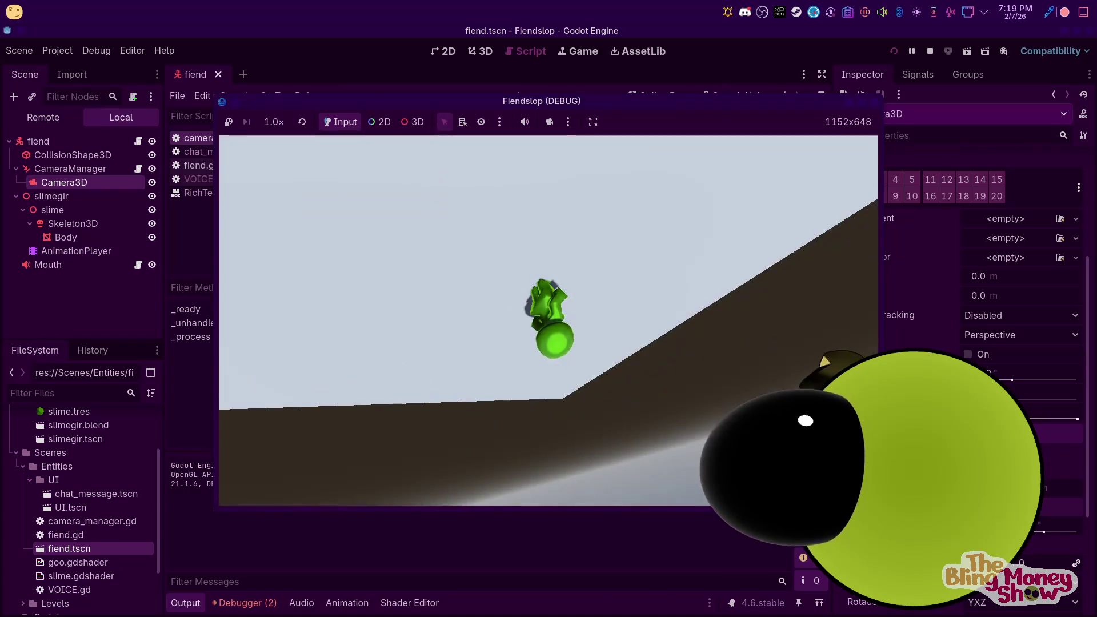
key(F8)
click(450, 54)
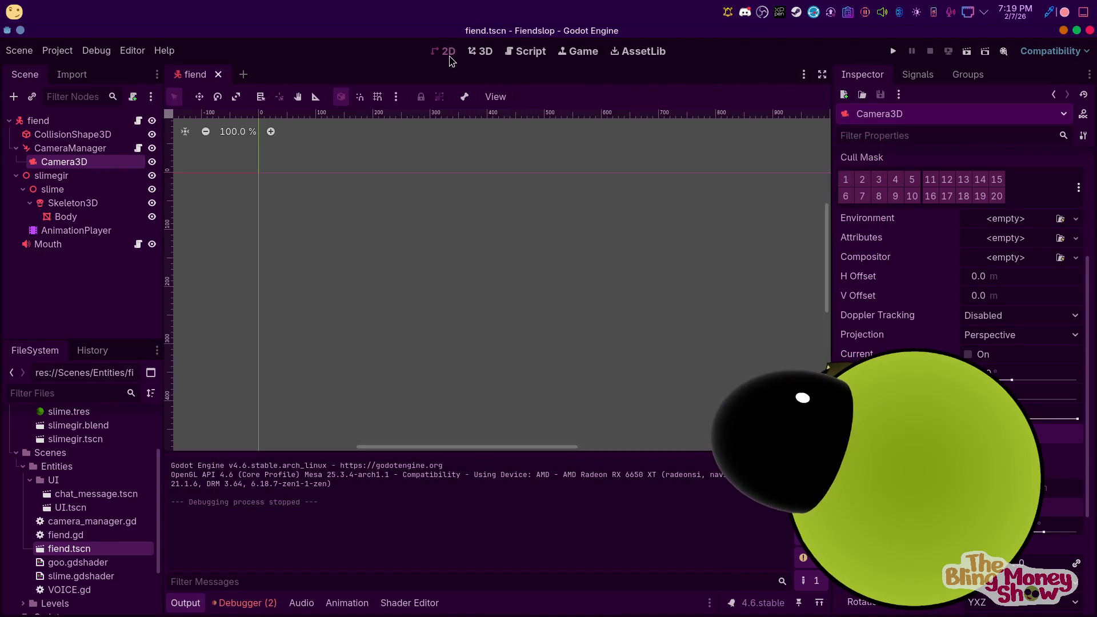
click(472, 56)
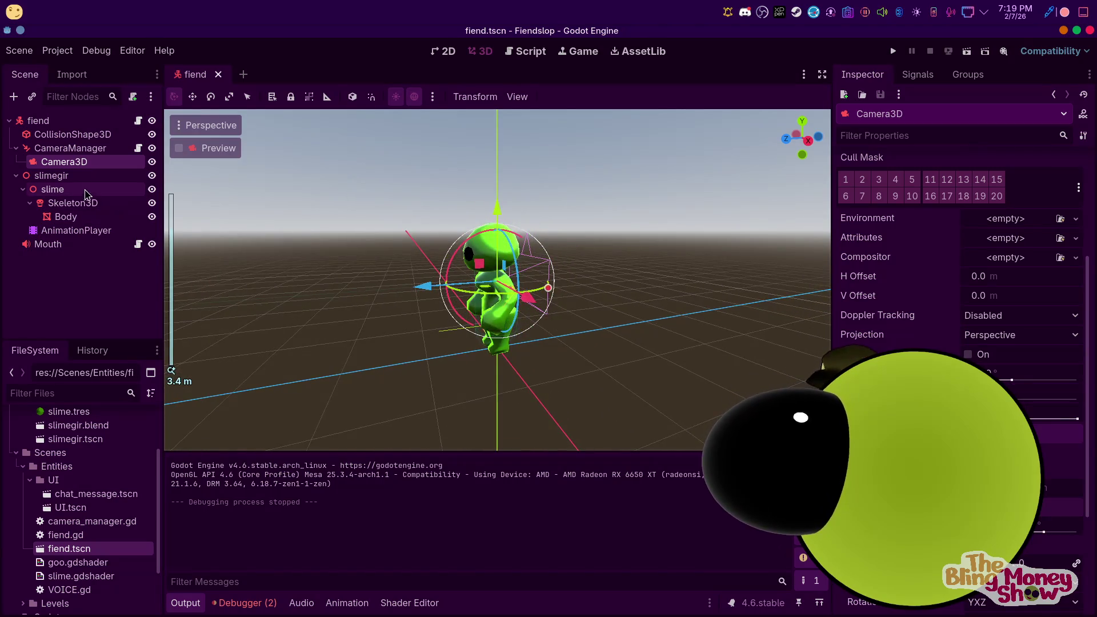
click(69, 148)
scroll(514, 289, up, 3)
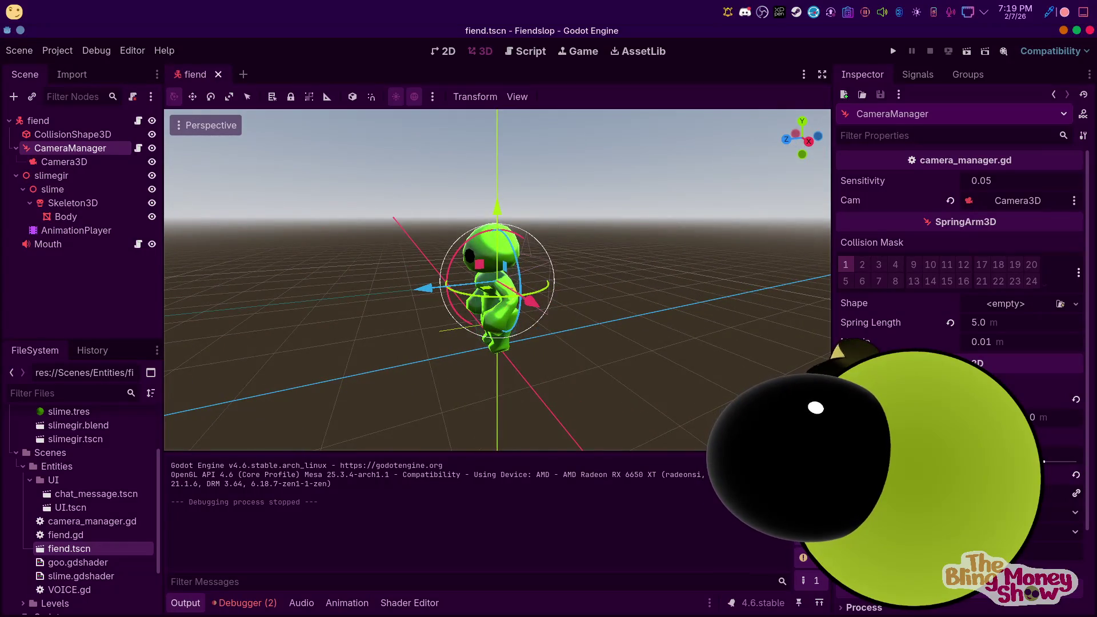
scroll(340, 298, down, 5)
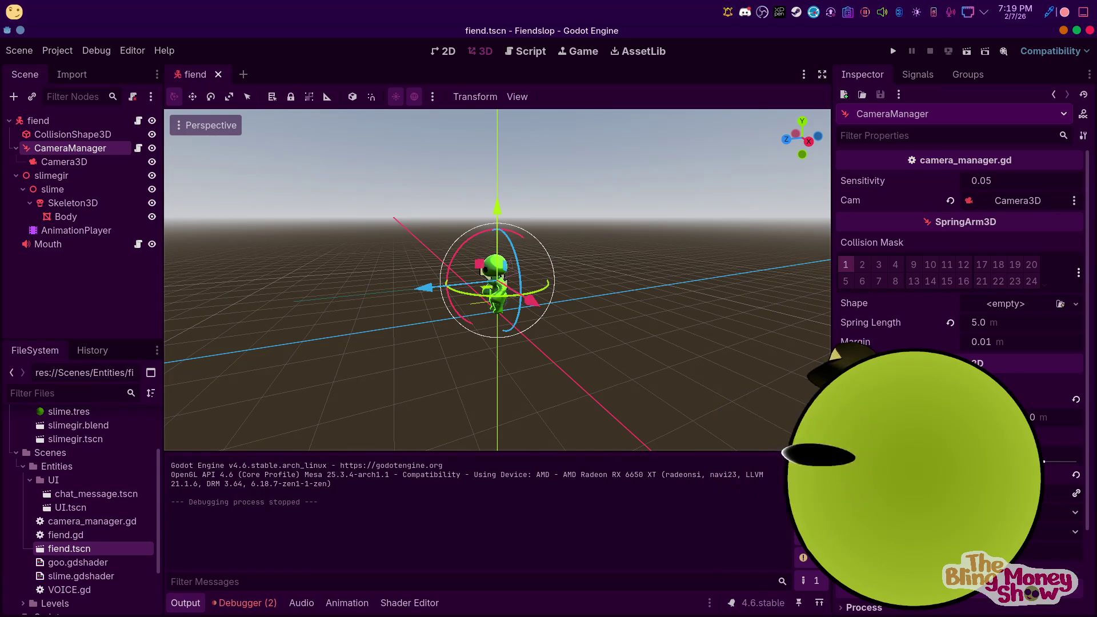
Remove the minus signs from the yaw and pitch mouse inputs and test-run the game.
click(530, 52)
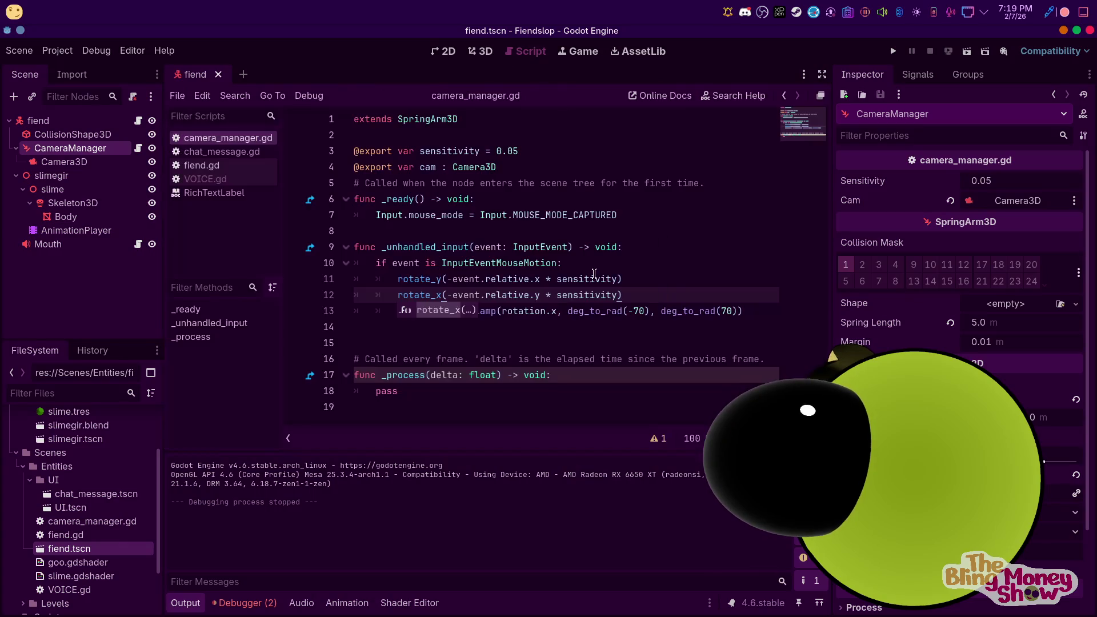
click(449, 278)
key(Delete)
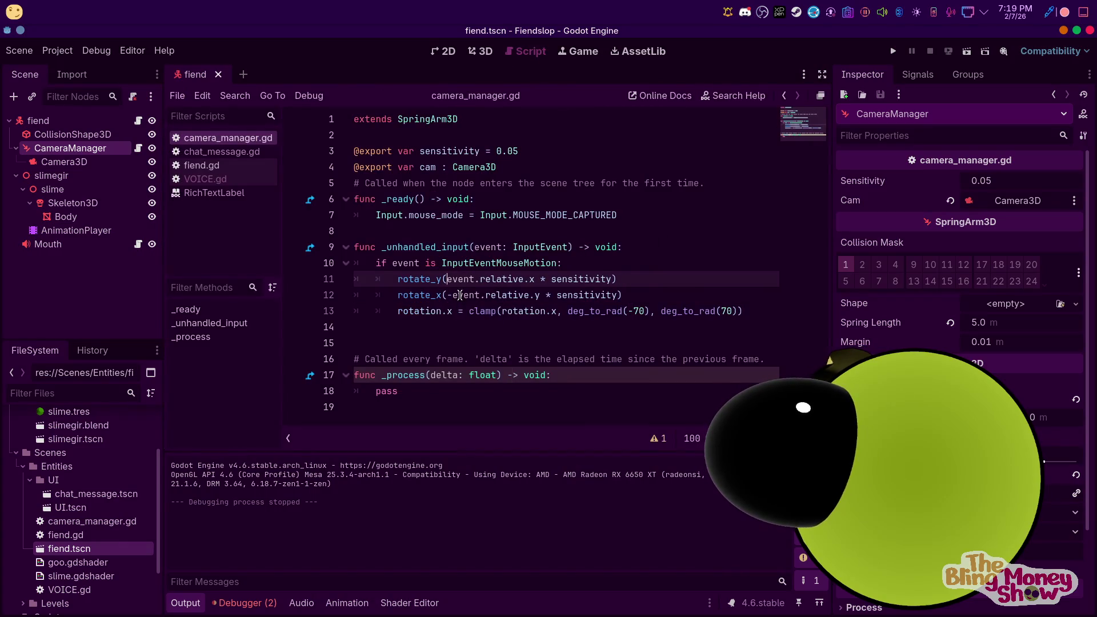
click(451, 295)
click(893, 51)
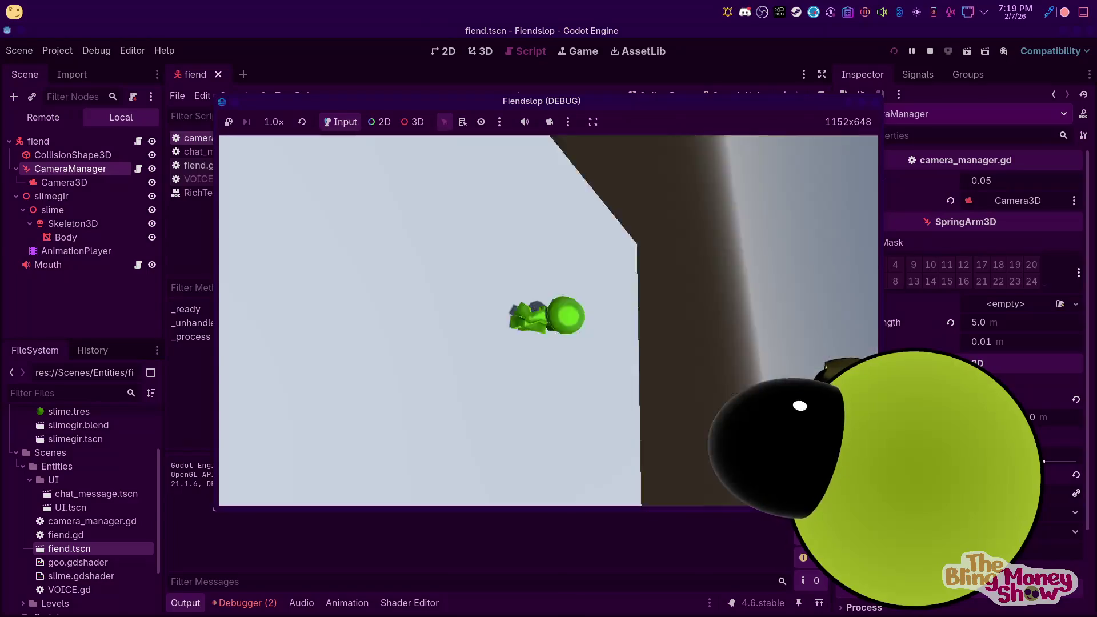
key(F8)
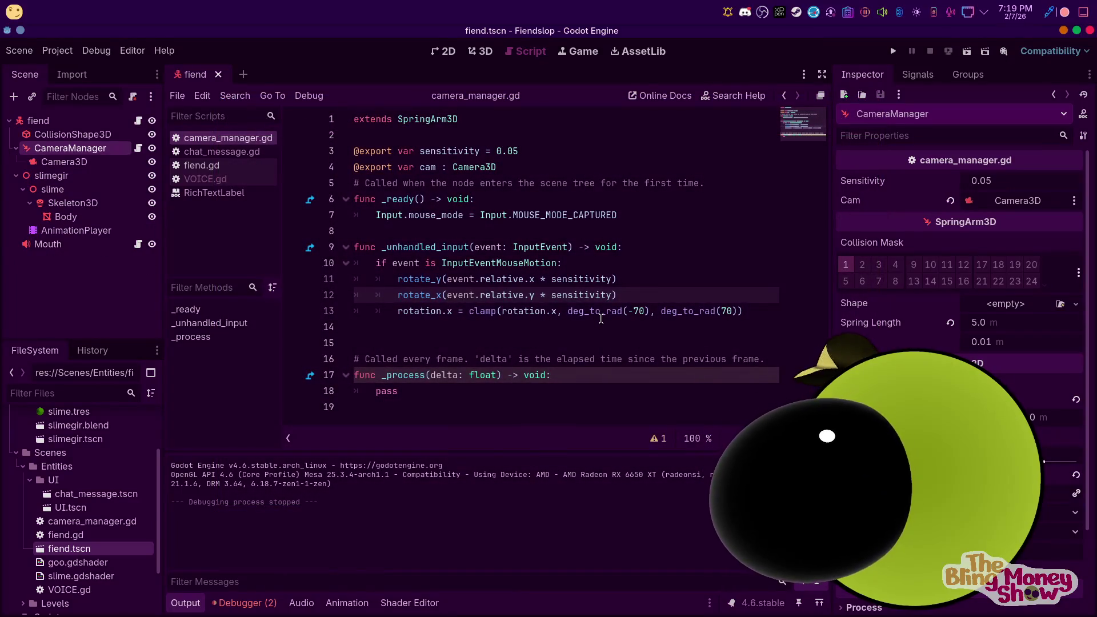
Switch the pitch axis on line 12 from x to z and test-run the game.
mouse_move(604, 326)
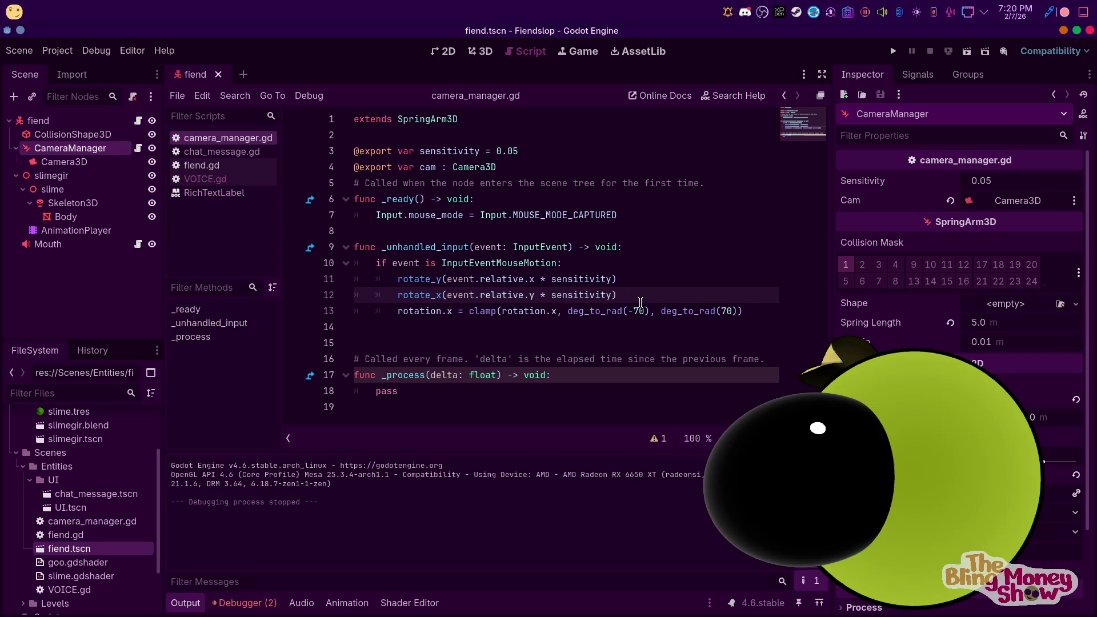
click(554, 311)
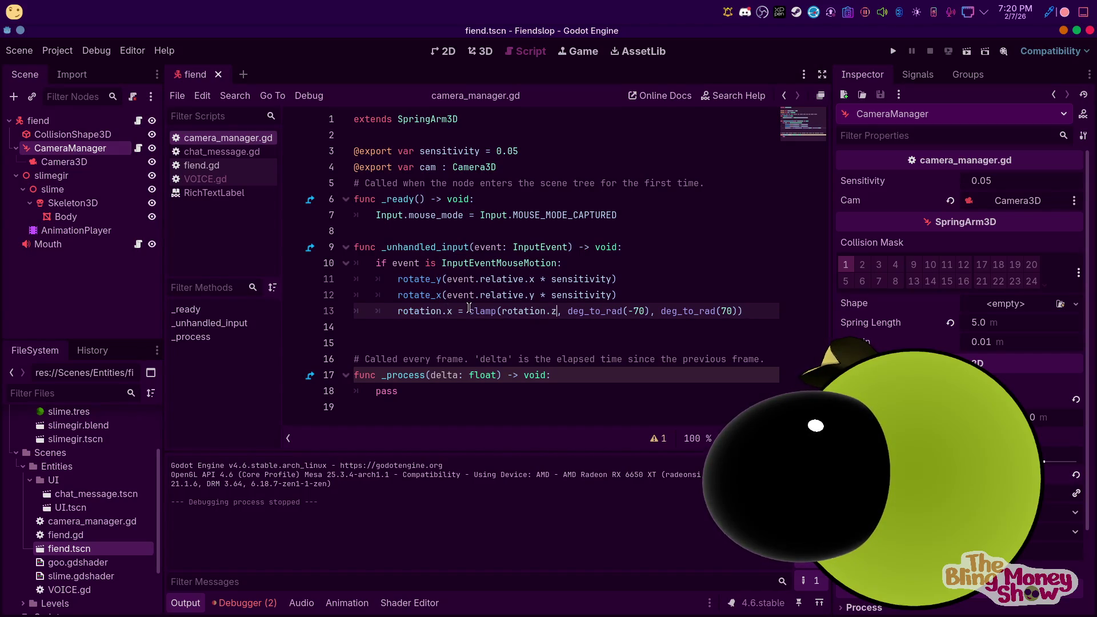
click(440, 295)
click(447, 311)
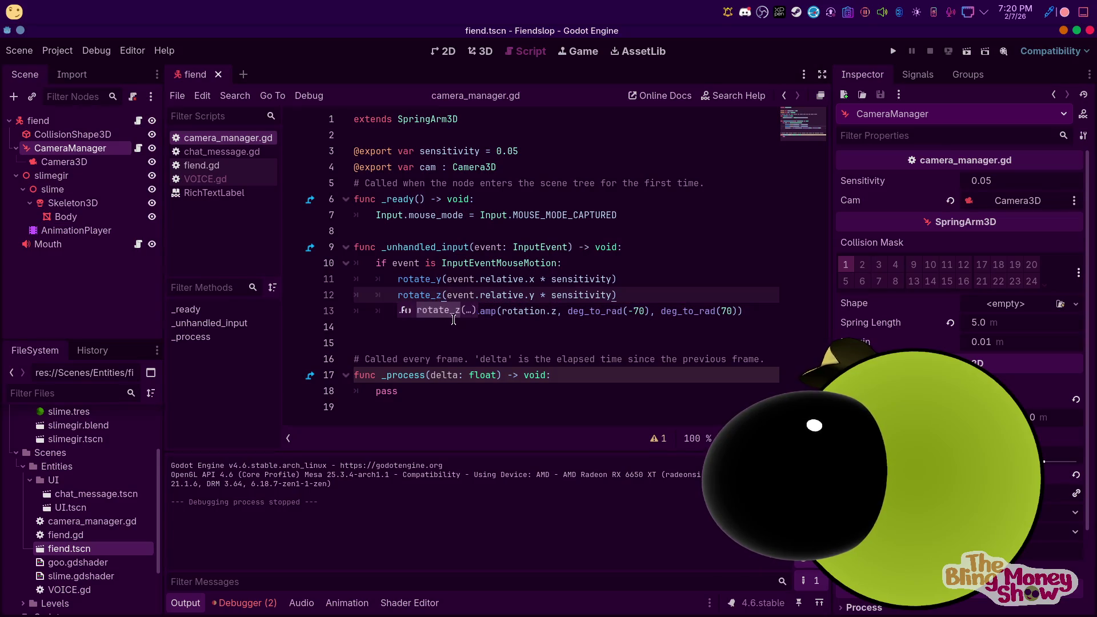
key(BackSpace)
text(z)
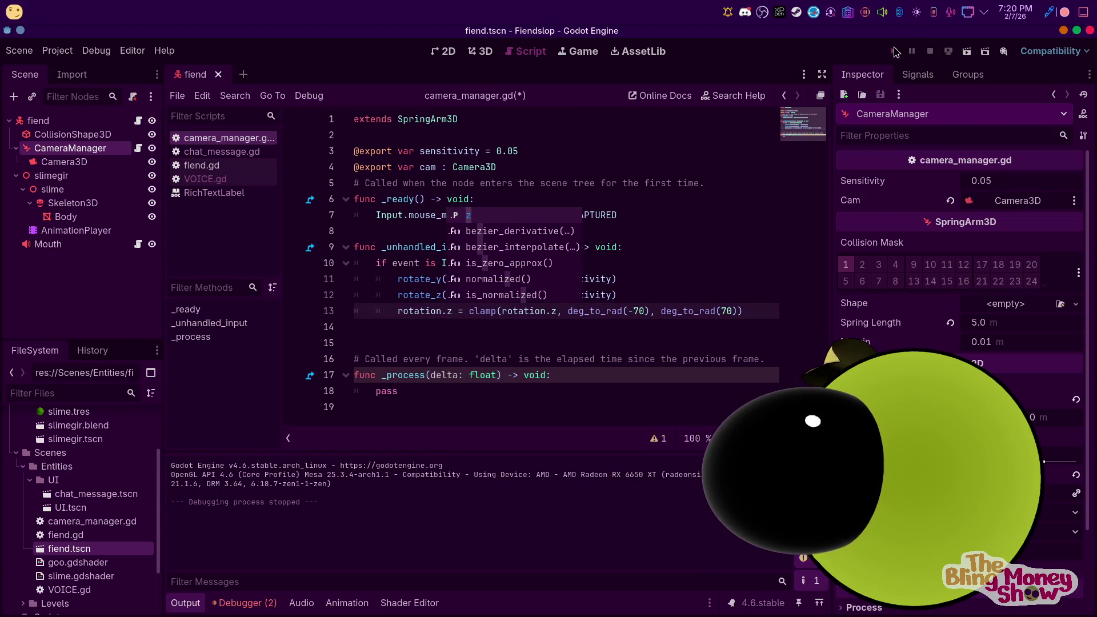
click(895, 50)
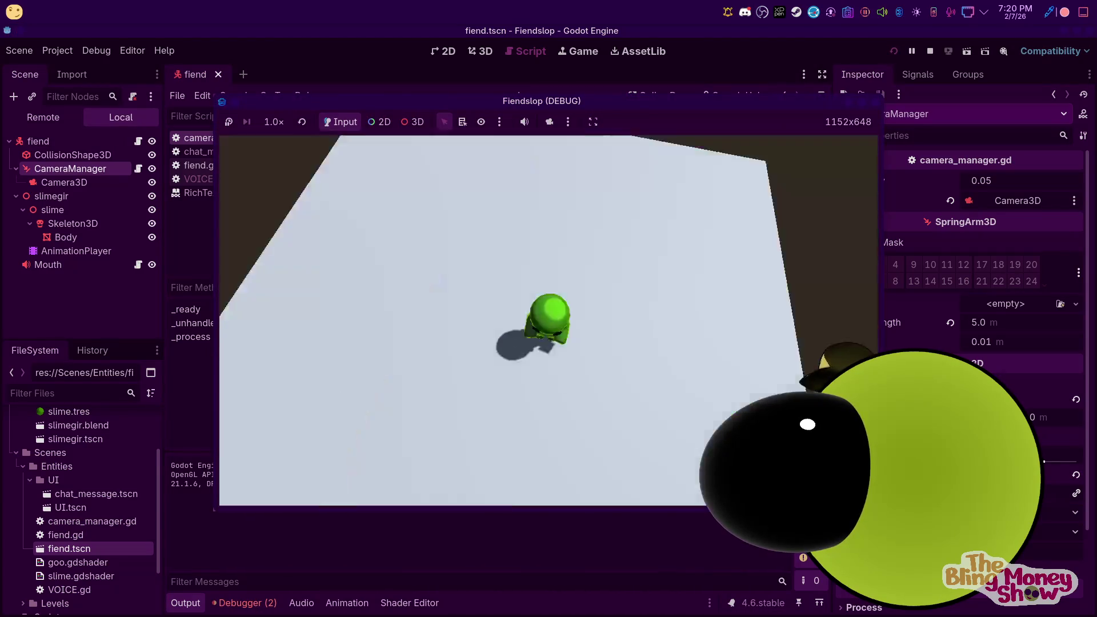
key(F8)
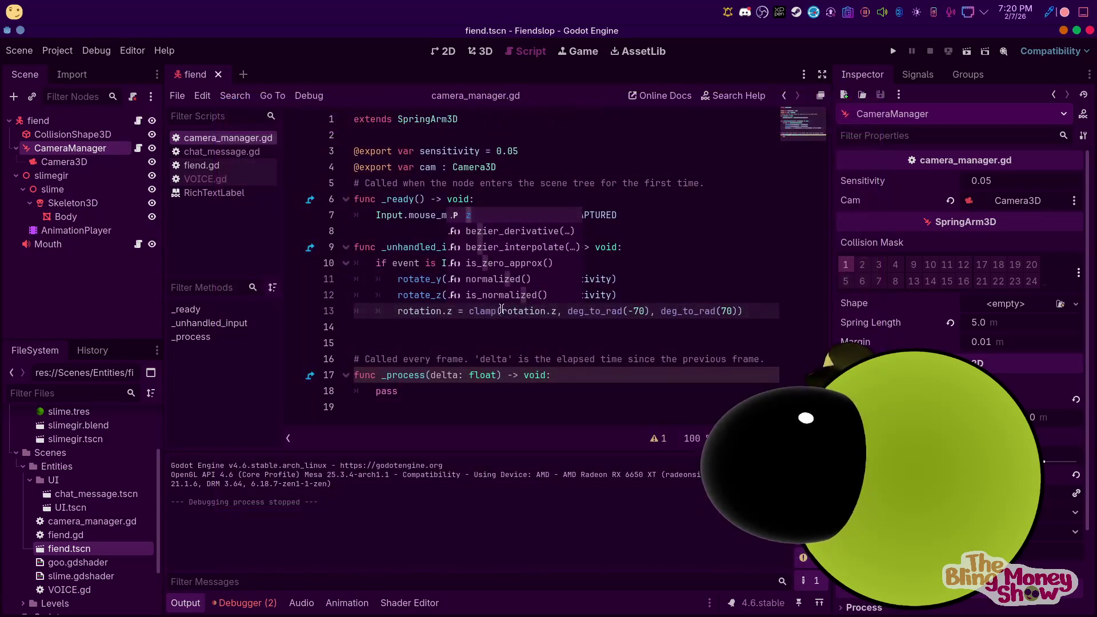
Revert the pitch axis letters from z back to x and show the 3D scene.
key(BackSpace)
text(x)
key(Up)
key(Left)
key(BackSpace)
text(x)
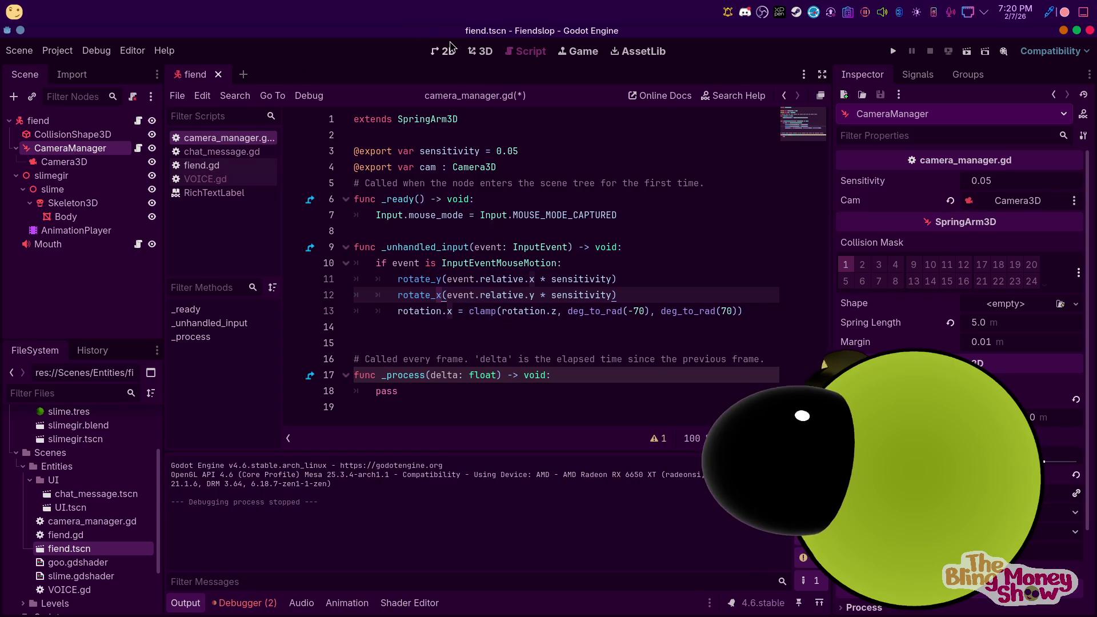
click(479, 51)
Try moving and tilting the camera rig in the 3D view, undoing both changes.
scroll(574, 297, up, 3)
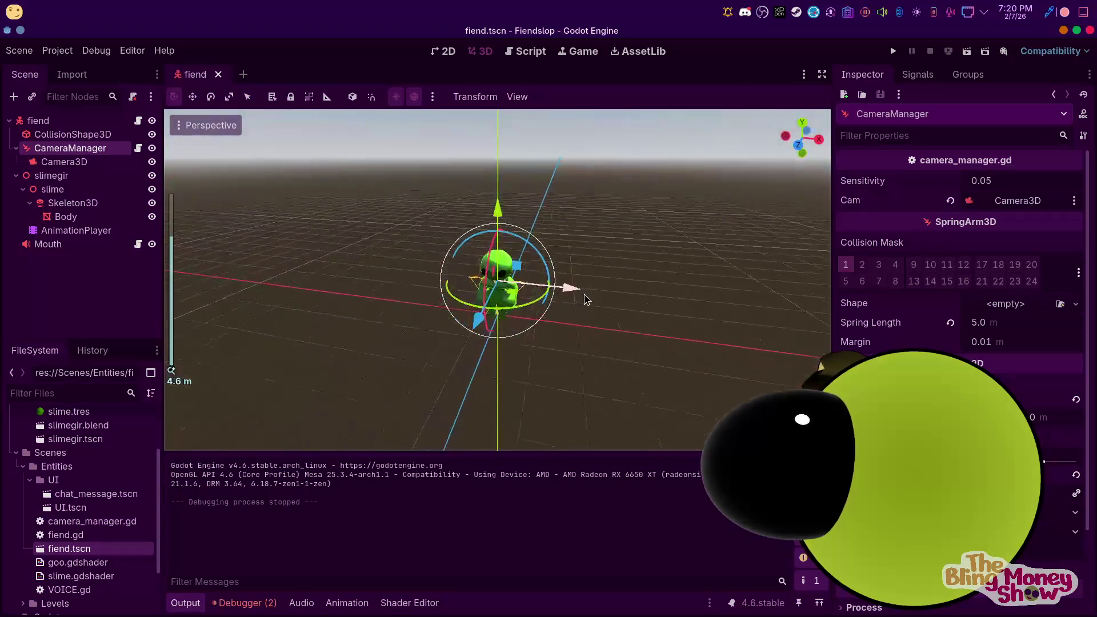
mouse_move(520, 253)
mouse_down()
mouse_move(504, 230)
mouse_move(490, 245)
mouse_up()
key(ctrl+z)
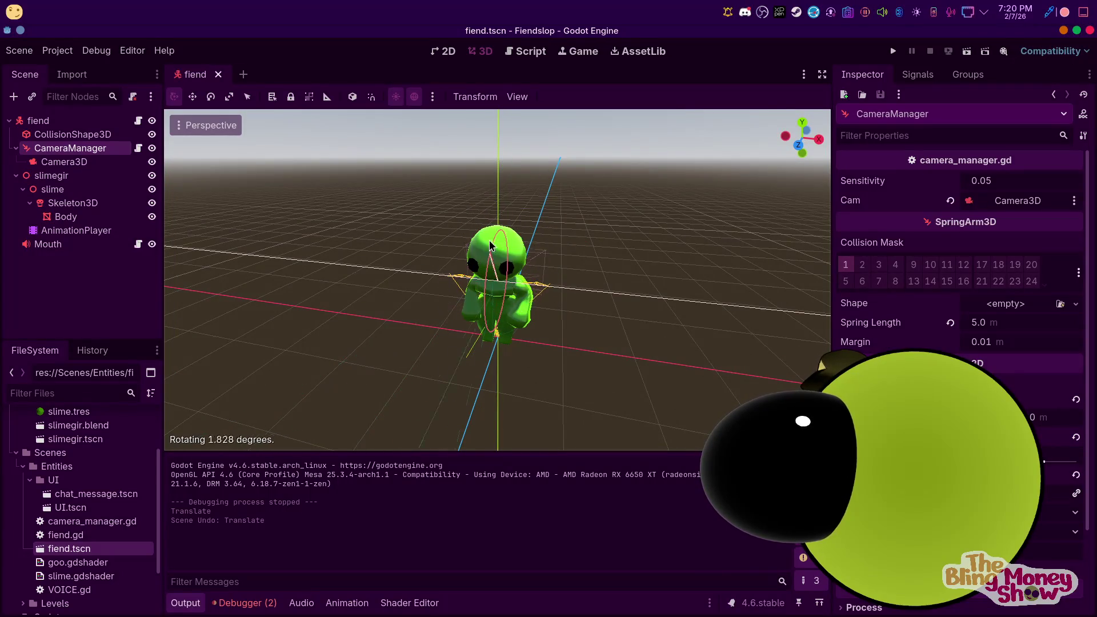
drag(500, 192, 497, 198)
key(ctrl+z)
Fix the clamp on line 13 to rotation.x with a -70 lower limit, then test-run the game.
click(530, 45)
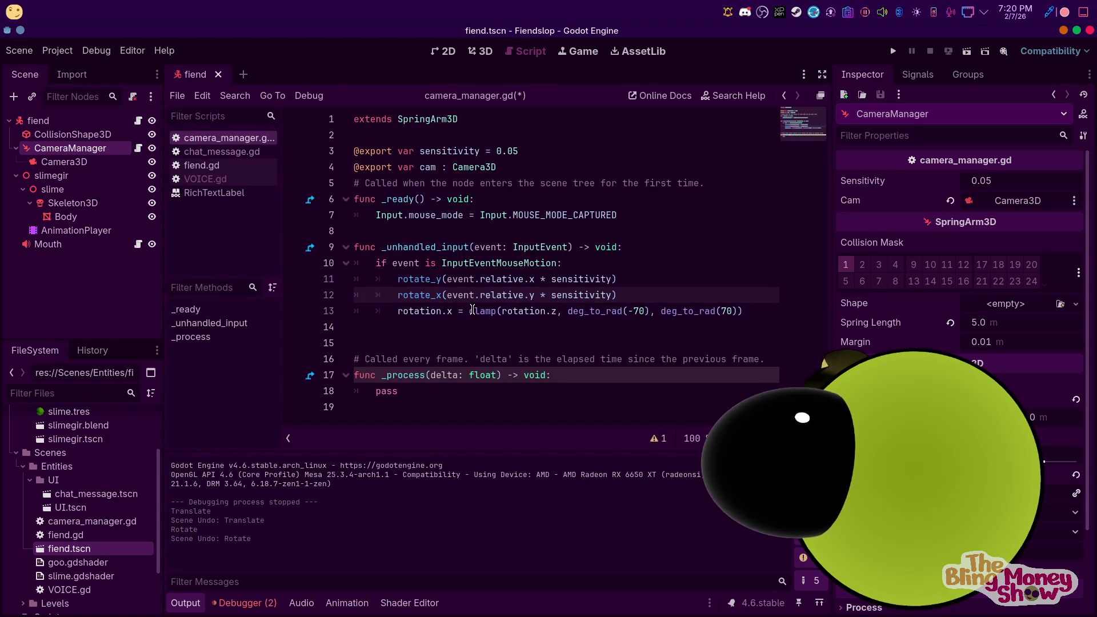
click(506, 316)
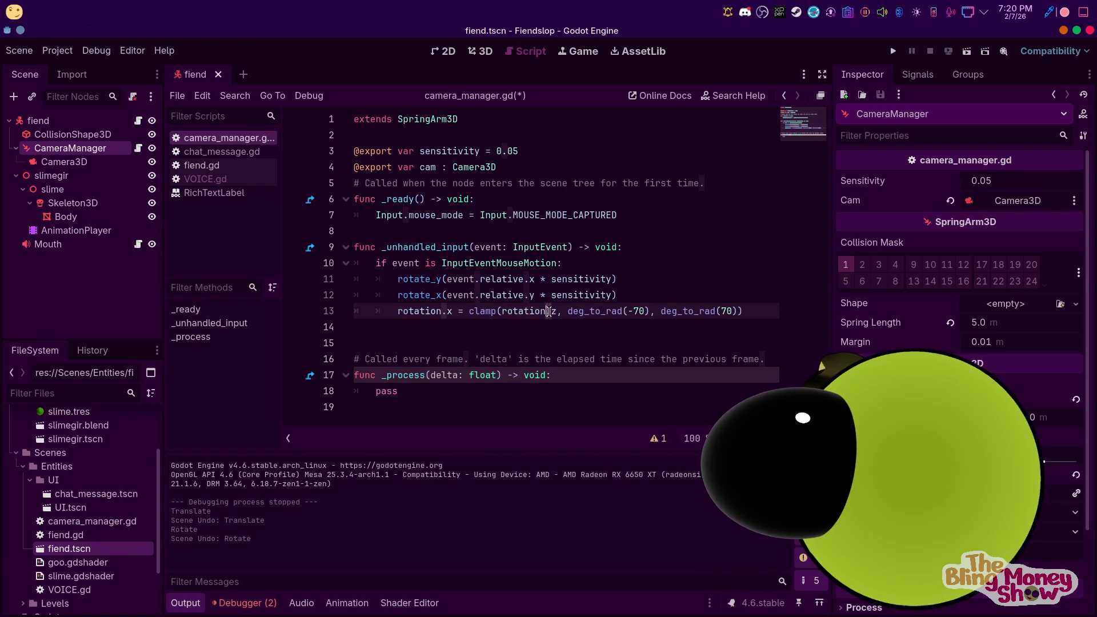
key(Down)
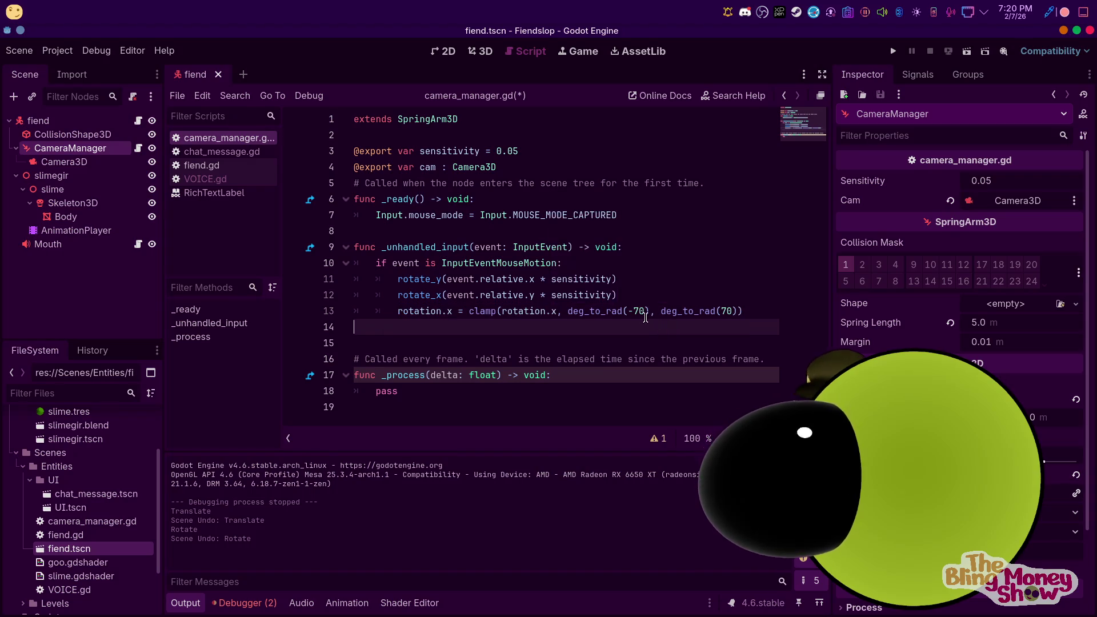
click(631, 312)
text(-)
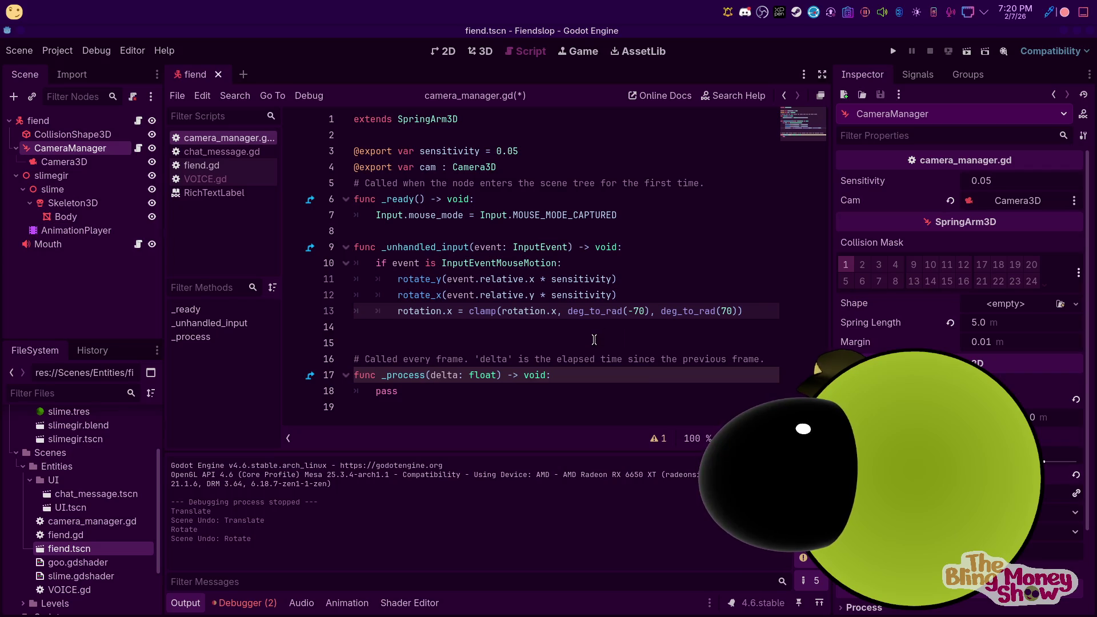
click(893, 51)
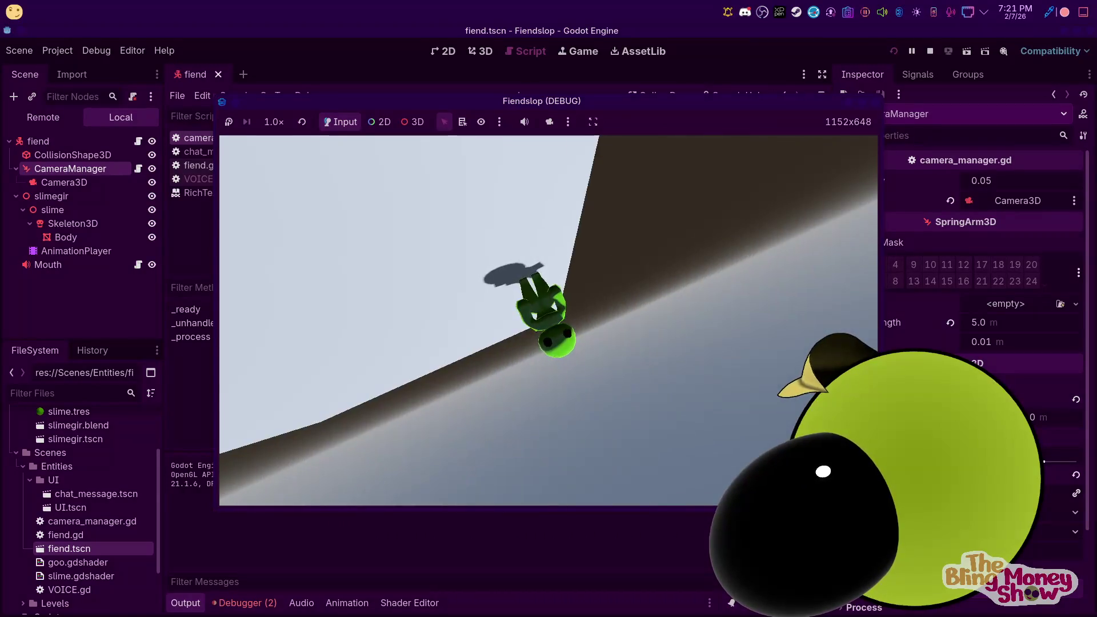
key(F8)
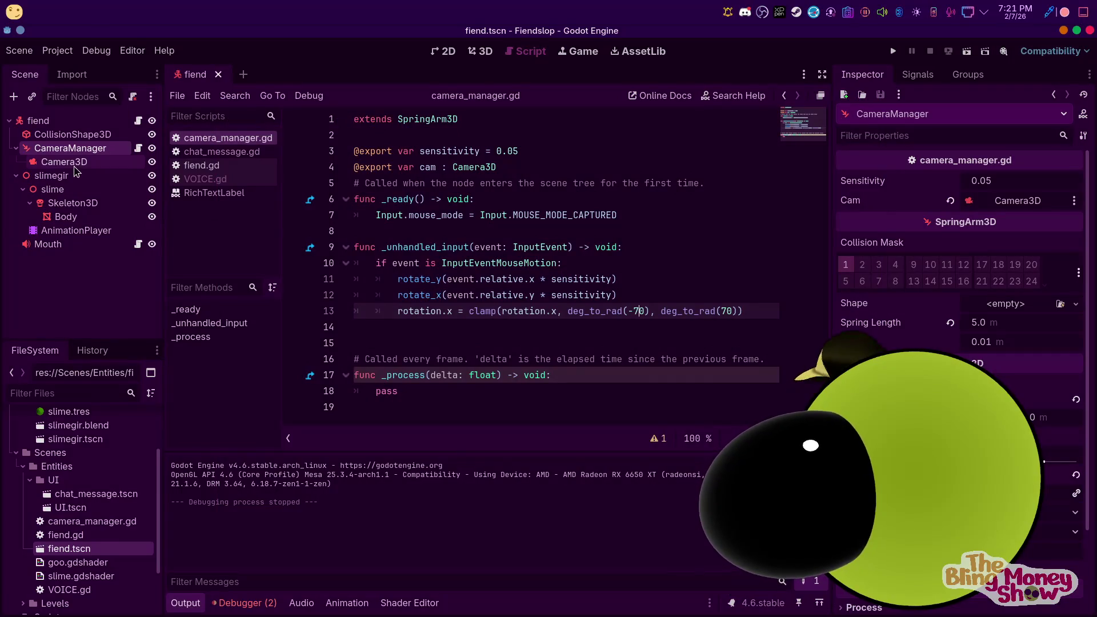
click(65, 161)
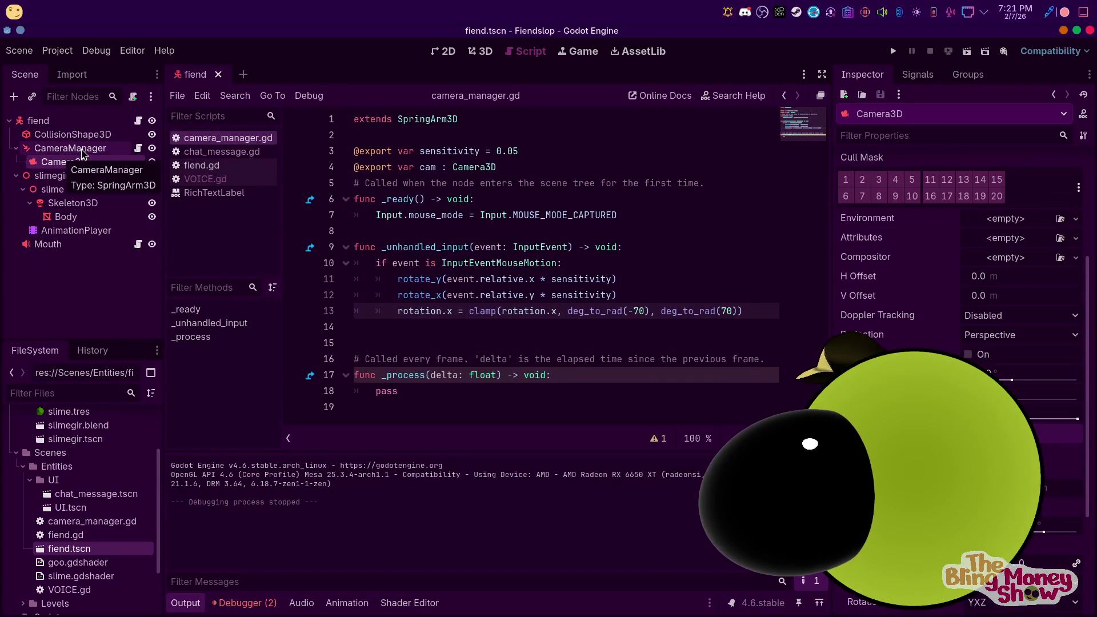
click(481, 52)
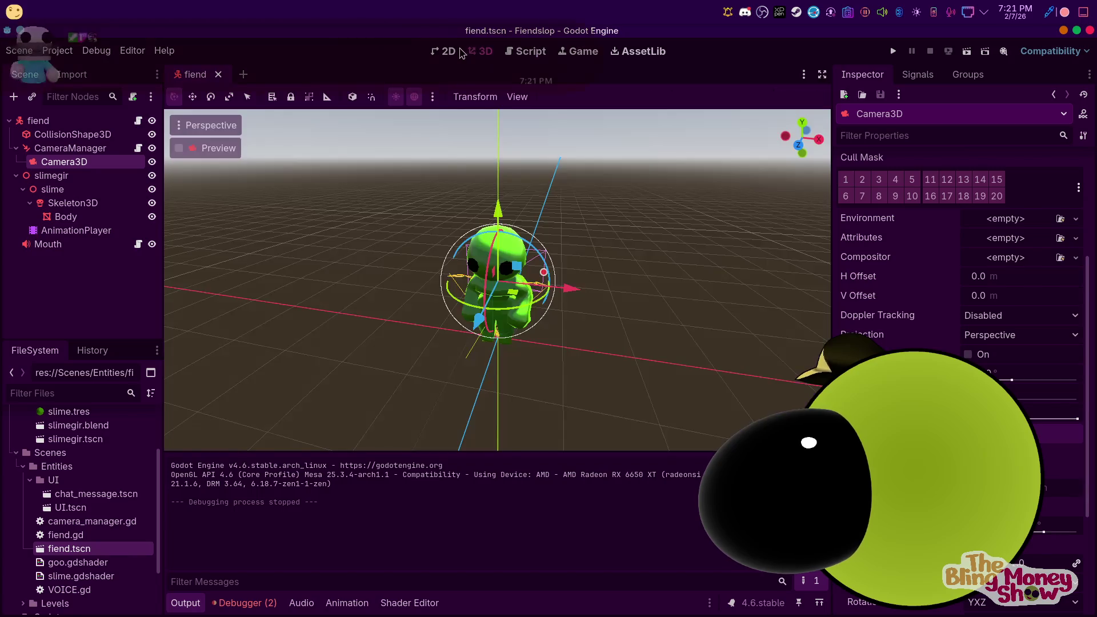
click(64, 216)
click(72, 204)
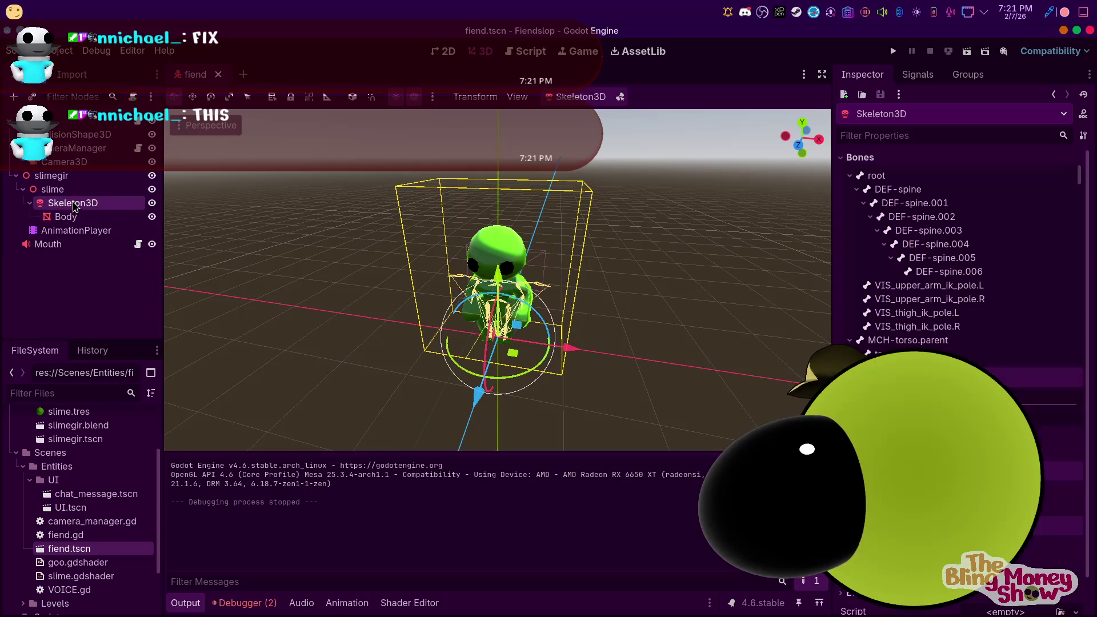
click(69, 148)
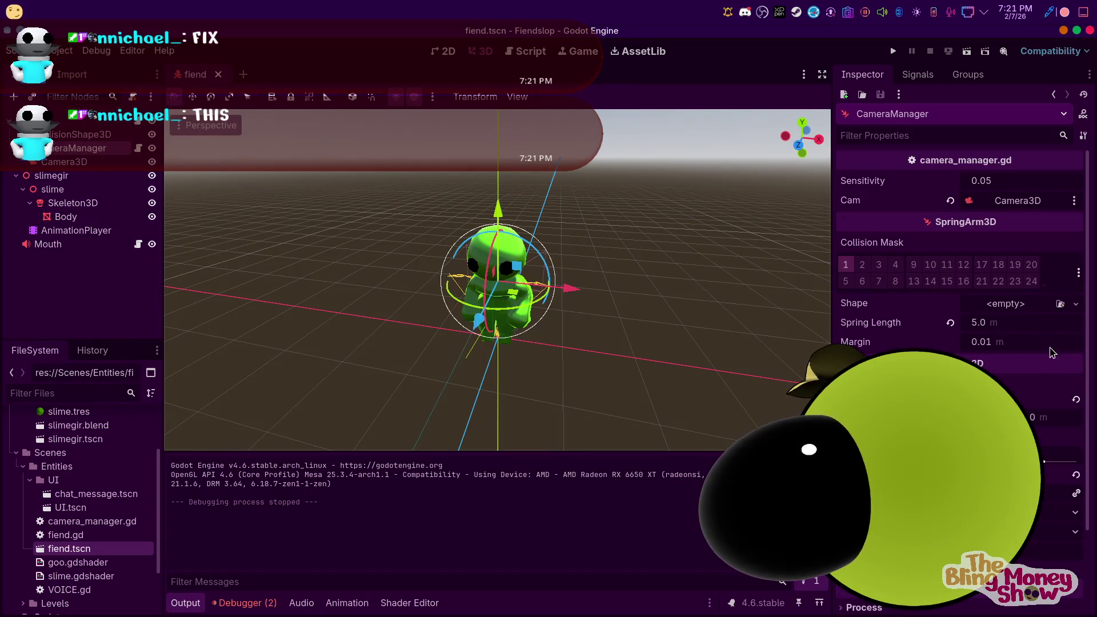
scroll(1001, 343, down, 3)
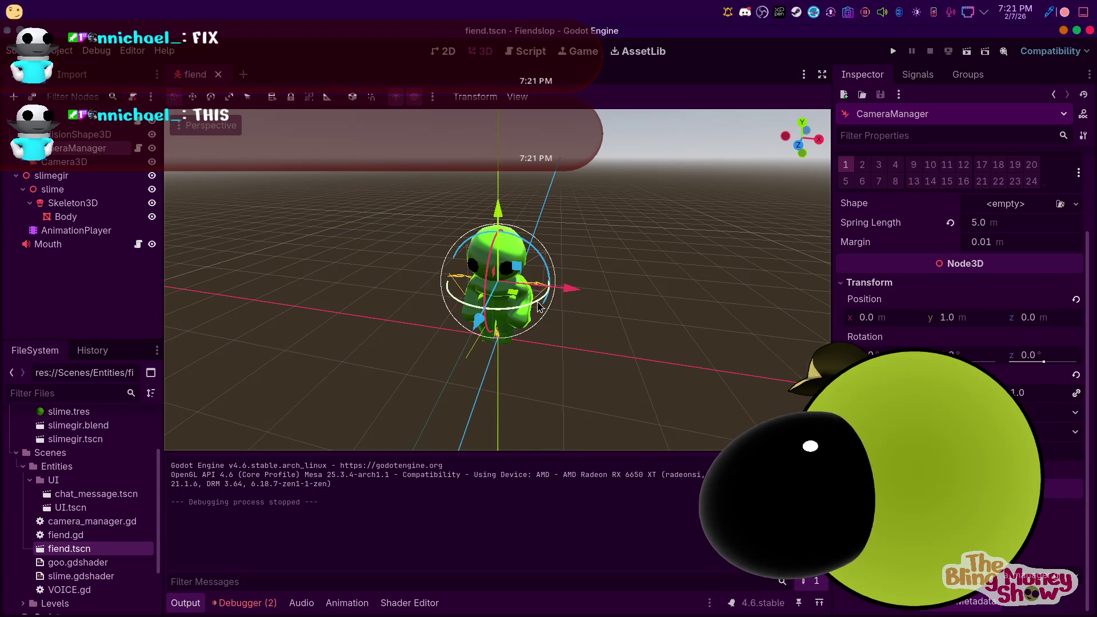
drag(535, 304, 477, 315)
key(ctrl+z)
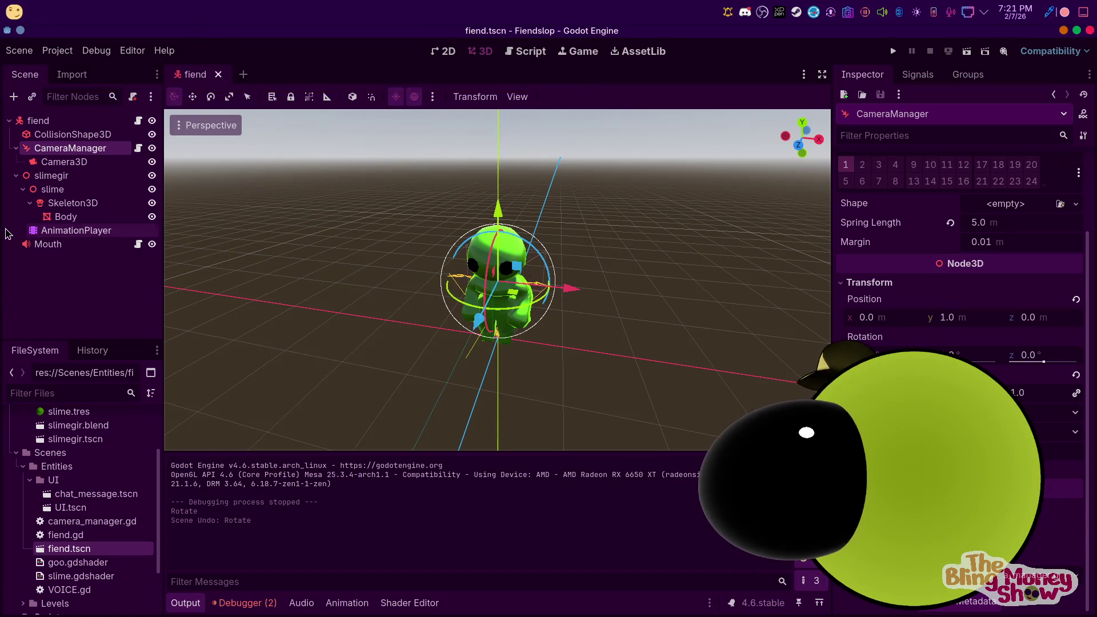
click(74, 217)
click(76, 204)
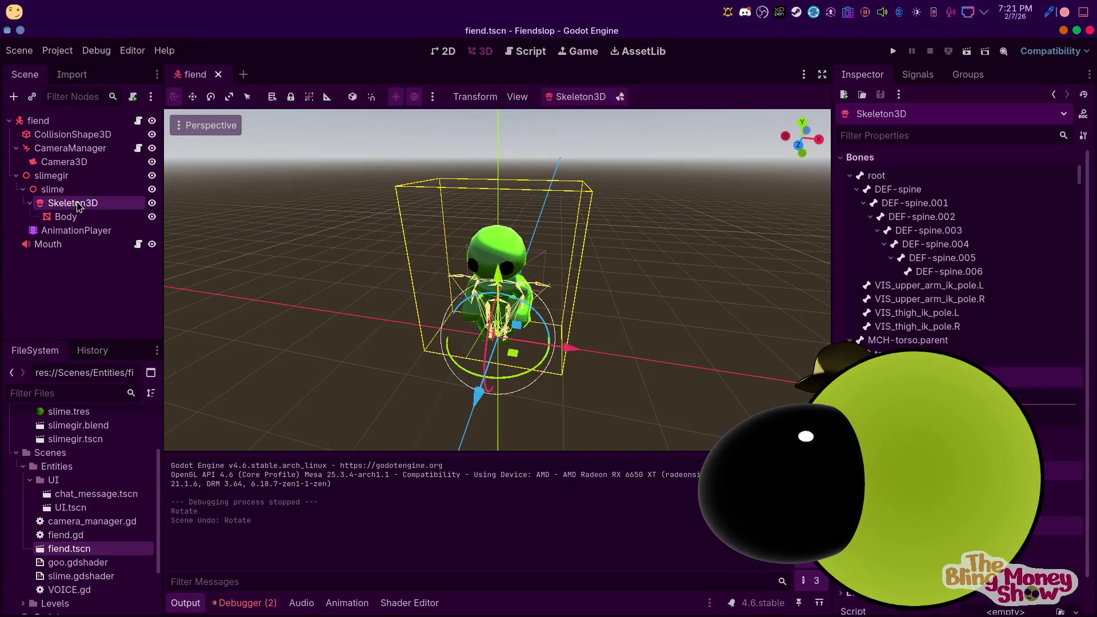
click(50, 135)
click(63, 148)
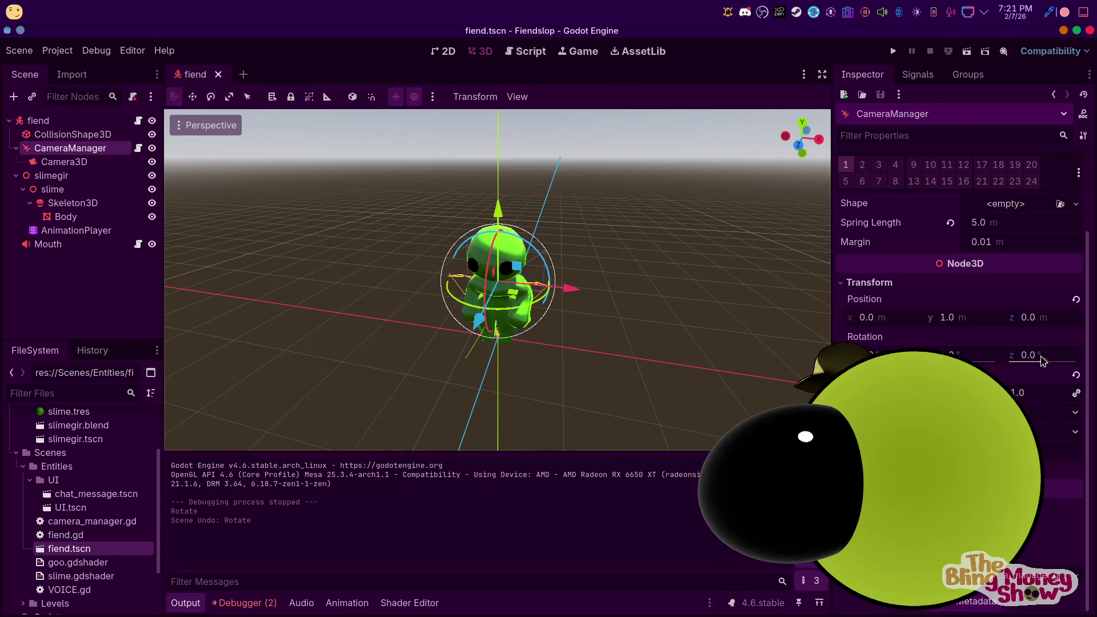
scroll(672, 299, down, 3)
drag(672, 299, 503, 284)
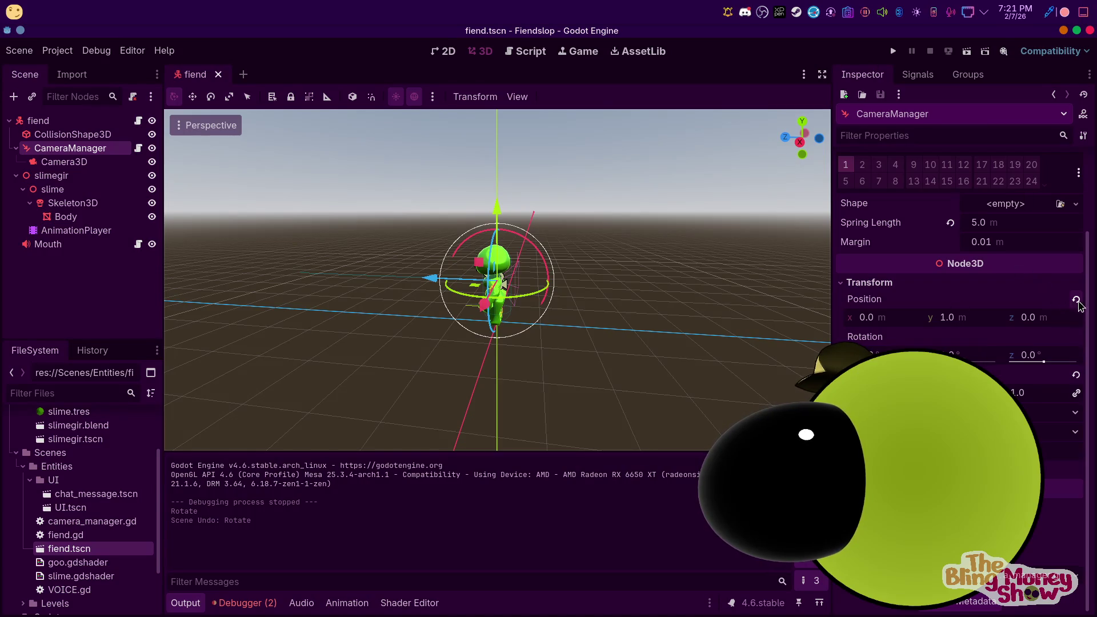
click(527, 54)
click(462, 295)
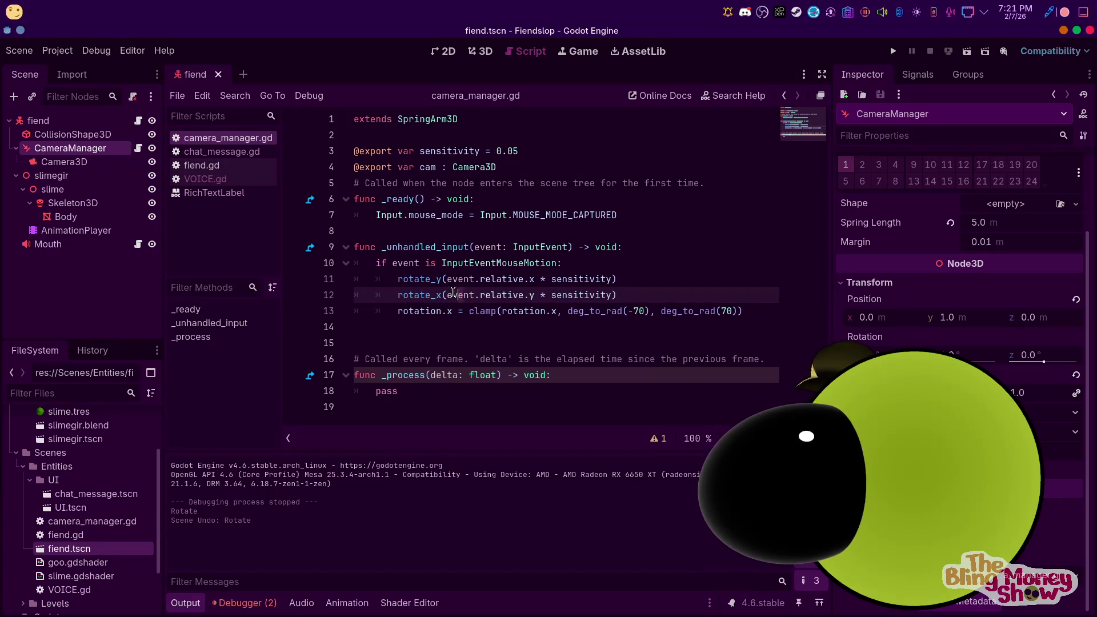
Add a minus before event.relative.y and test-run the inverted pitch.
text(-)
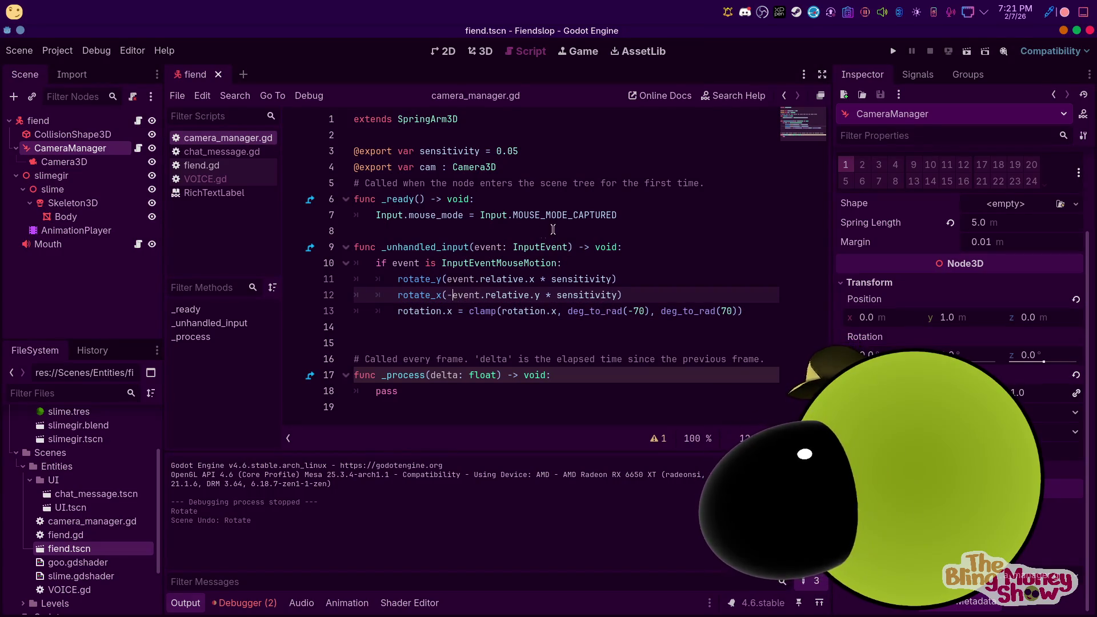
click(893, 50)
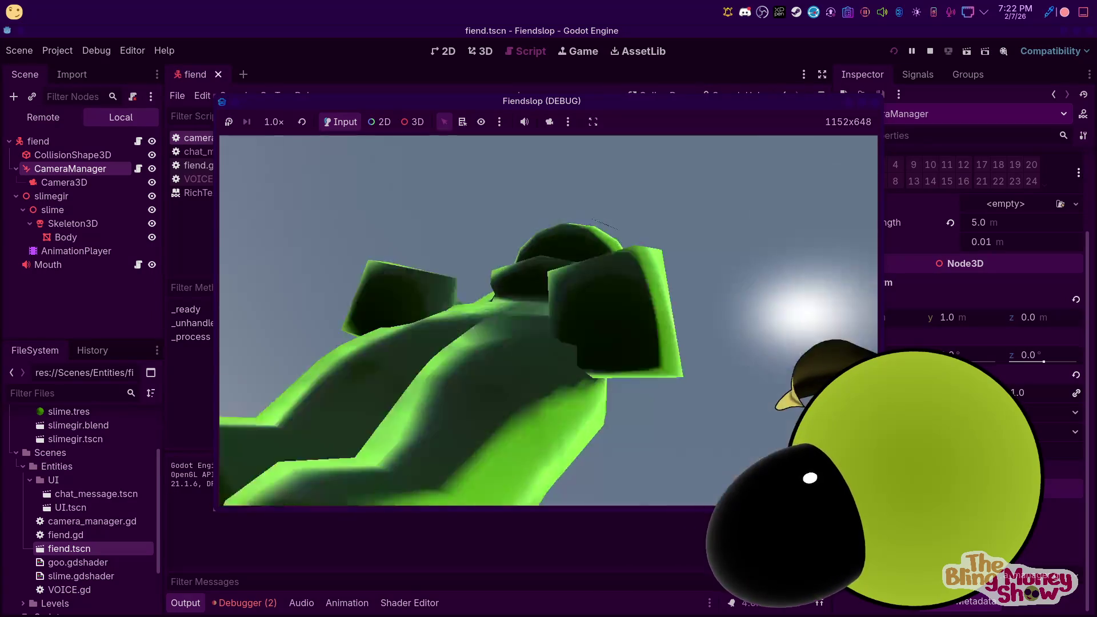
key(F8)
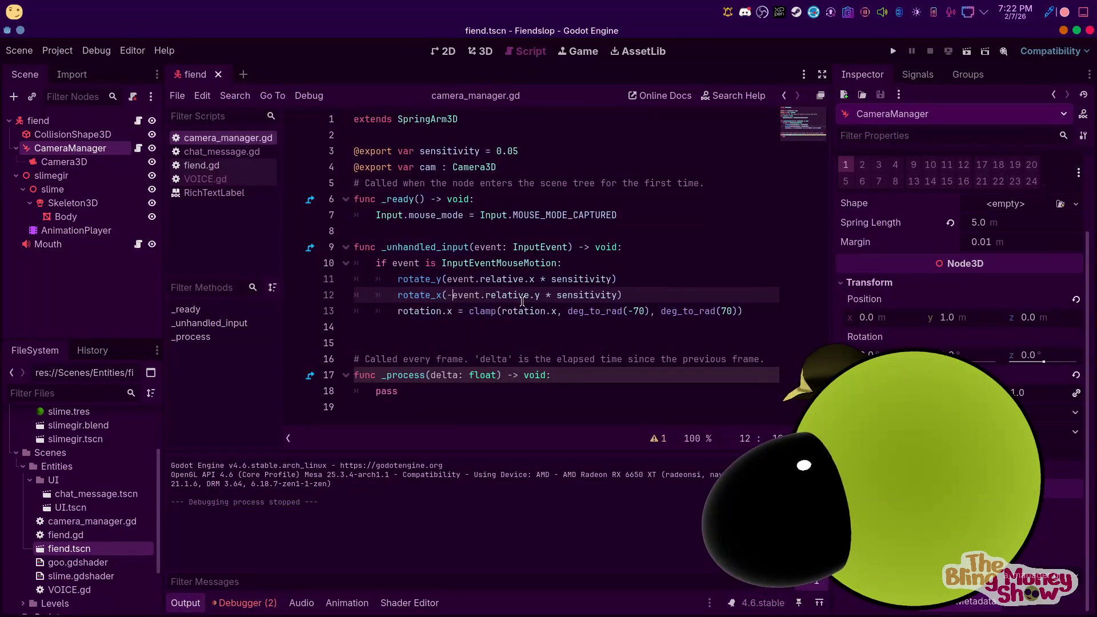
Change the pitch rotation and clamp axis from x to z, then test-run the game.
double_click(417, 311)
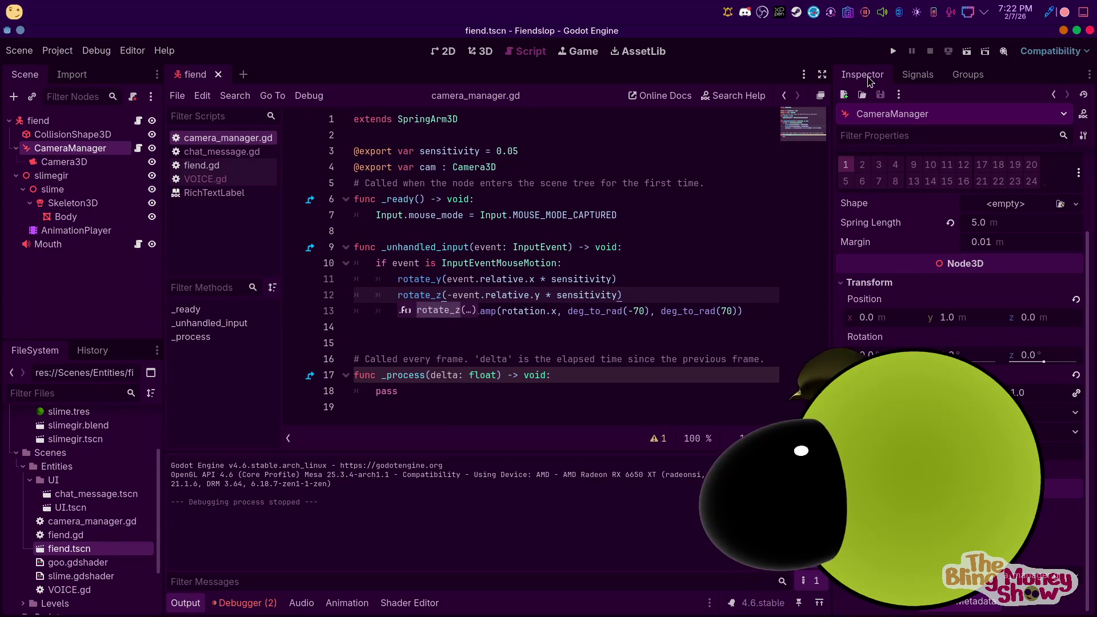
double_click(450, 310)
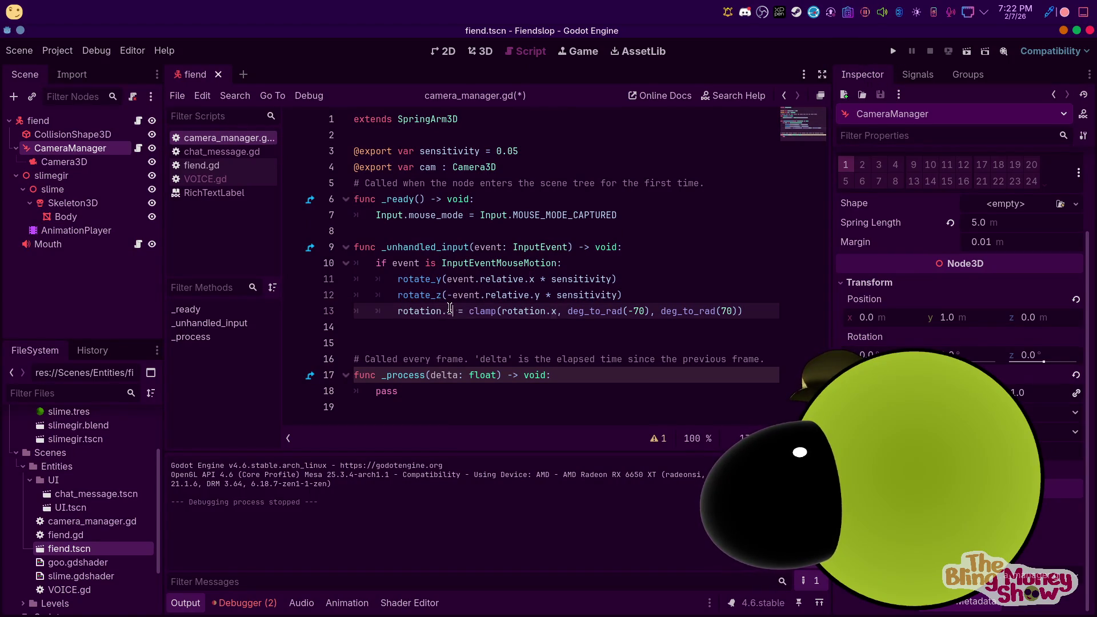
text(z)
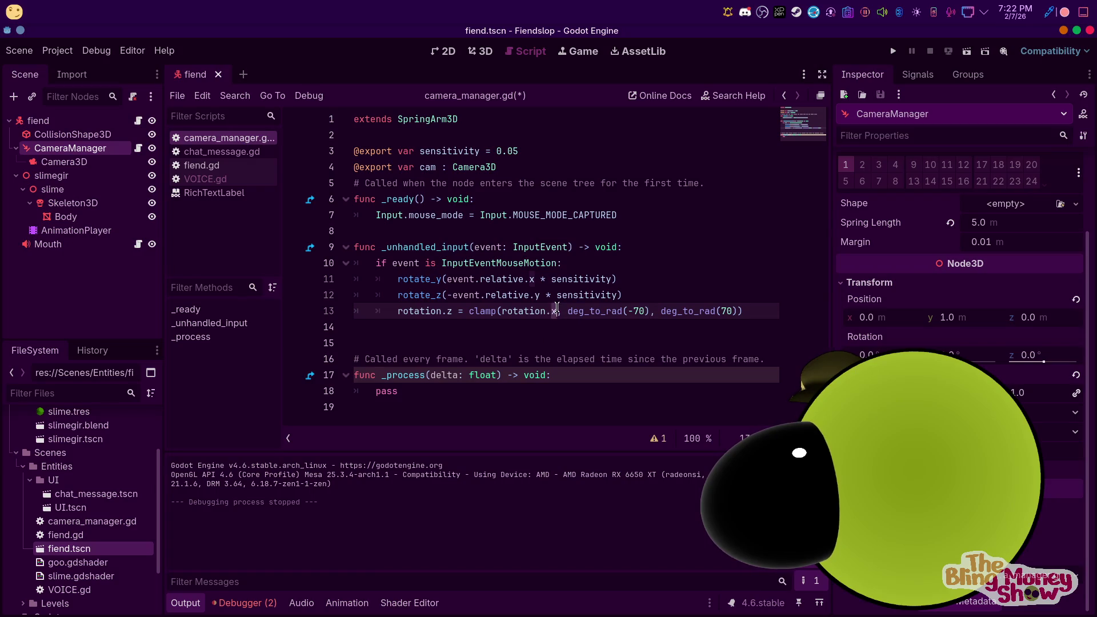
text(z)
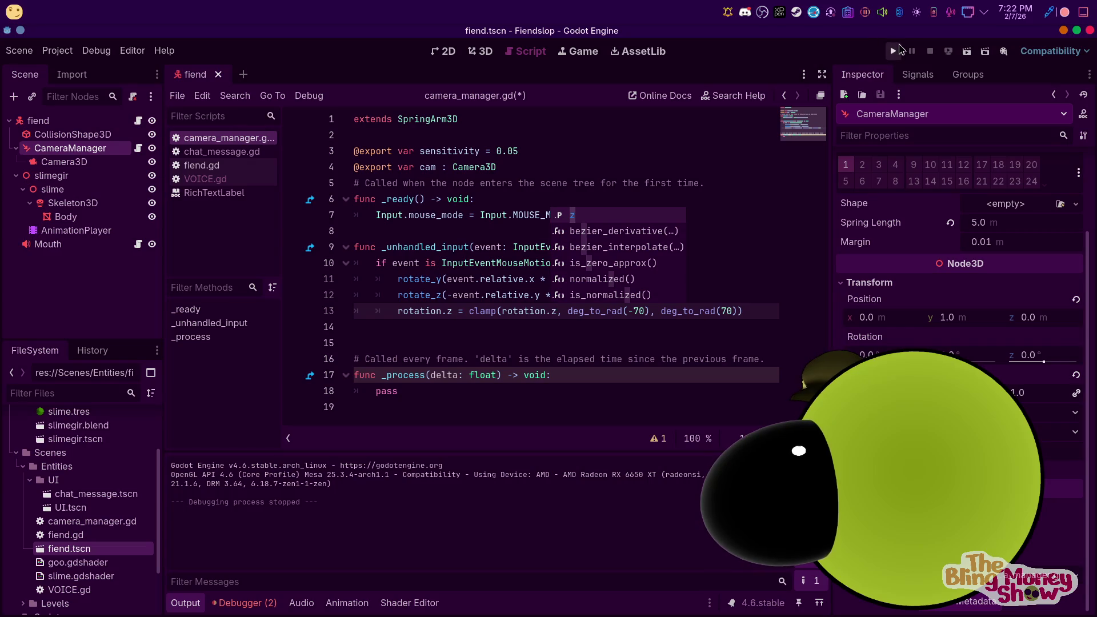
click(893, 51)
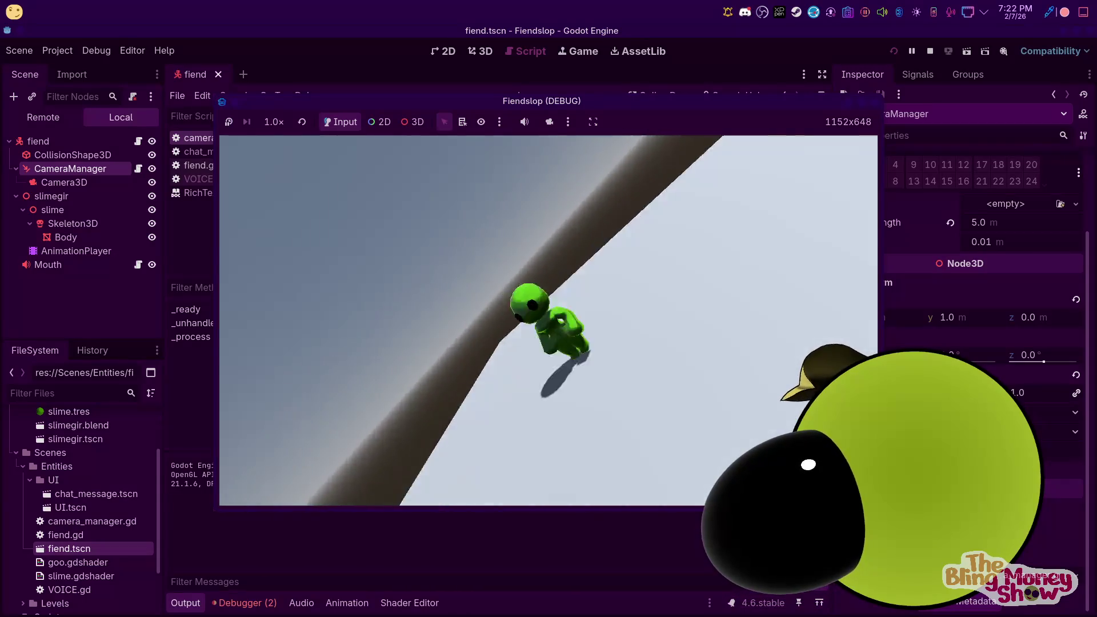
key(F8)
Change rotation.z and rotate_z on lines 12–13 back to the x axis.
click(440, 294)
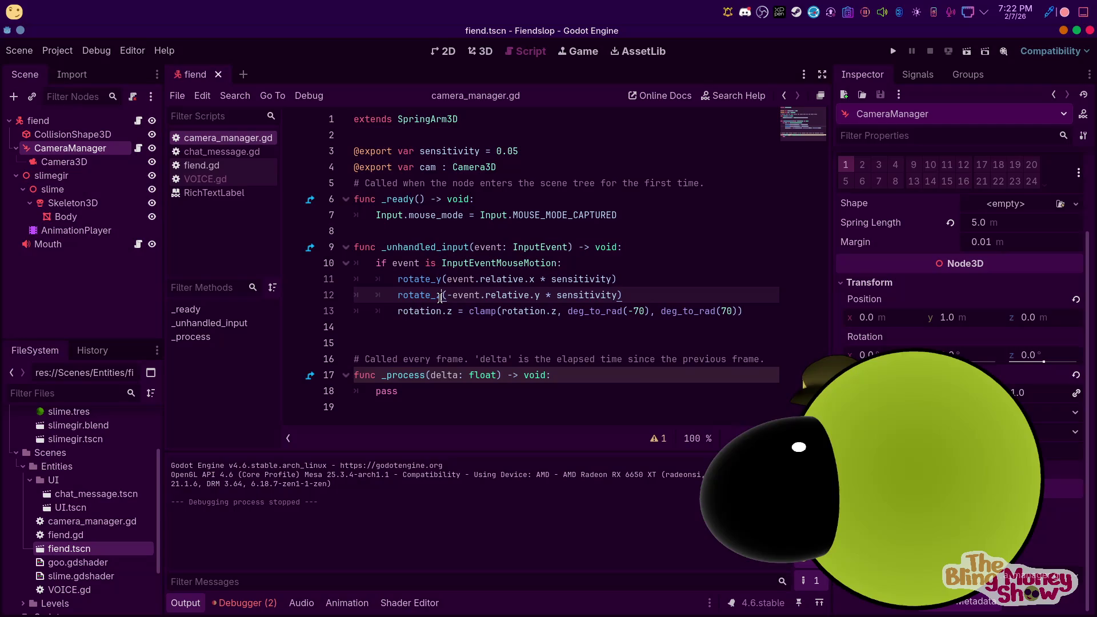
double_click(450, 311)
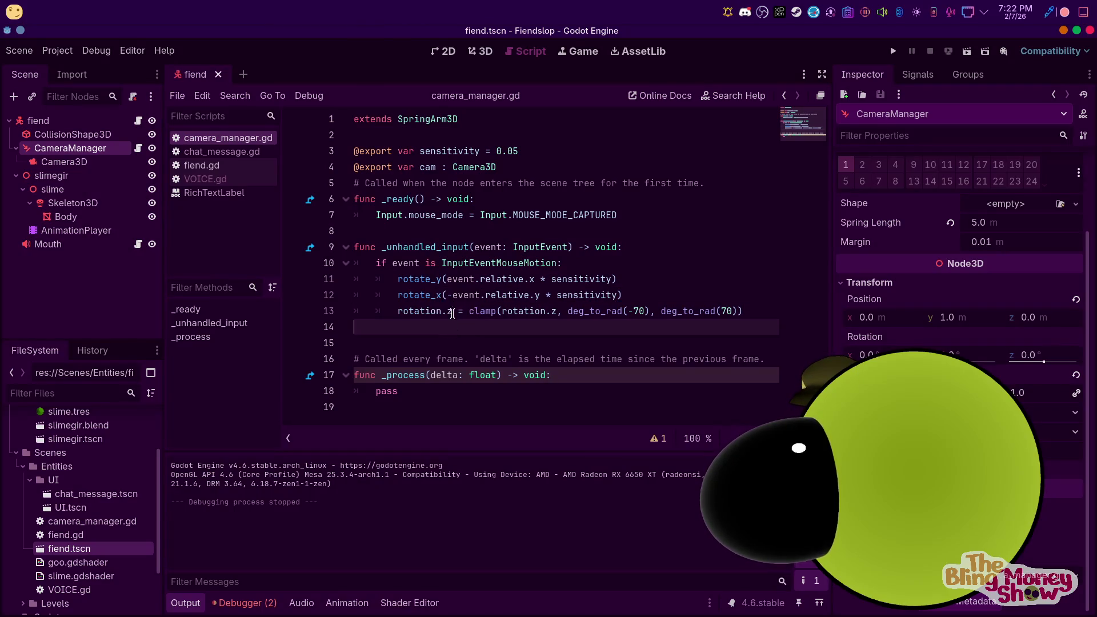
text(x)
click(556, 311)
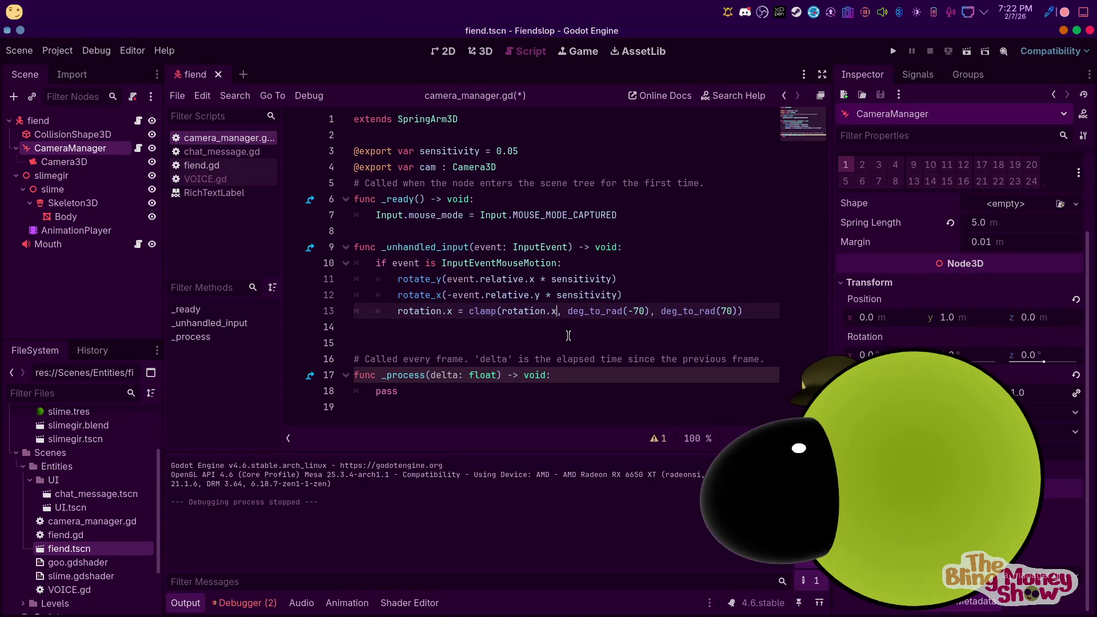
click(455, 277)
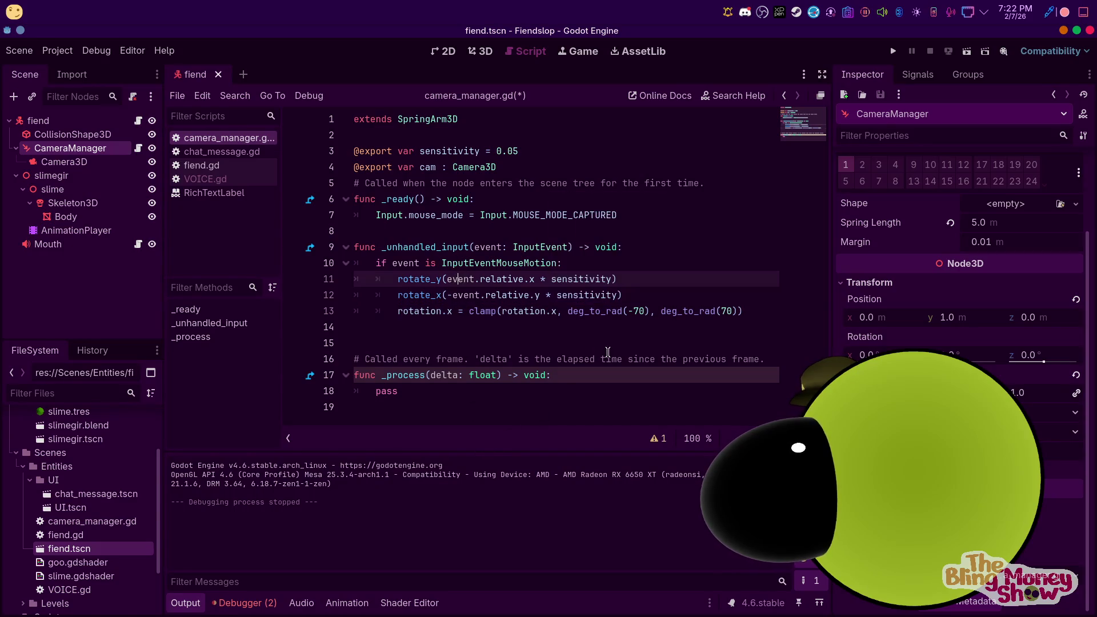
click(448, 295)
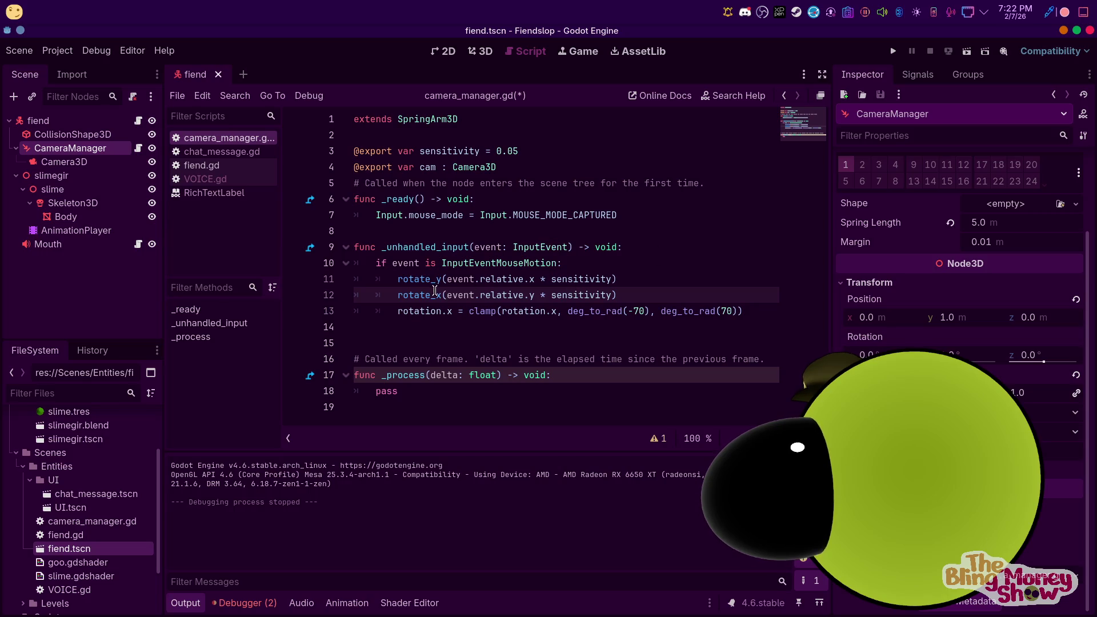
click(396, 280)
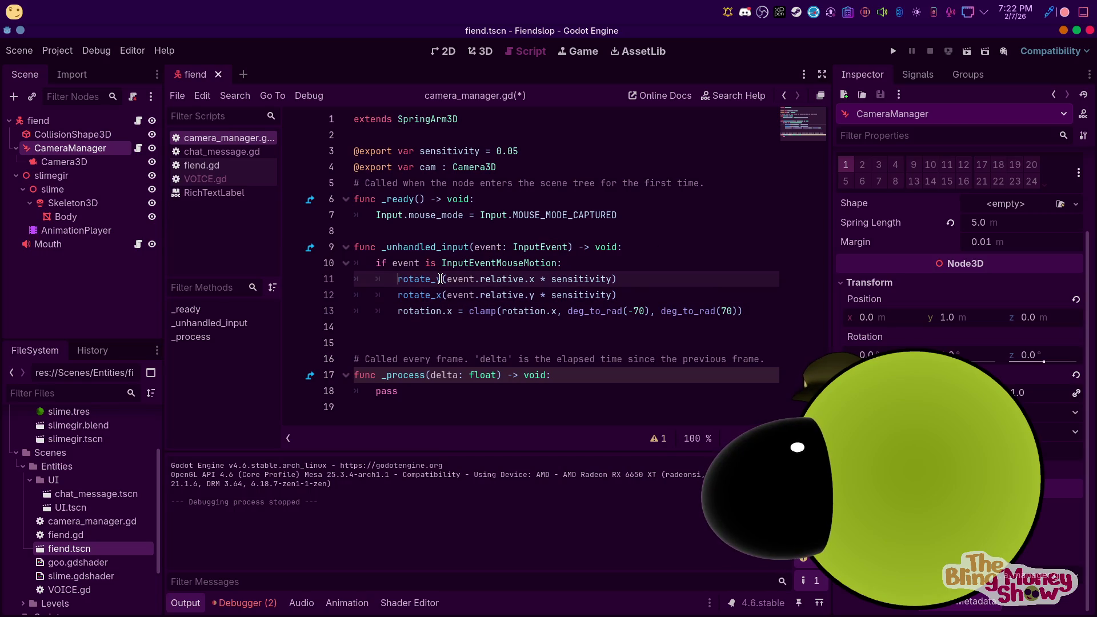
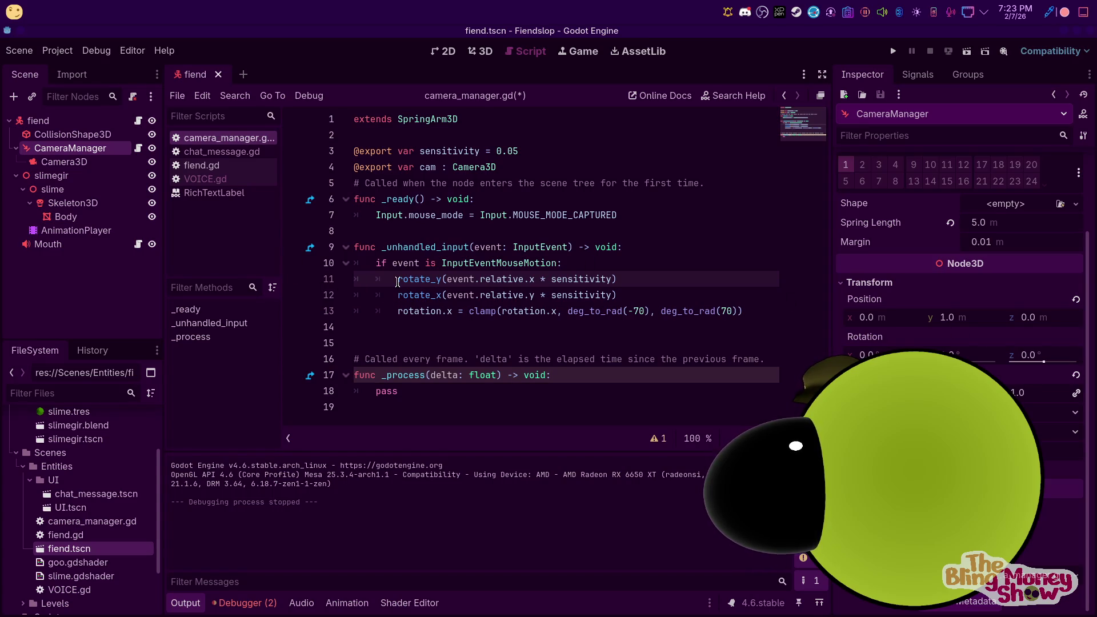
Prefix rotate_x and both clamp rotation.x references with cam., then run the game to test pitch.
click(399, 301)
text(cam.)
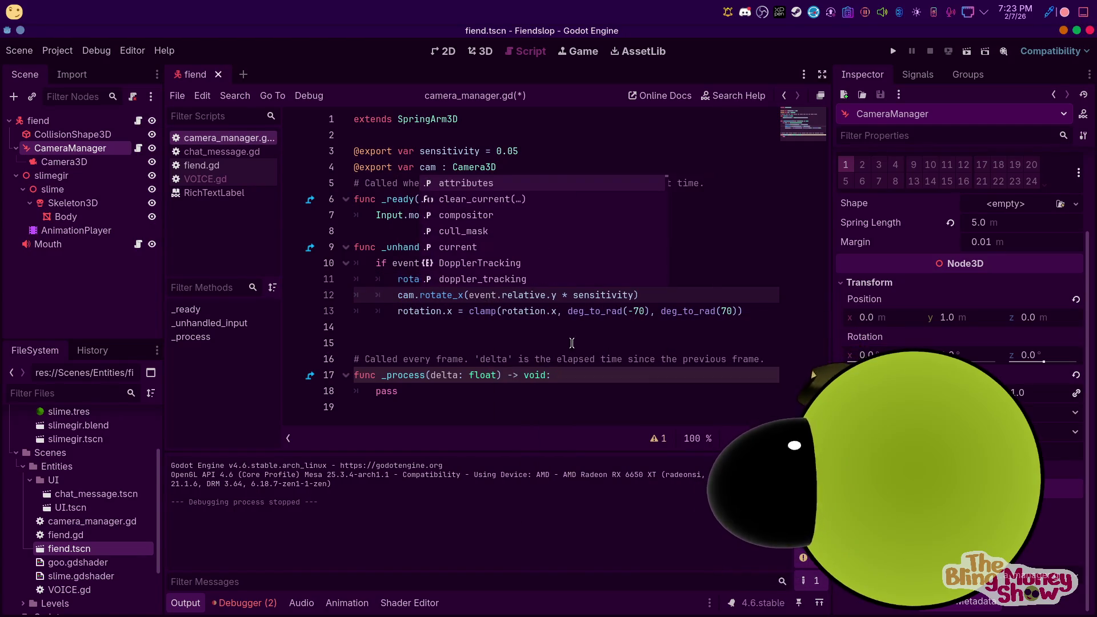
click(402, 313)
text(cam)
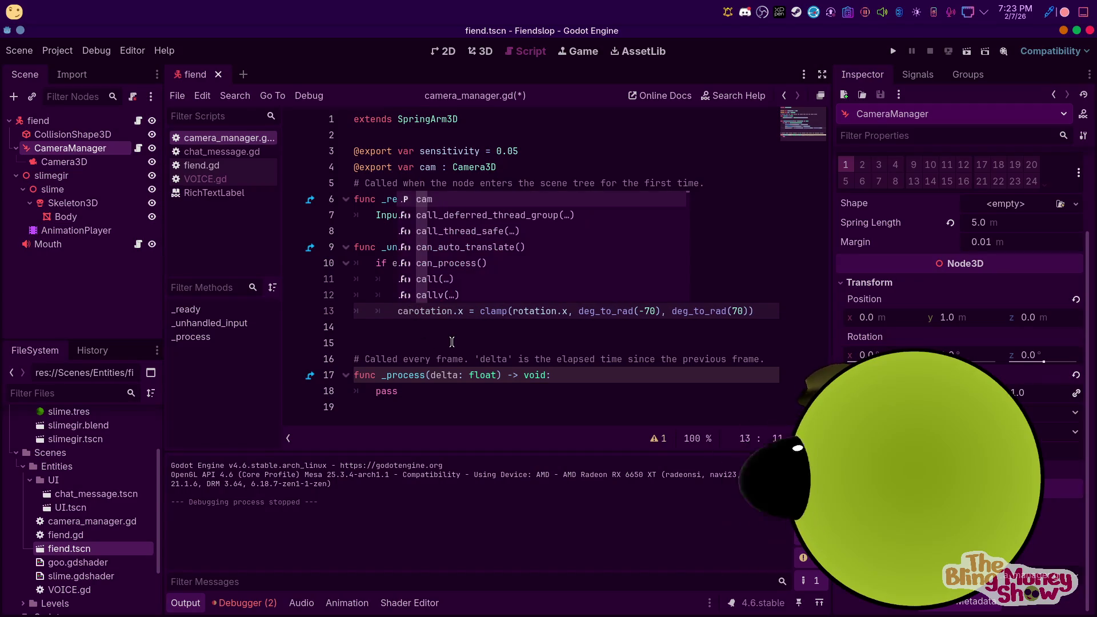
text(.)
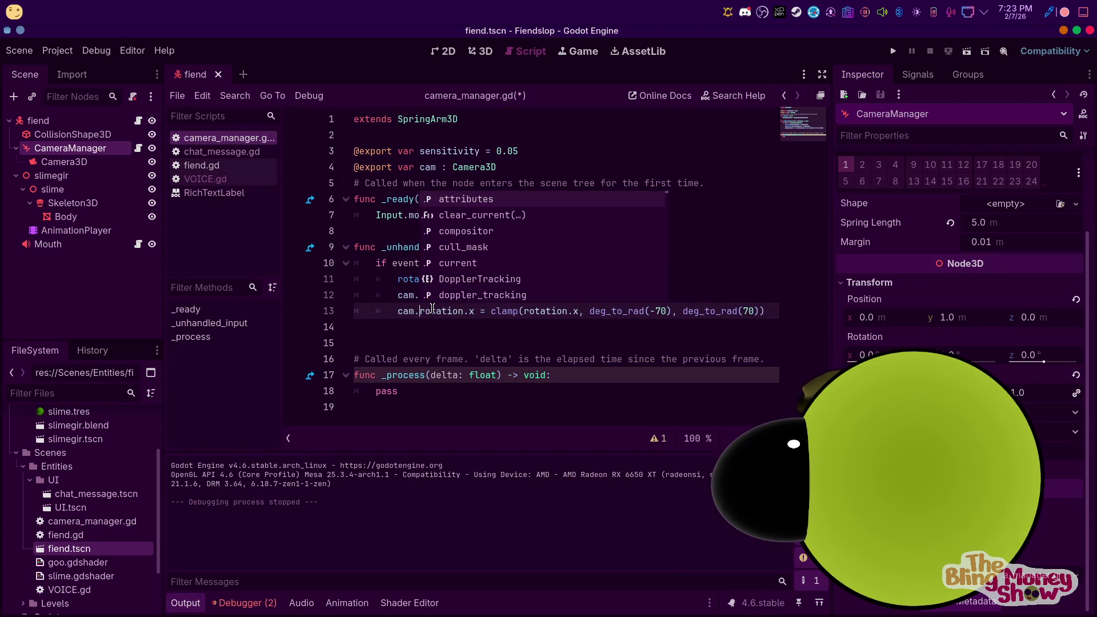
click(531, 313)
text(cam)
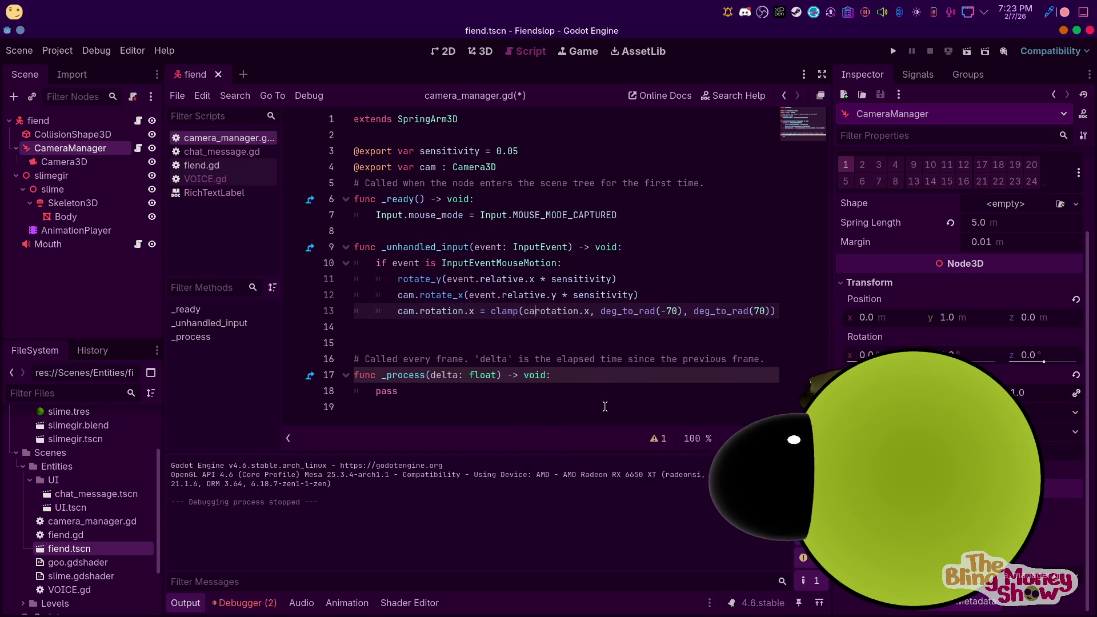
text(.)
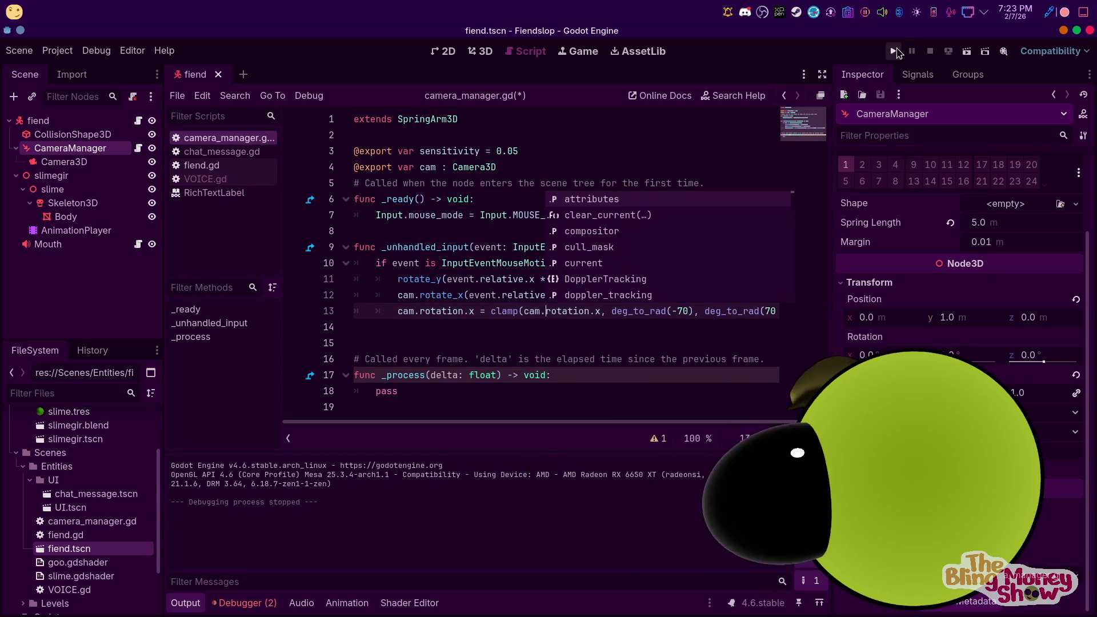
click(895, 51)
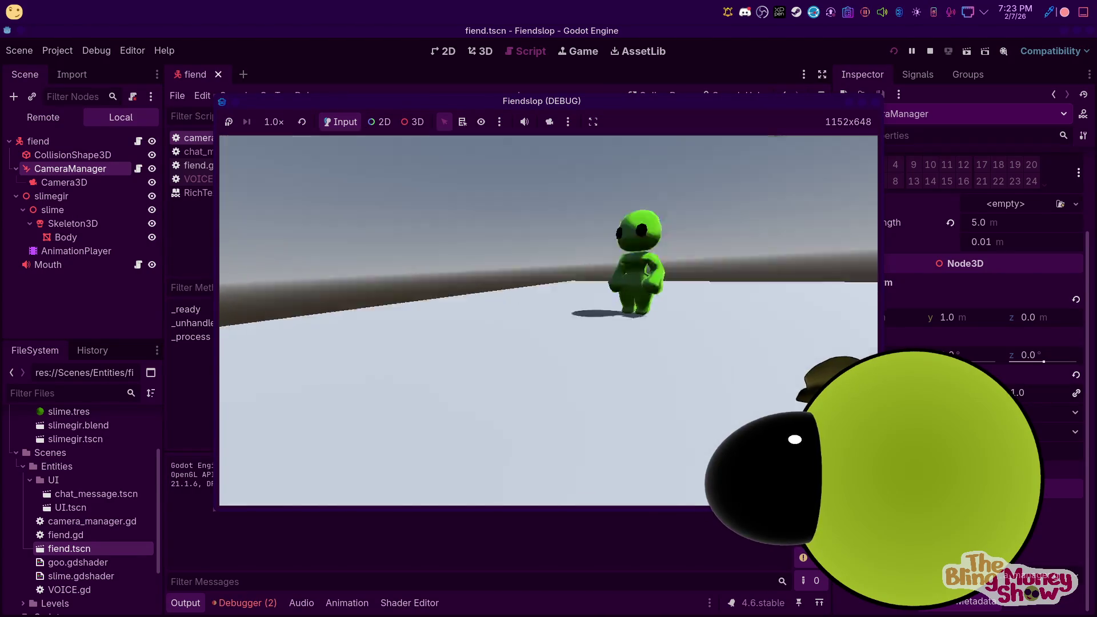
Undo the cam. prefixes so the spring arm pitches again, and rerun the game to test.
key(F8)
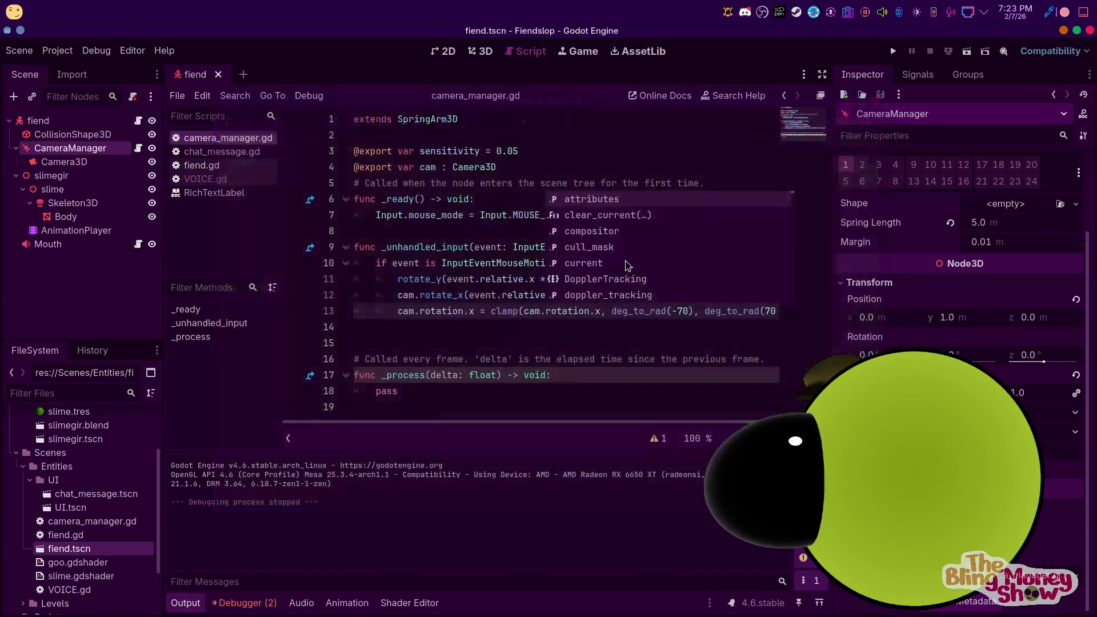
key(ctrl+z)
key(ctrl+z)
key(ctrl+z)
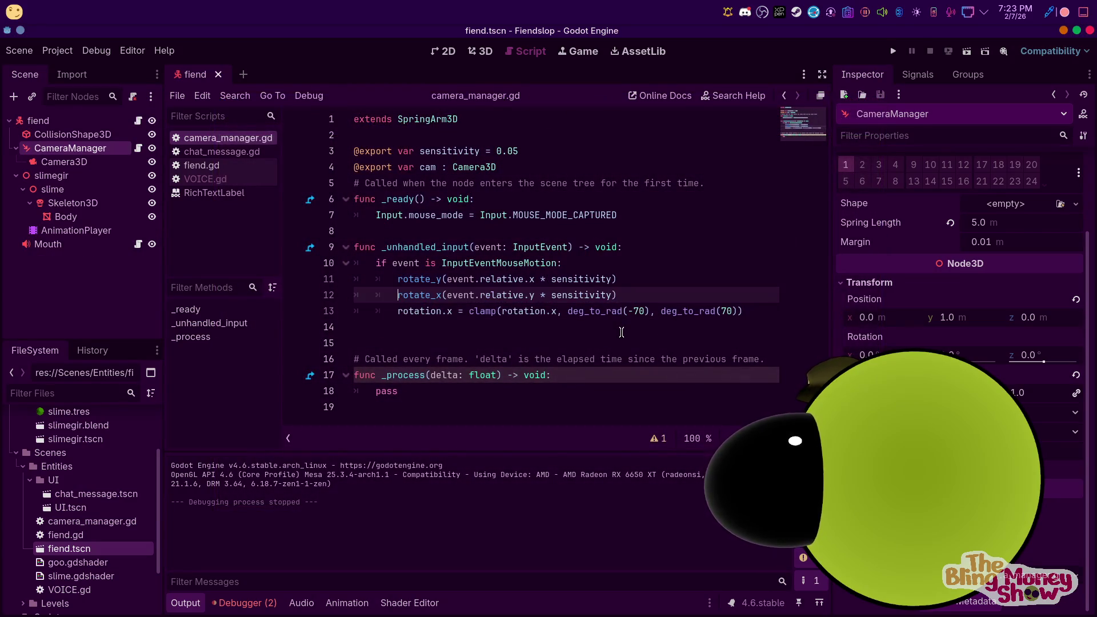
key(F5)
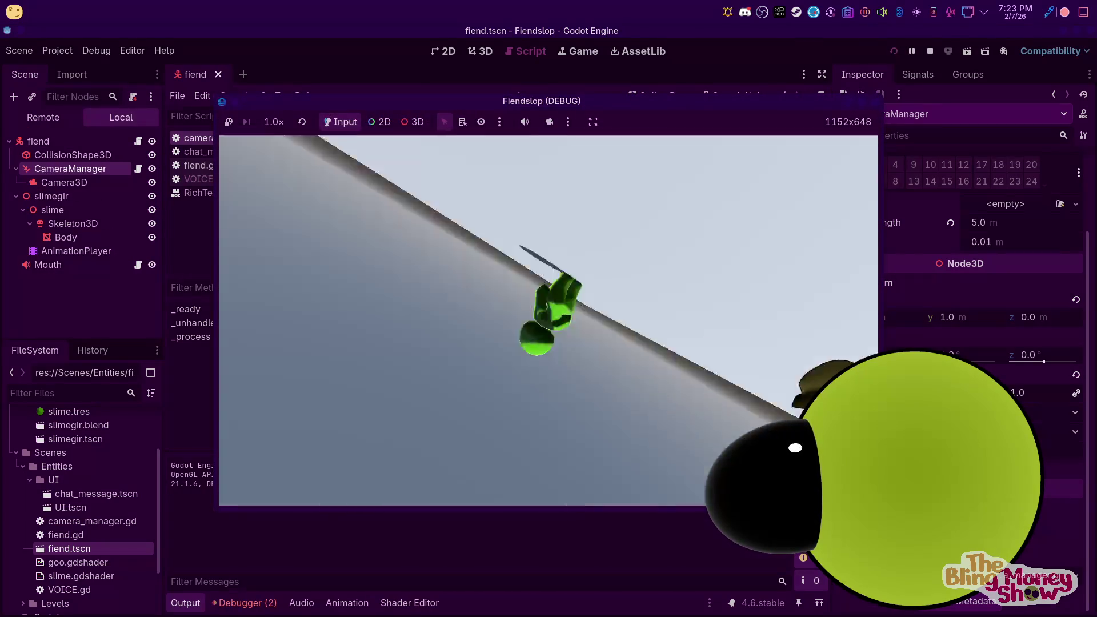
key(F8)
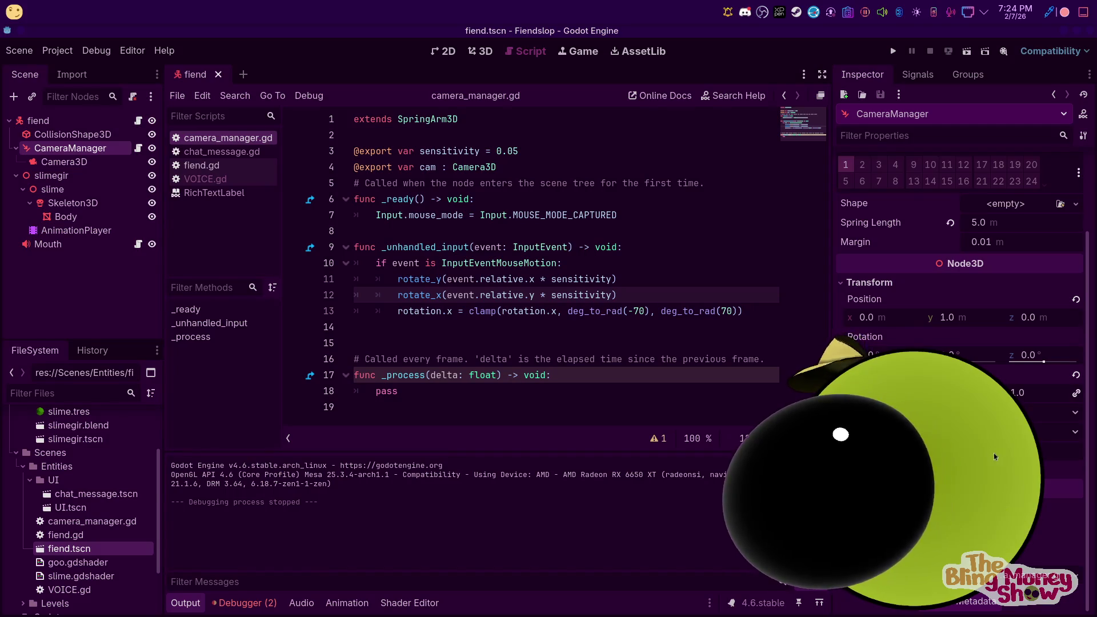
Rewrite line 11 from rotate_y into a rotation.y = lerp(...) assignment.
click(488, 309)
click(442, 280)
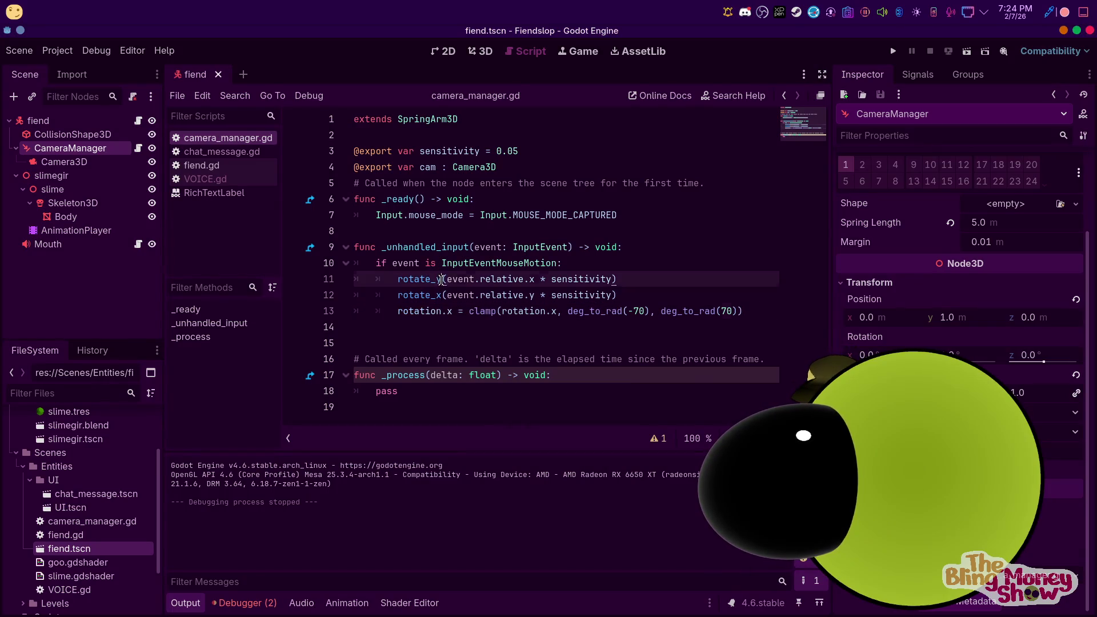
key(BackSpace)
key(BackSpace)
key(BackSpace)
text(io)
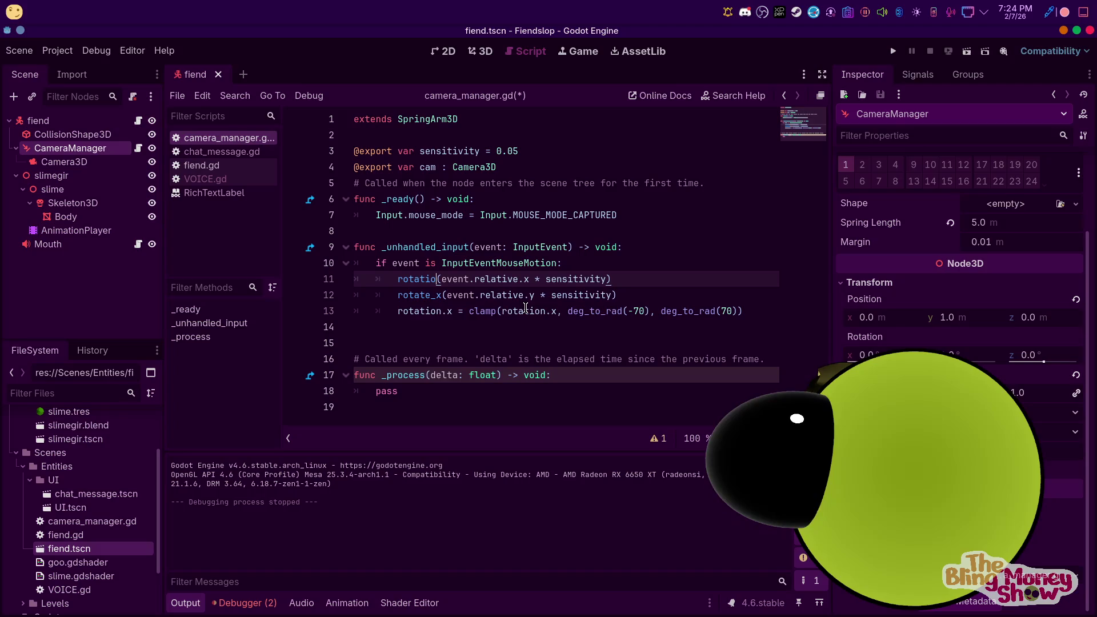
text(n.y)
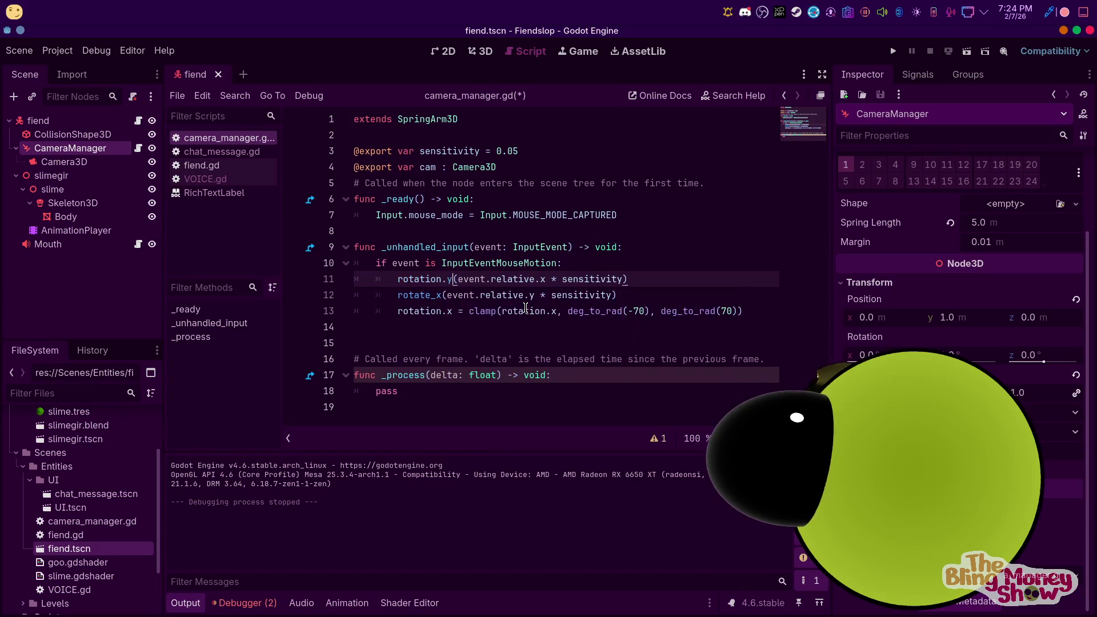
key(BackSpace)
text(x)
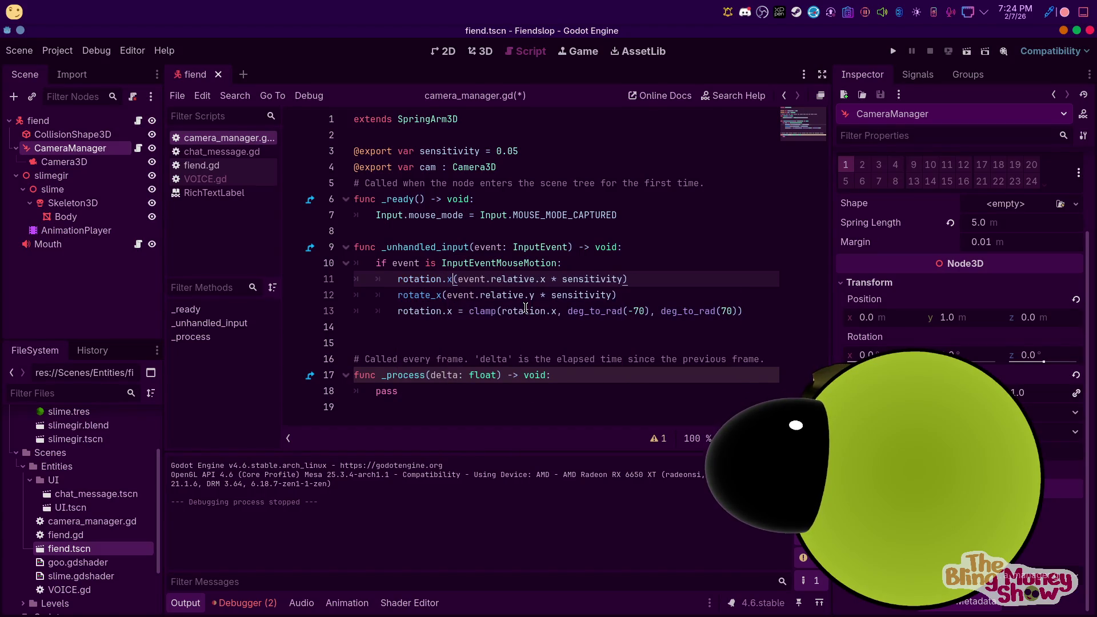
key(BackSpace)
text(y)
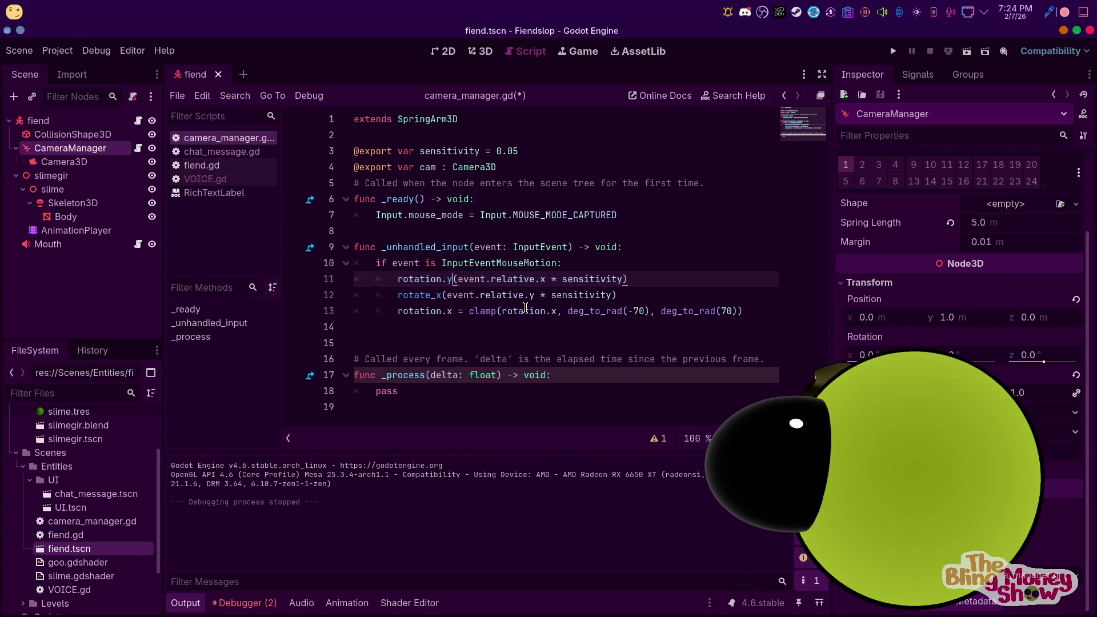
text( = ler)
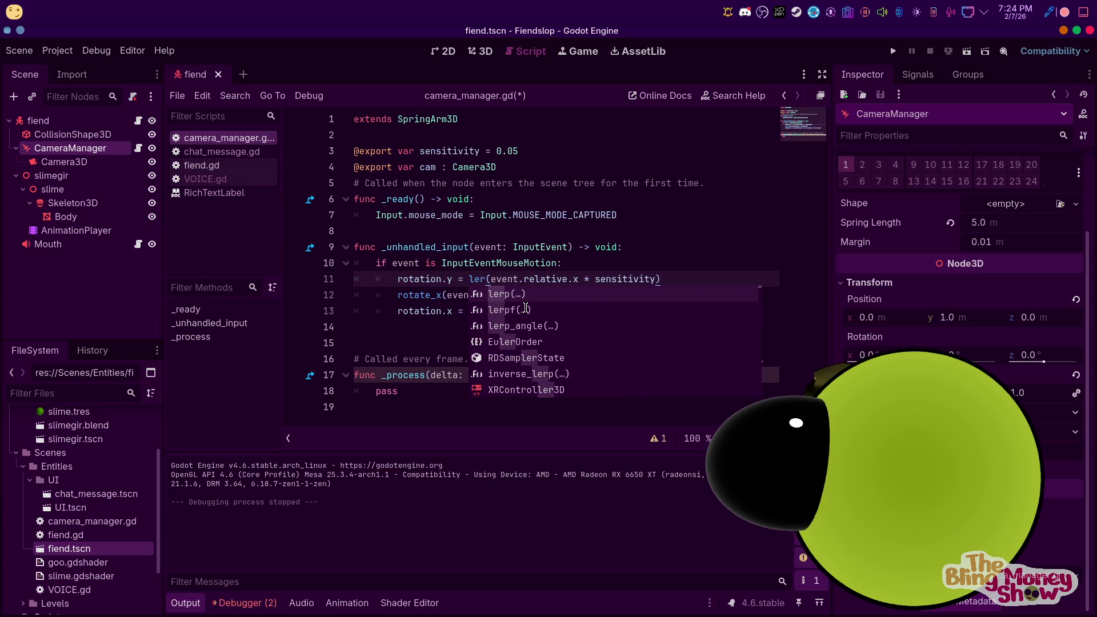
key(Return)
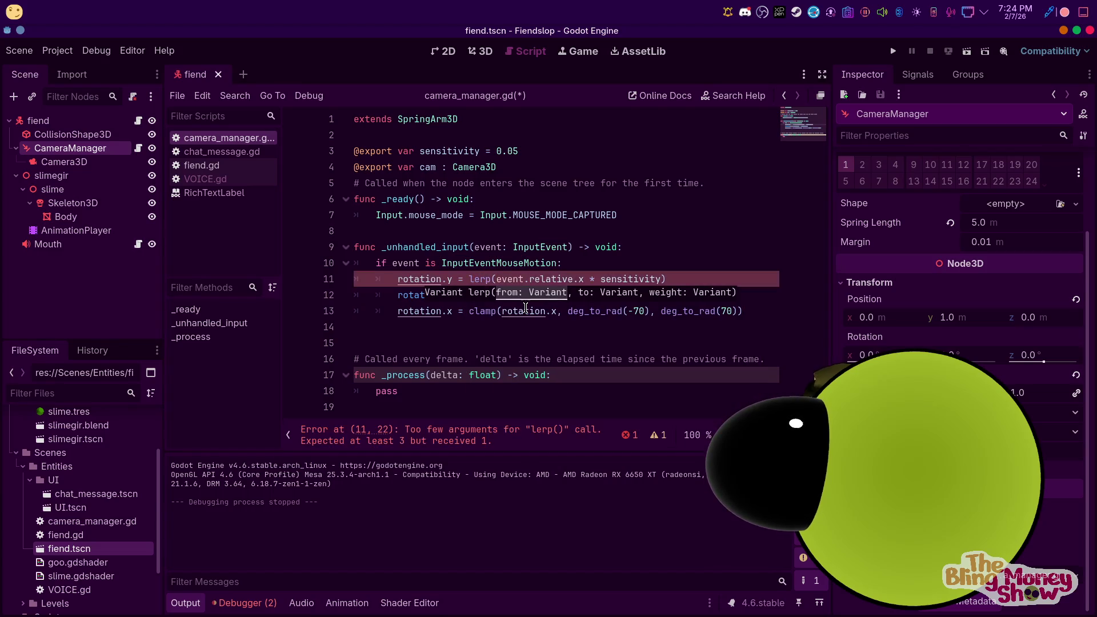
Fill the lerp arguments as rotation.y, event.relative.x, sensitivity.
text(ro)
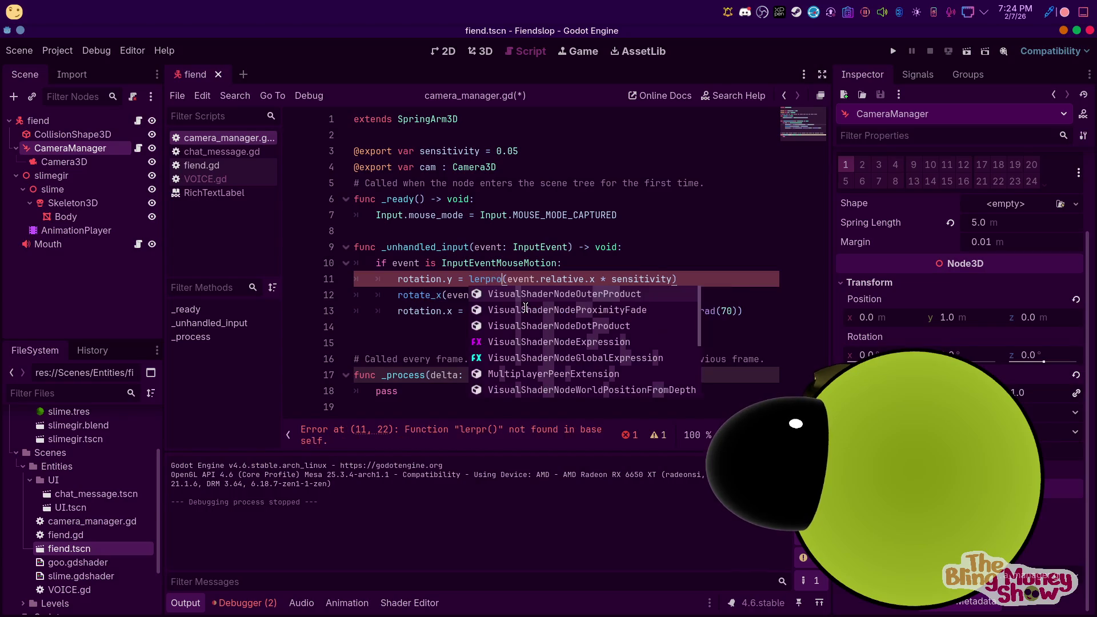
key(BackSpace)
key(BackSpace)
key(Right)
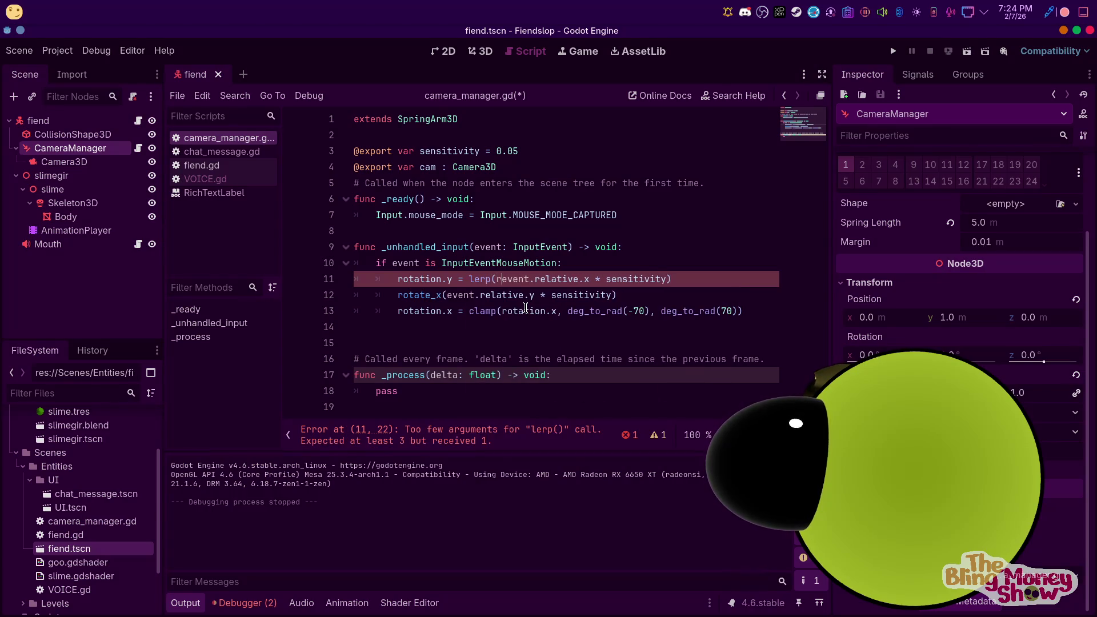
text(rotation.y)
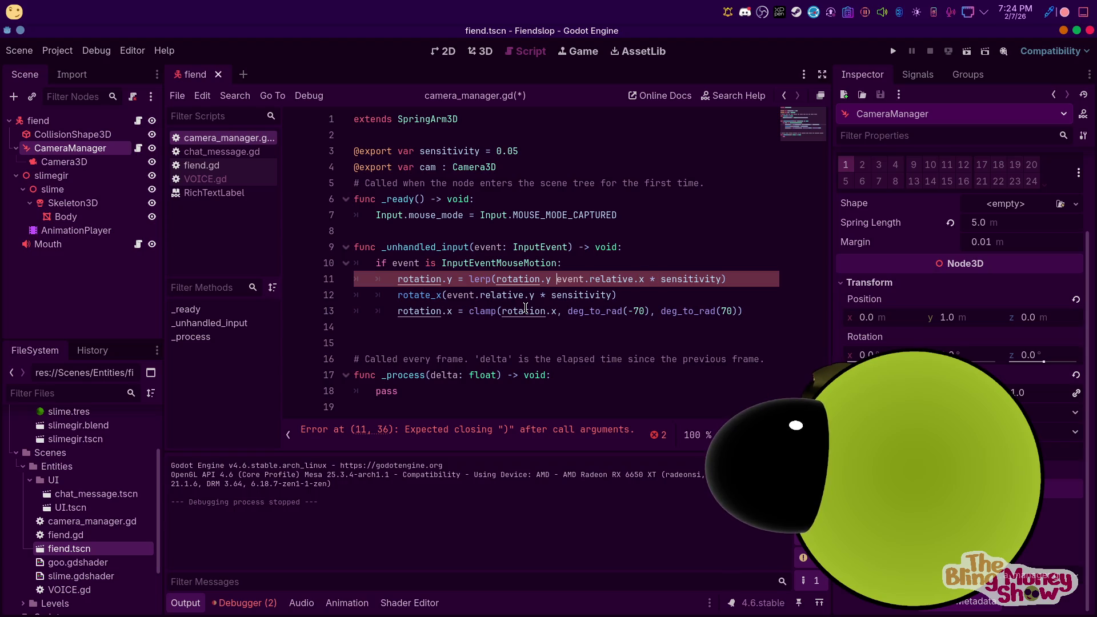
key(BackSpace)
text(,)
key(ctrl+Right)
key(ctrl+Right)
key(ctrl+Right)
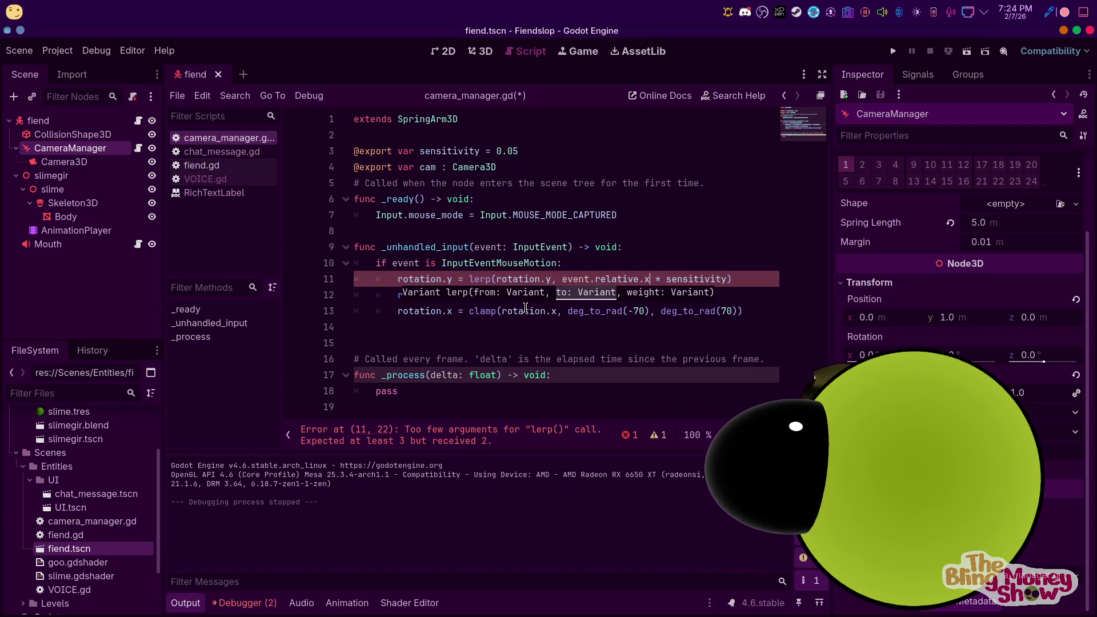
text(,)
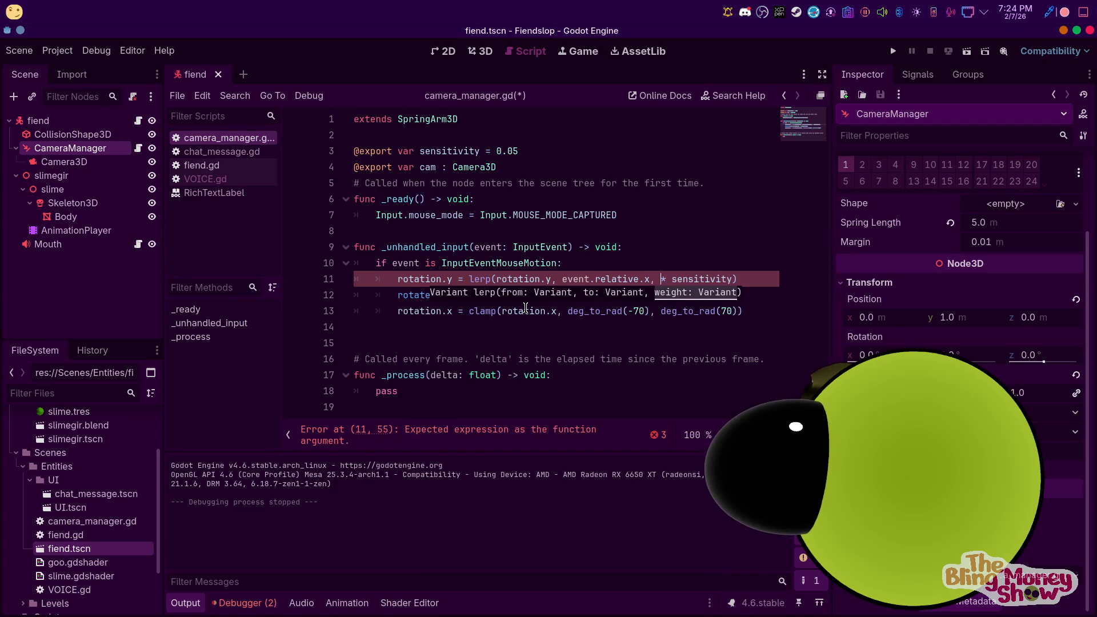
key(Delete)
key(Delete)
key(ctrl+Right)
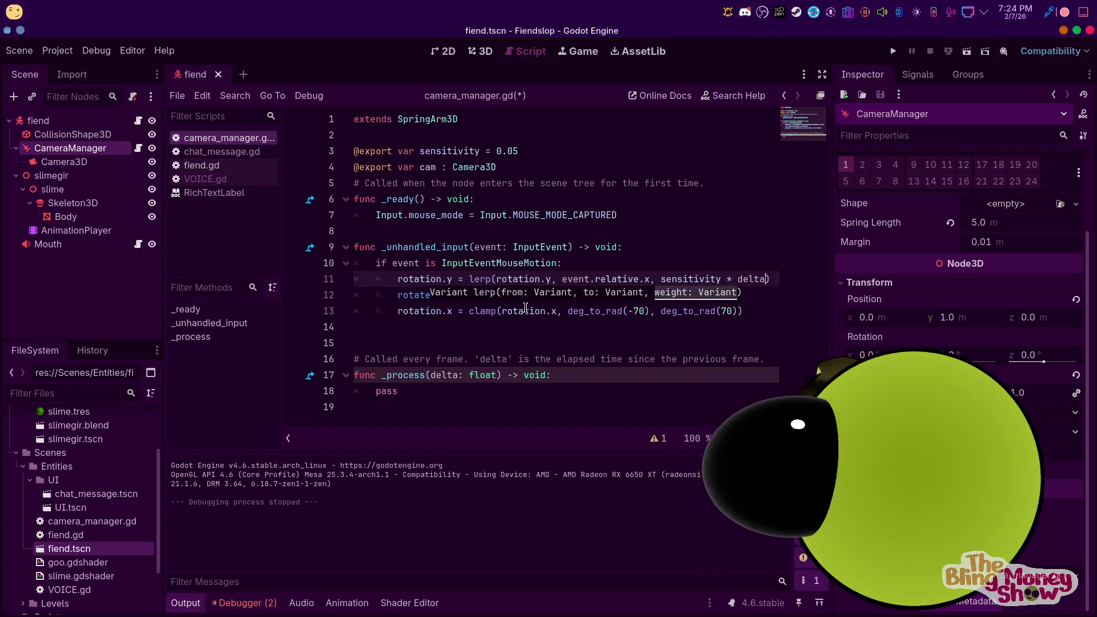
Lower the sensitivity value on line 3 to 0.005.
drag(530, 153, 487, 150)
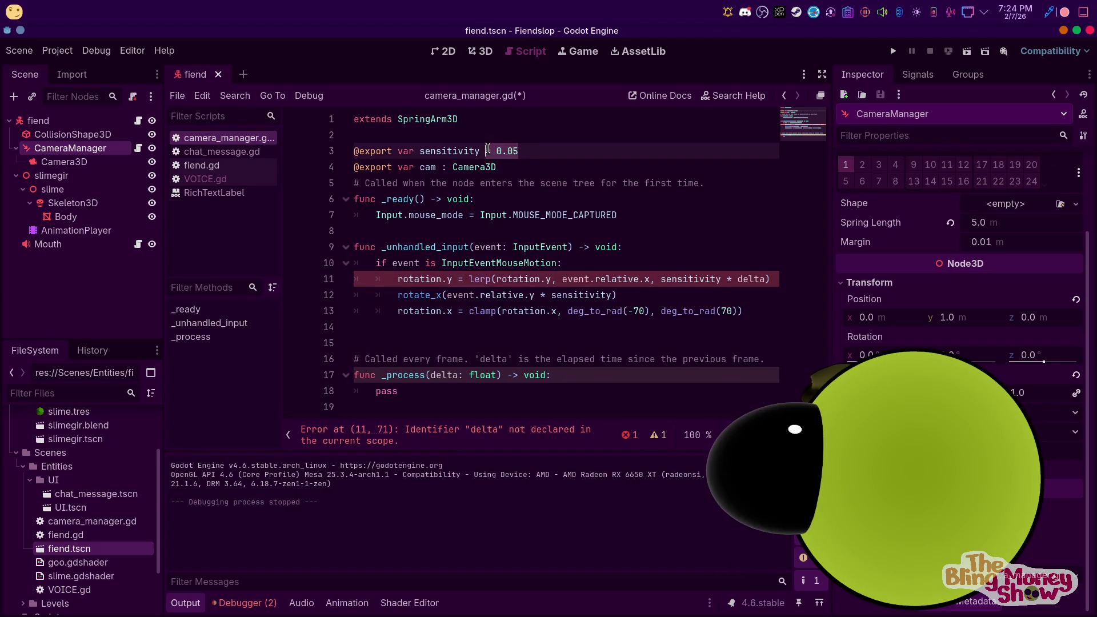
text(5)
click(641, 294)
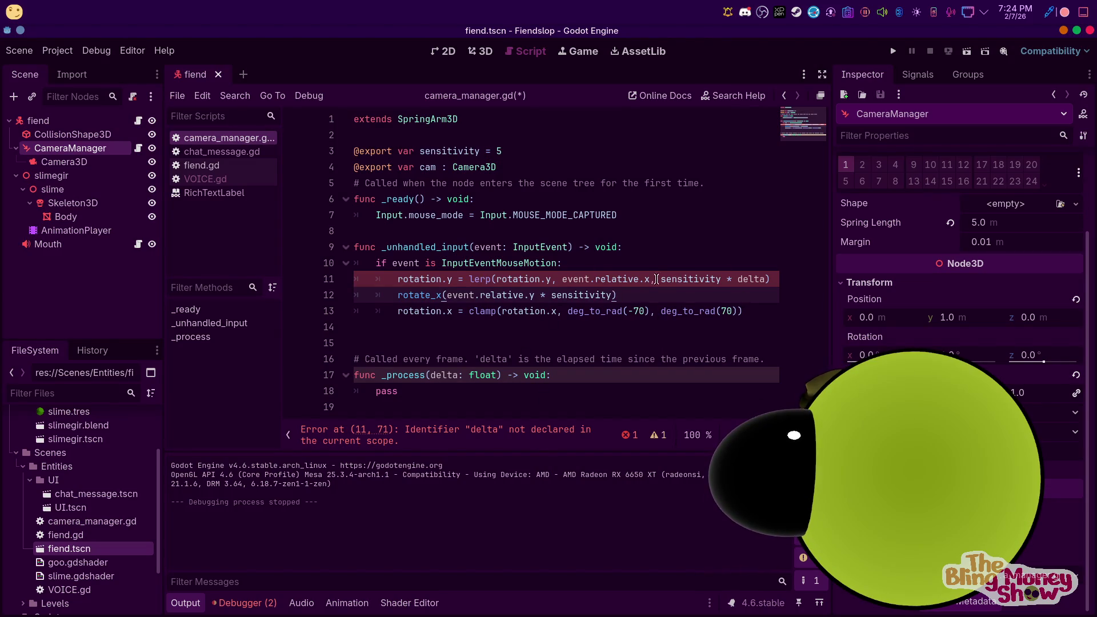
click(570, 245)
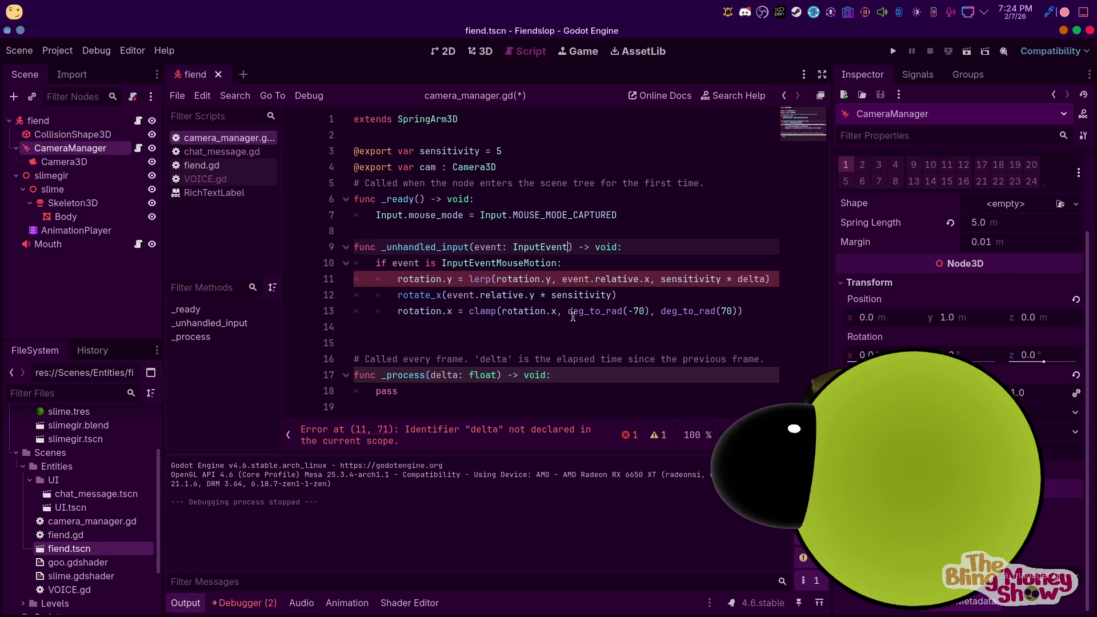
text(,)
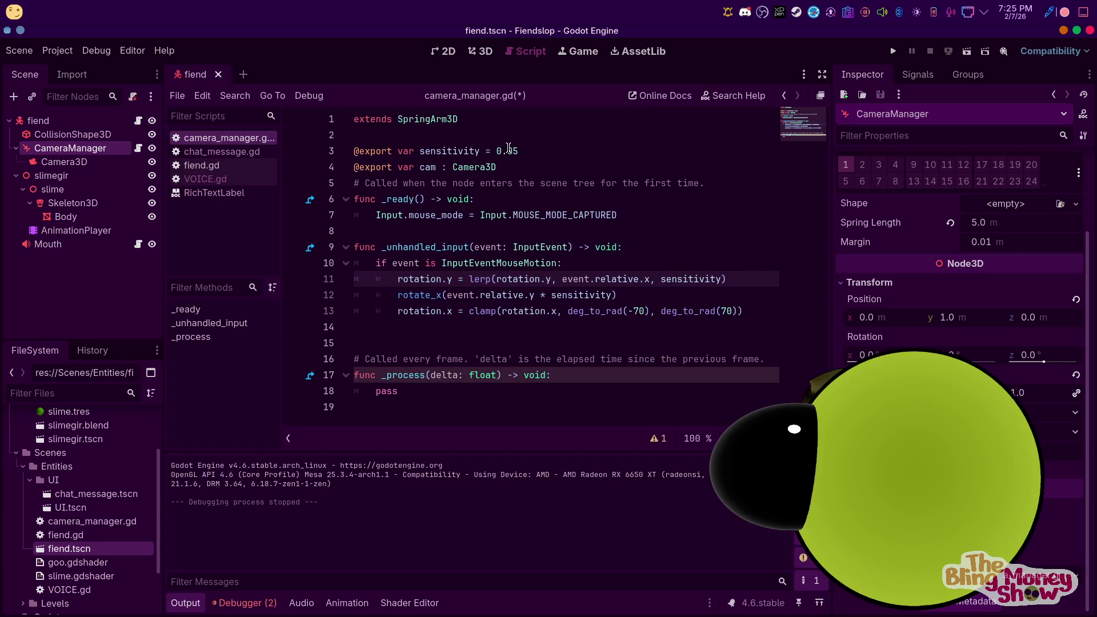
click(512, 150)
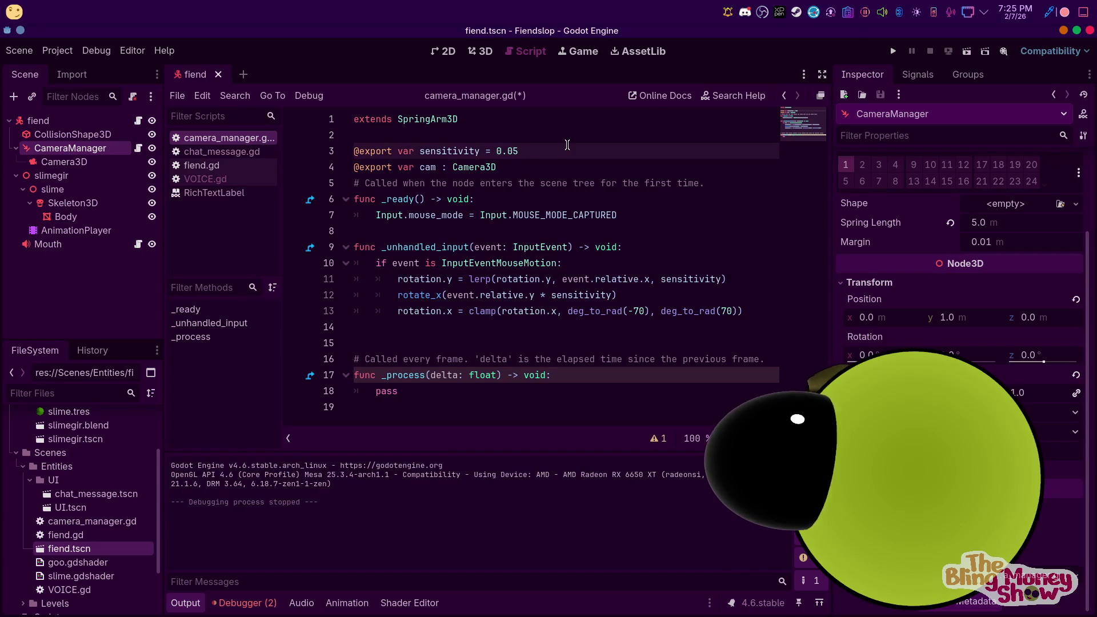
text(0)
Test-run the smoothed orbit, then select the Camera3D node.
click(893, 52)
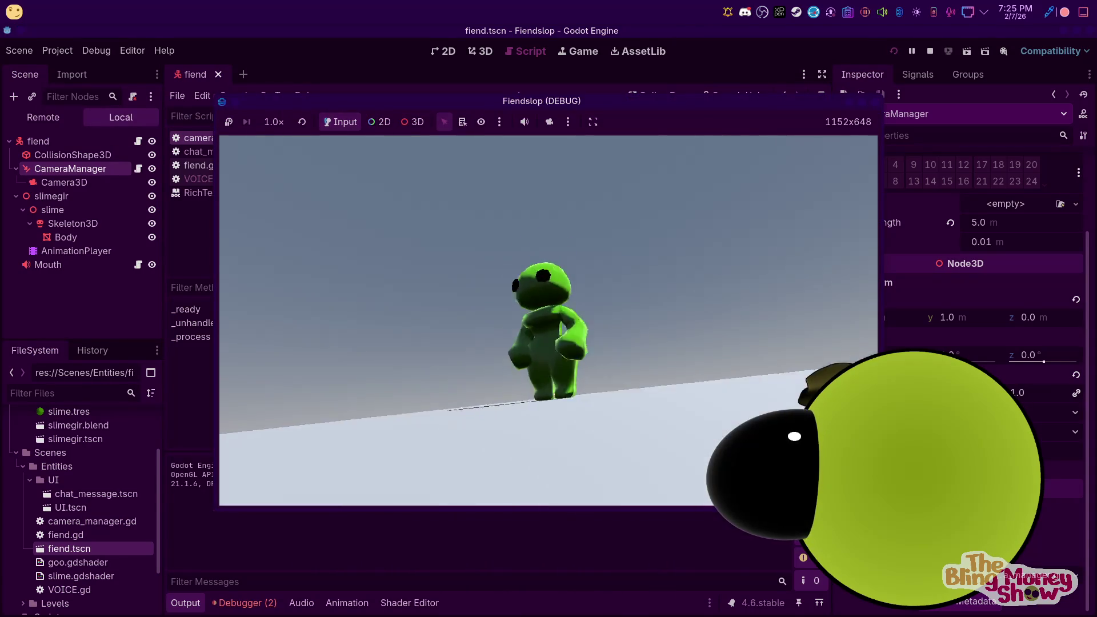
key(F8)
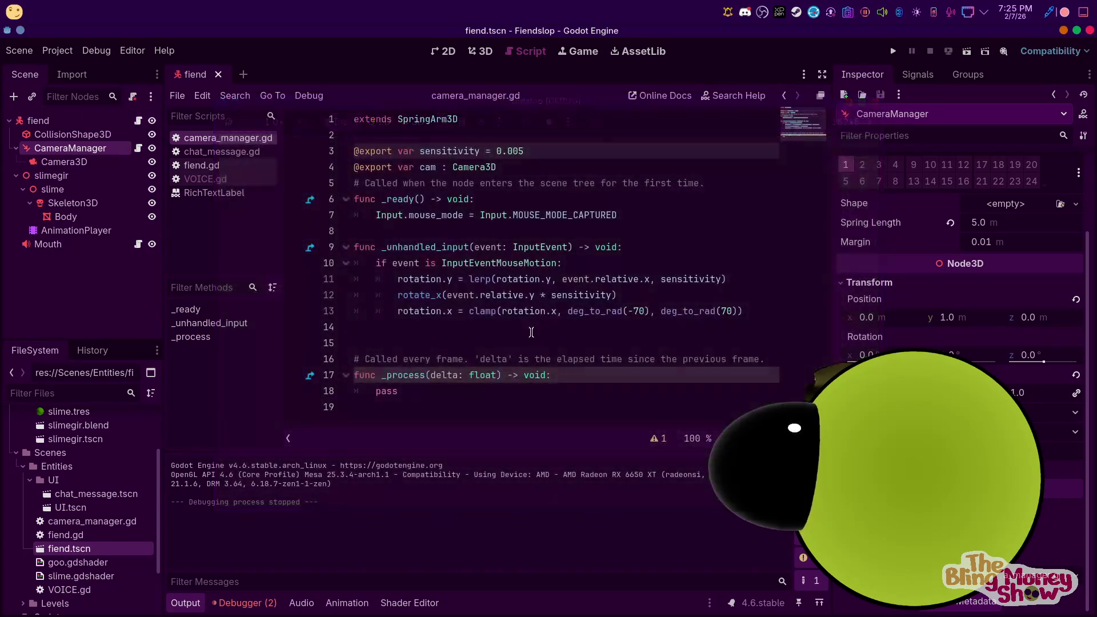
click(64, 162)
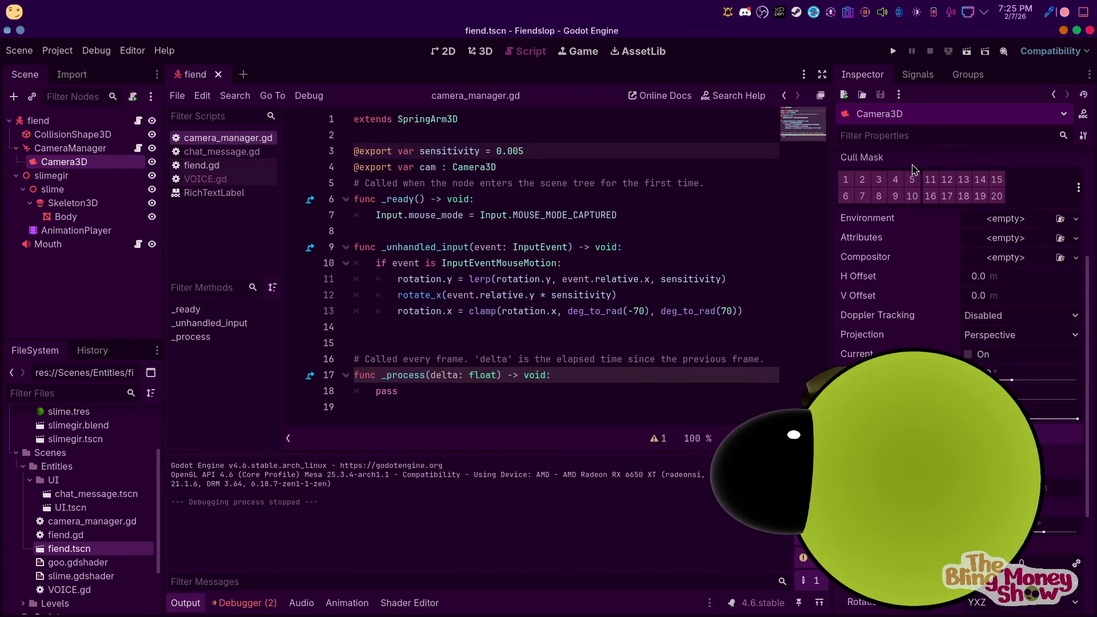
Move Camera3D about 5.1 m back along its local Z axis and test-run the game.
click(485, 53)
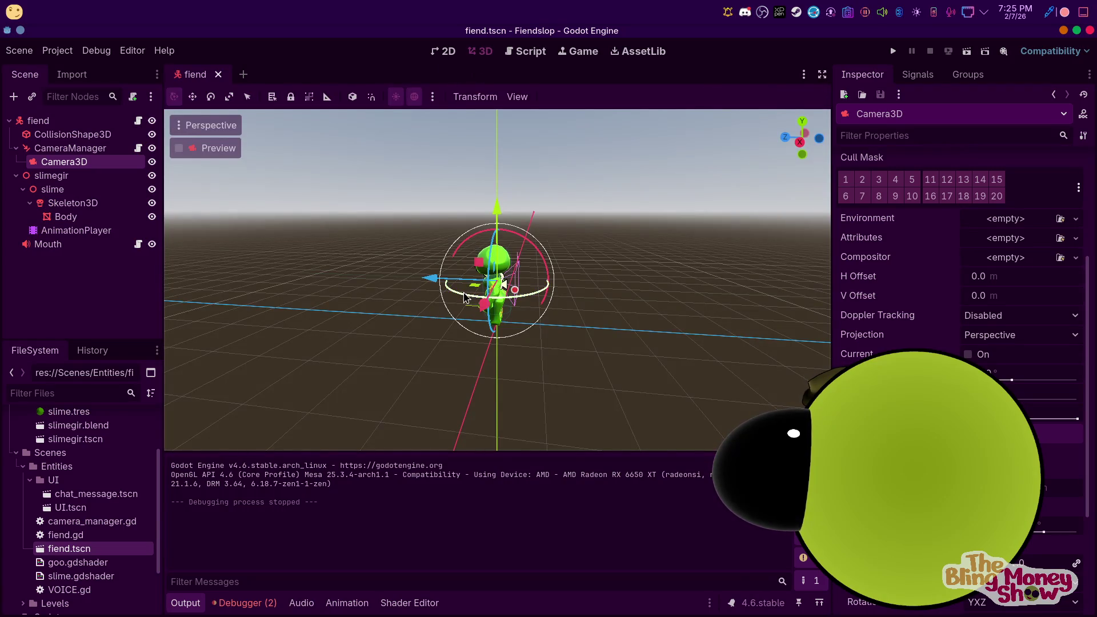
drag(434, 280, 171, 257)
key(f)
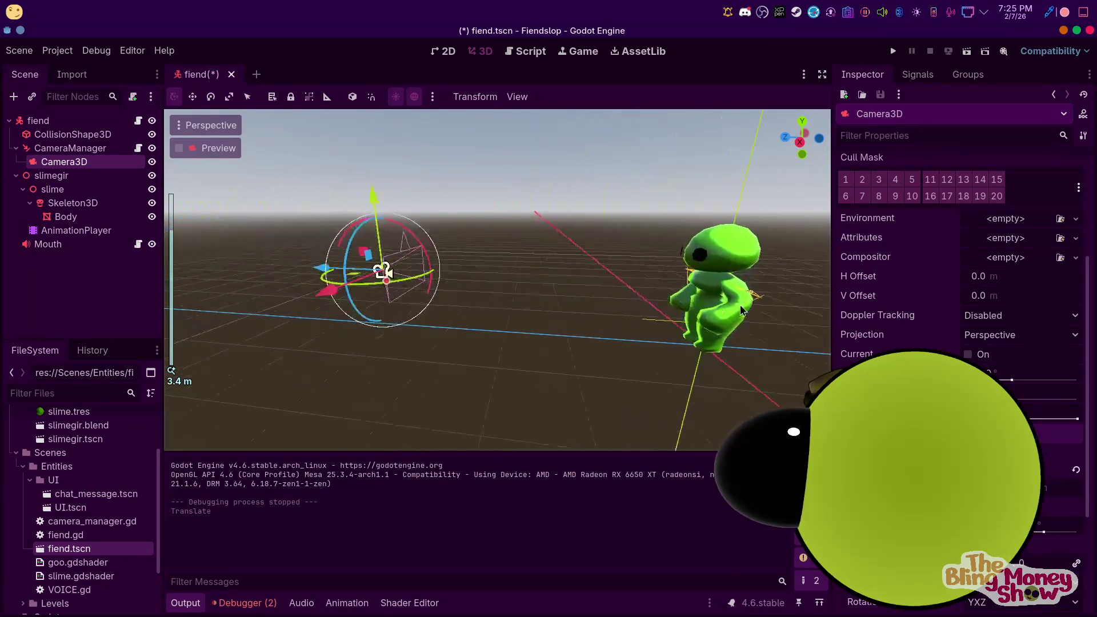
click(895, 50)
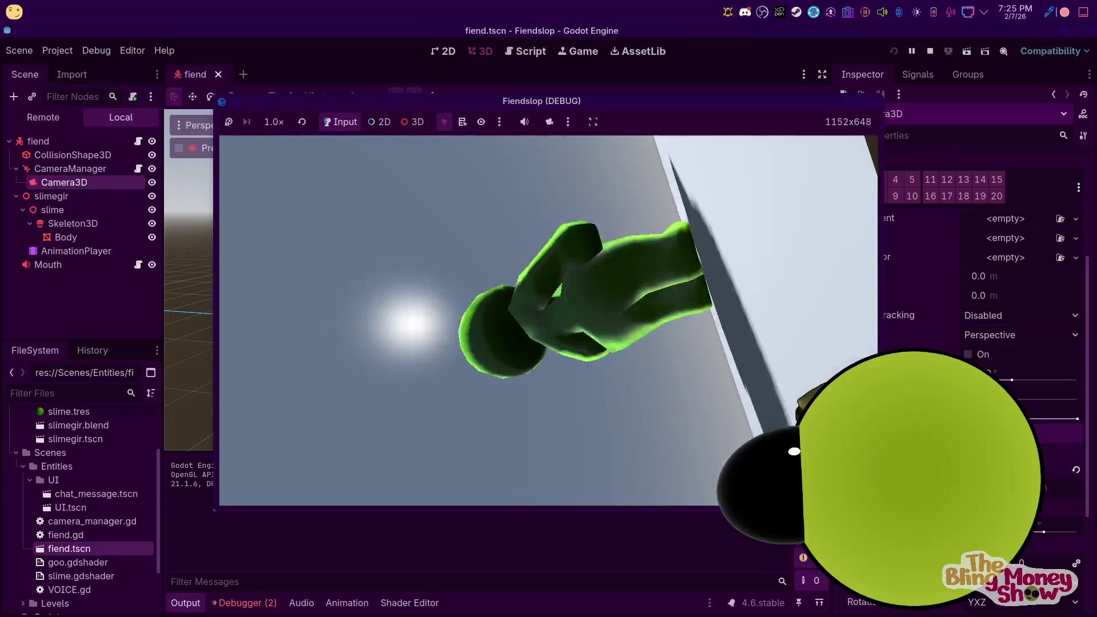
key(F8)
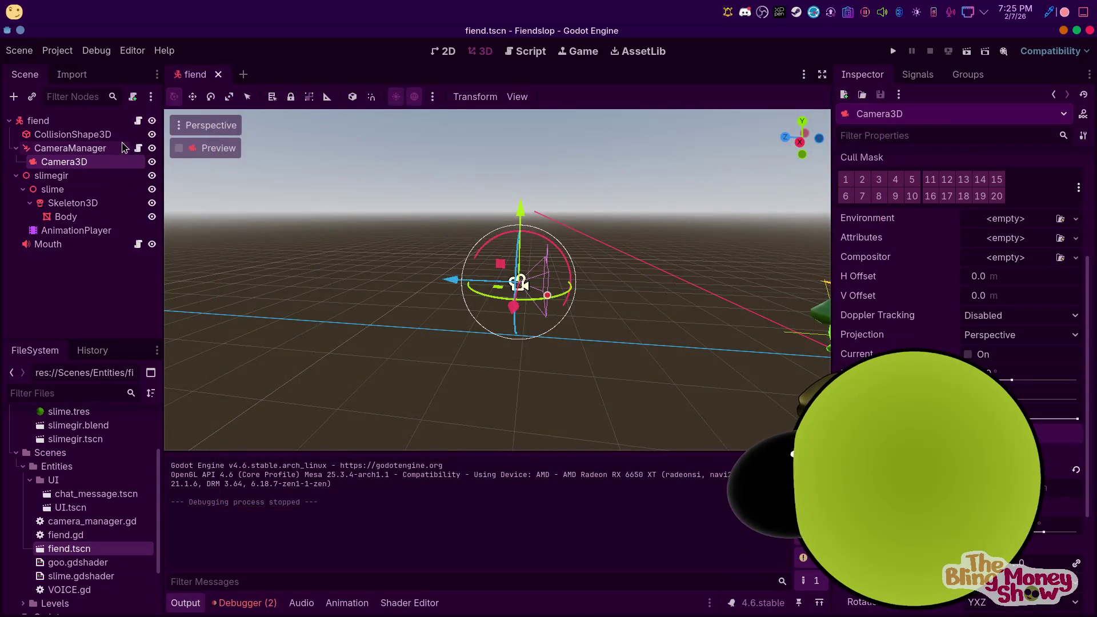
Restore line 11 in camera_manager.gd to rotate_y(event.relative.x * sensitivity).
click(138, 149)
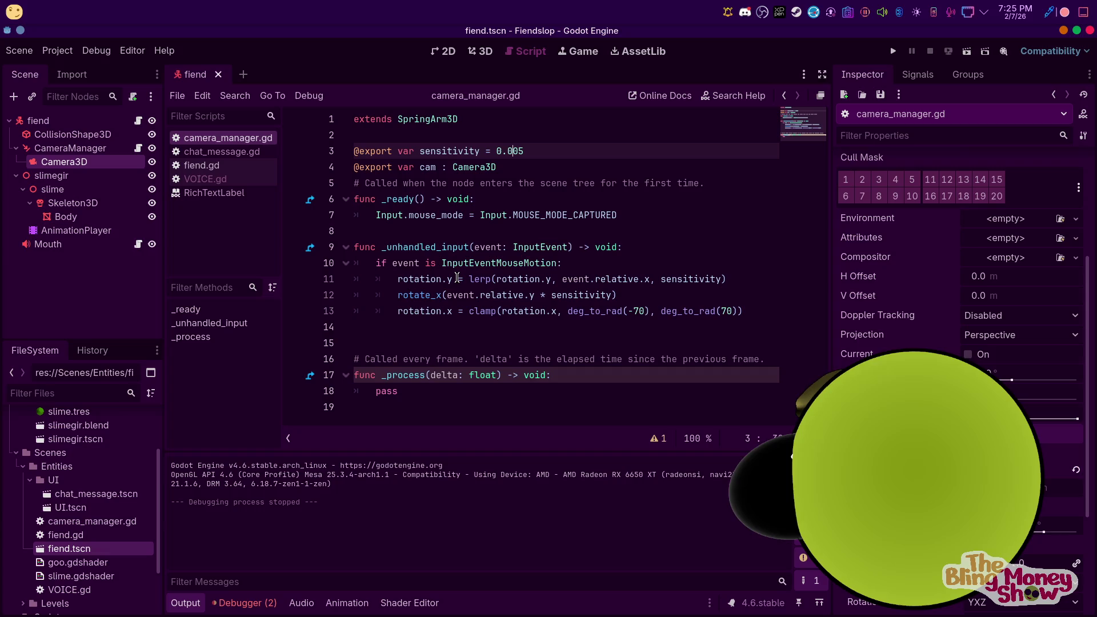
drag(457, 279, 398, 277)
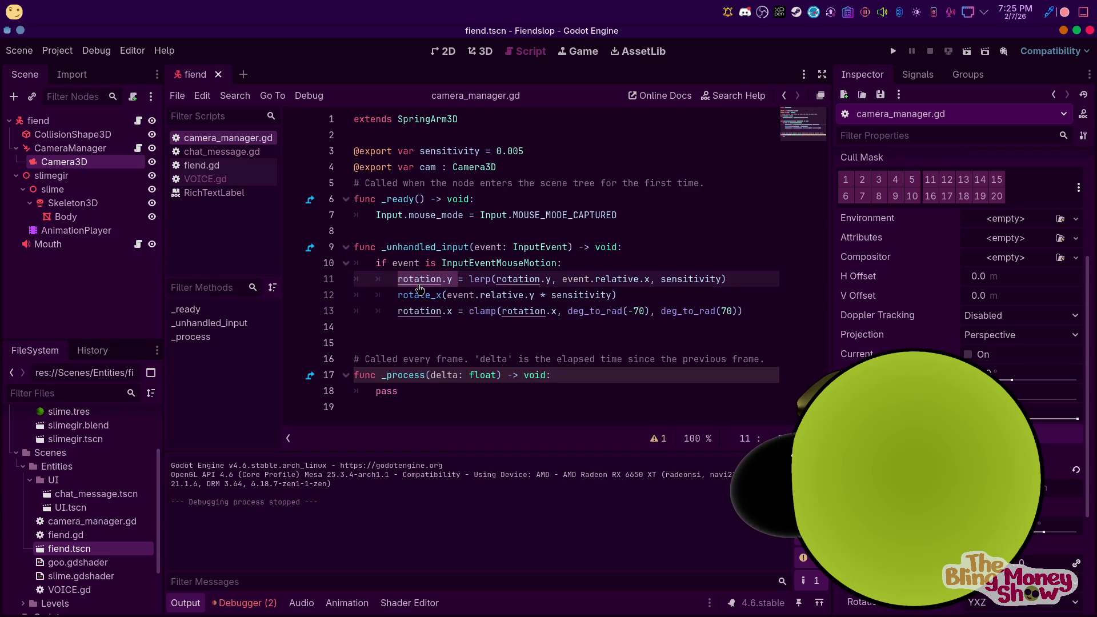
mouse_move(448, 296)
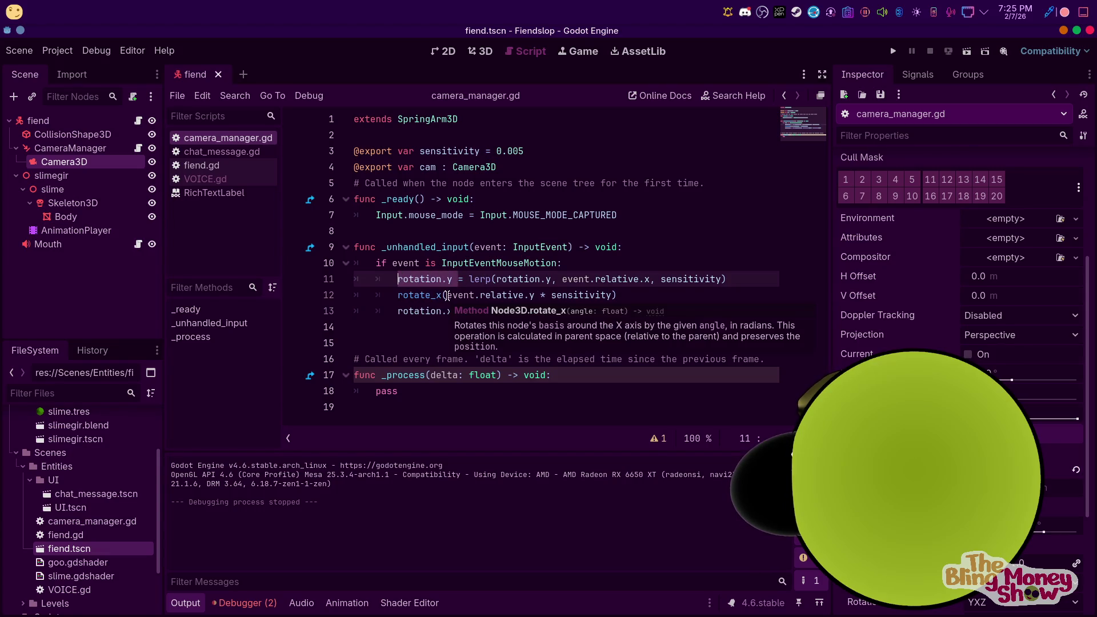
click(727, 278)
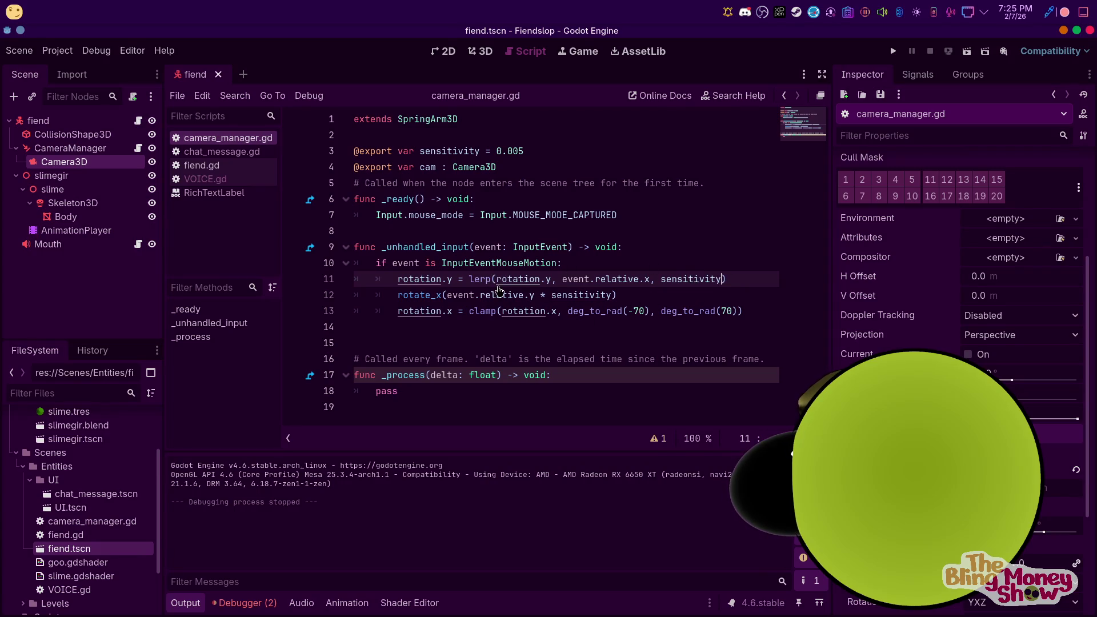
key(ctrl+shift+k)
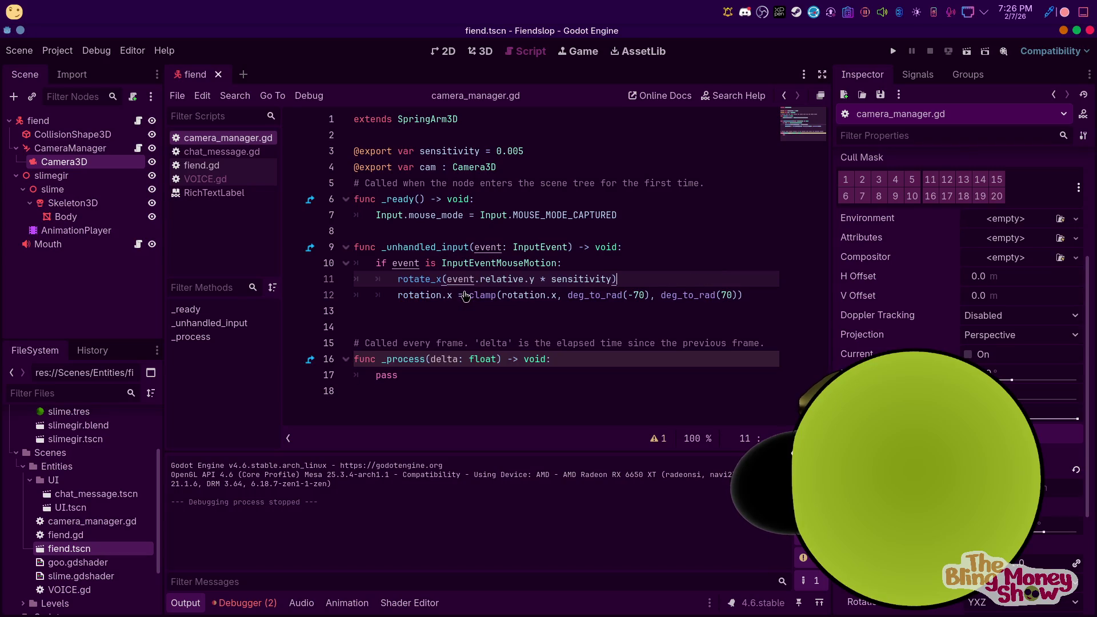
key(ctrl+z)
key(ctrl+z)
key(ctrl+z)
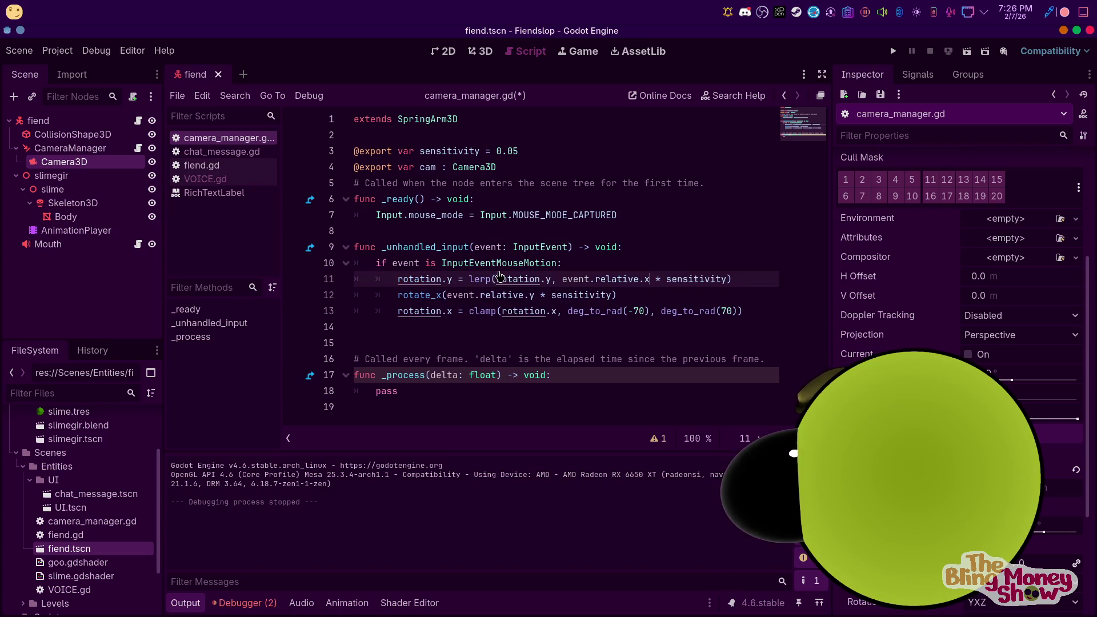
key(ctrl+z)
key(ctrl+z)
key(ctrl+z)
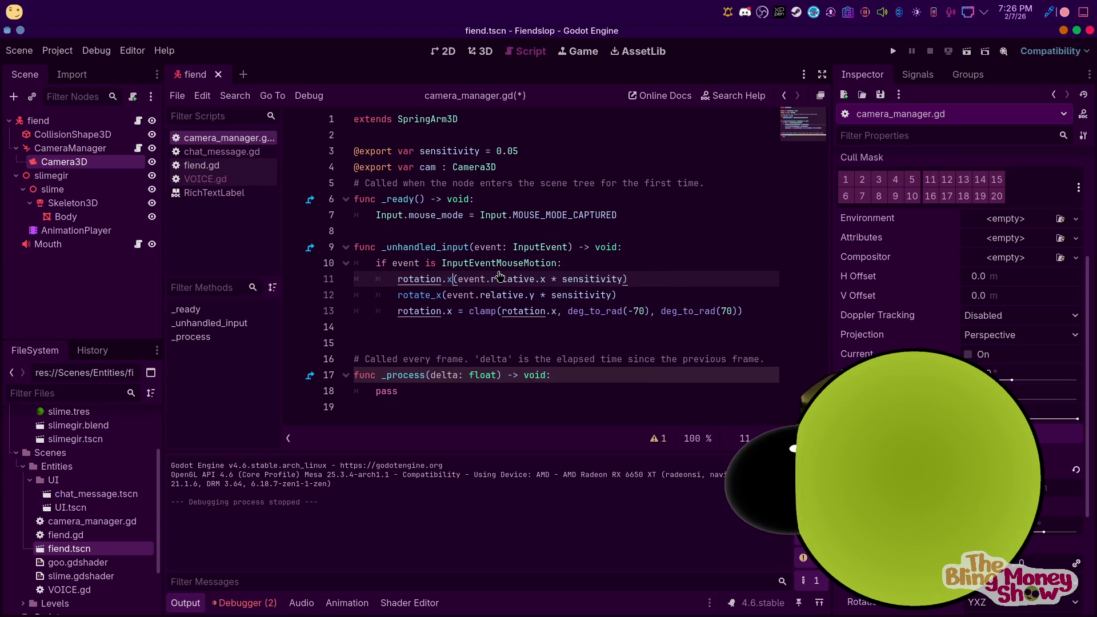
key(ctrl+z)
key(ctrl+z)
key(ctrl+z)
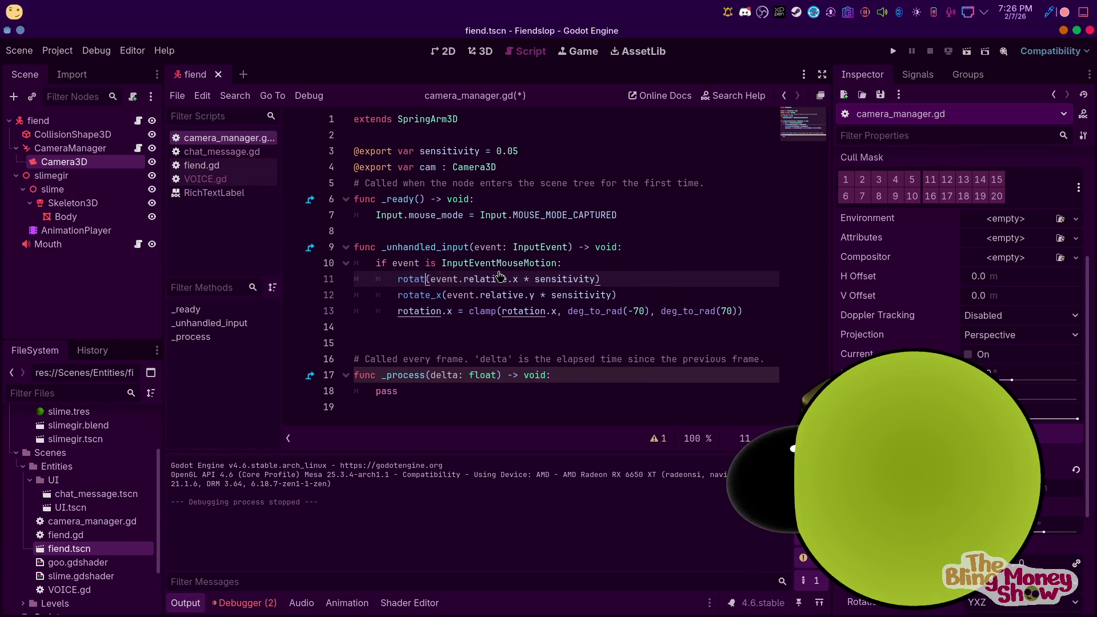
key(ctrl+z)
Test-run the mouse look, then start a new line below the clamp.
click(399, 312)
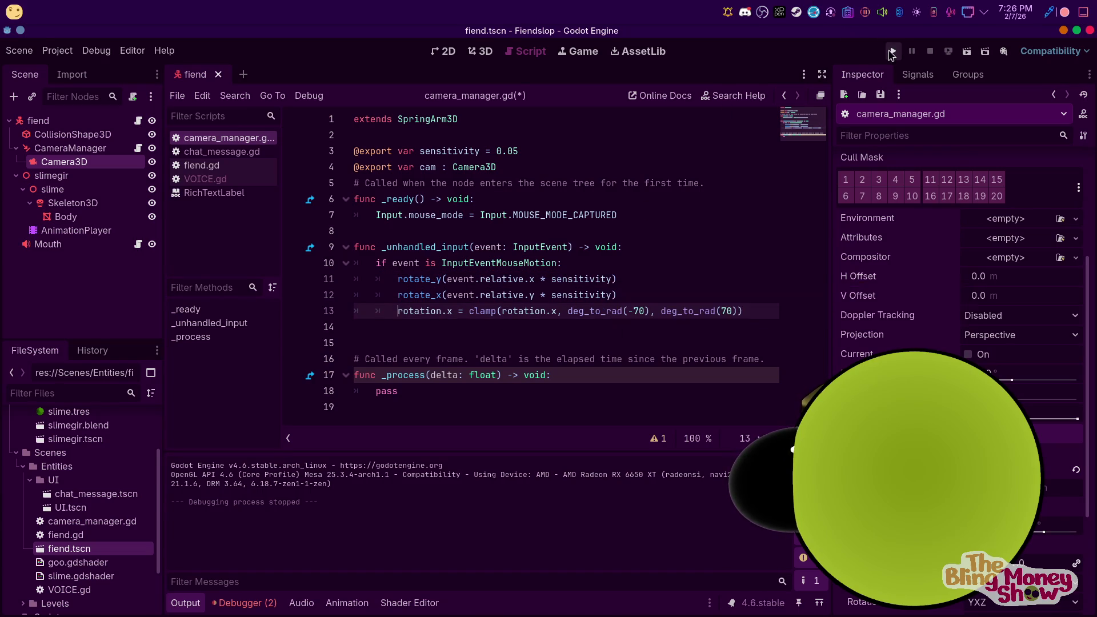
click(893, 51)
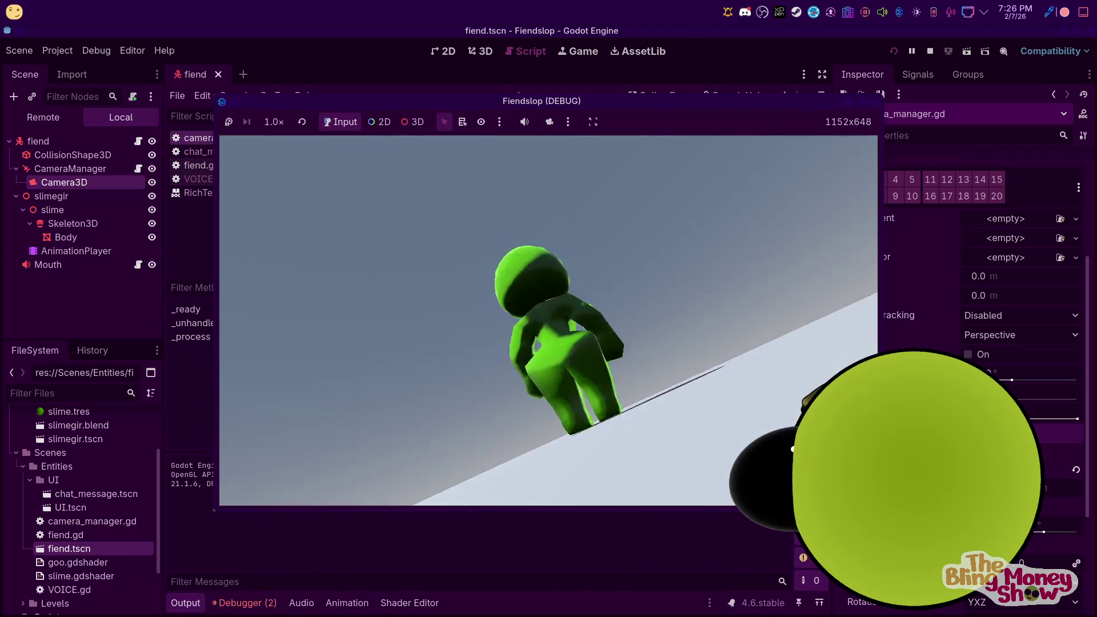
key(F8)
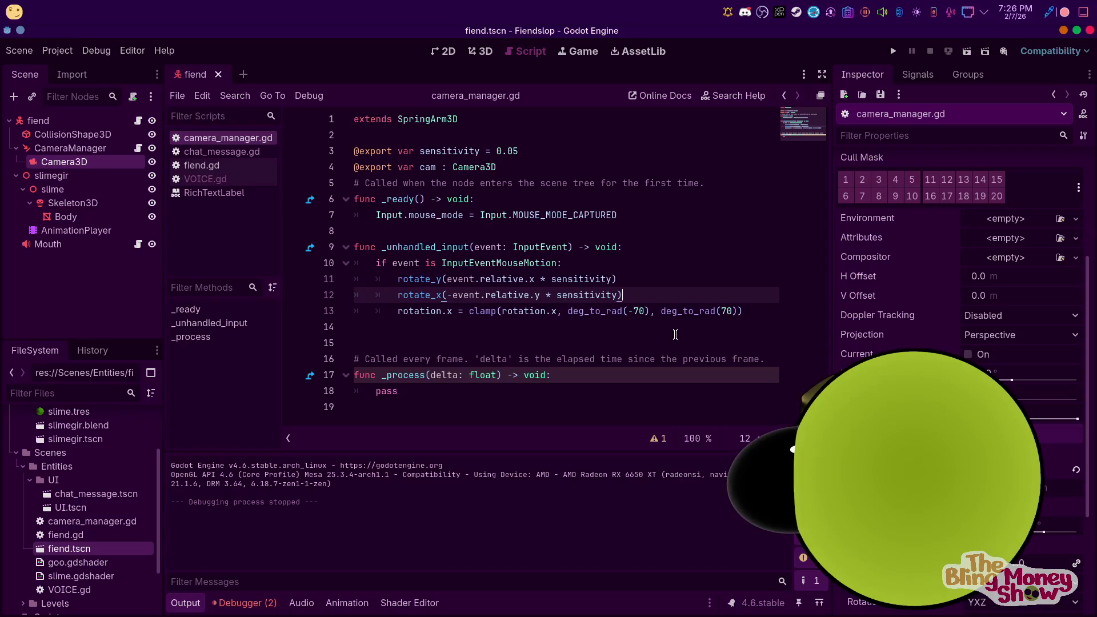
key(BackSpace)
key(Return)
Add 'cam.global_rotation.z = 0' after the pitch rotation and test-run the game.
text(cam.)
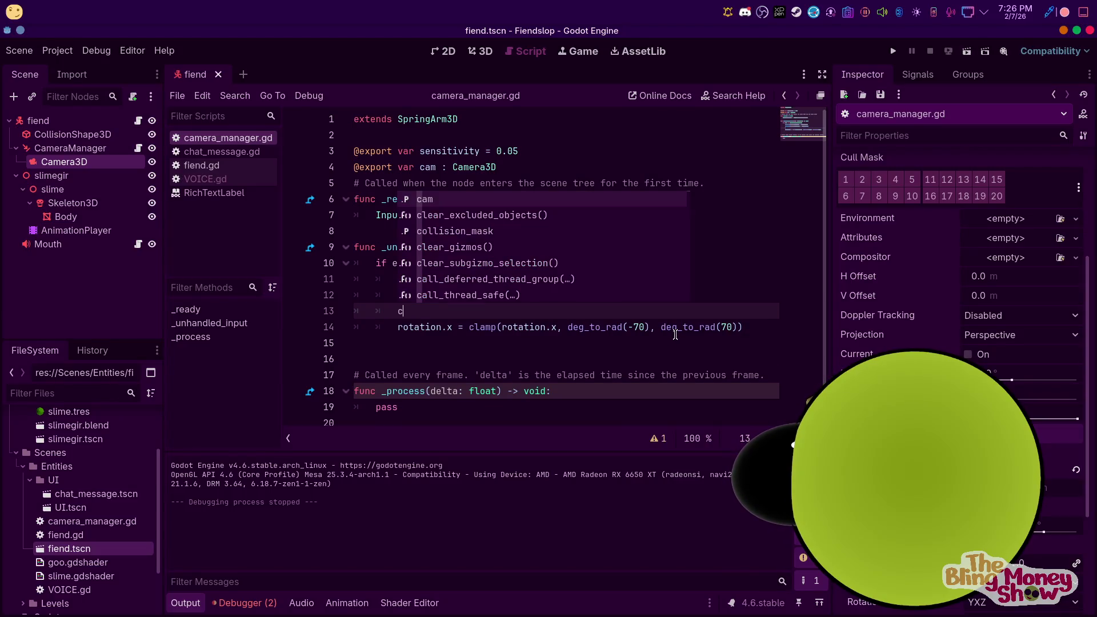
text(glo)
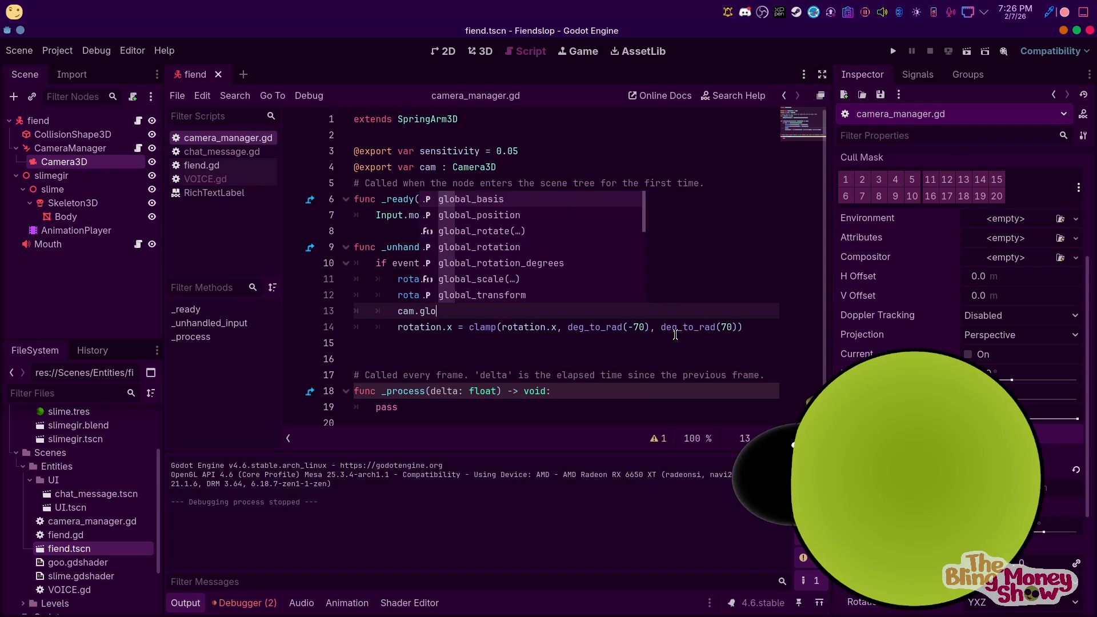
key(Down)
key(Down)
key(Down)
key(Return)
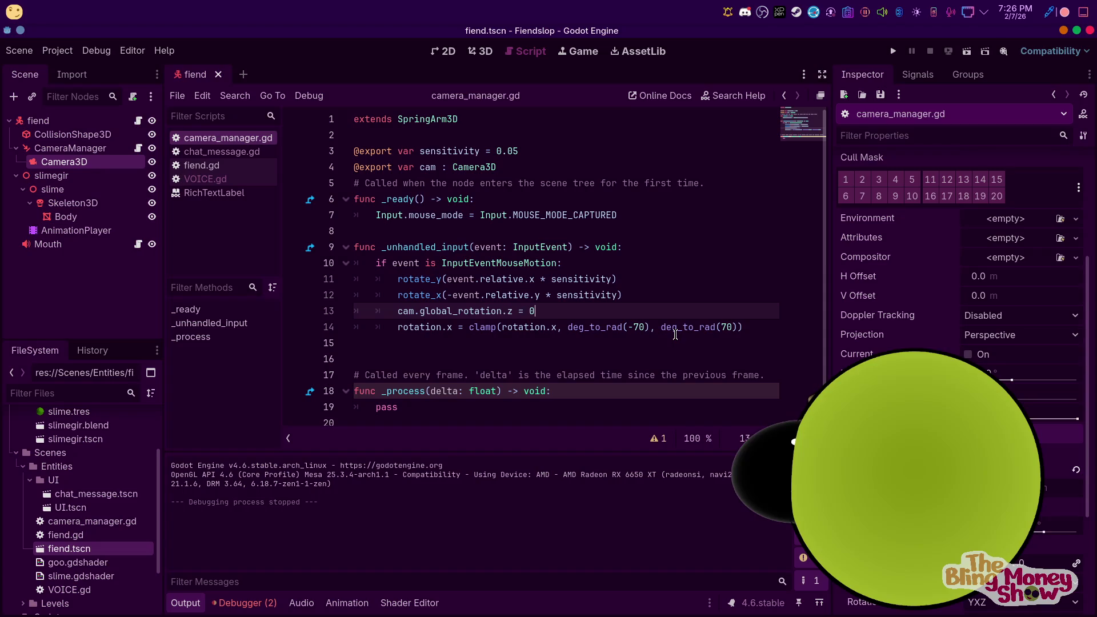
click(893, 50)
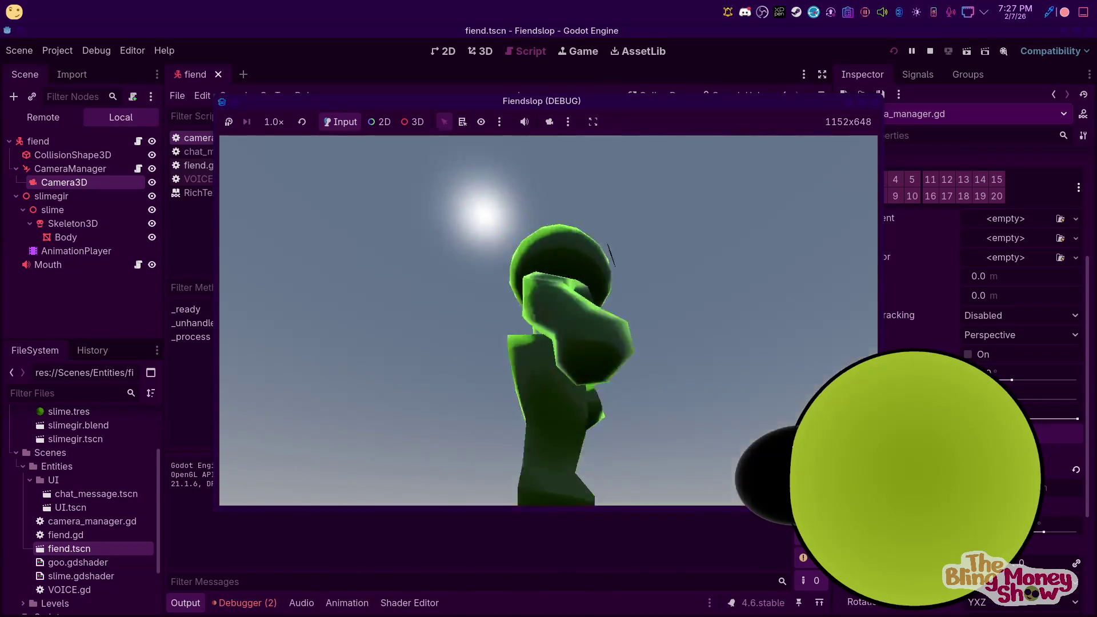
key(F8)
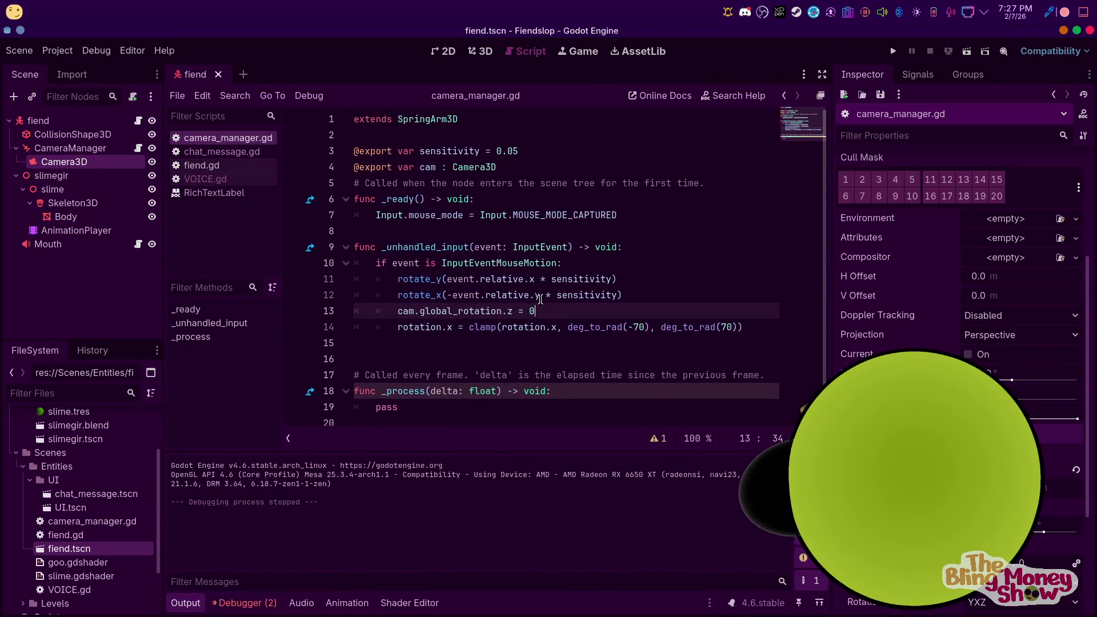
Change it to 'cam.rotation.z = 0' and test-run again.
mouse_move(513, 607)
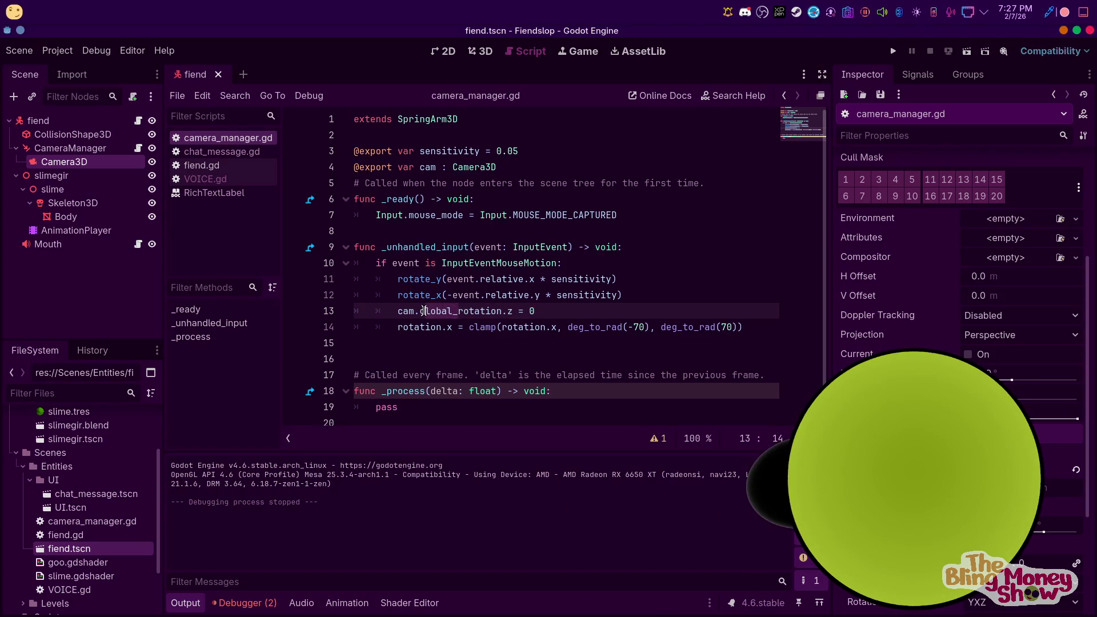
key(Delete)
key(Delete)
key(Delete)
click(893, 51)
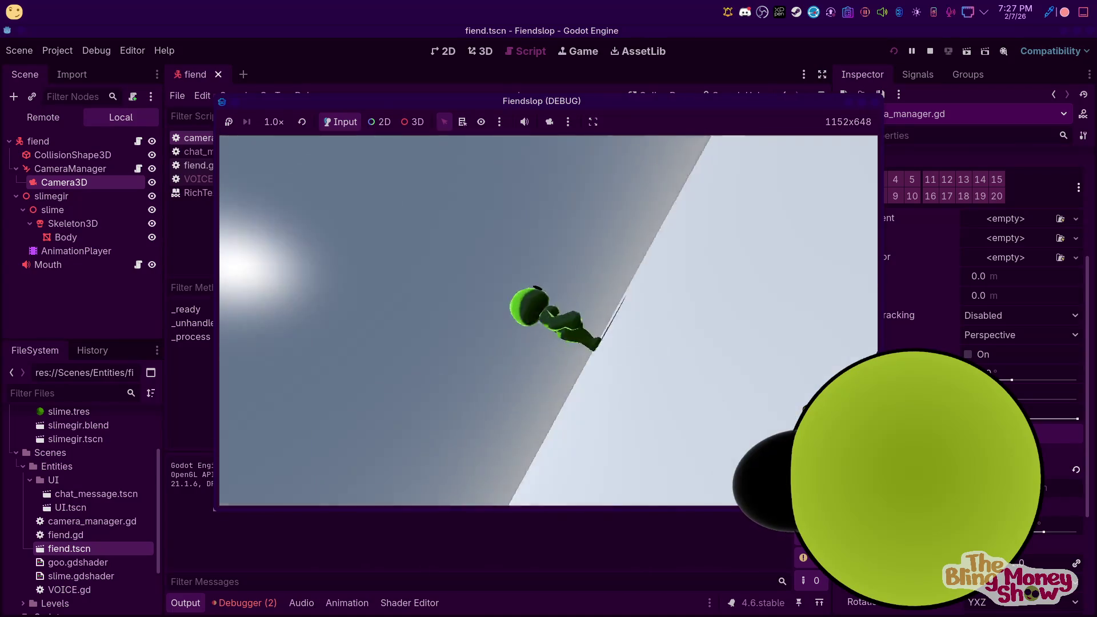
key(F8)
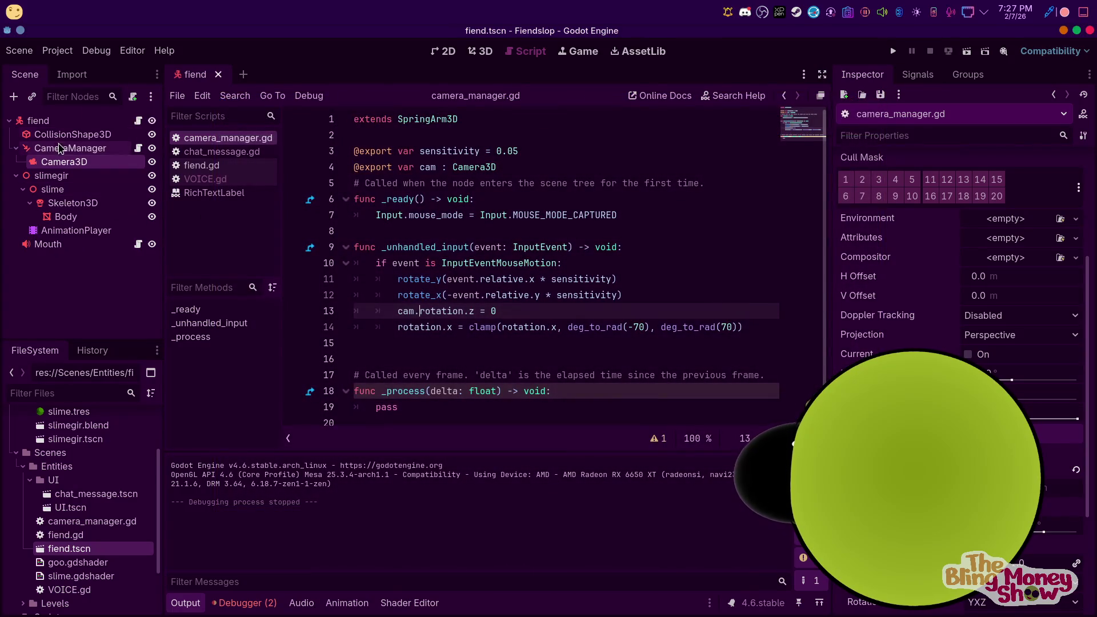
Select Camera3D in the 3D view and revert its position to the origin.
click(70, 148)
click(473, 54)
click(447, 52)
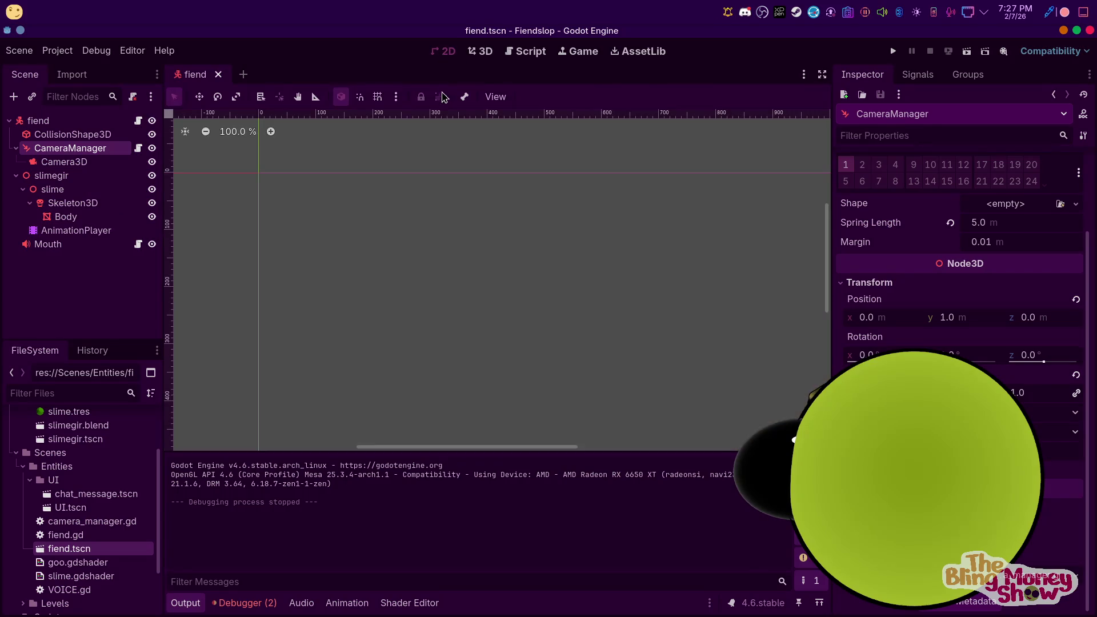
click(484, 54)
scroll(483, 275, up, 2)
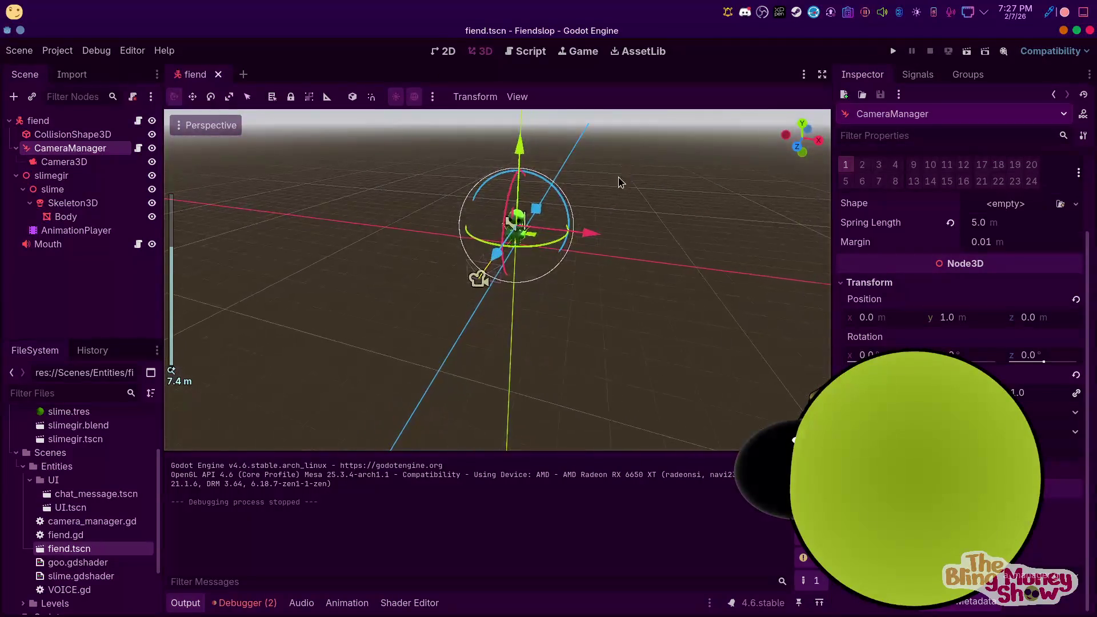
mouse_move(592, 343)
mouse_down()
mouse_move(512, 316)
mouse_move(555, 304)
mouse_move(465, 245)
mouse_move(670, 289)
mouse_up()
click(86, 161)
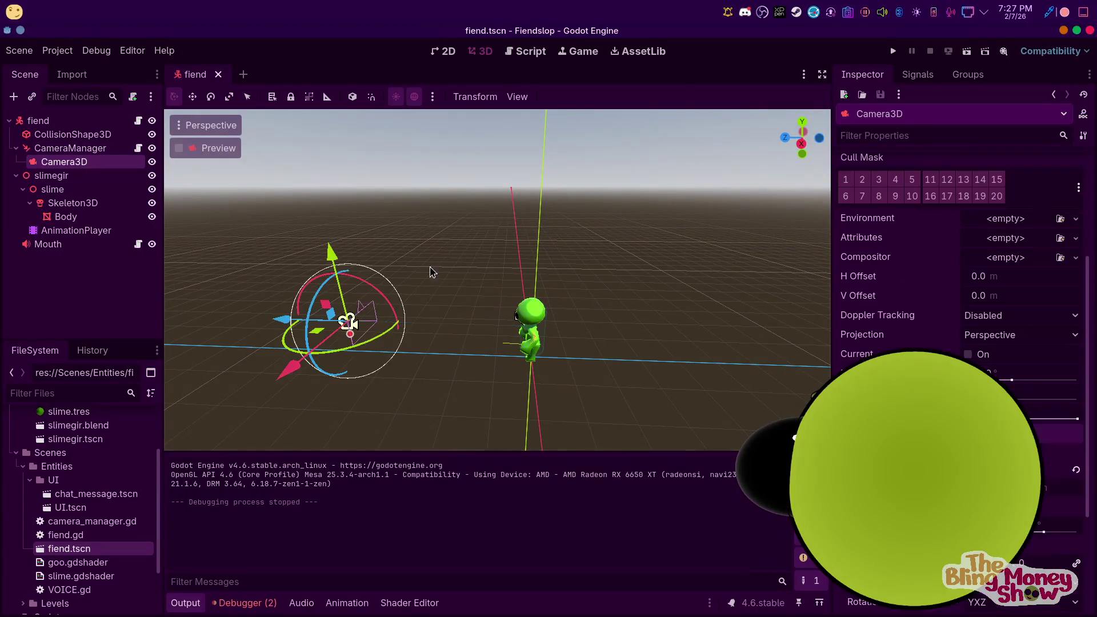
scroll(1023, 386, down, 3)
scroll(1053, 446, up, 5)
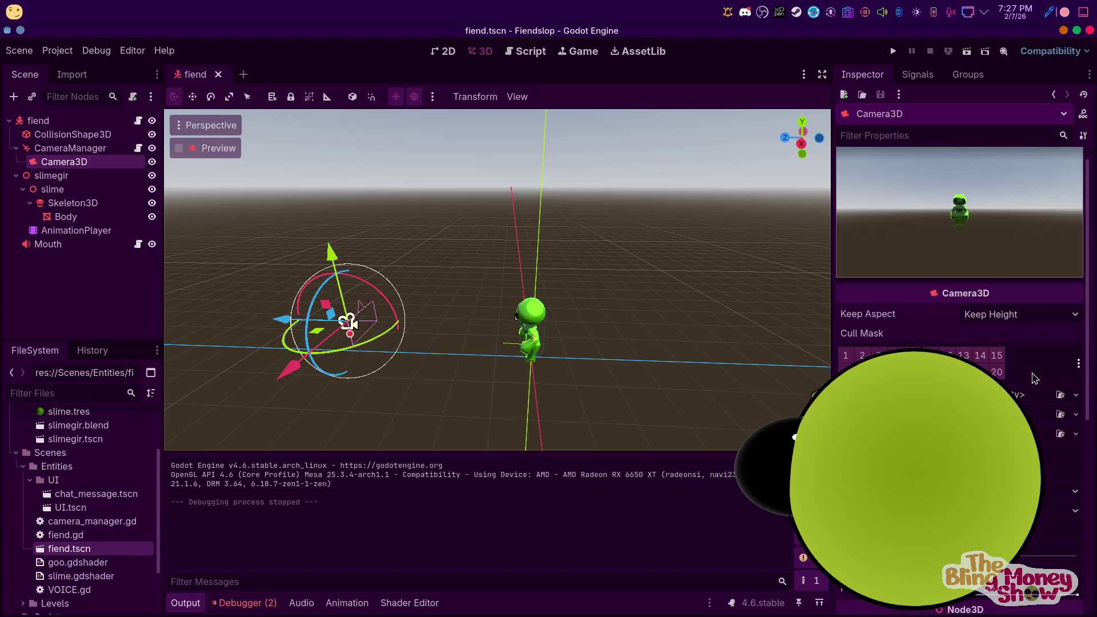
scroll(1039, 402, down, 3)
click(1076, 417)
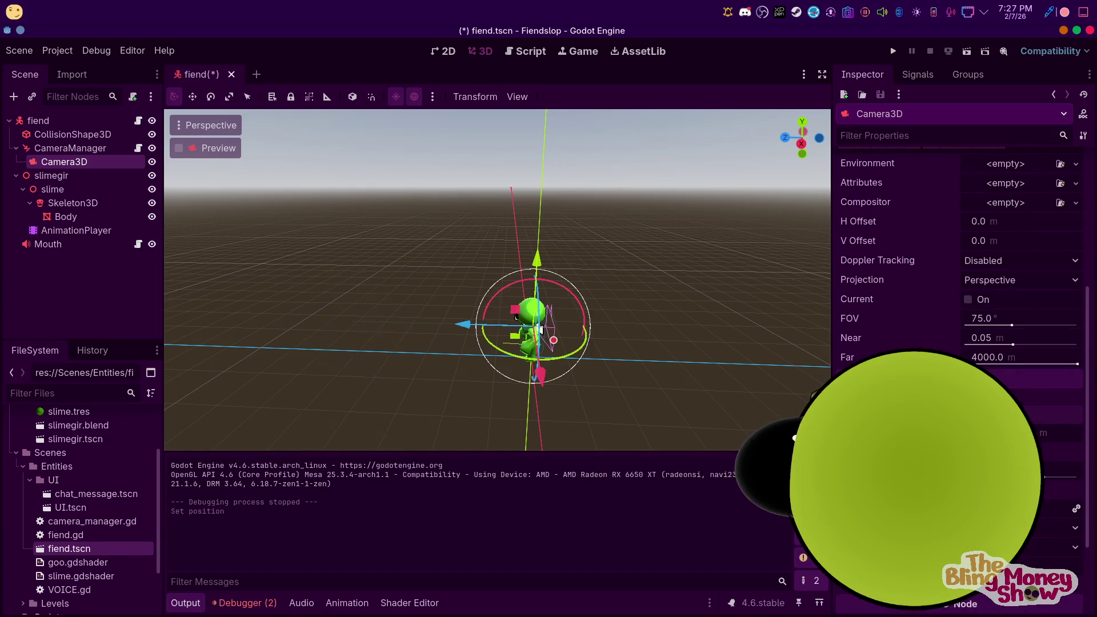
In camera_manager.gd, remove the minus sign inverting vertical look on line 12.
click(138, 149)
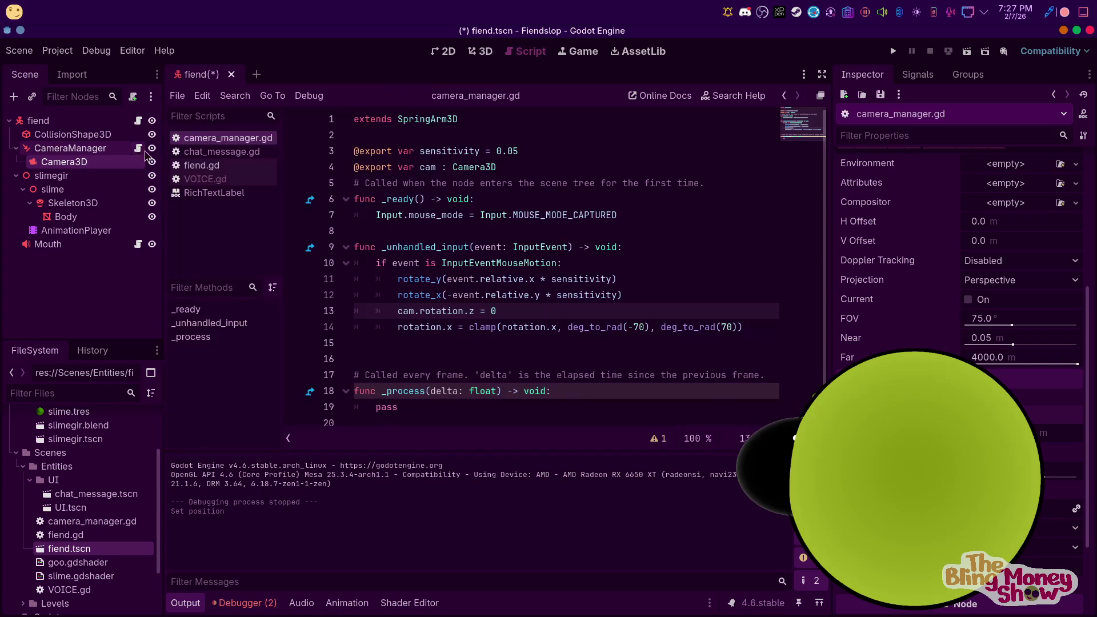
click(451, 295)
key(BackSpace)
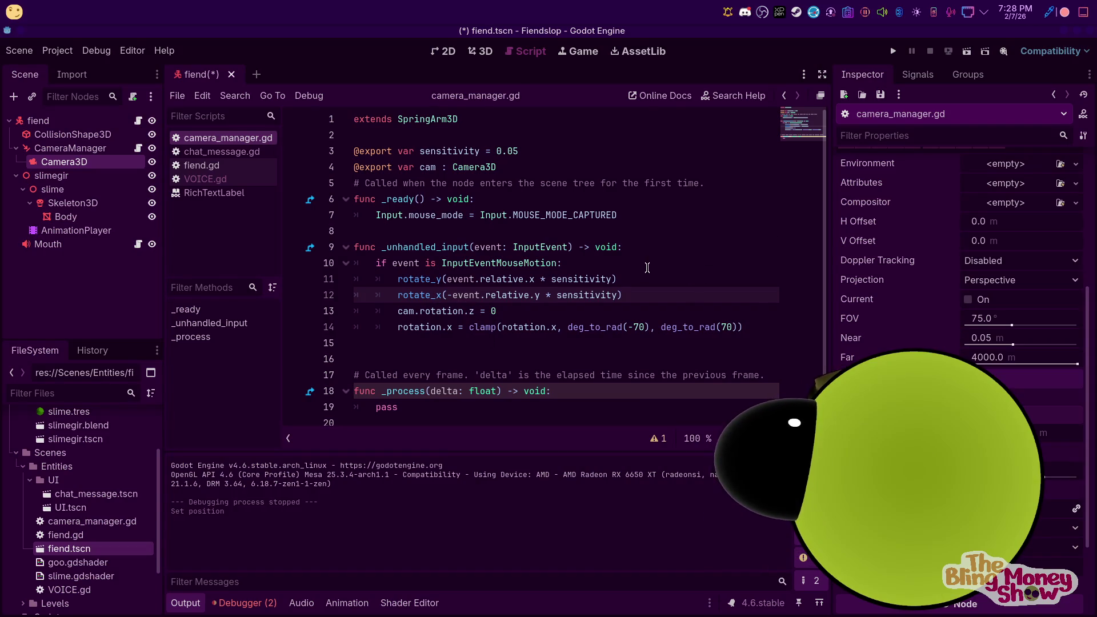
Replace line 11's rotate_y call with the start of a rotation.y assignment.
click(440, 280)
click(638, 269)
drag(639, 276, 396, 284)
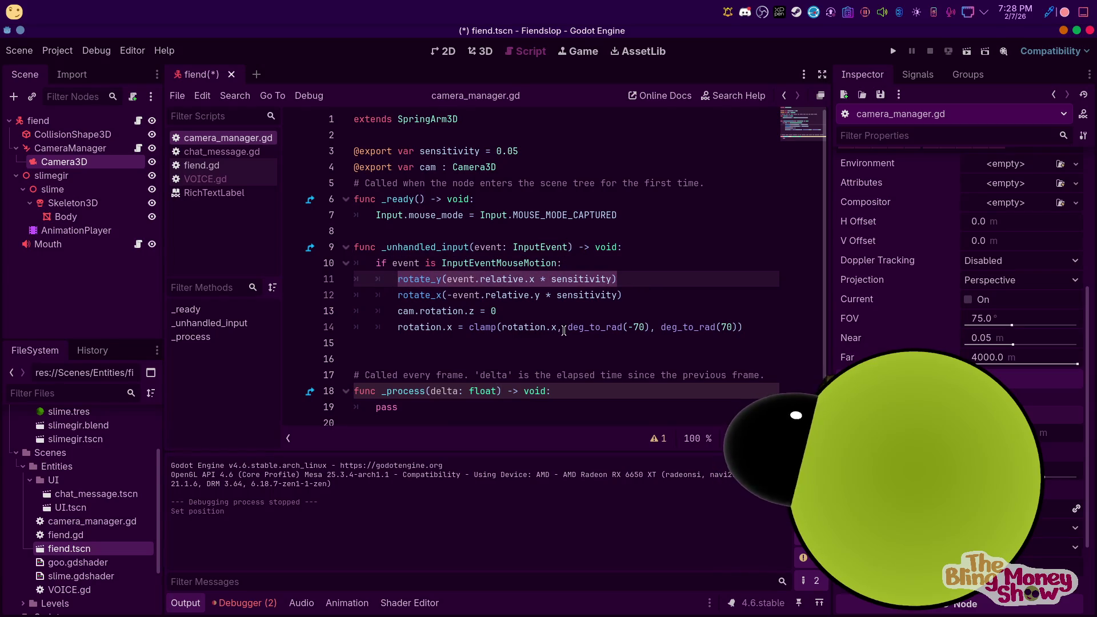
text(rotation.y -=)
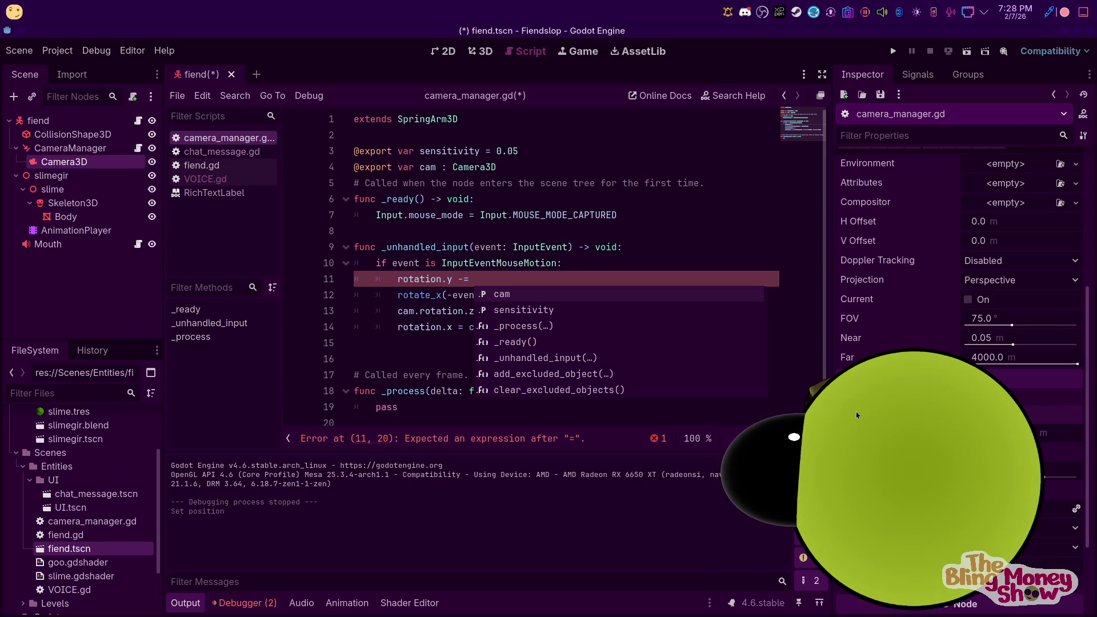
Add a func _physics_process(delta: float) -> void: declaration after _ready.
click(606, 231)
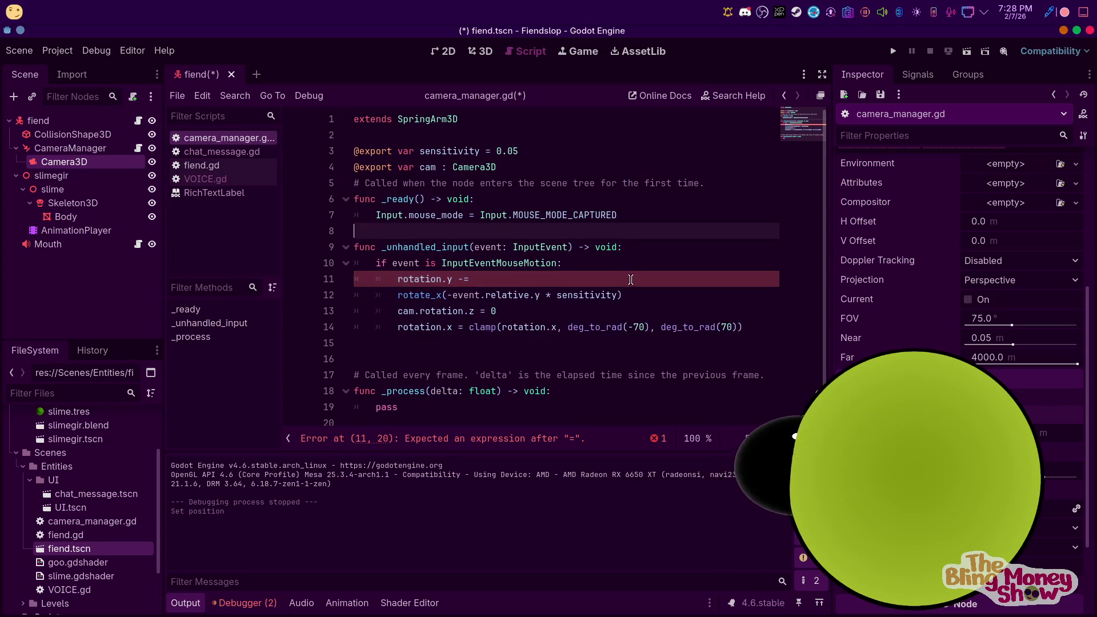
key(Return)
key(Return)
key(Up)
text(fu)
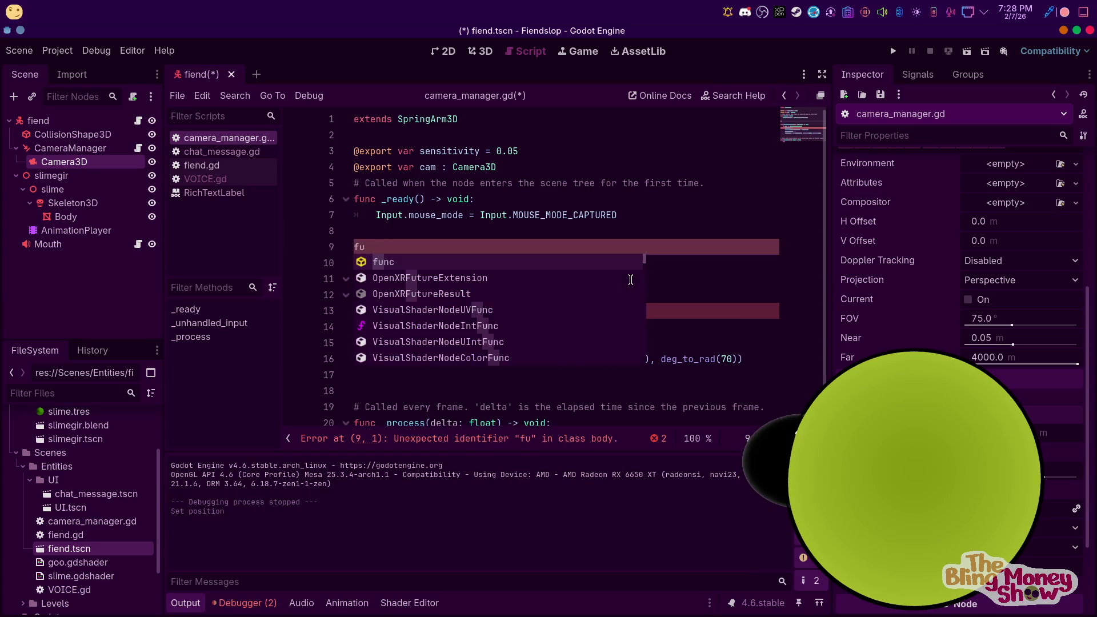
text(nc _physics_pro)
text(c)
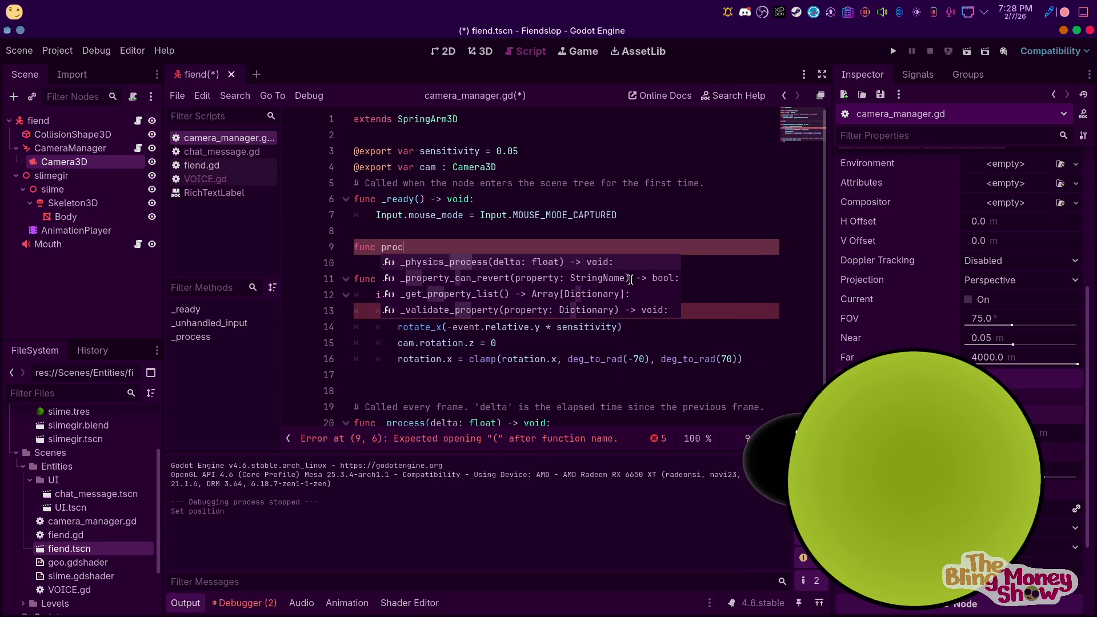
key(Return)
key(Return)
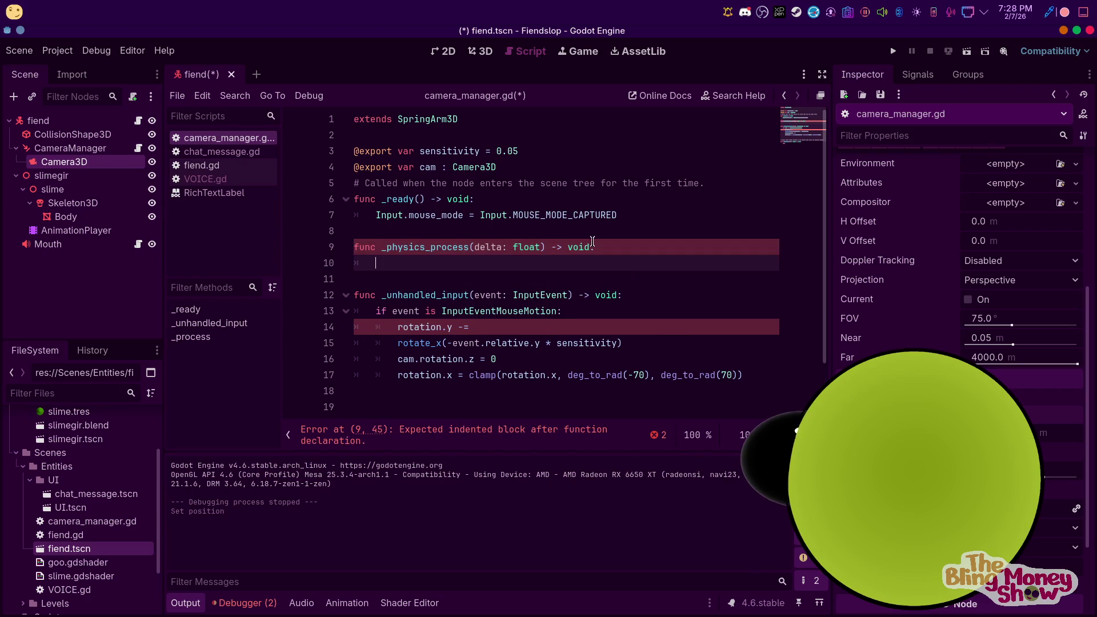
Comment out the four camera rotation lines in the mouse-motion block.
scroll(622, 224, down, 1)
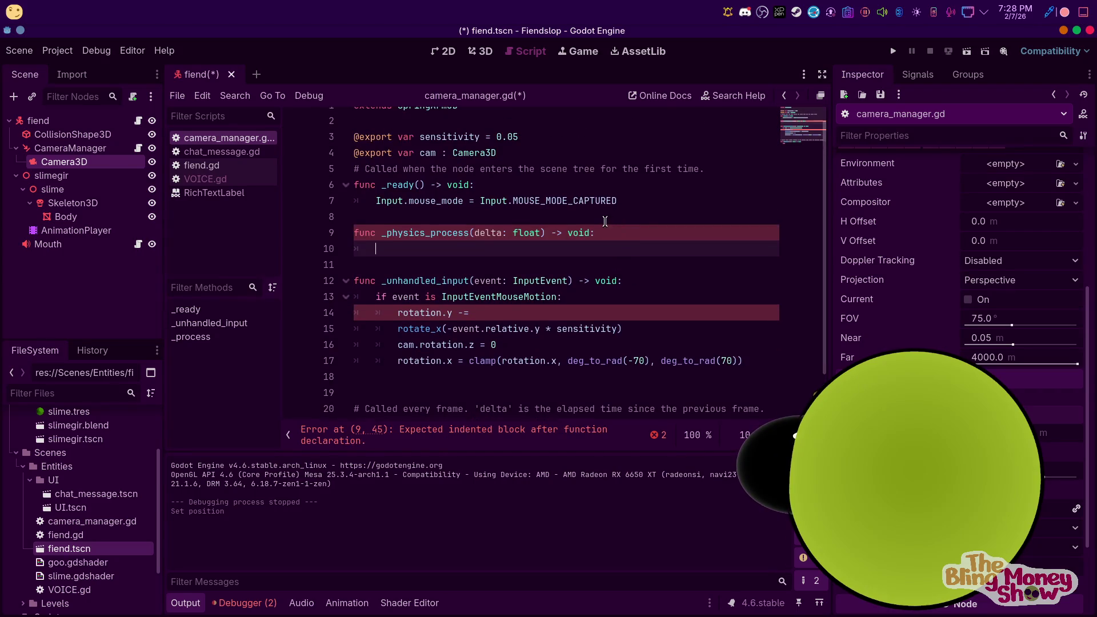
scroll(606, 222, down, 1)
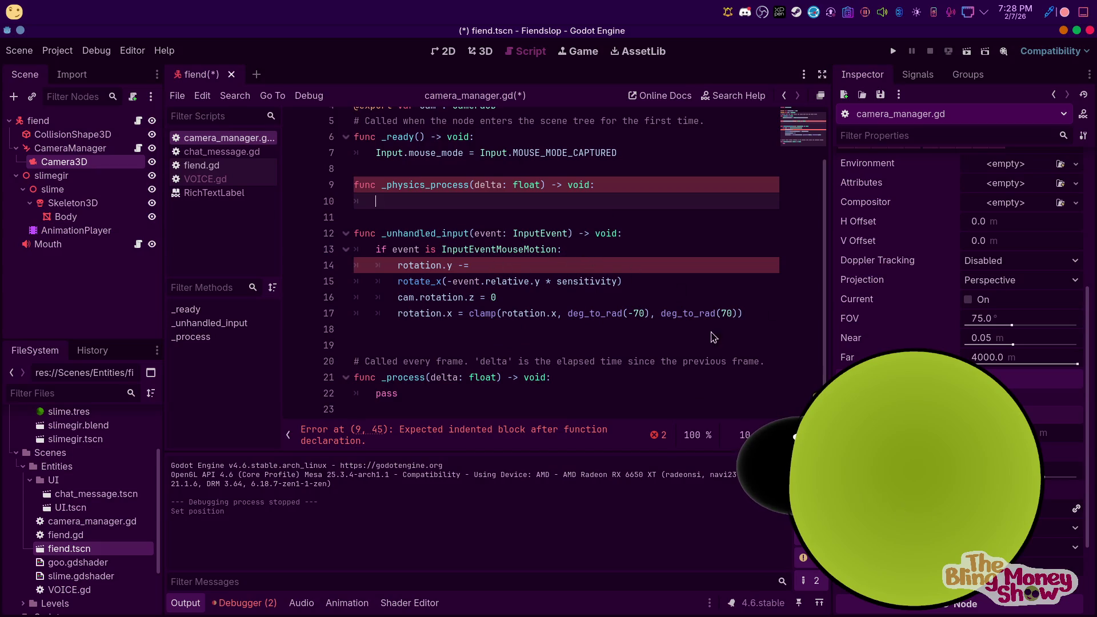
click(501, 297)
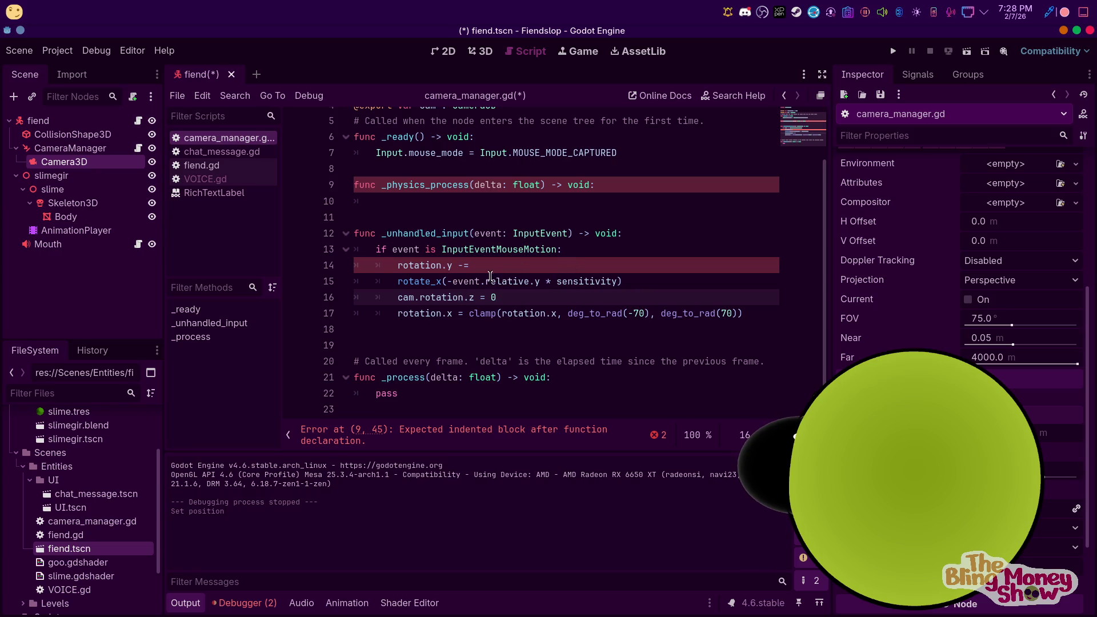
mouse_move(392, 265)
mouse_down()
mouse_move(797, 314)
mouse_move(743, 314)
mouse_up()
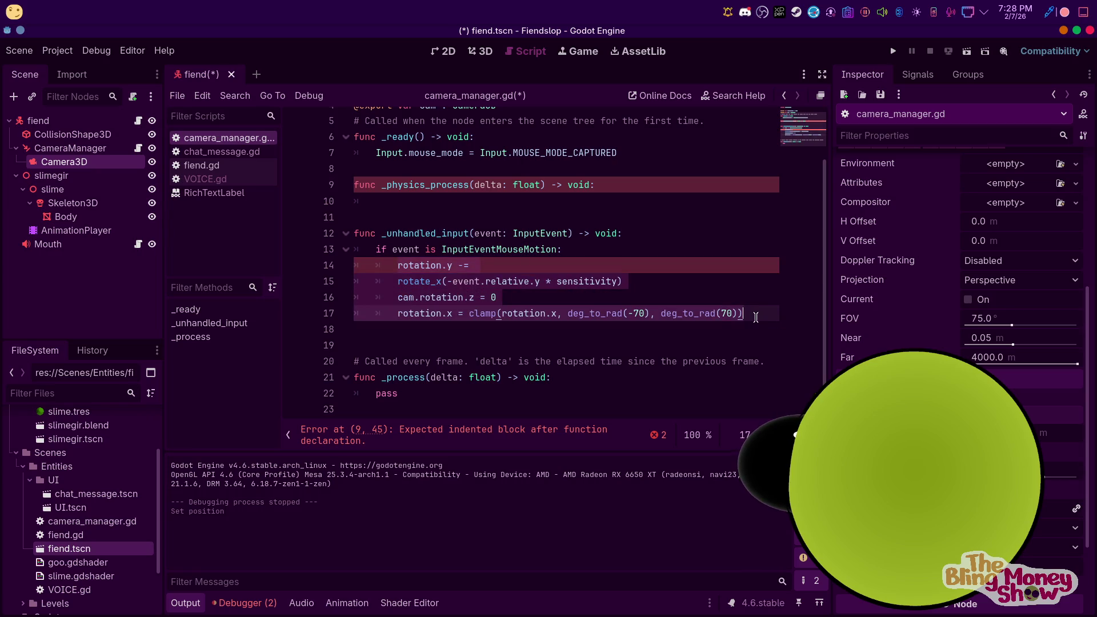
right_click(427, 290)
click(515, 430)
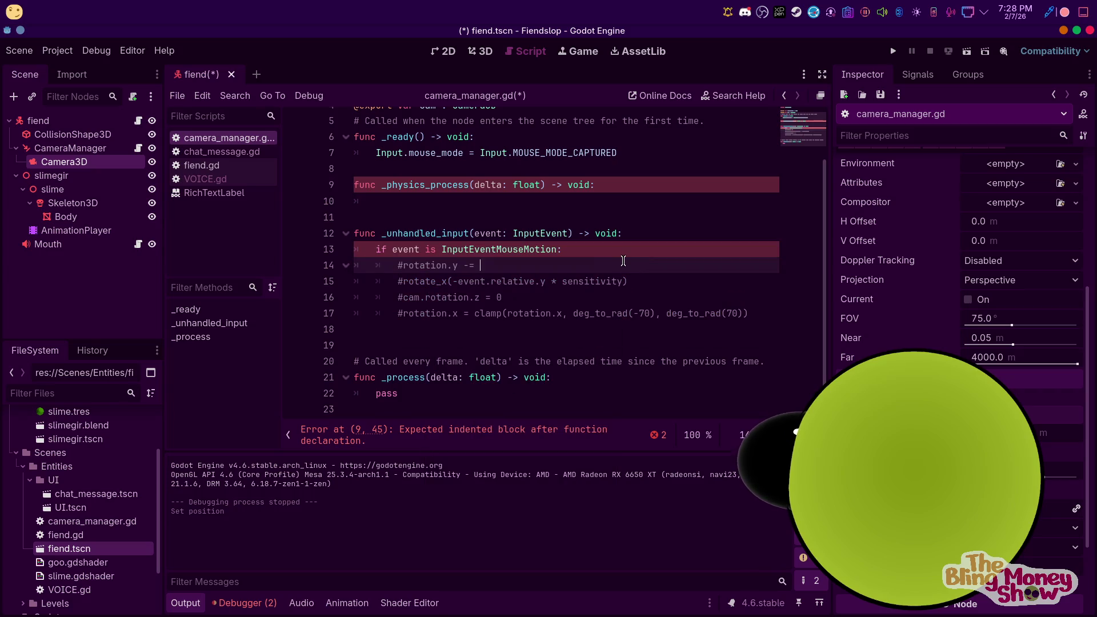
Open a new empty line inside the mouse-motion check.
click(665, 256)
key(Return)
text(mou)
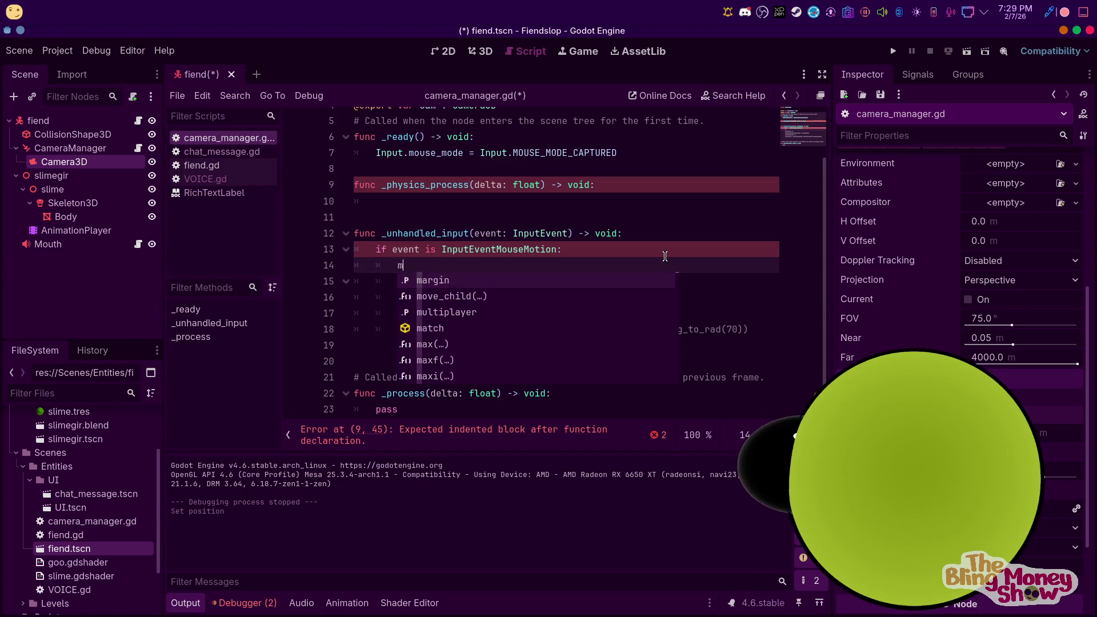
key(BackSpace)
key(BackSpace)
key(BackSpace)
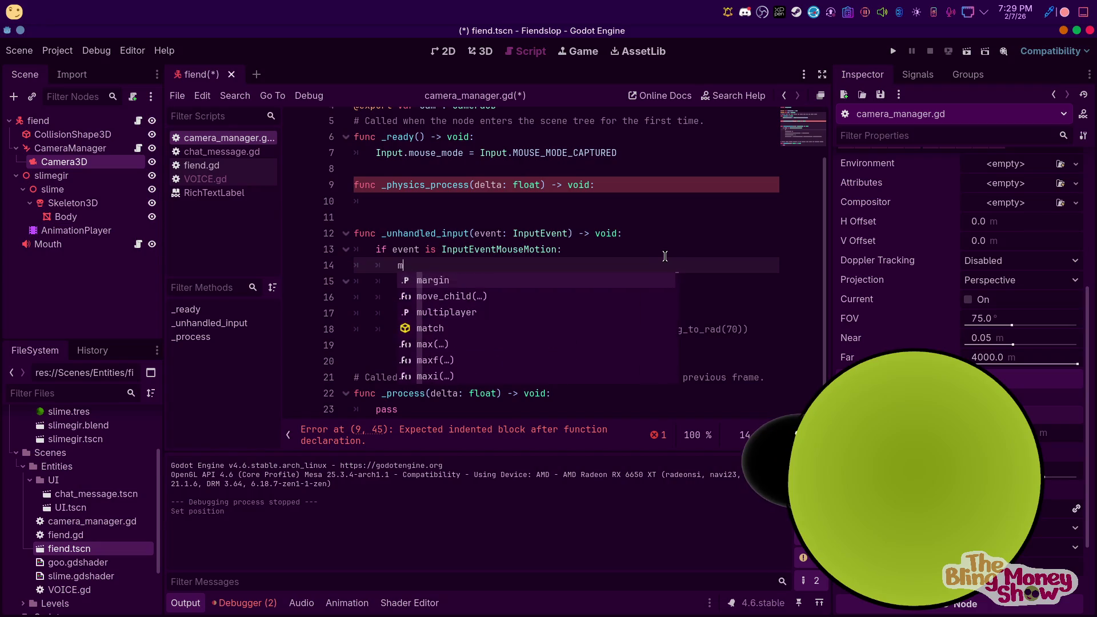
scroll(462, 270, up, 2)
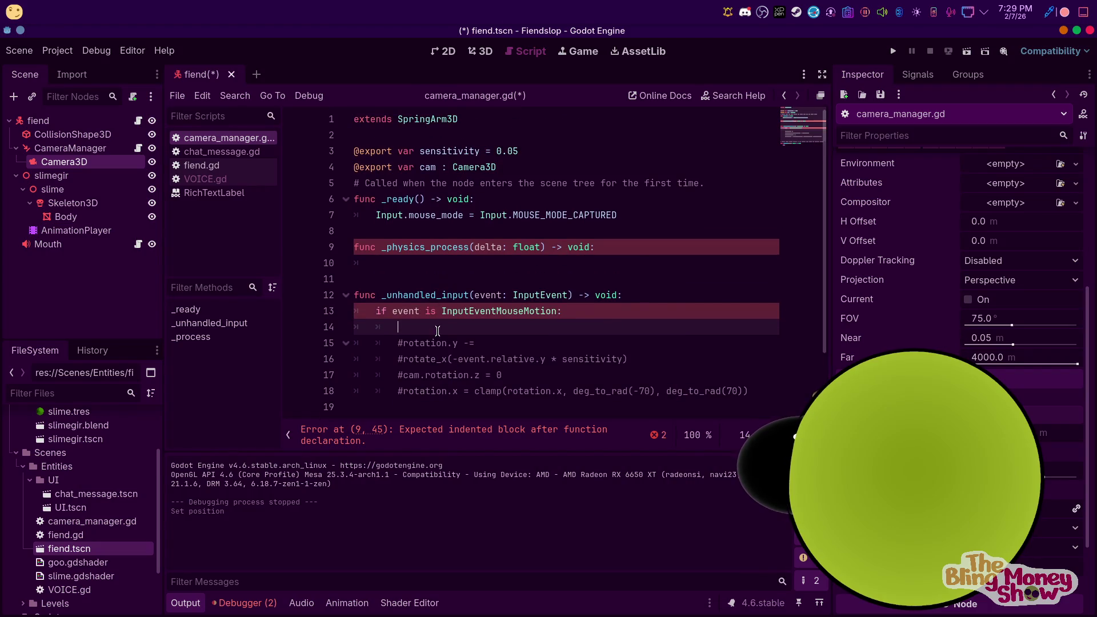
Declare var mousedir : Vector2 below the exported sensitivity and camera variables.
click(532, 170)
key(Return)
key(Return)
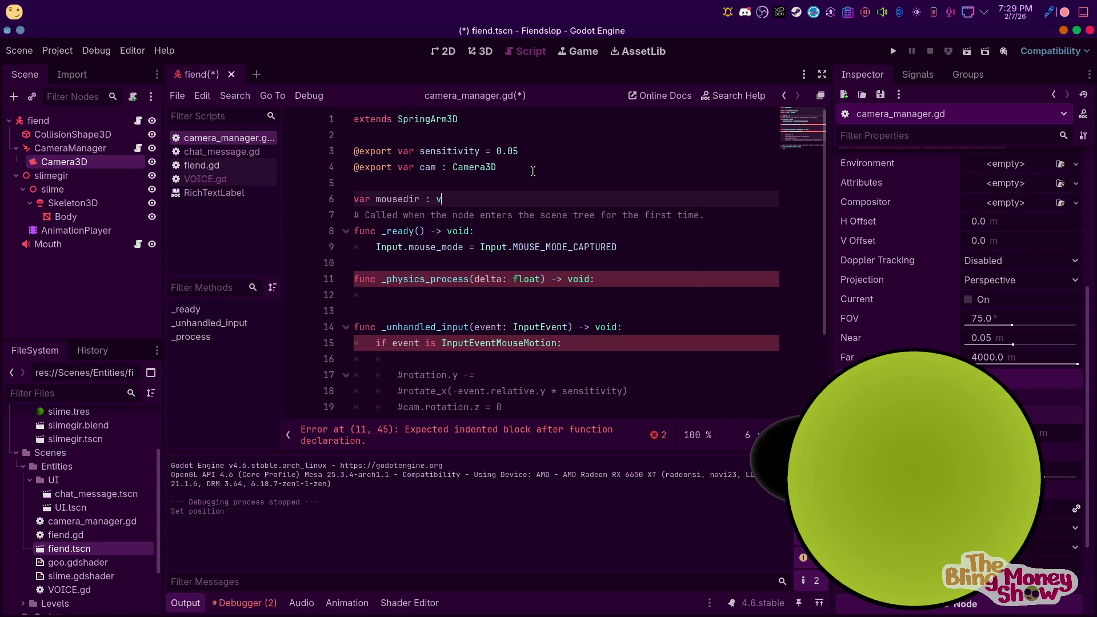
click(463, 214)
scroll(463, 211, down, 2)
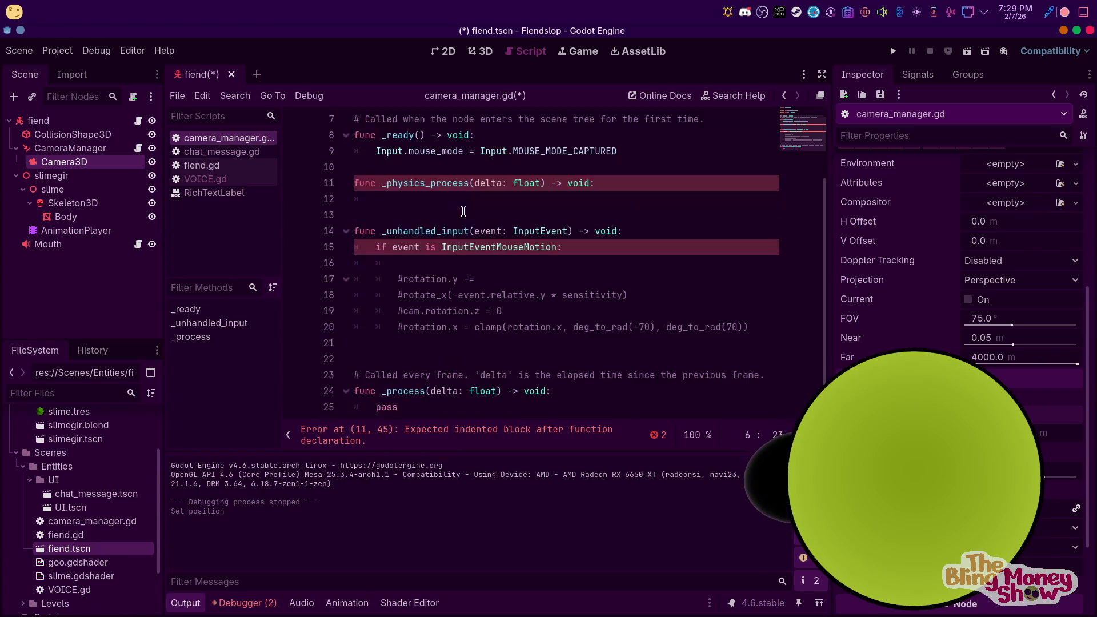
click(553, 262)
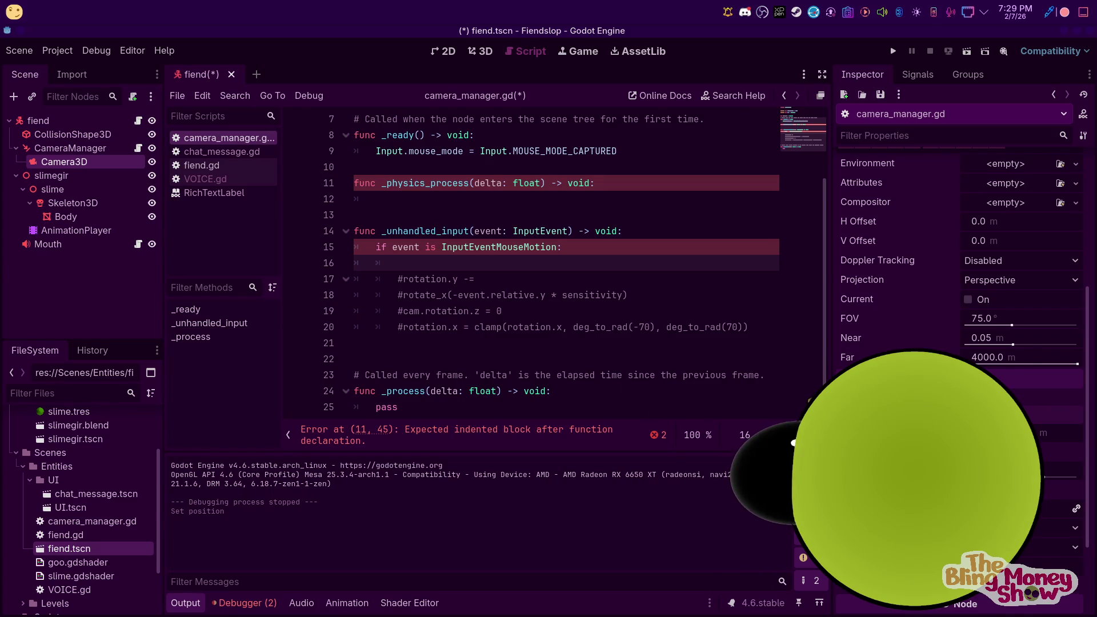
click(613, 204)
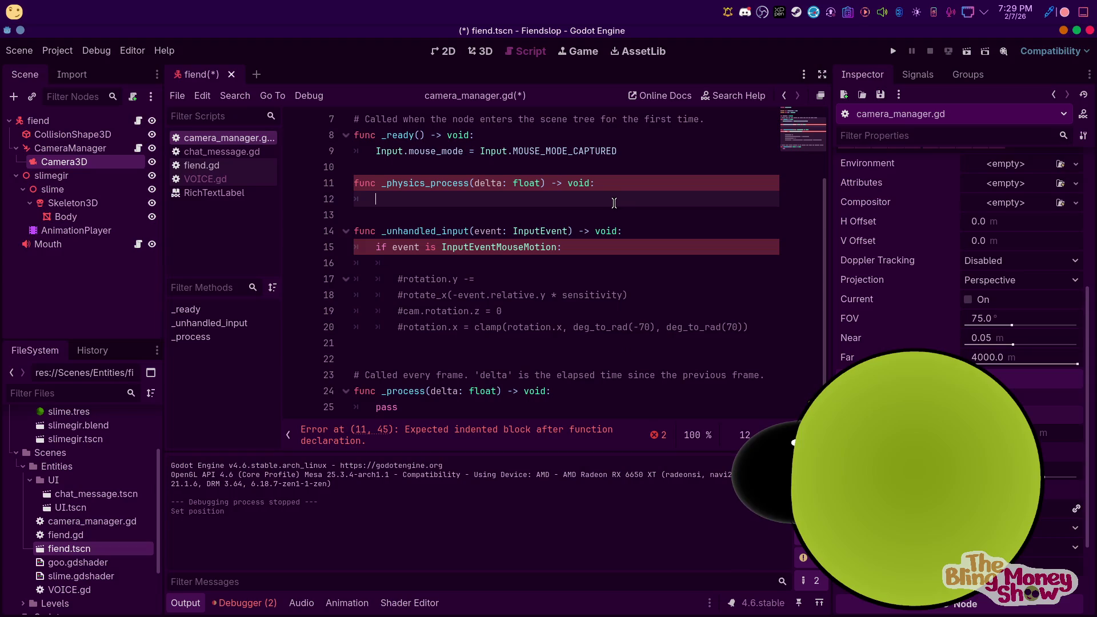
Store the mouse's relative motion with 'mousedir = event.relative' in the mouse-motion check.
click(596, 276)
click(569, 265)
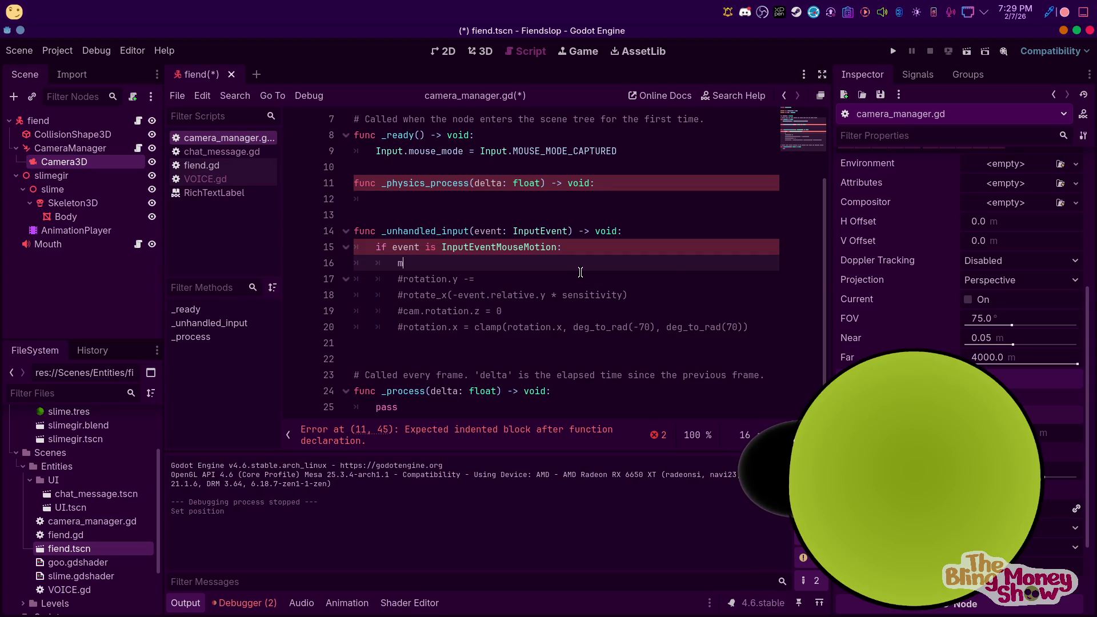
text(mousedir)
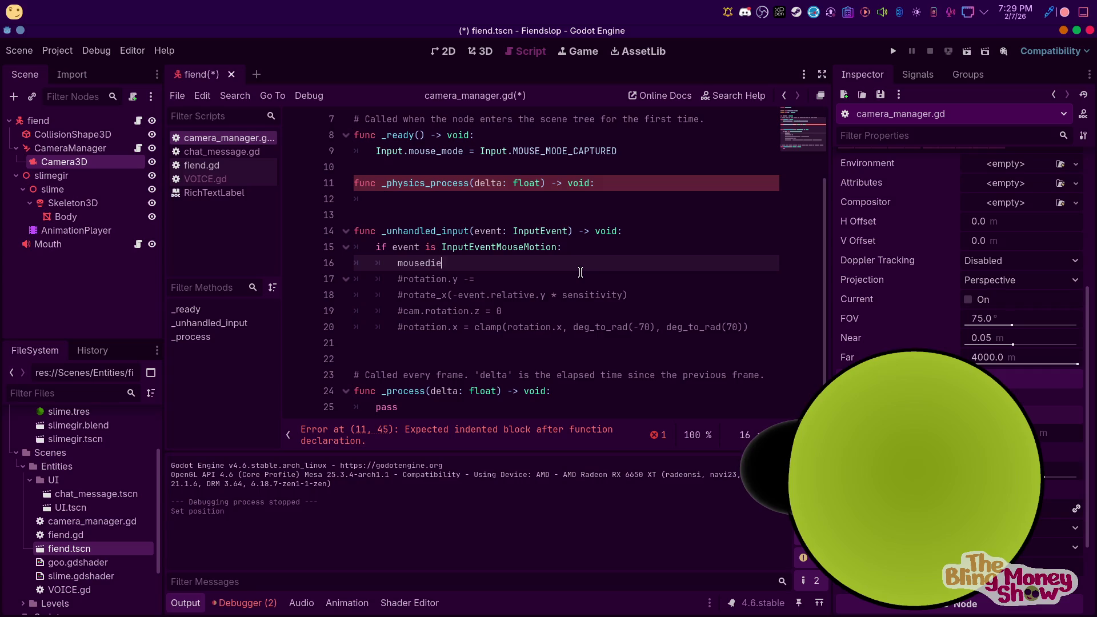
text( = )
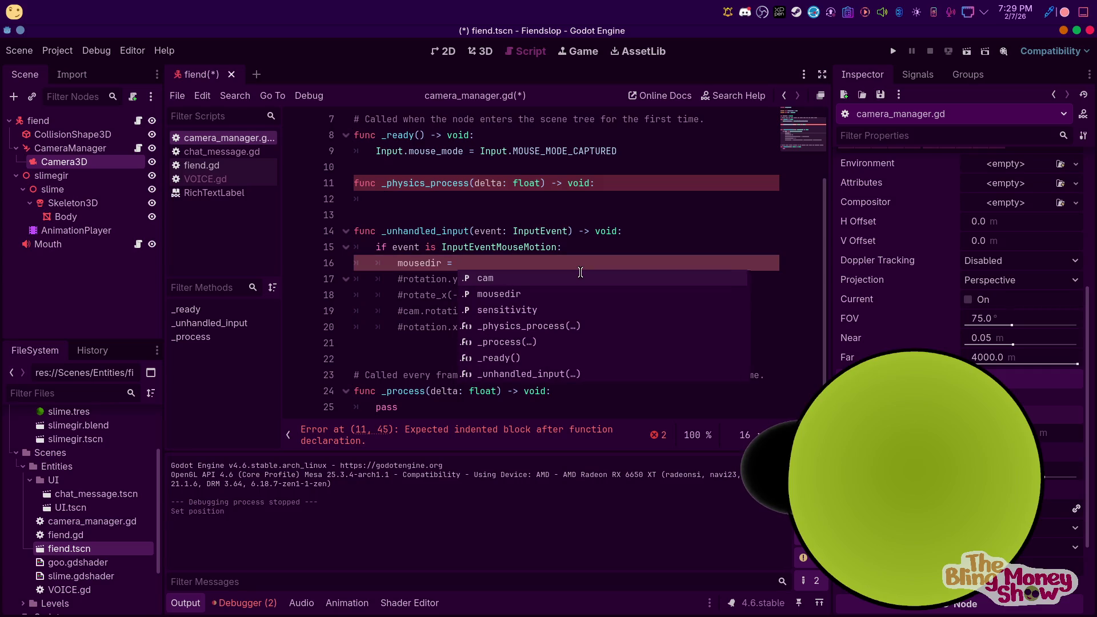
text(event.r)
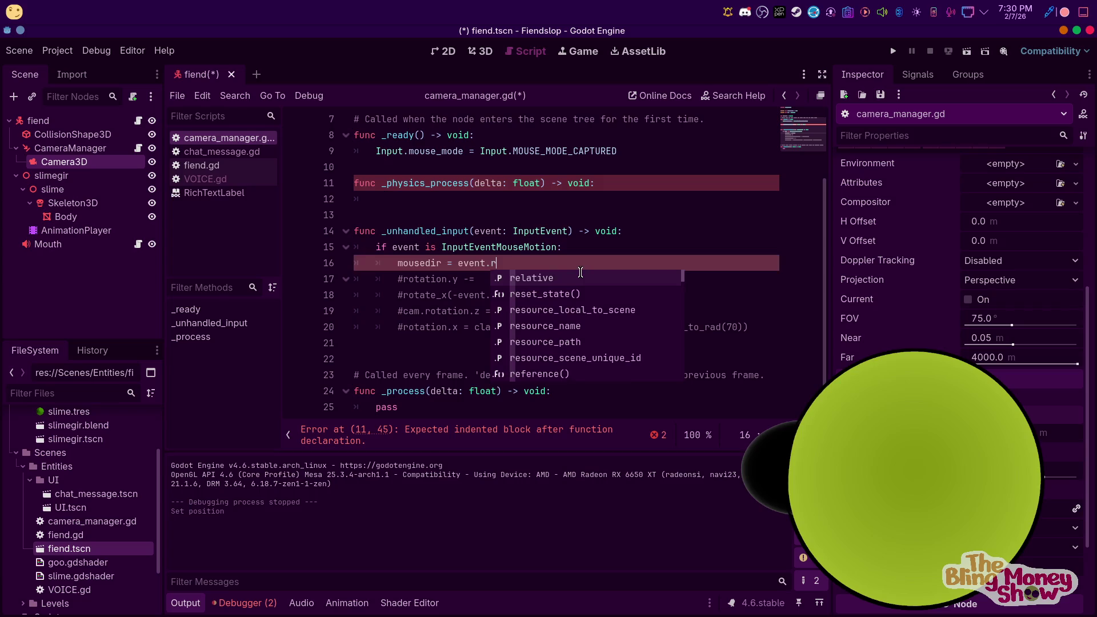
key(Return)
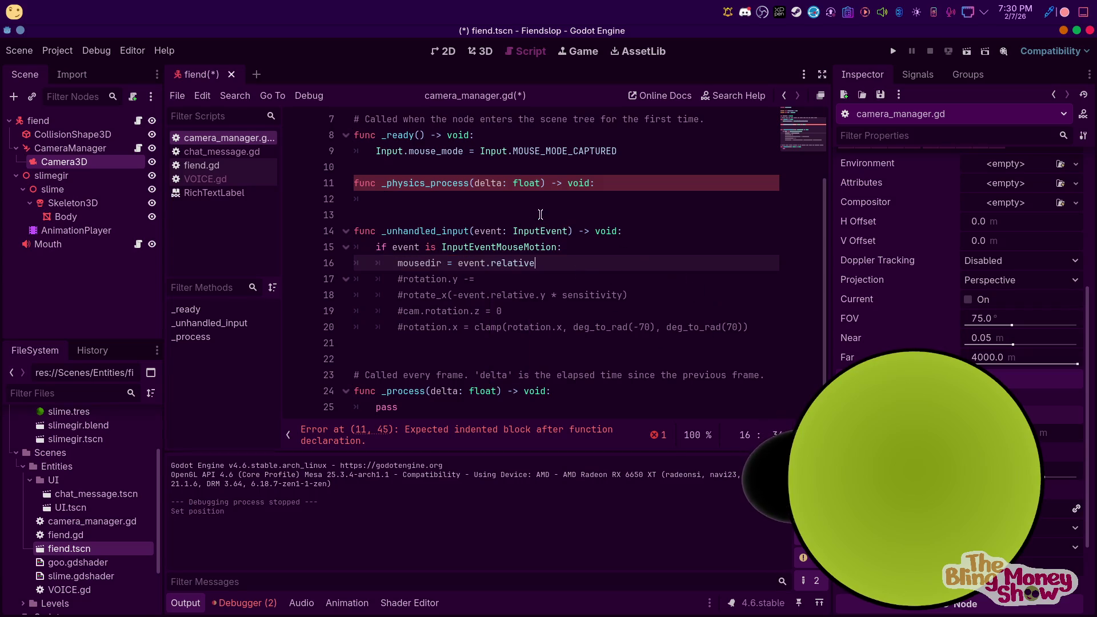
Put 'rotation.y -= mousedir.x * sensitivity' into _physics_process by pasting and correcting the copied line.
click(500, 198)
drag(480, 281, 403, 280)
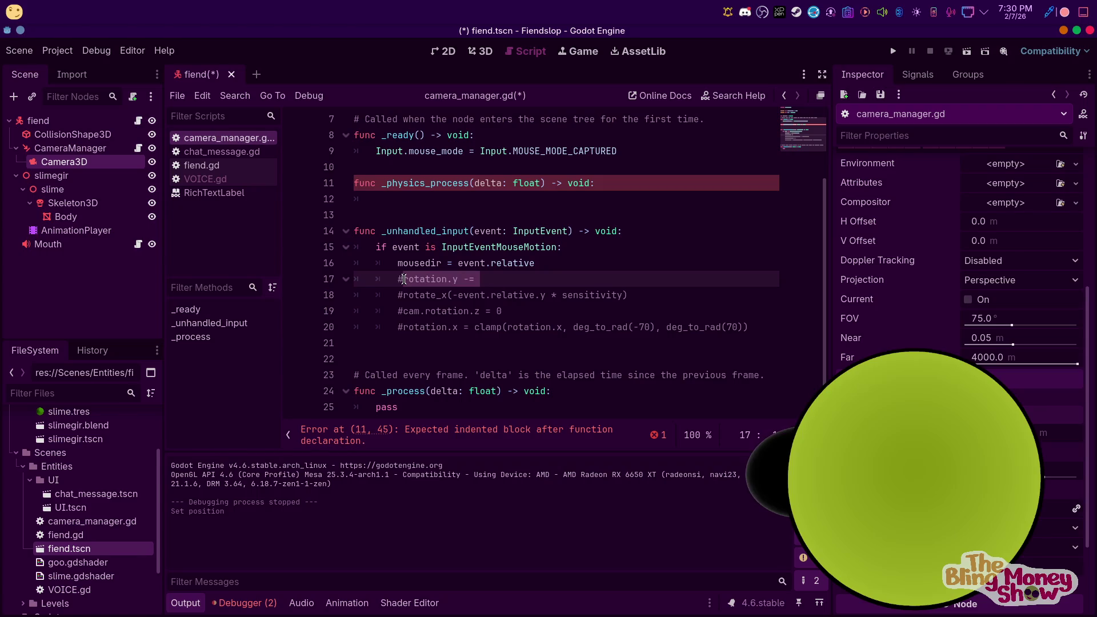
key(ctrl+c)
click(403, 197)
key(ctrl+v)
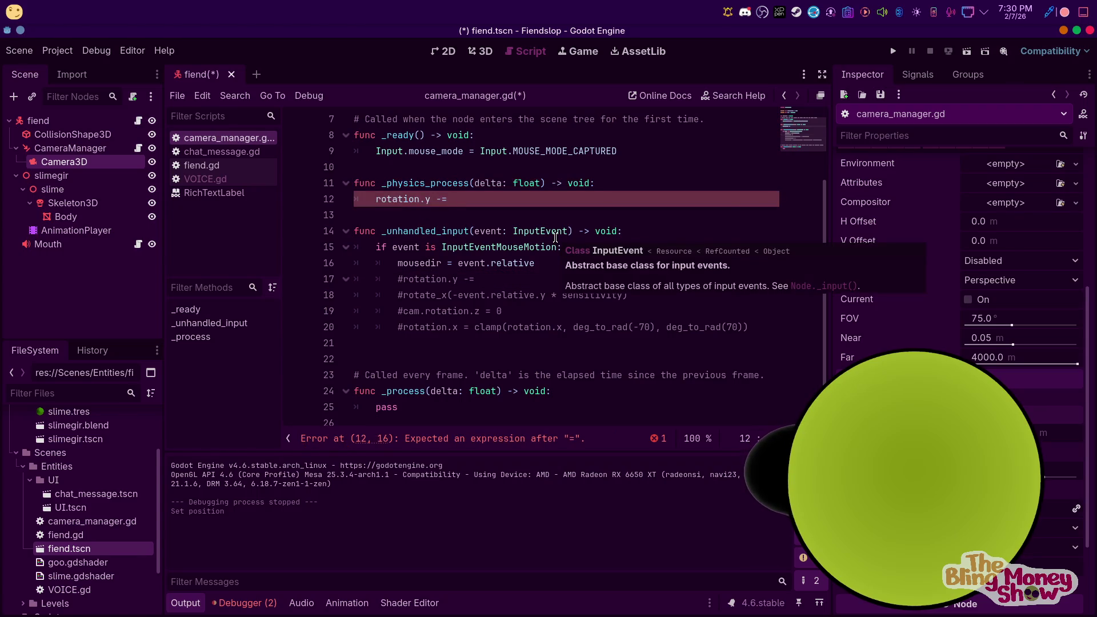
text(mousedir.y * s)
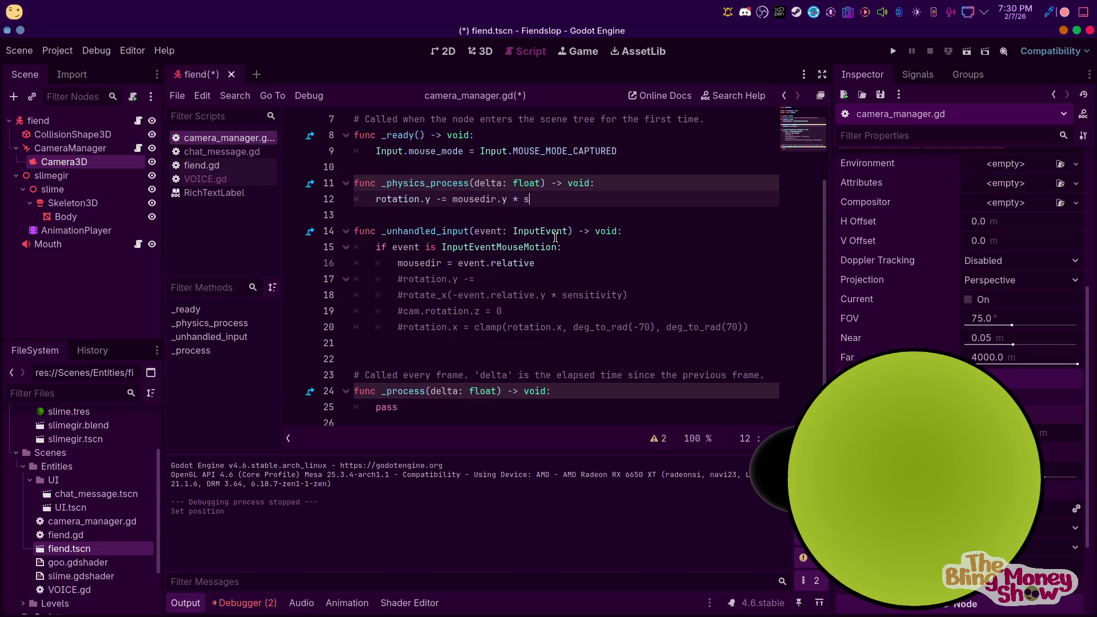
key(Return)
key(Return)
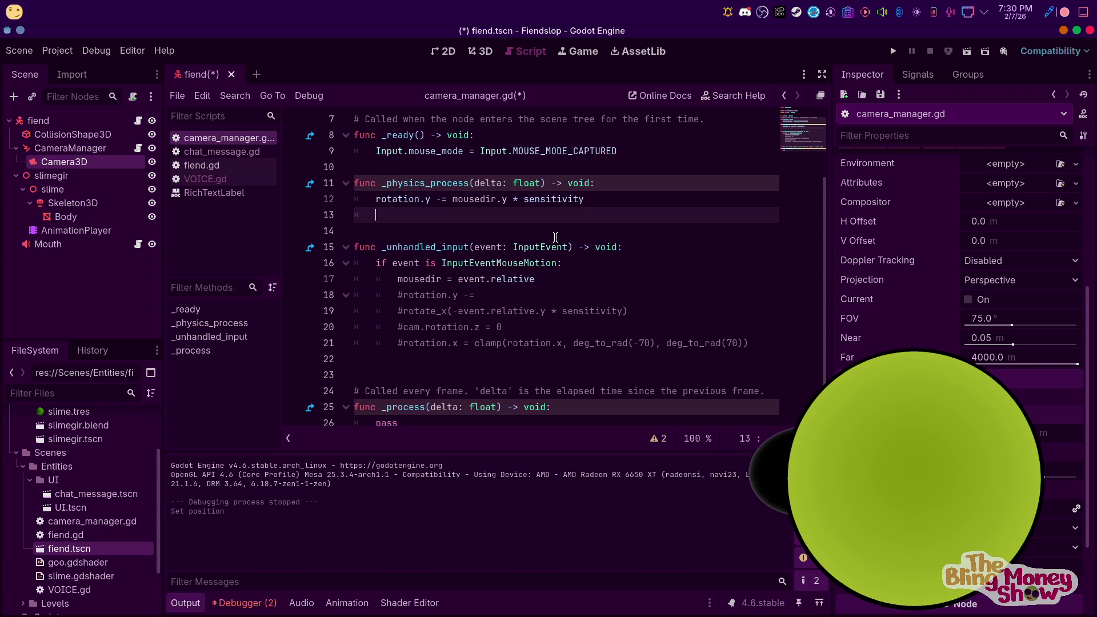
text(tatio)
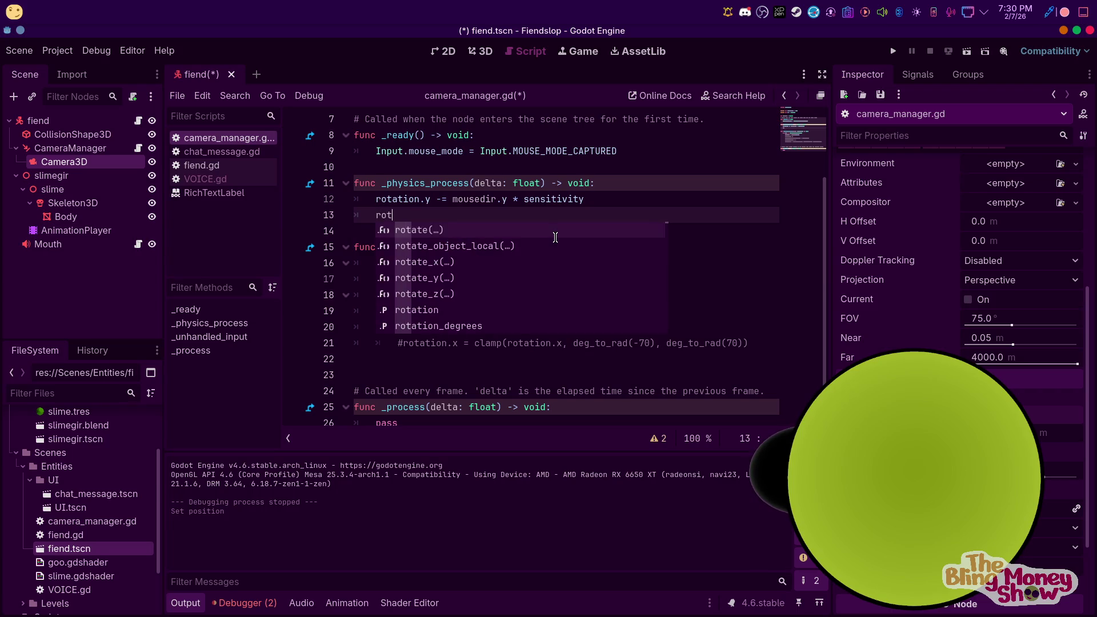
text(n.x)
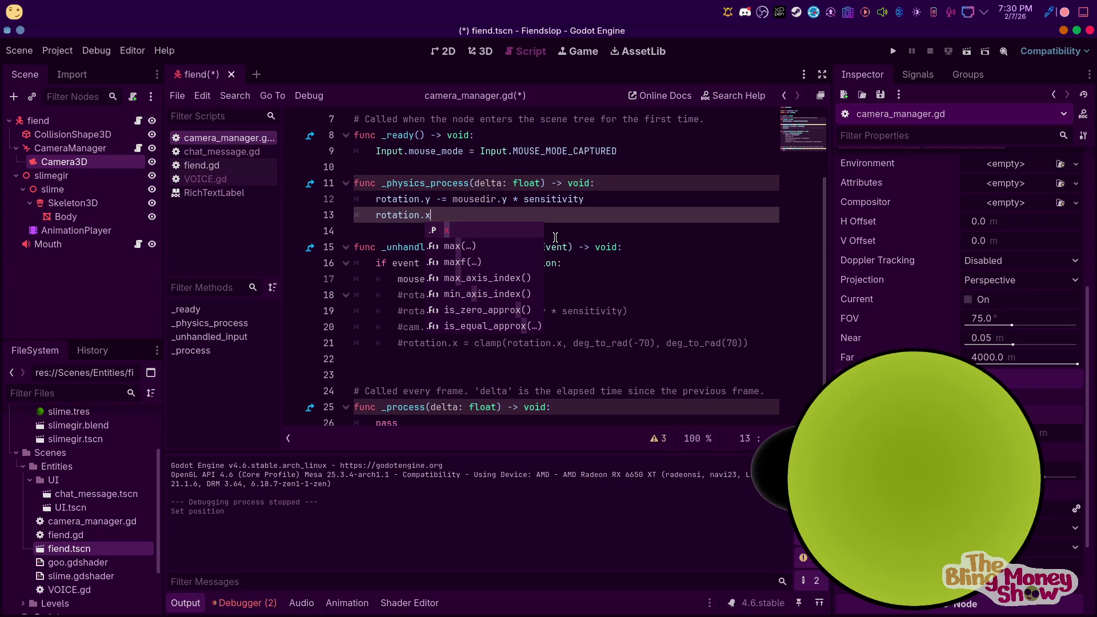
click(503, 200)
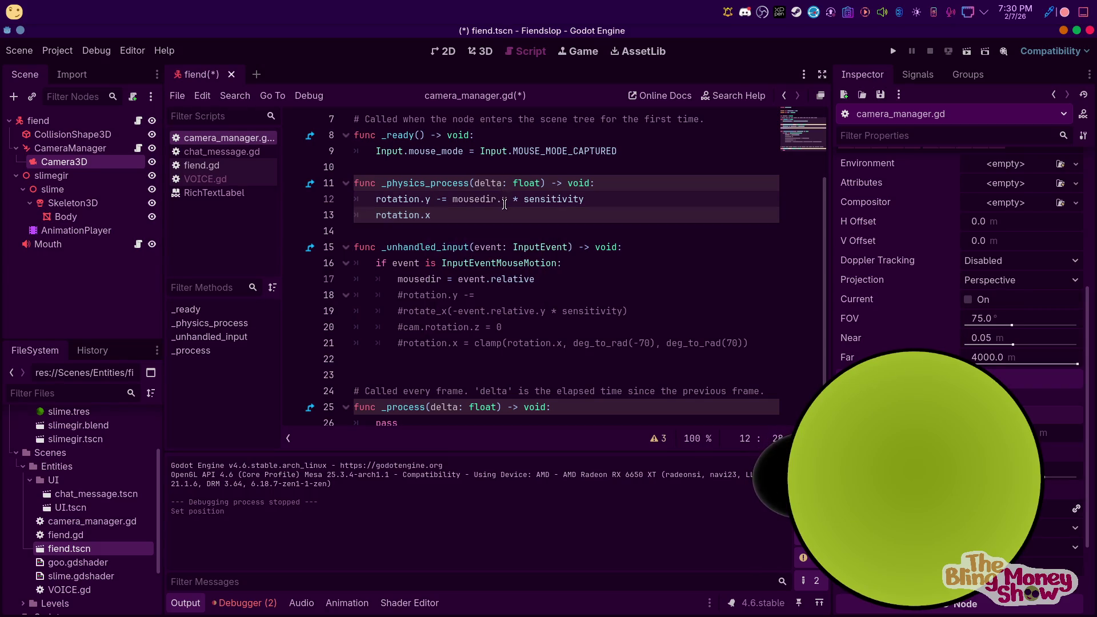
text(x)
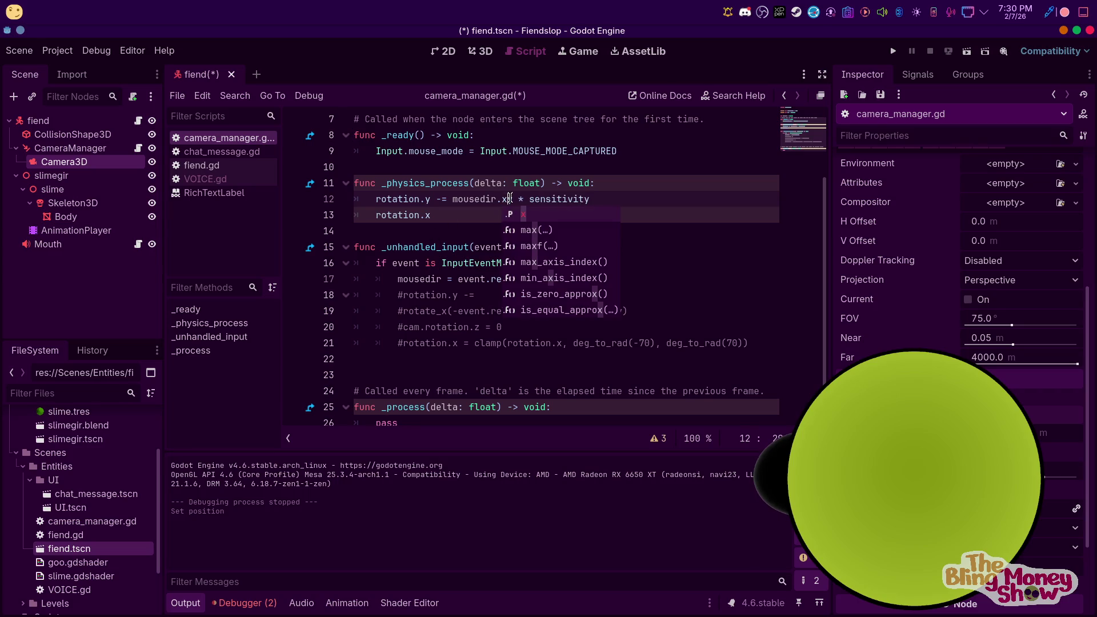
key(Escape)
key(Delete)
Finish line 13 as 'rotation.x -= mousedir.y * sensitivity'.
click(478, 229)
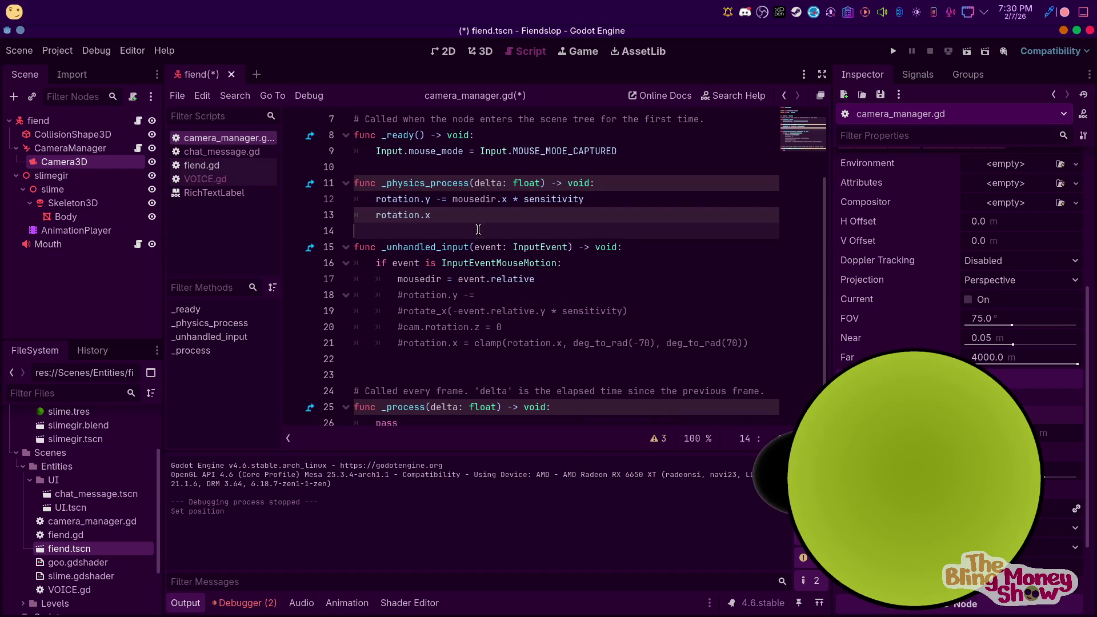
click(475, 217)
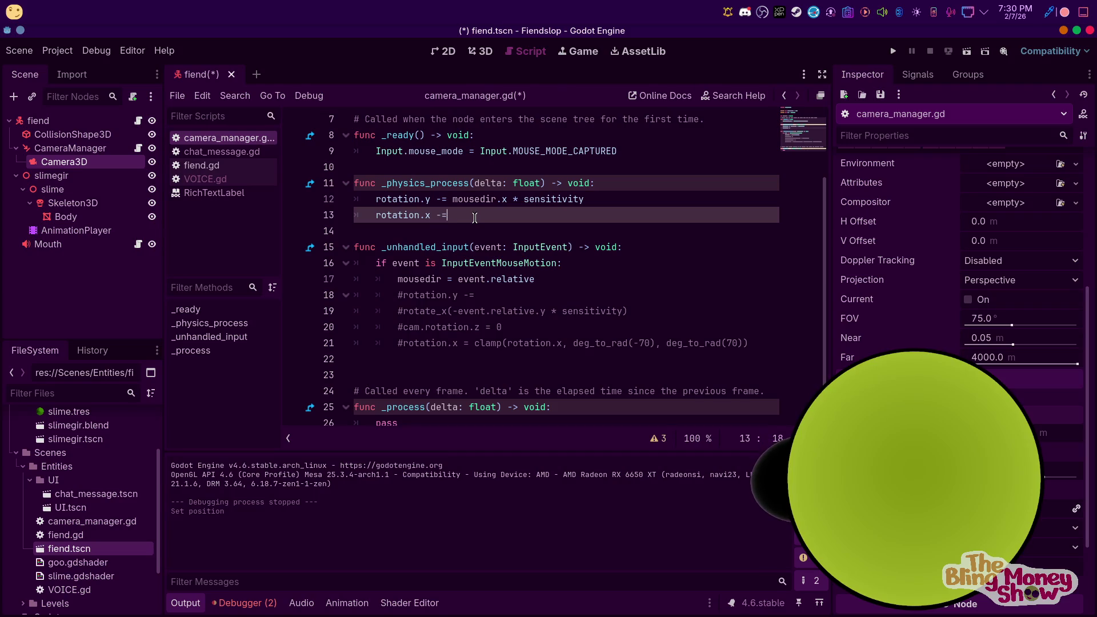
text(m)
key(Return)
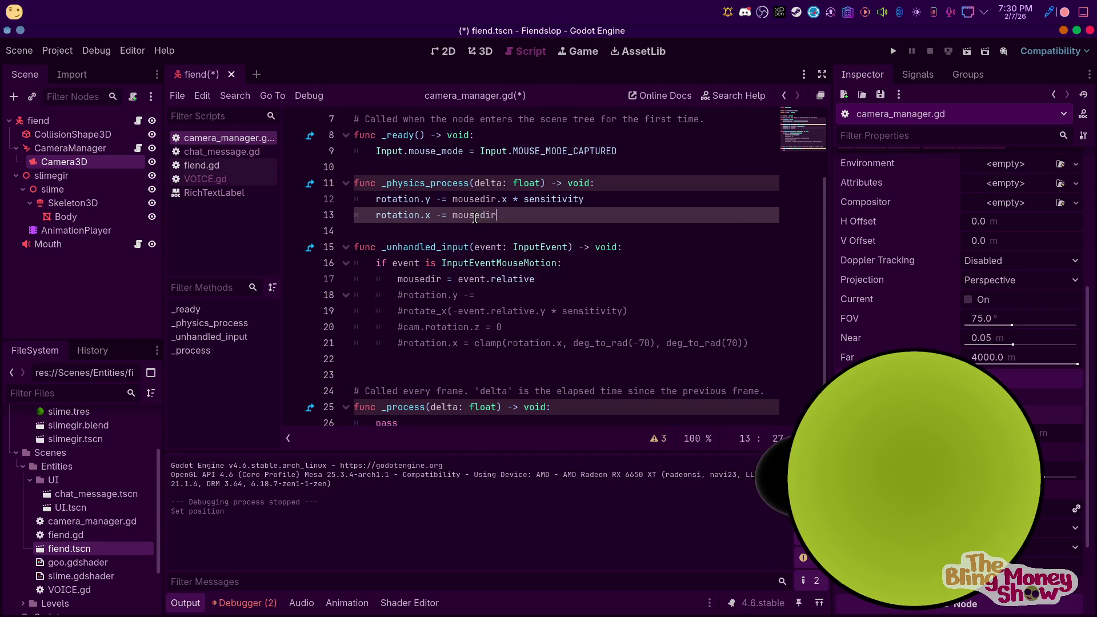
text(*)
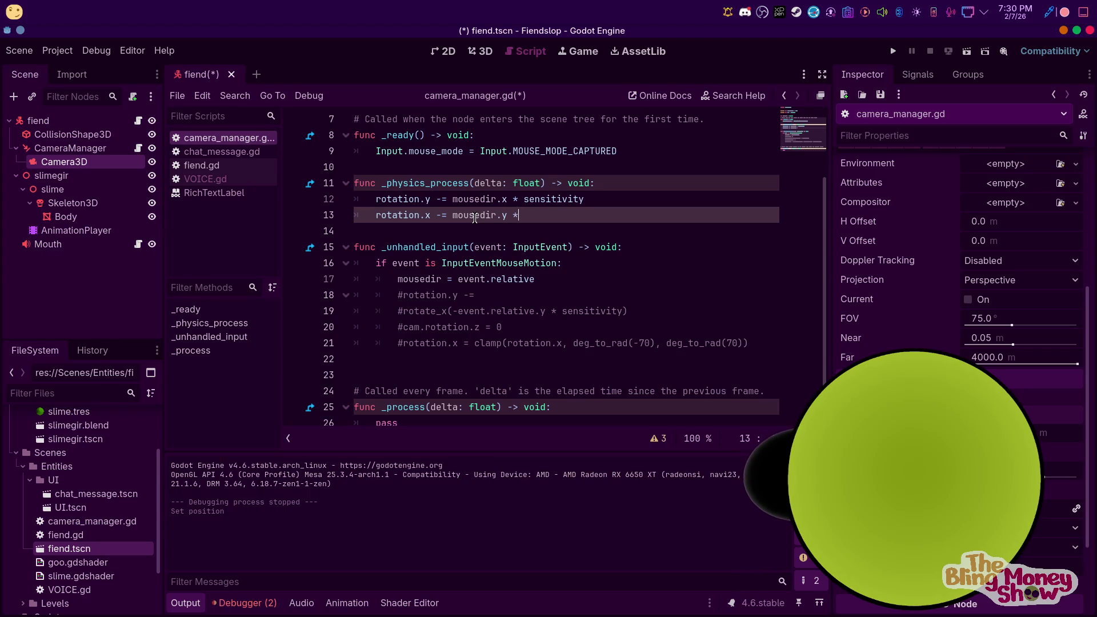
key(Return)
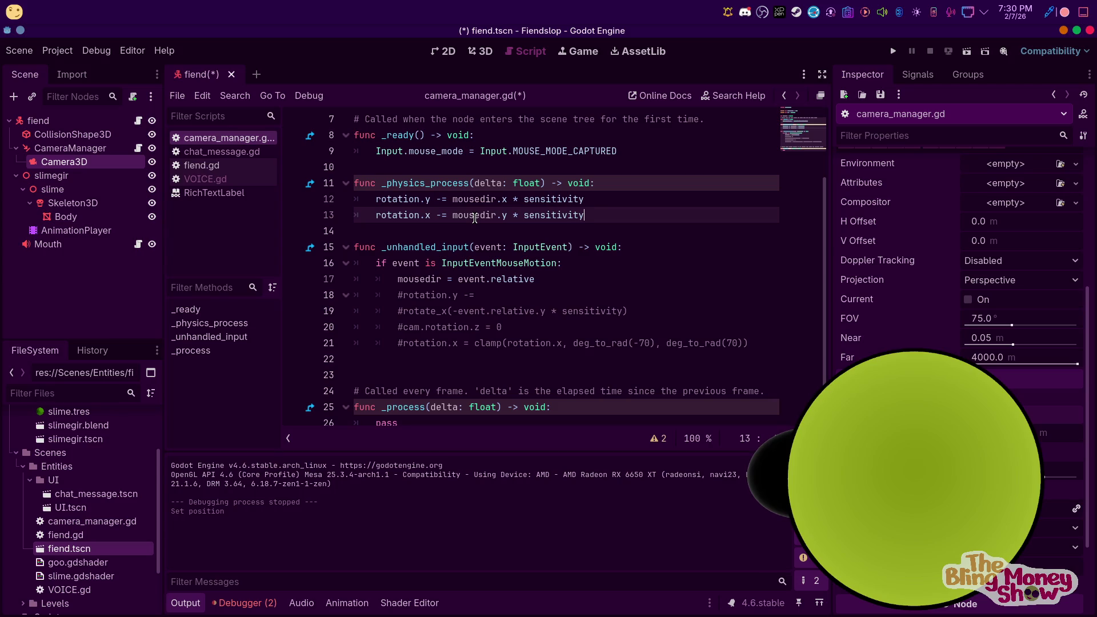
Begin a new 'rotation.x =' assignment on line 14.
key(Return)
text(r)
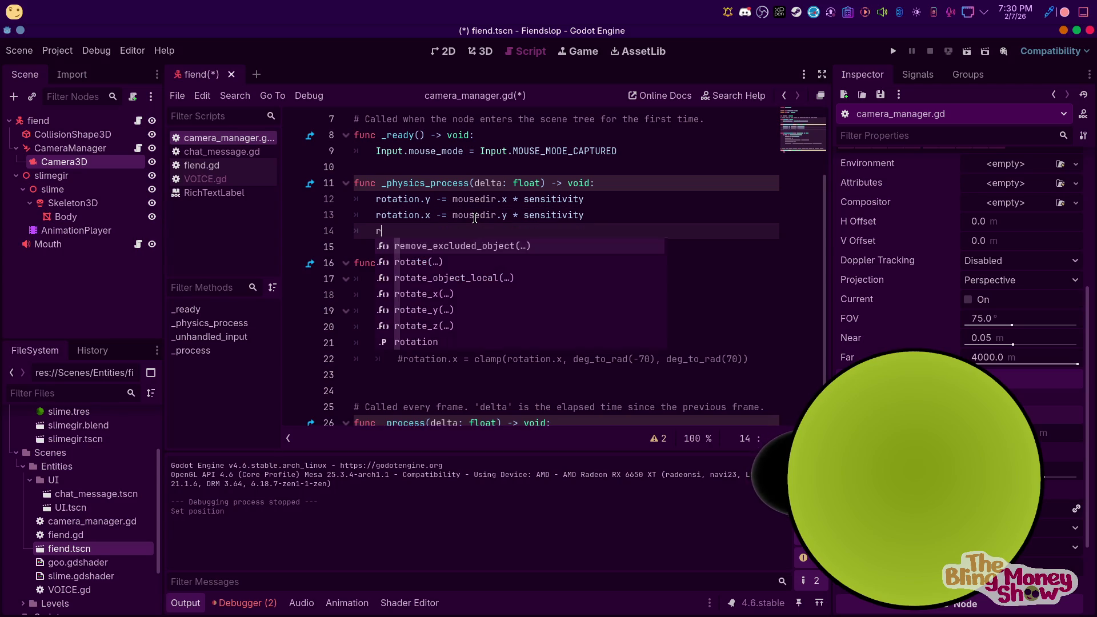
text(otation)
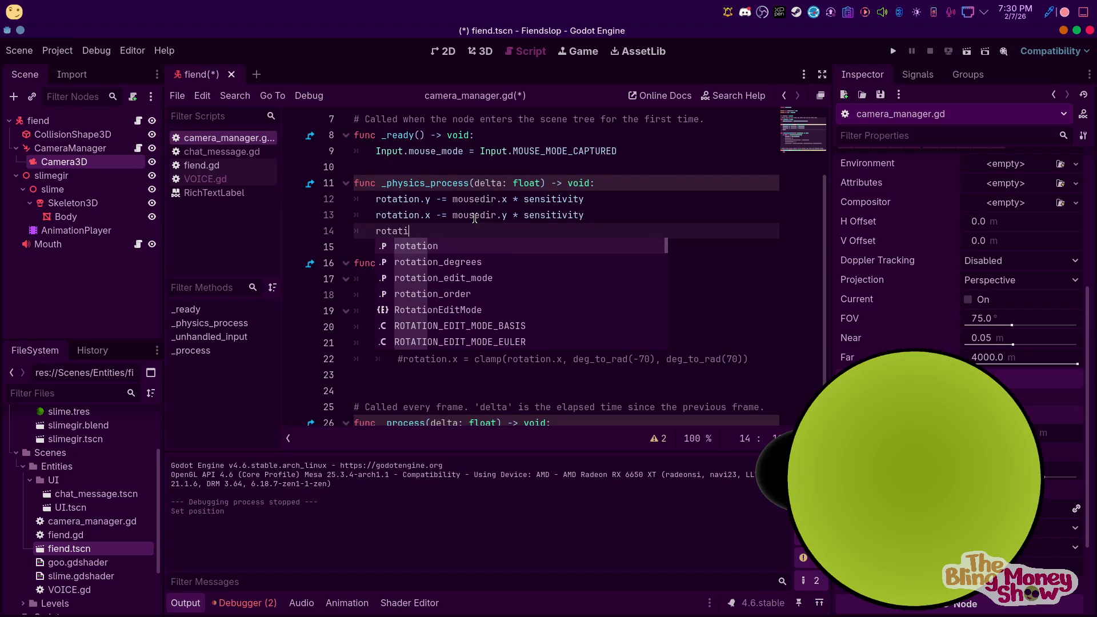
key(Escape)
text(.x)
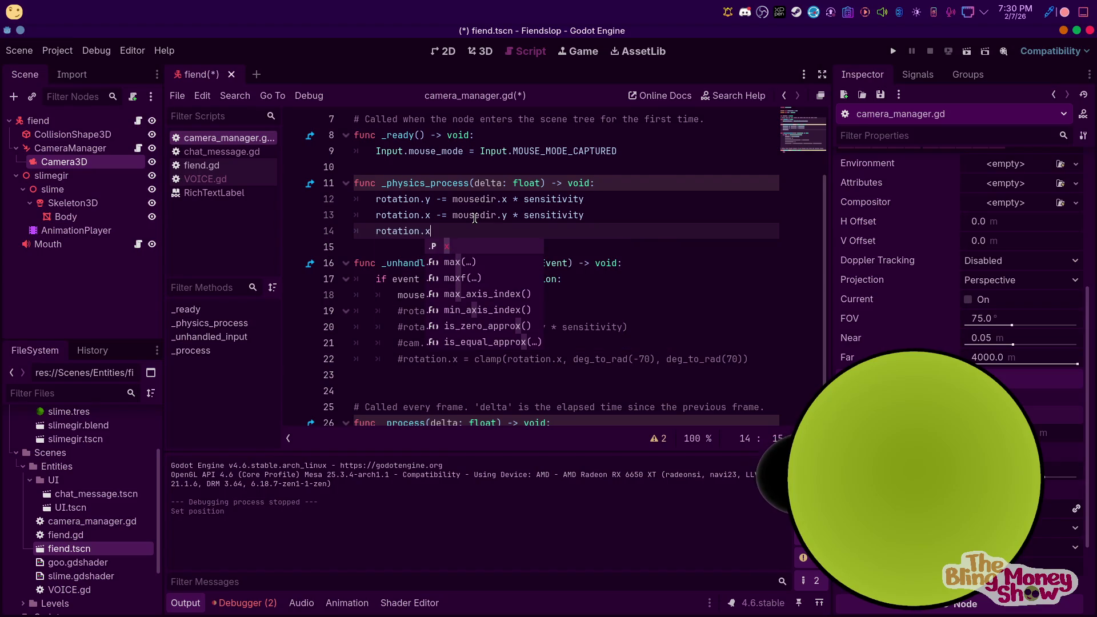
text( cl)
key(Escape)
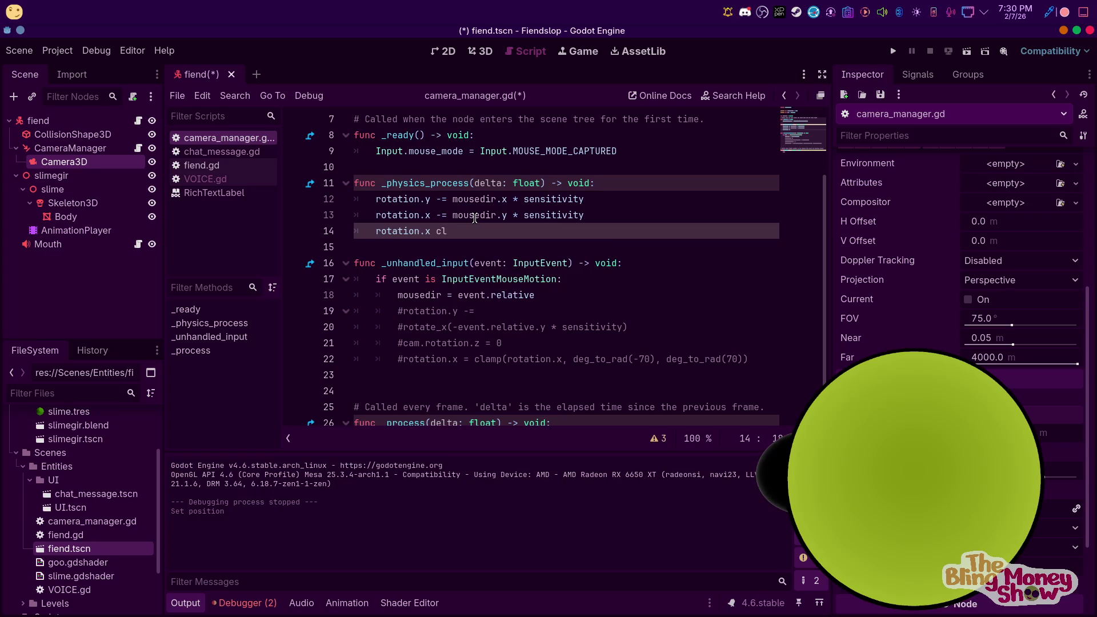
Start a clamp call on rotation.x for line 14, removing the wrong rad_to_deg insertion.
text(cla)
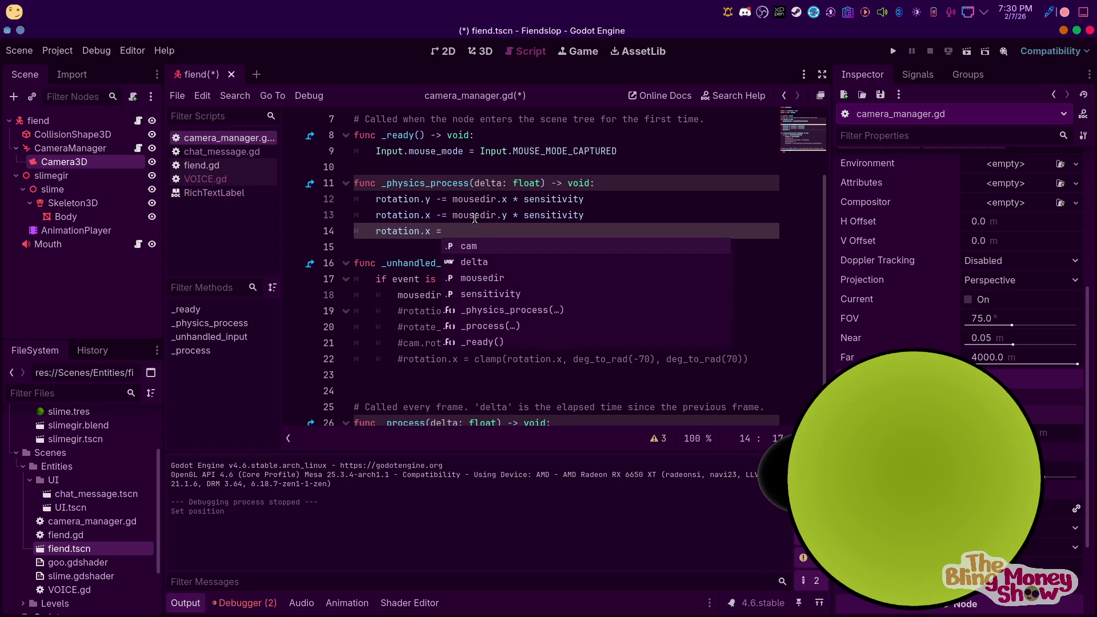
key(Return)
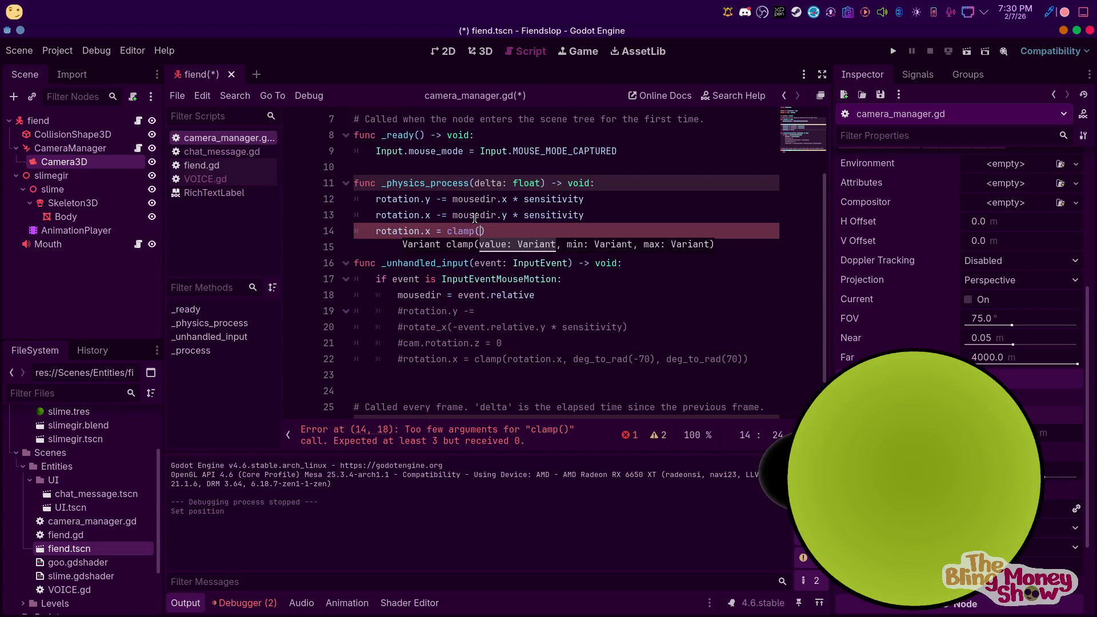
text(rotai)
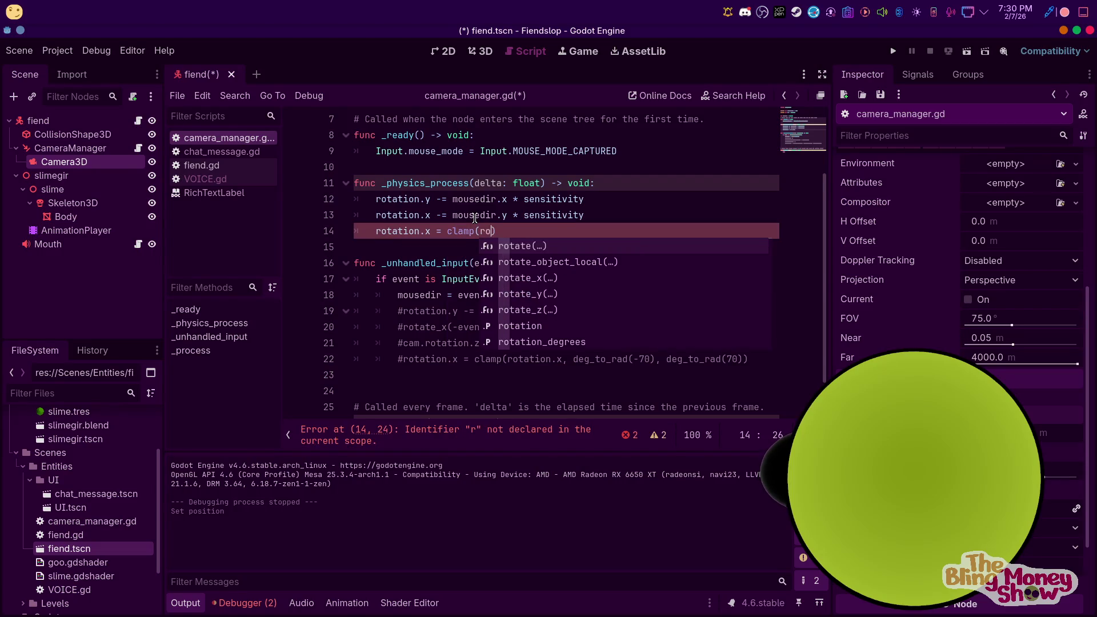
key(Return)
text(x)
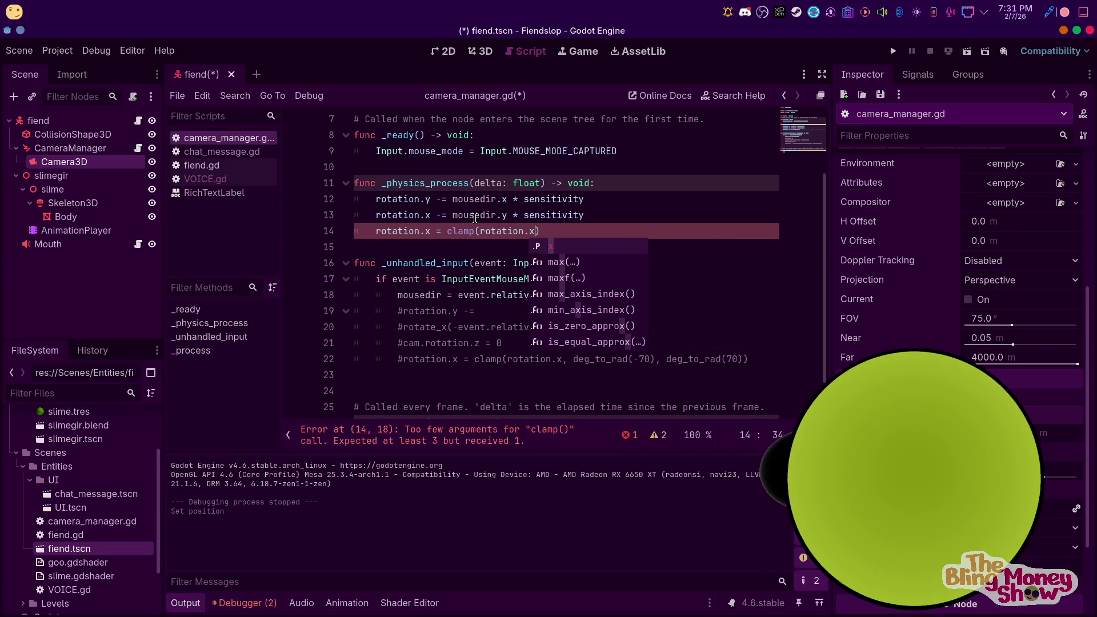
text(, -)
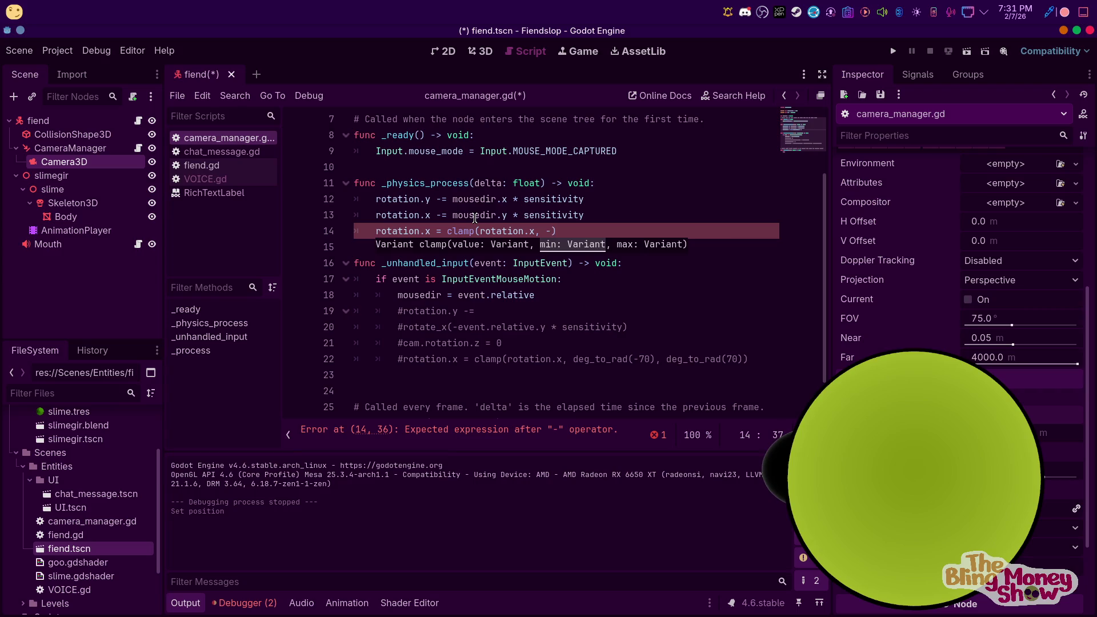
text(e)
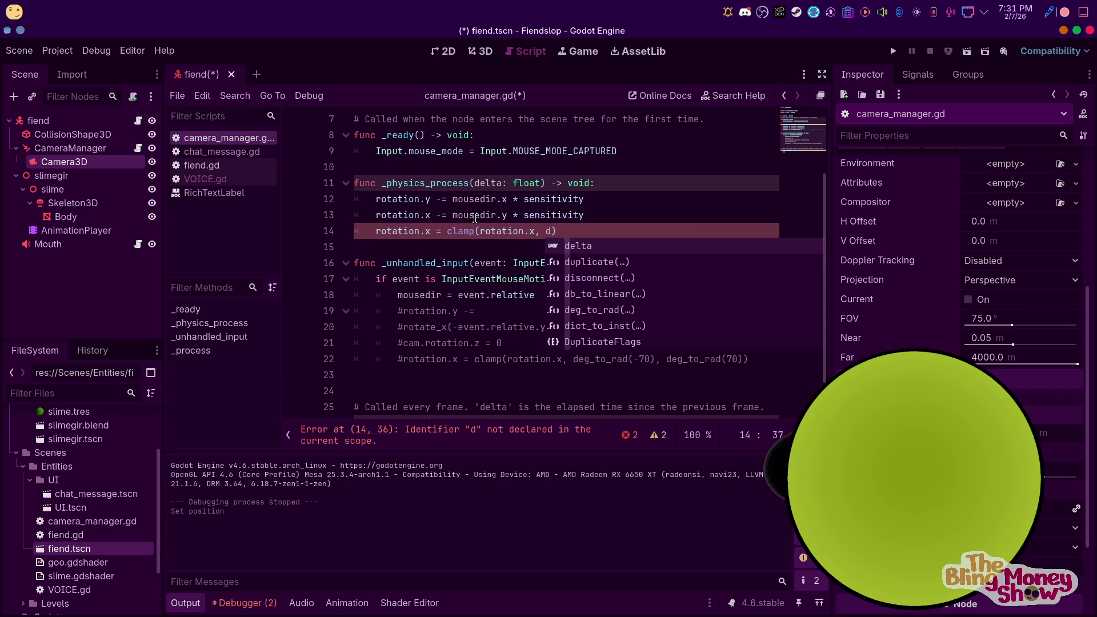
key(BackSpace)
key(BackSpace)
text(rad)
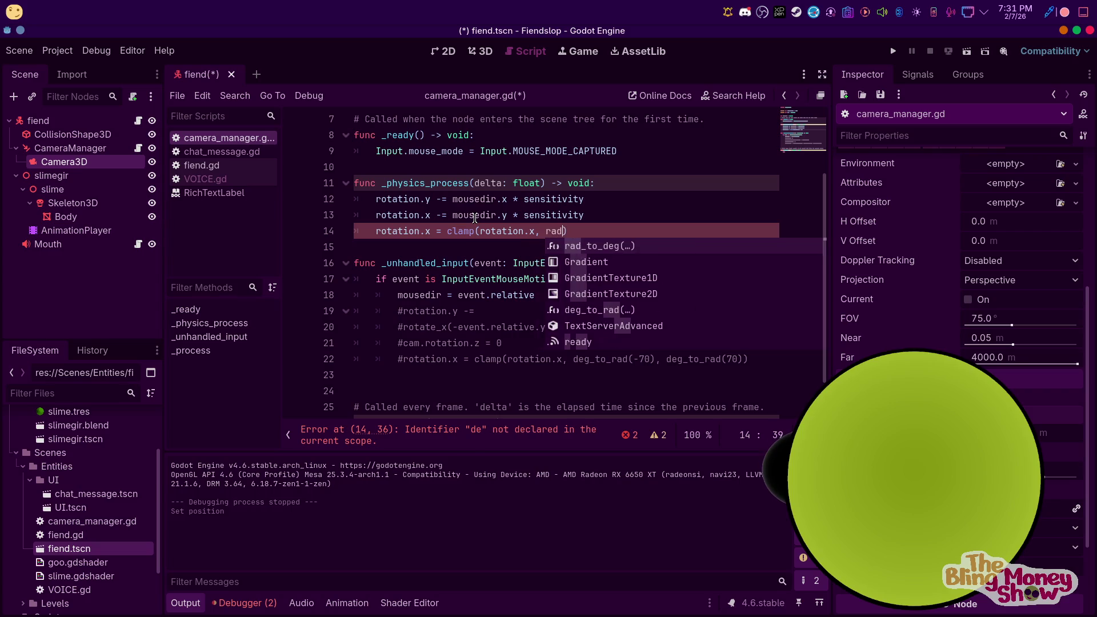
key(Return)
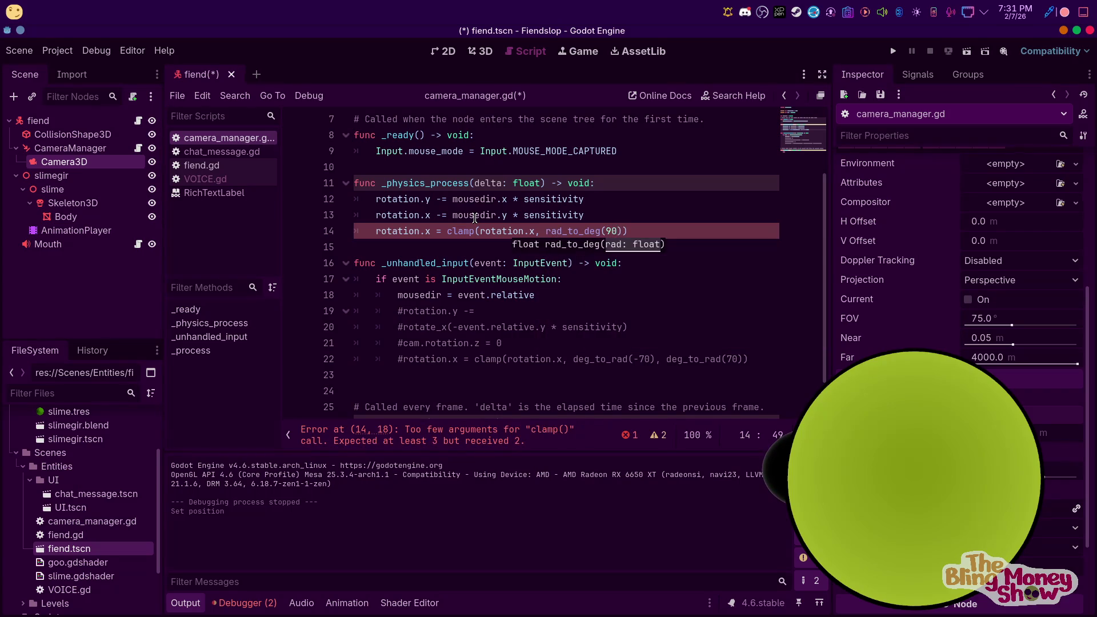
key(BackSpace)
key(BackSpace)
key(BackSpace)
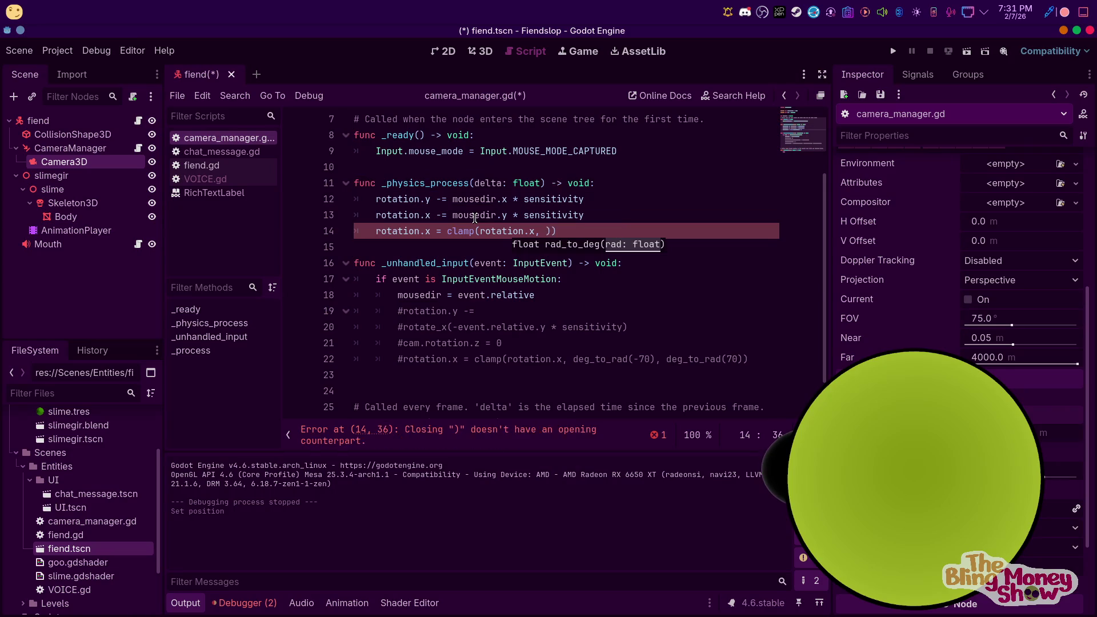
key(Delete)
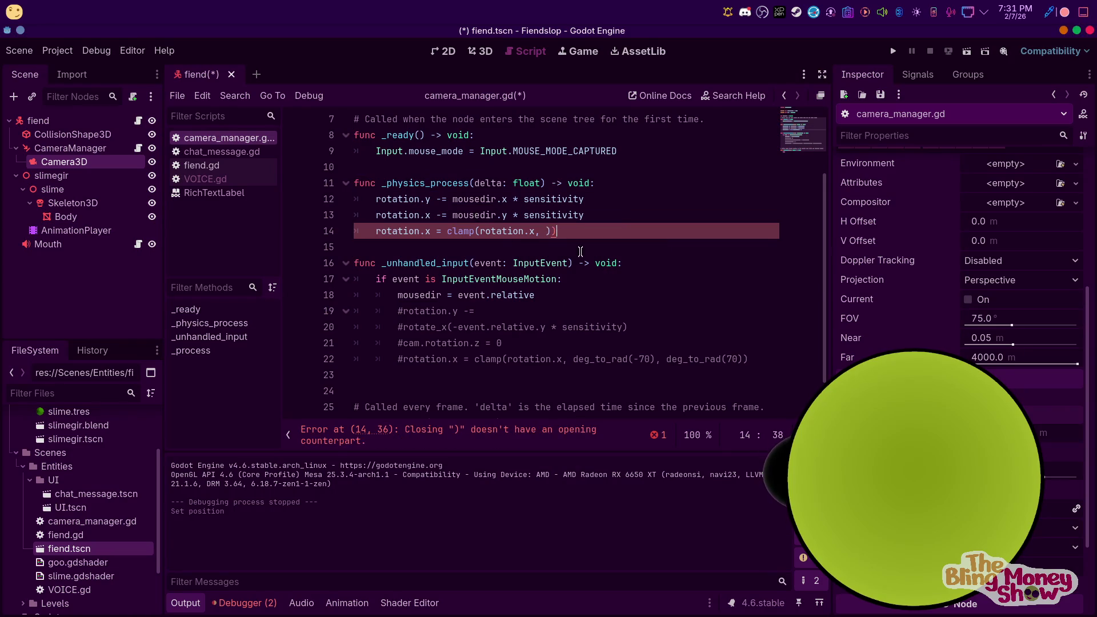
Use deg_to_rad(-70) and deg_to_rad(70) as the pitch limits, then save and run.
text(d)
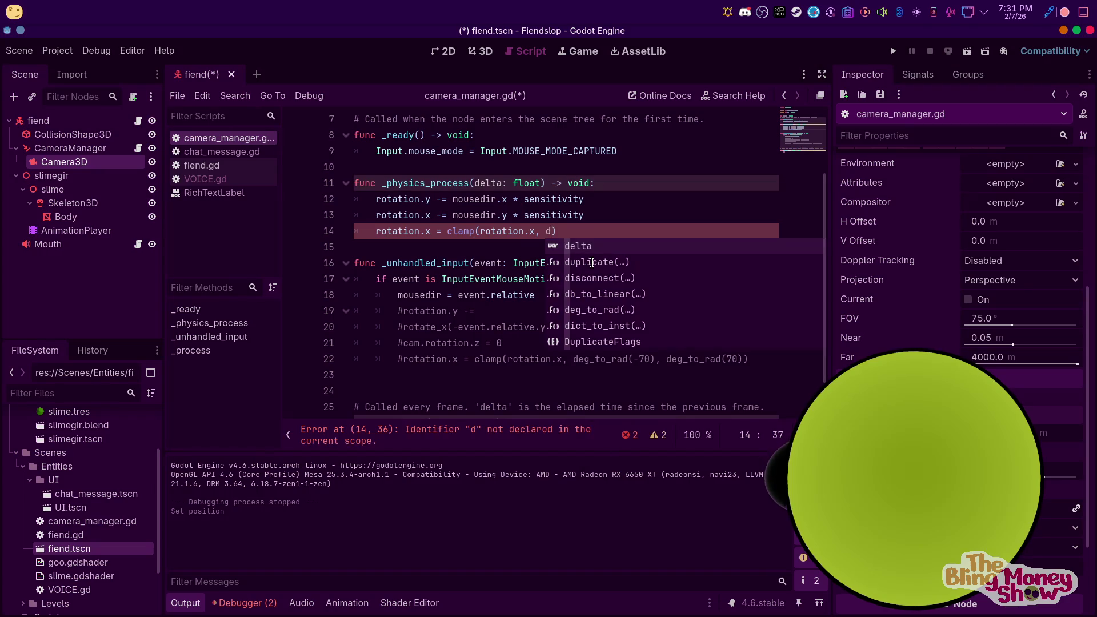
text(e)
click(592, 262)
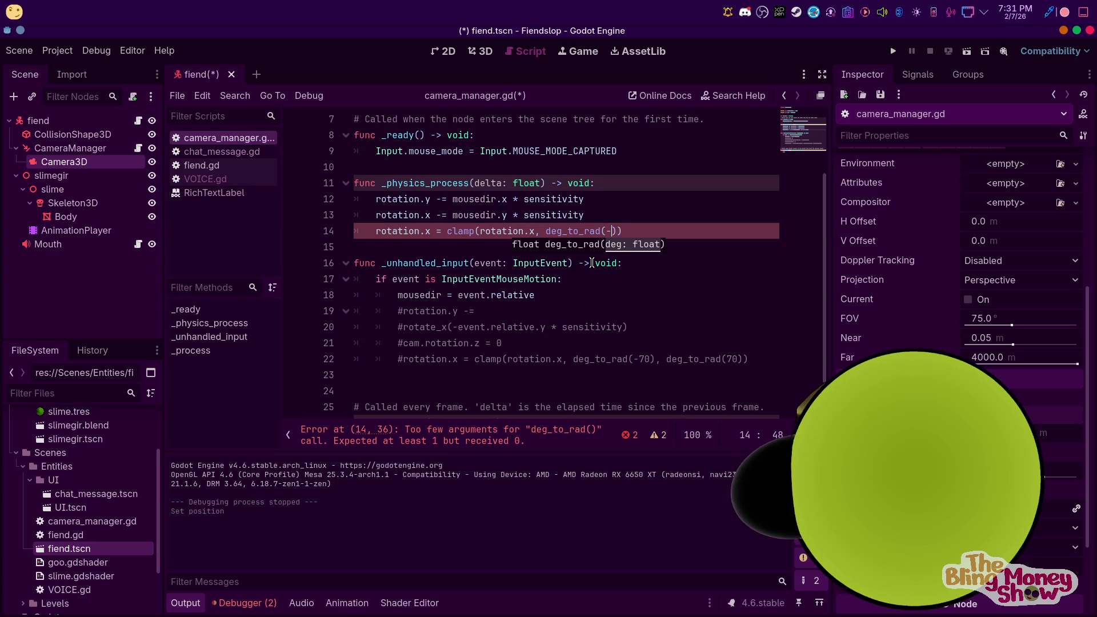
text(-70), )
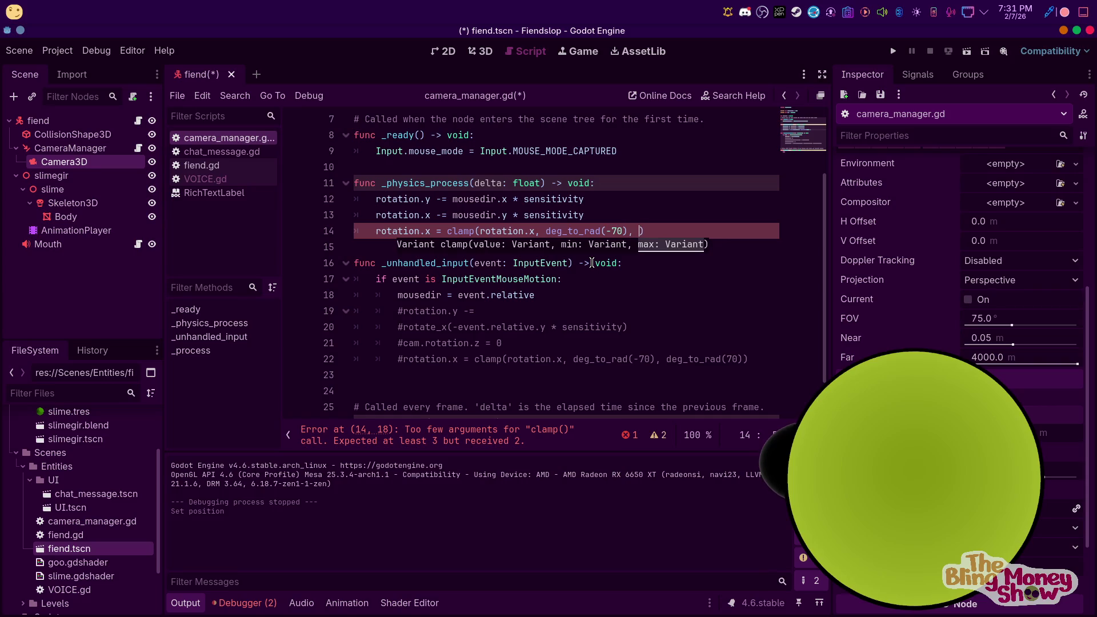
text(de)
click(591, 263)
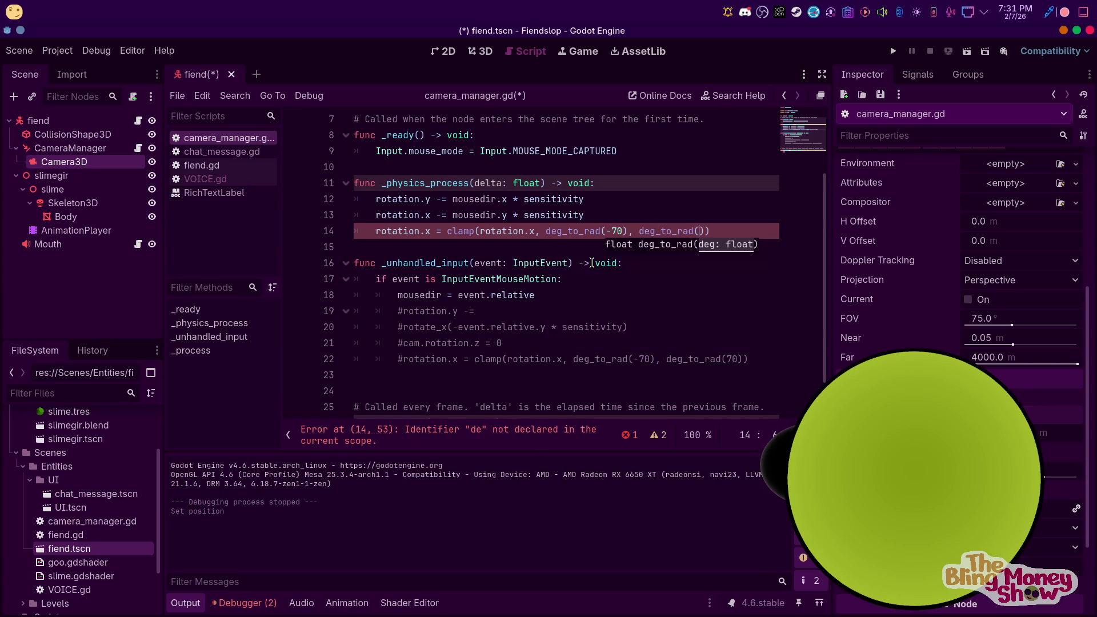
key(BackSpace)
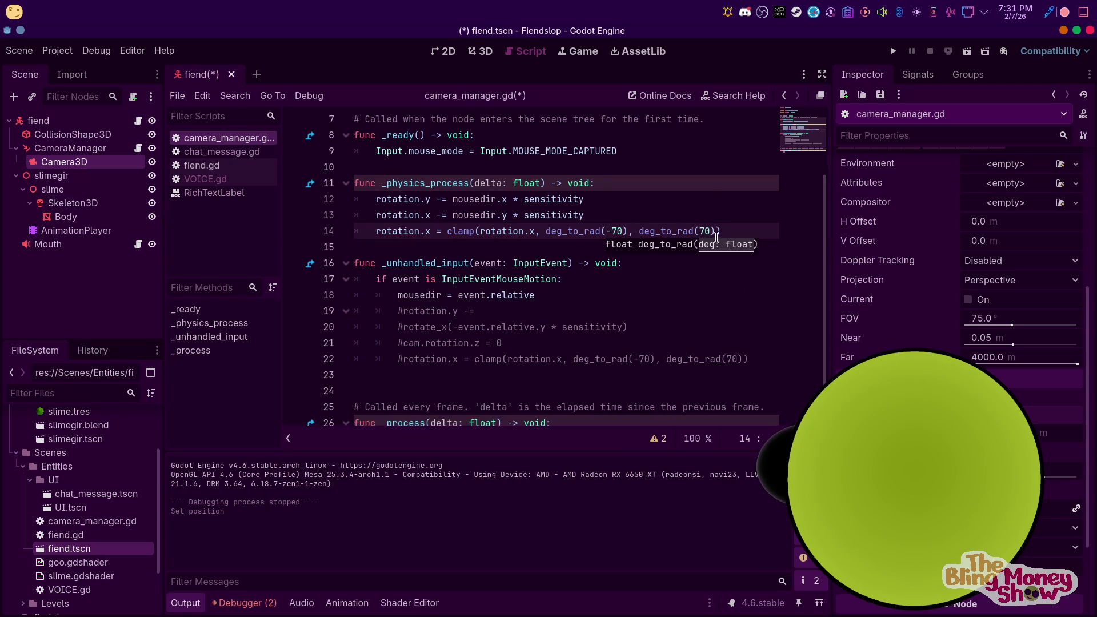
click(893, 51)
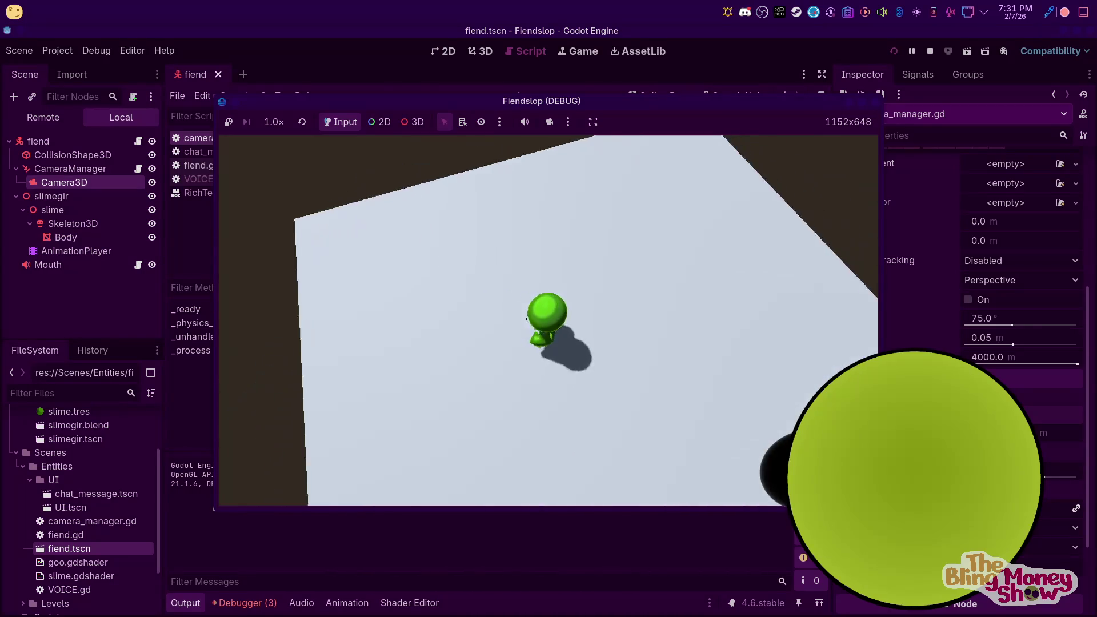
Stop the running game with F8 and return to camera_manager.gd.
key(F8)
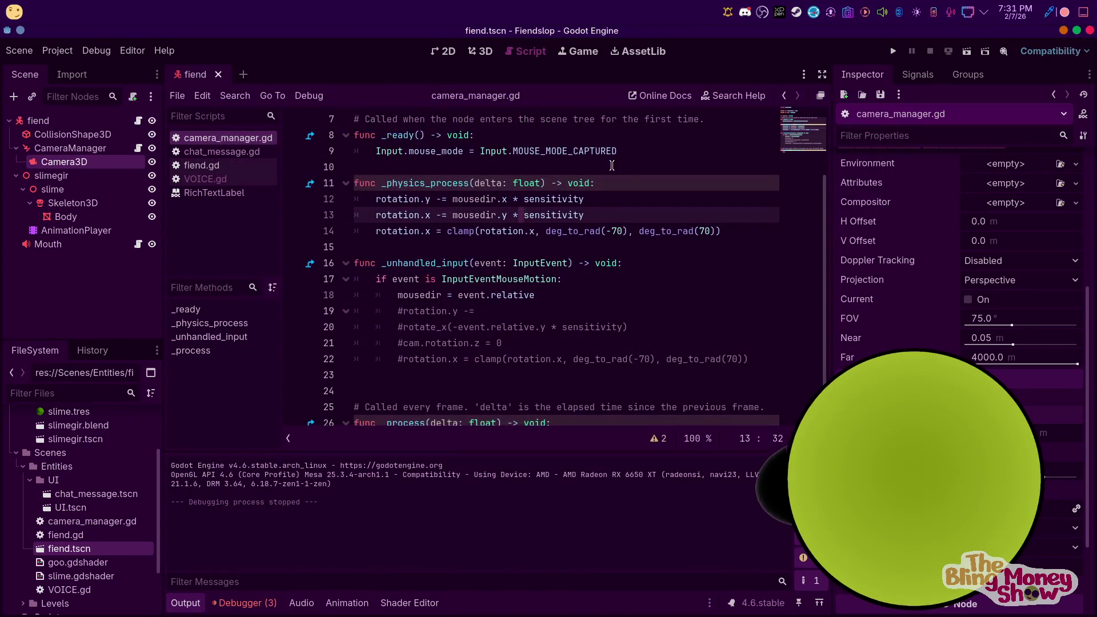
Replace line 12's right side with a lerp_angle call starting from rotation.y.
scroll(611, 166, up, 2)
scroll(598, 279, down, 1)
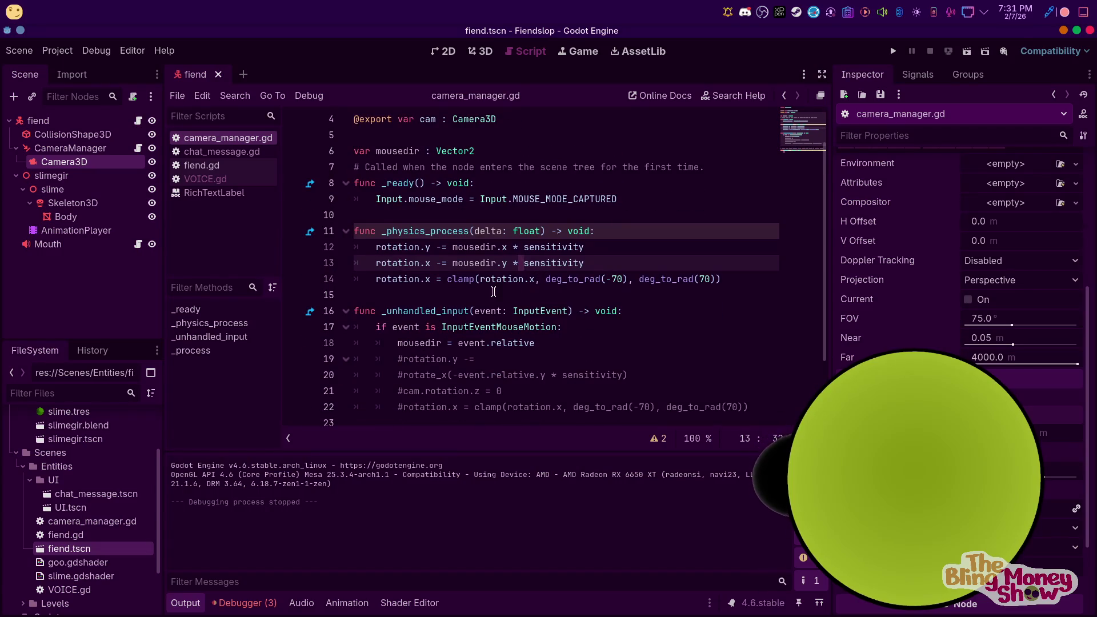
click(442, 247)
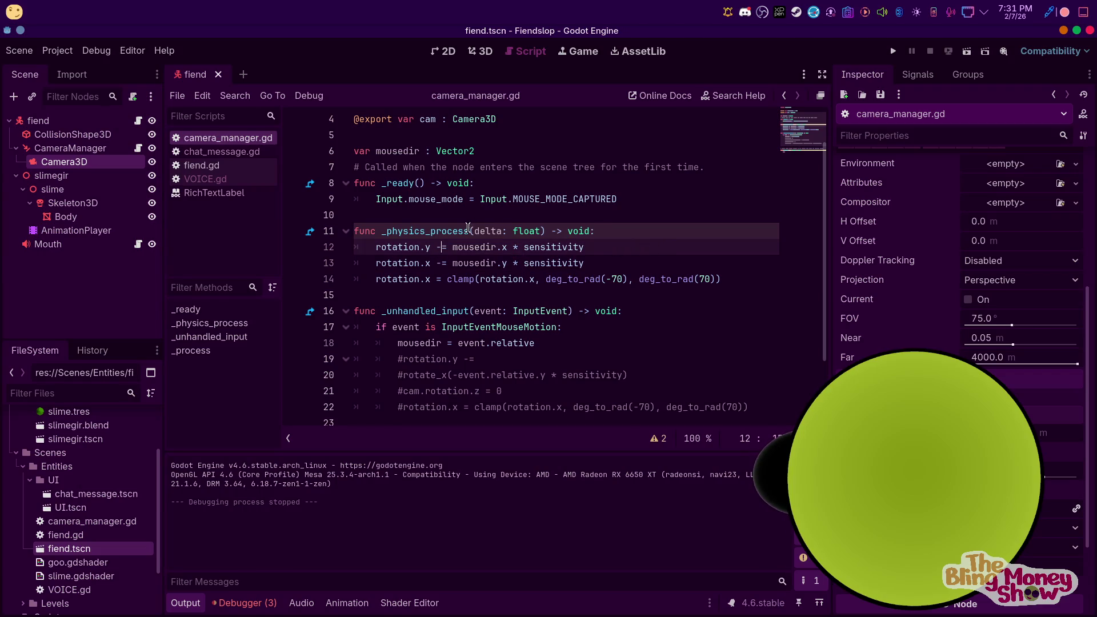
scroll(467, 228, up, 1)
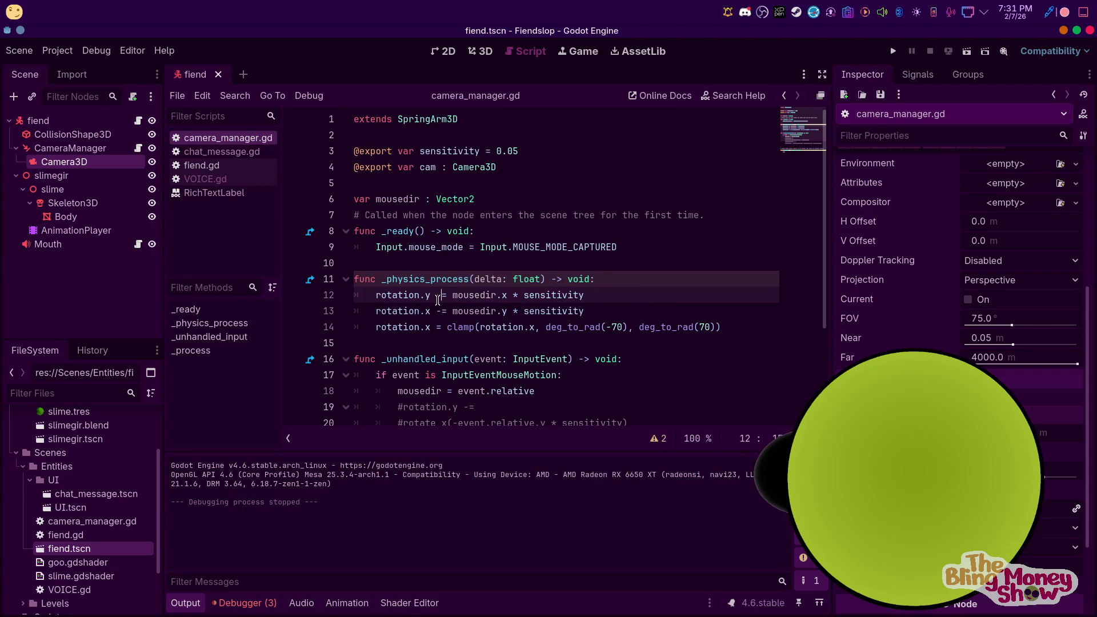
mouse_move(509, 316)
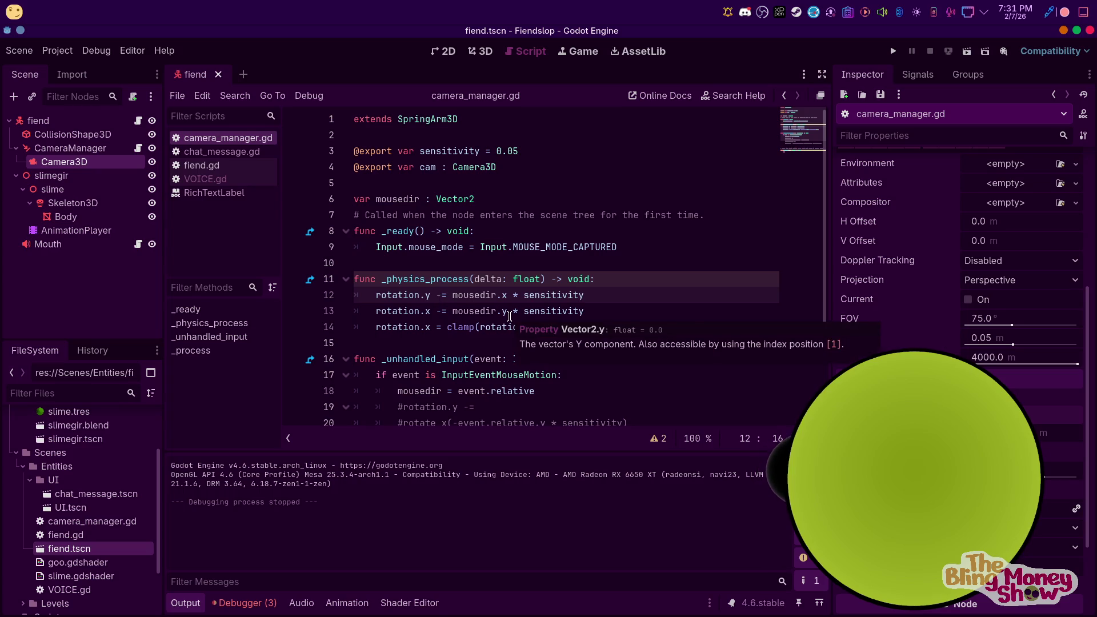
key(BackSpace)
text(=;e)
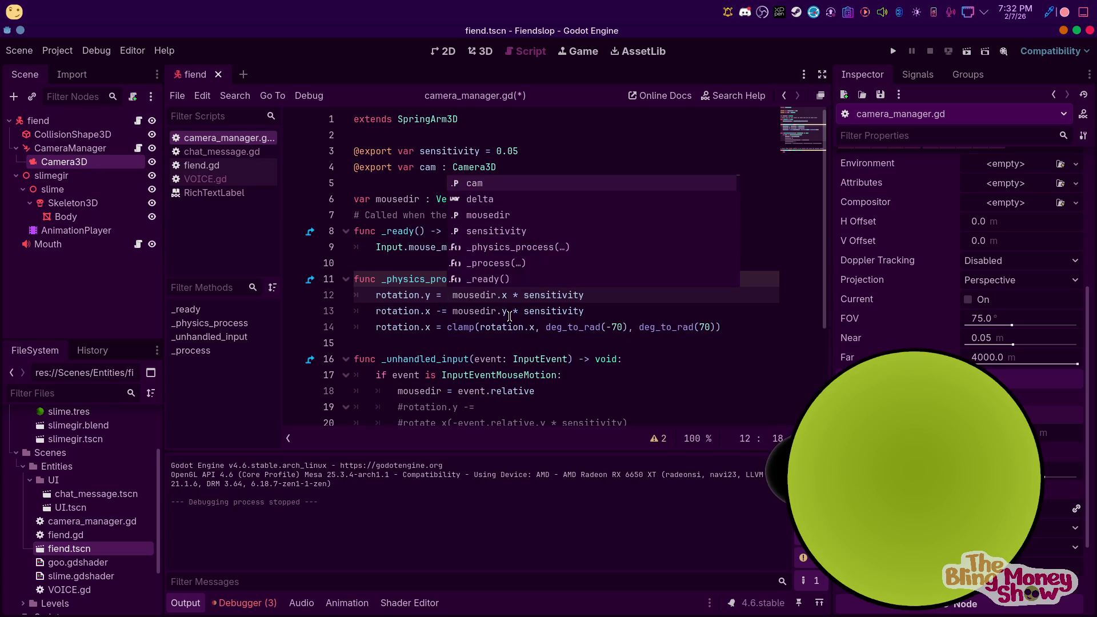
key(BackSpace)
key(BackSpace)
text(ler)
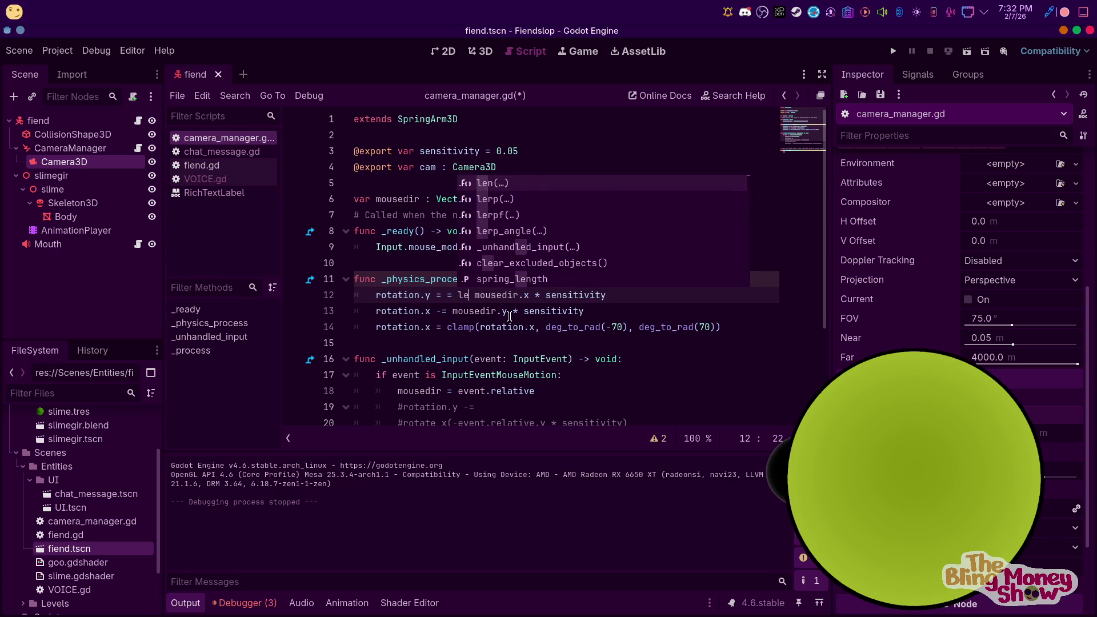
text(p_)
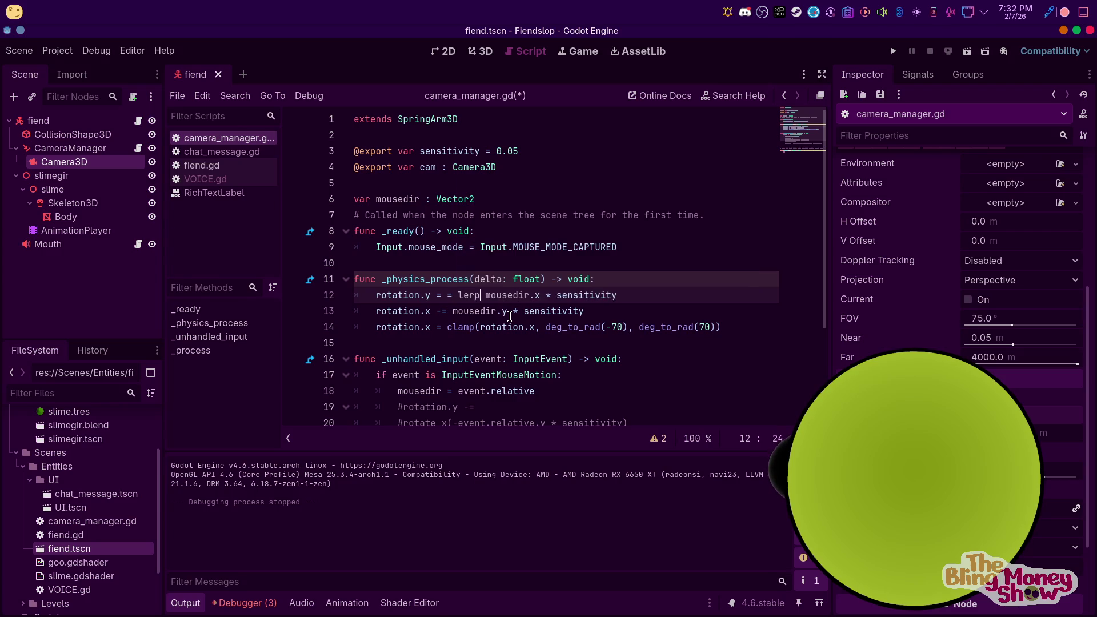
key(Return)
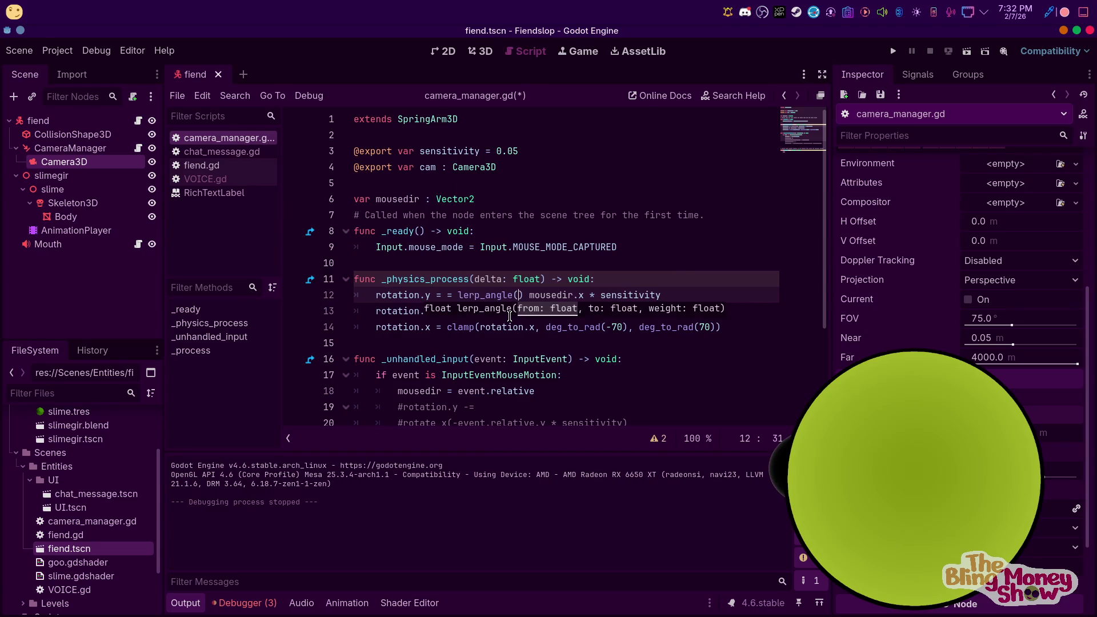
key(Delete)
text(rotatio)
text(n.y,)
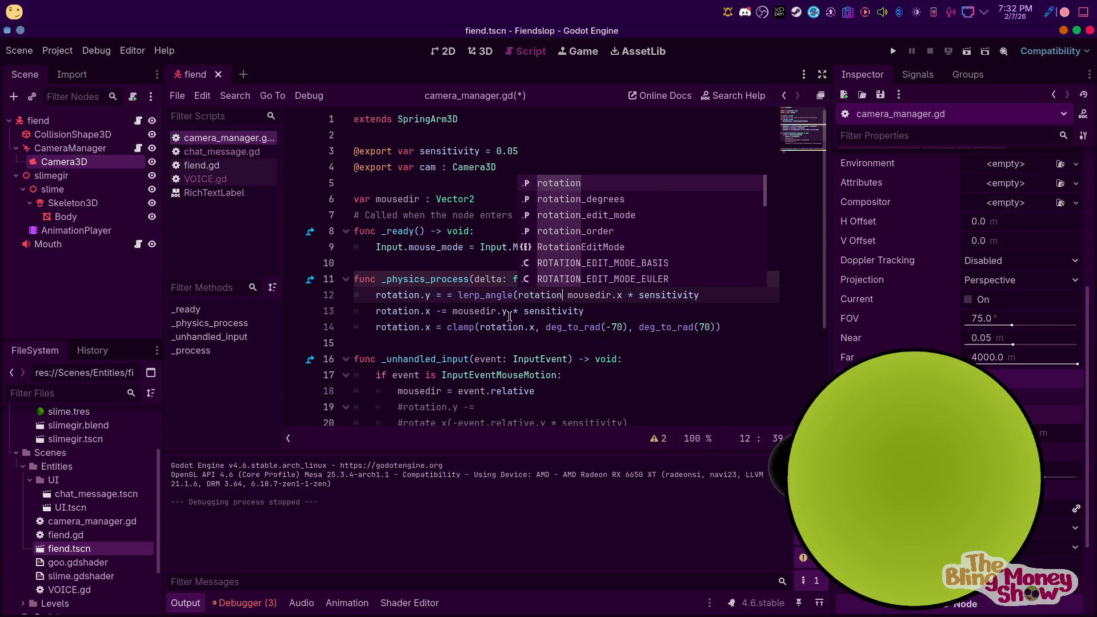
key(Delete)
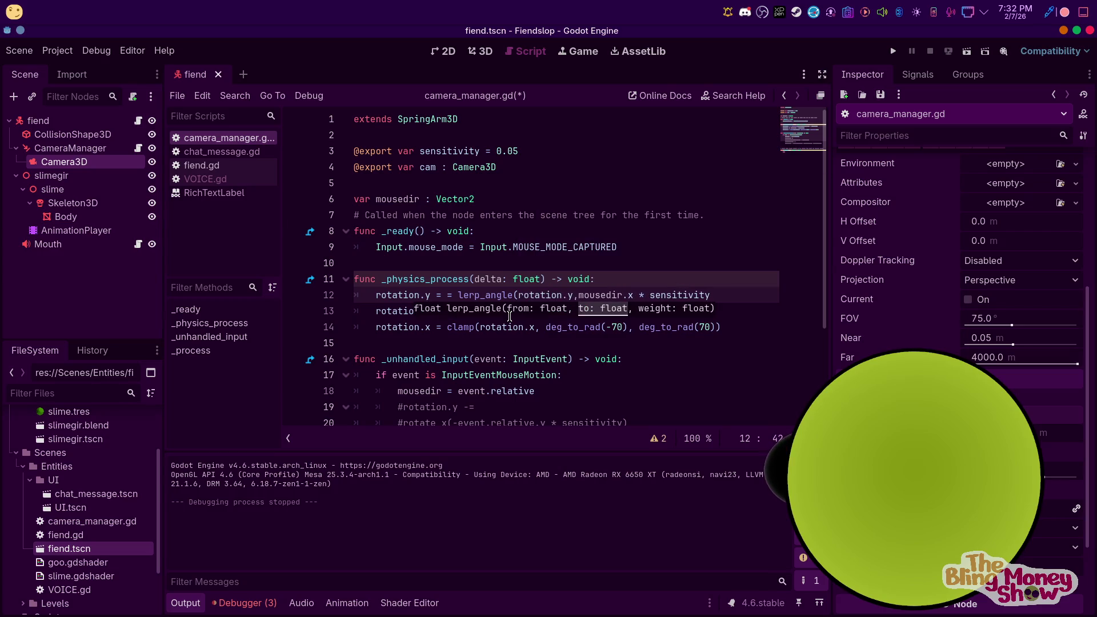
Finish lerp_angle with mousedir.x and sensitivity * delta, fixing the duplicate '=' into a negation.
key(shift+End)
key(Delete)
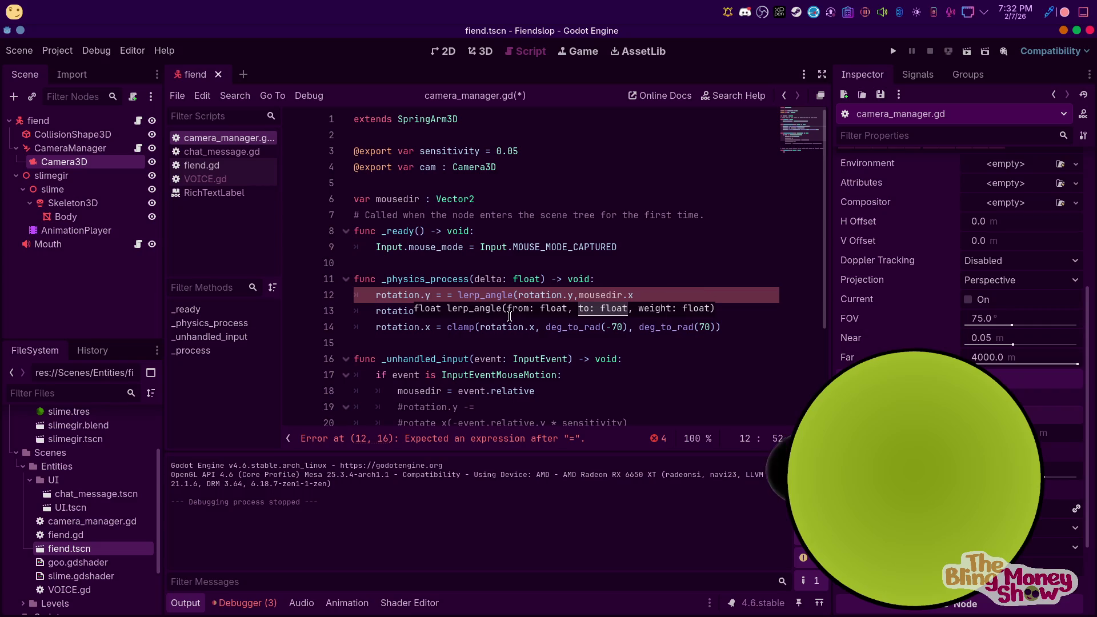
text(, sensitivity * )
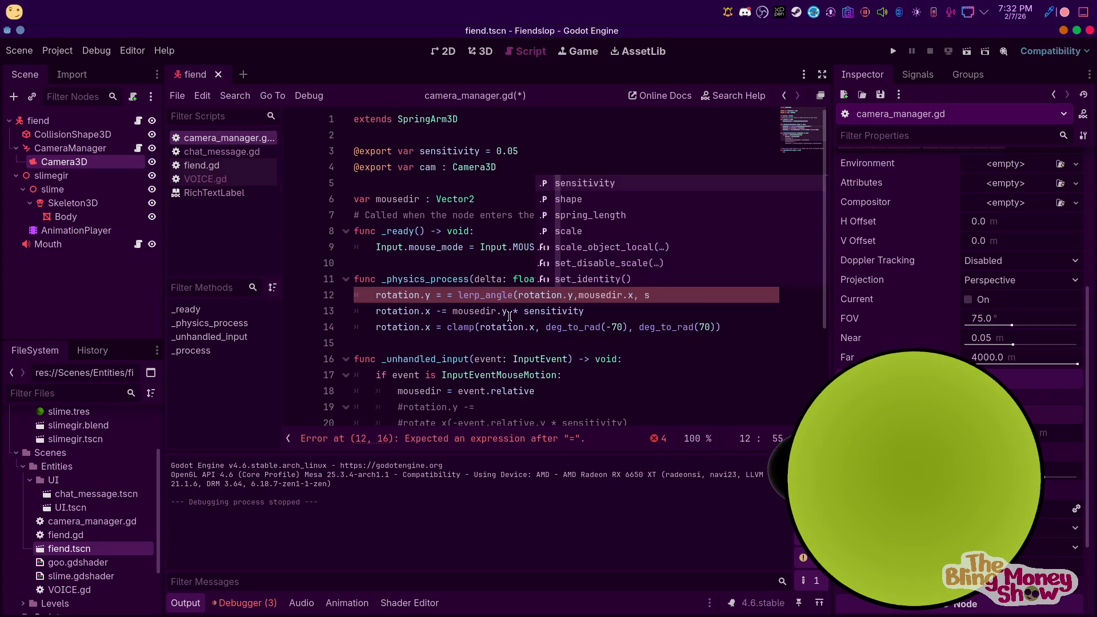
text(delta)
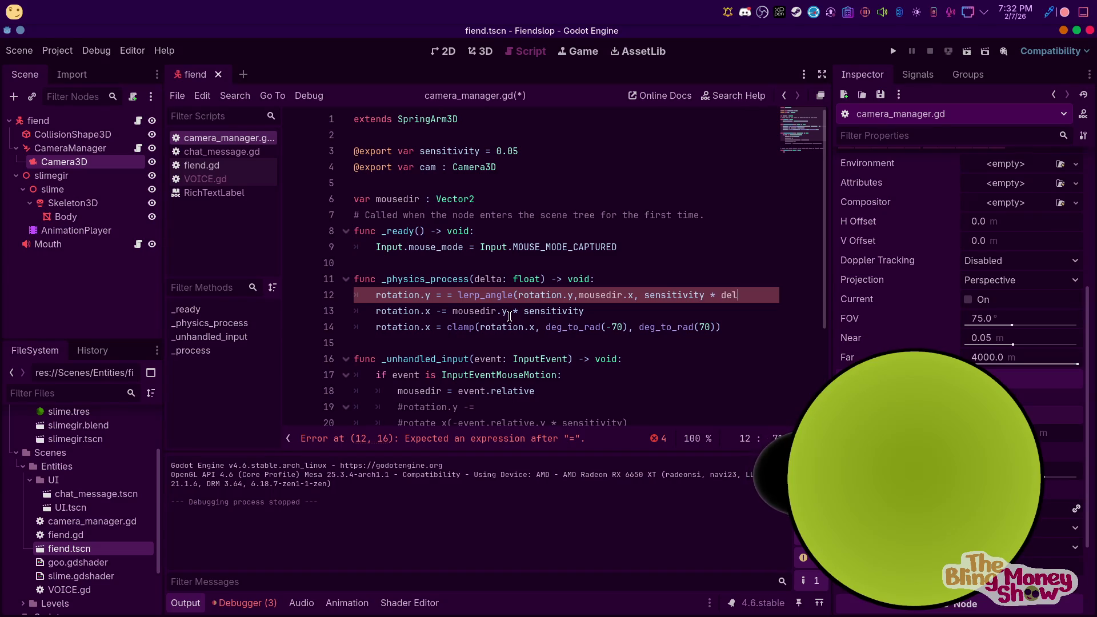
text())
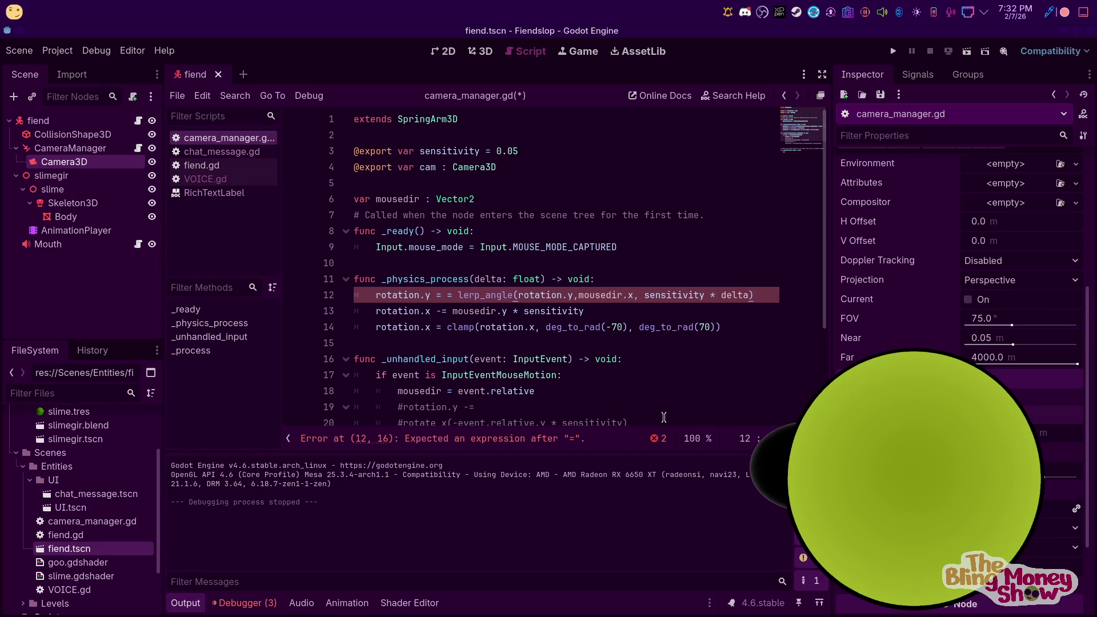
click(553, 298)
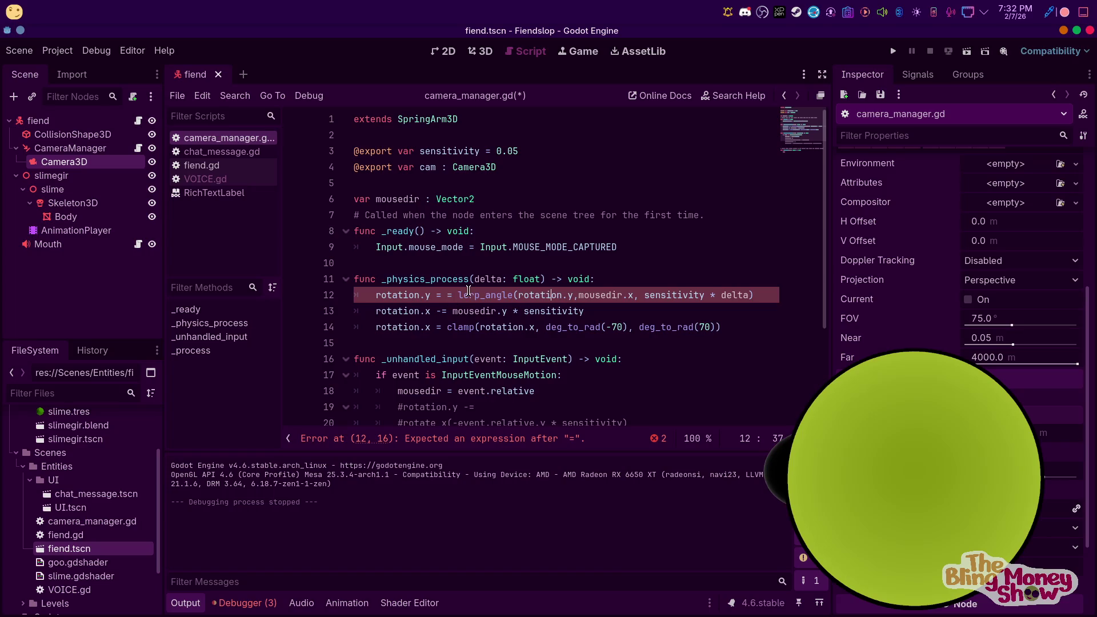
key(BackSpace)
key(BackSpace)
text(-)
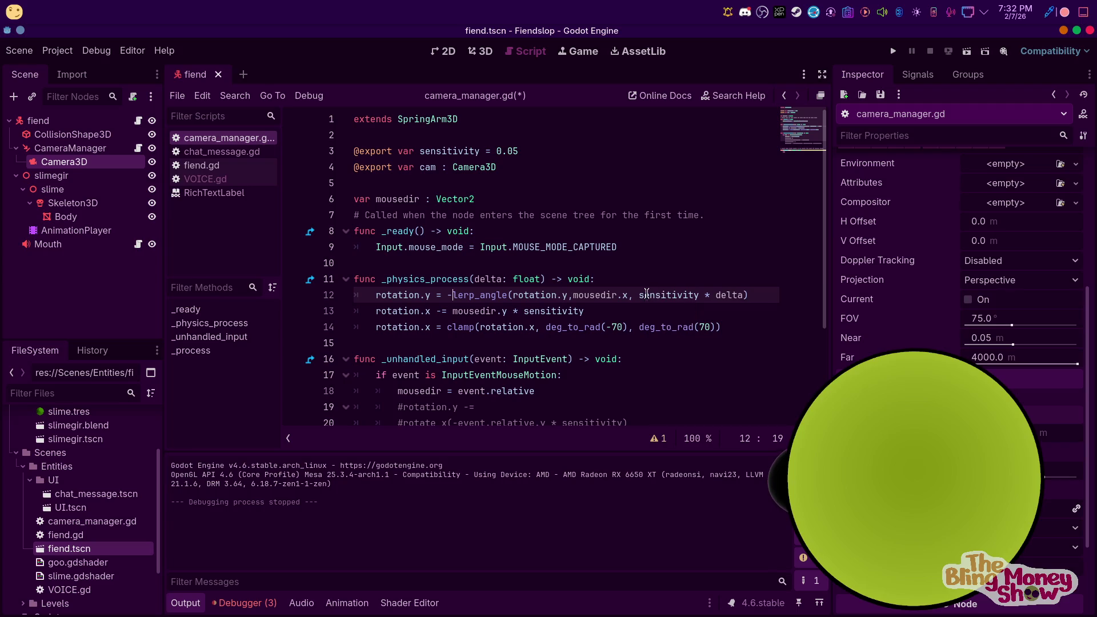
Change sensitivity to 5 and negate line 12's lerp_angle call.
double_click(514, 151)
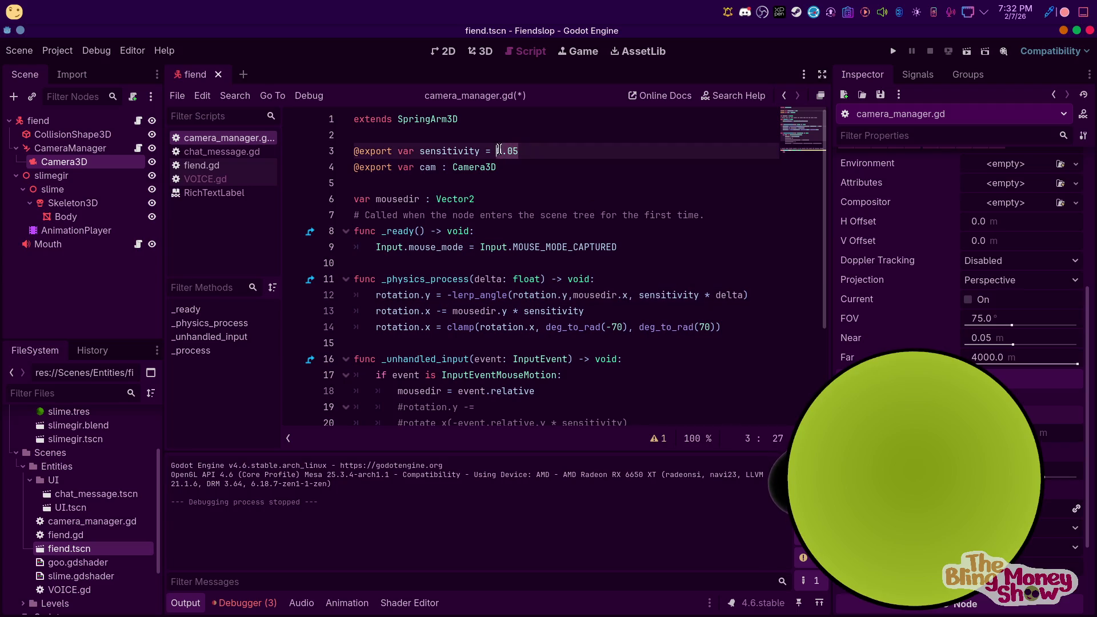
text(5)
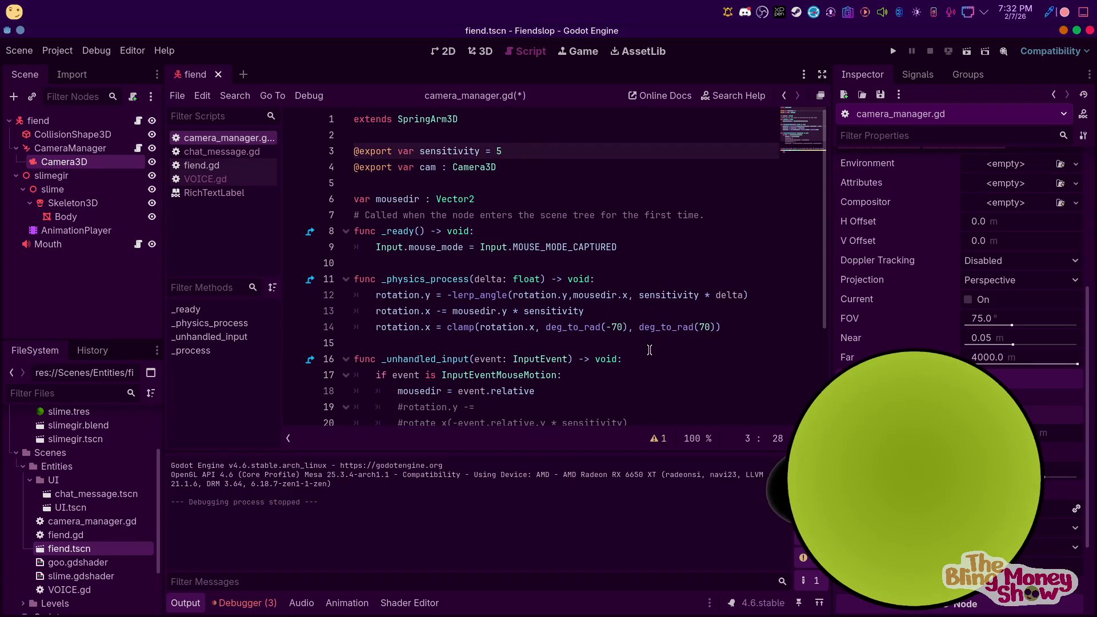
click(625, 308)
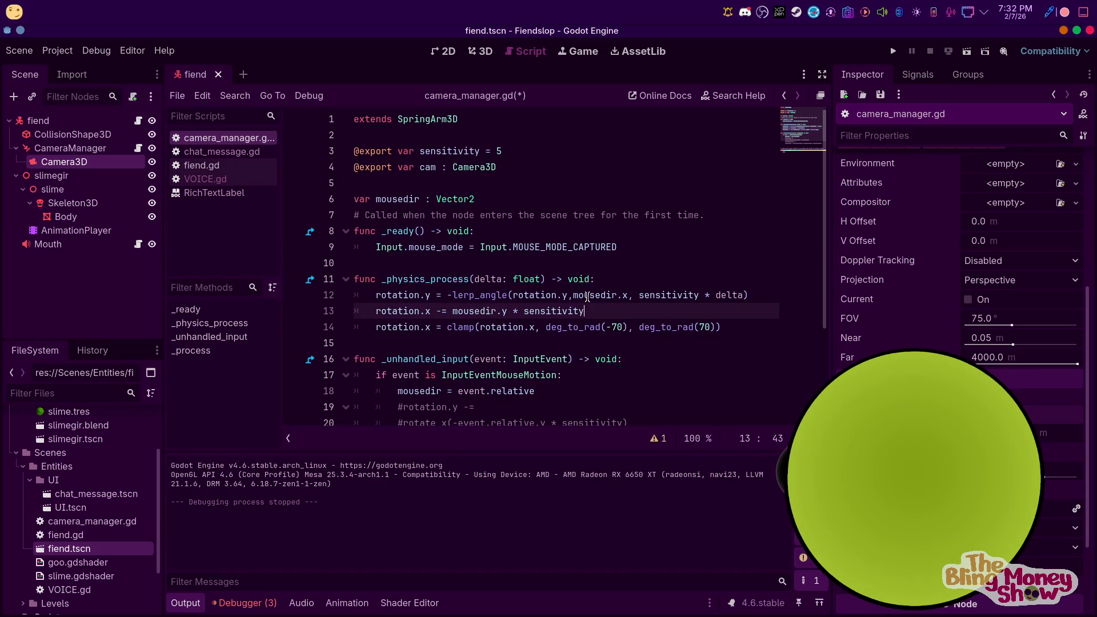
click(447, 295)
text(-)
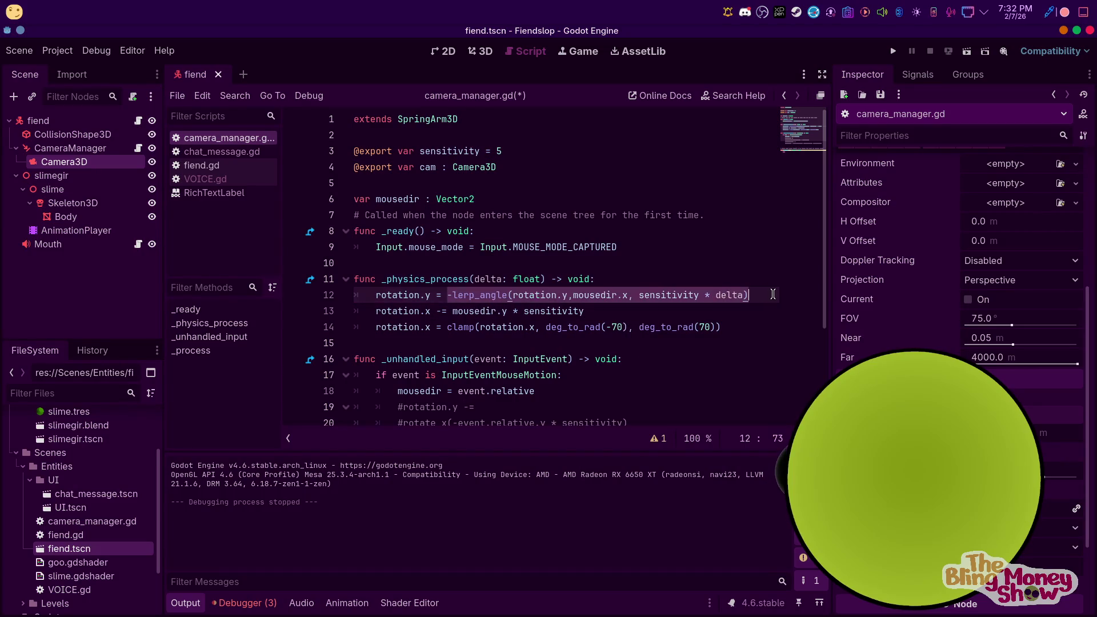
Make line 13 use lerp_angle with rotation.x and mousedir.y.
click(599, 315)
drag(599, 313, 452, 312)
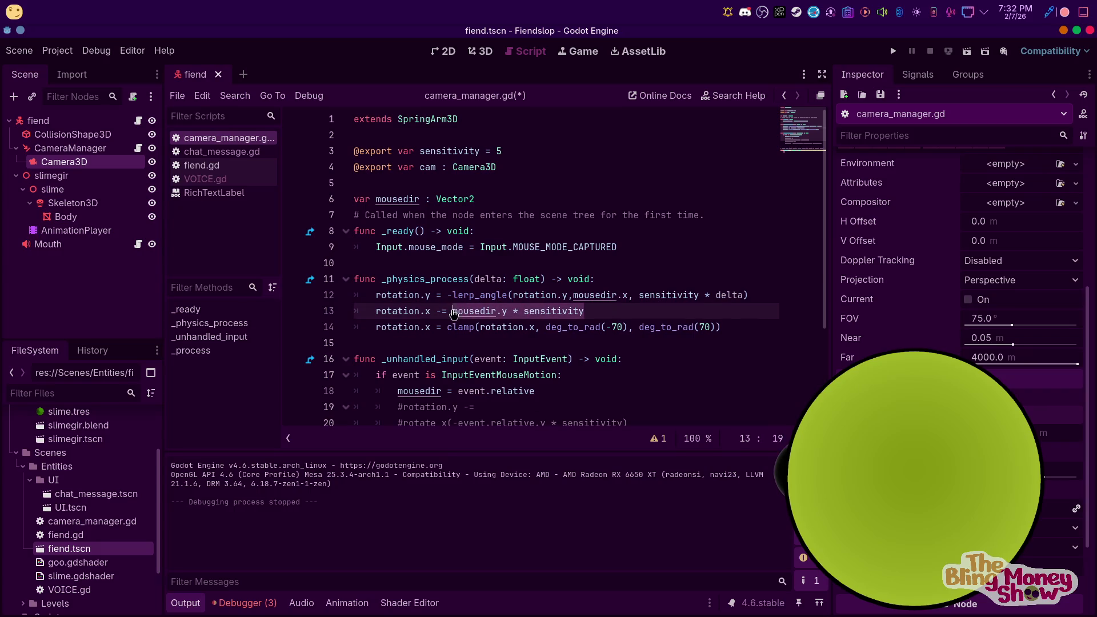
text(-lerp_angle(rotation.y,mousedir.x, sensitivity * delta))
key(BackSpace)
text(x)
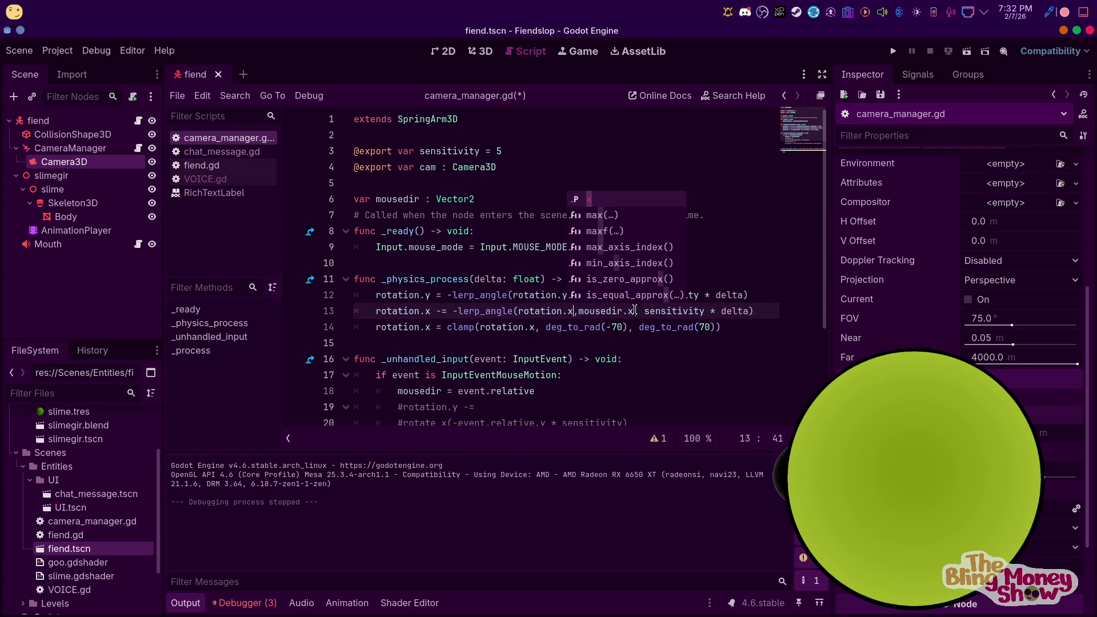
click(633, 311)
key(BackSpace)
text(y)
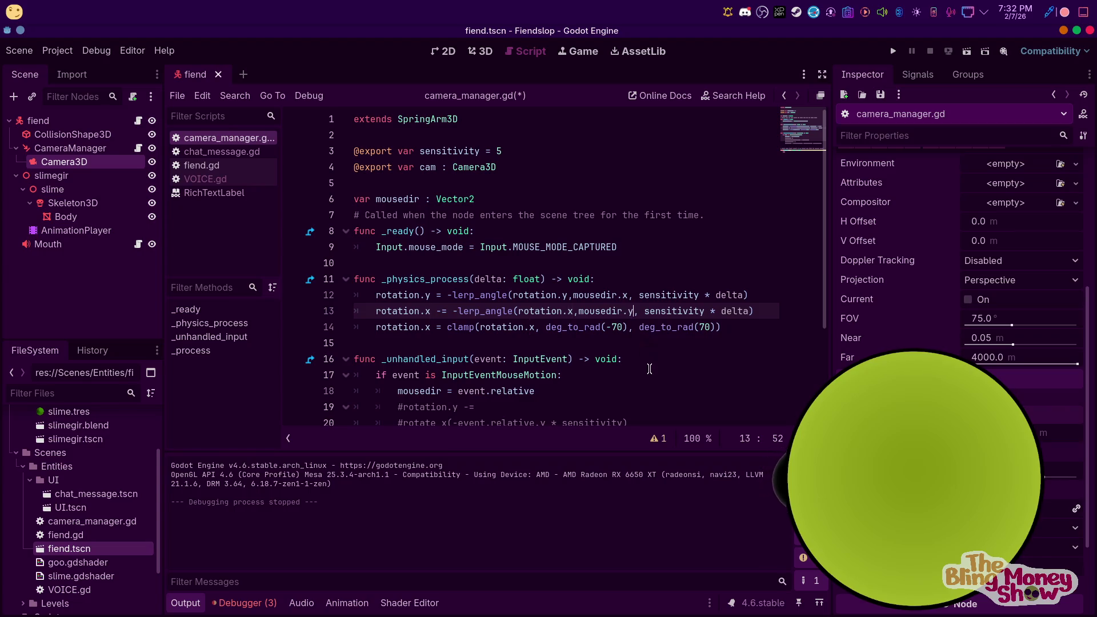
Test-run the game at sensitivity 5, then try sensitivity 0.5.
click(892, 52)
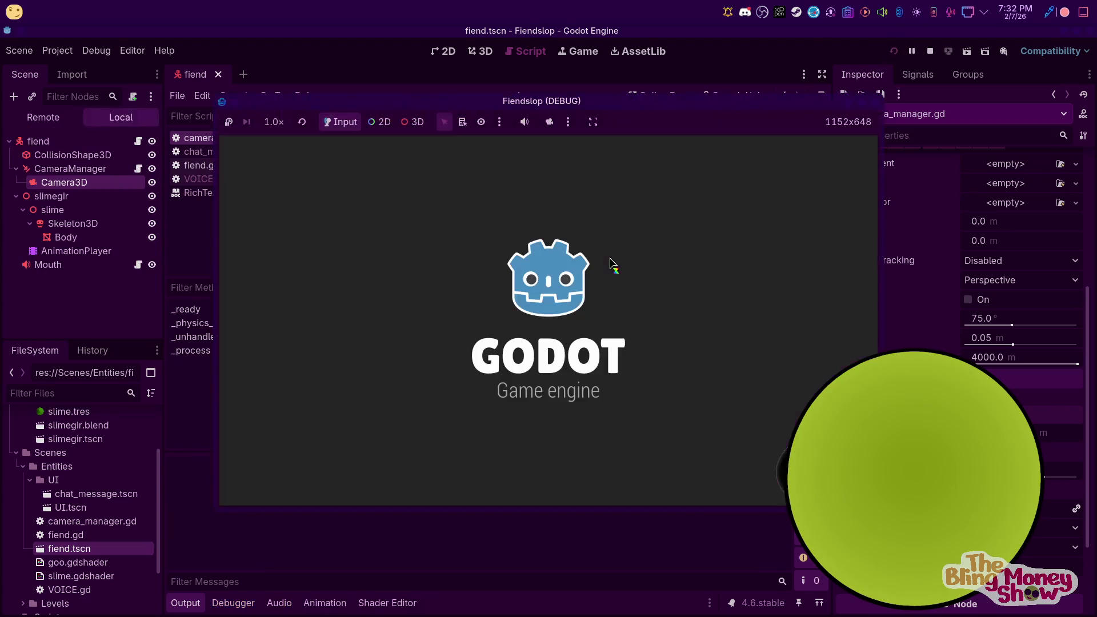
key(F8)
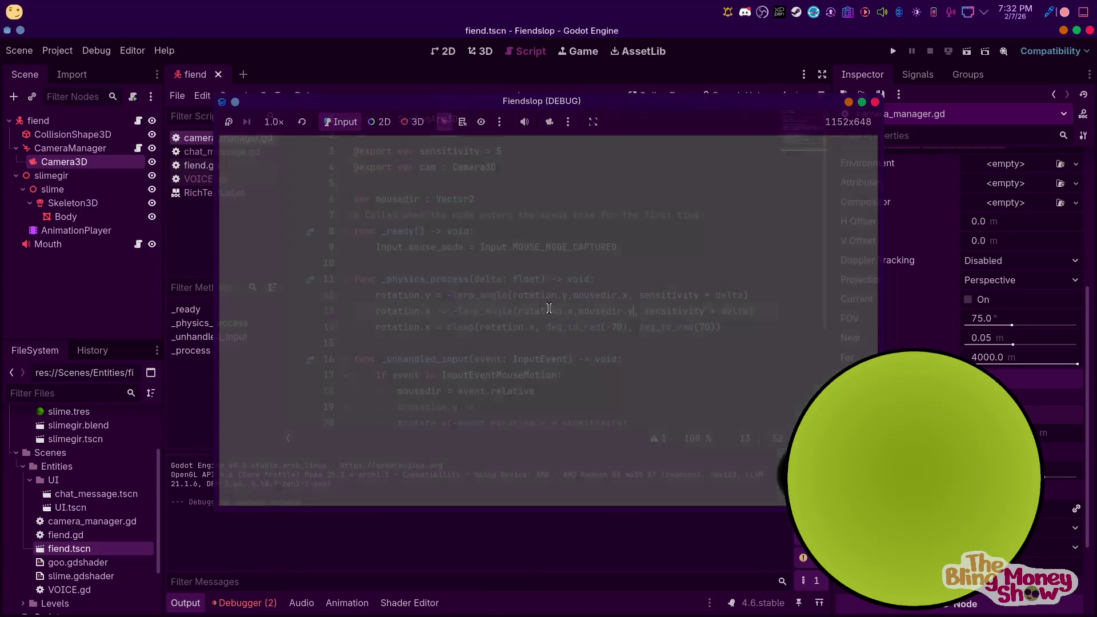
click(502, 155)
key(BackSpace)
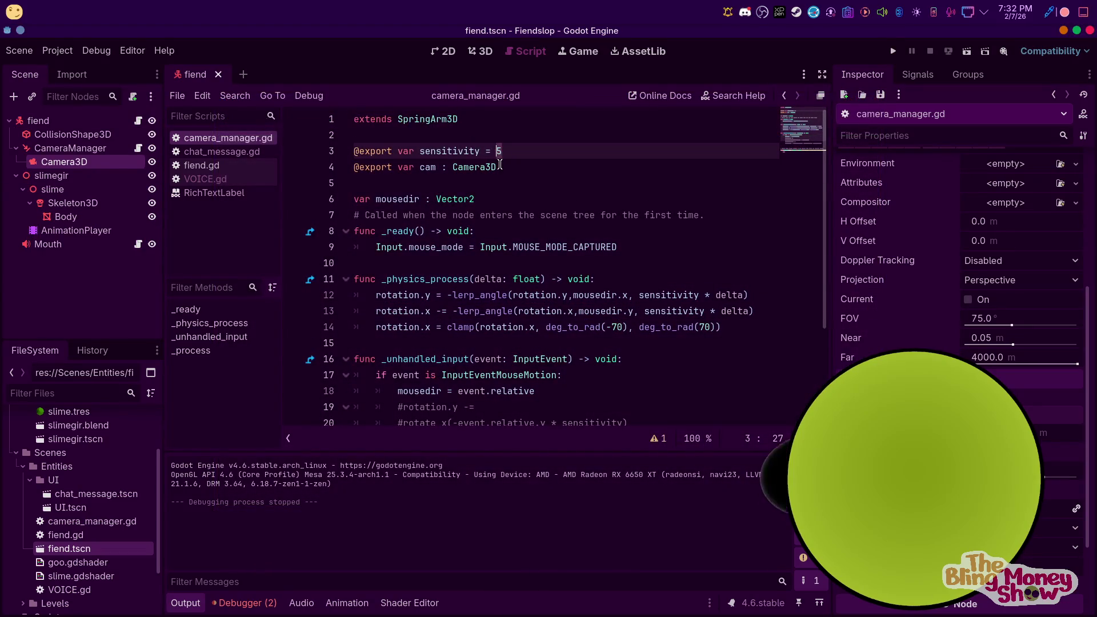
text(0.5)
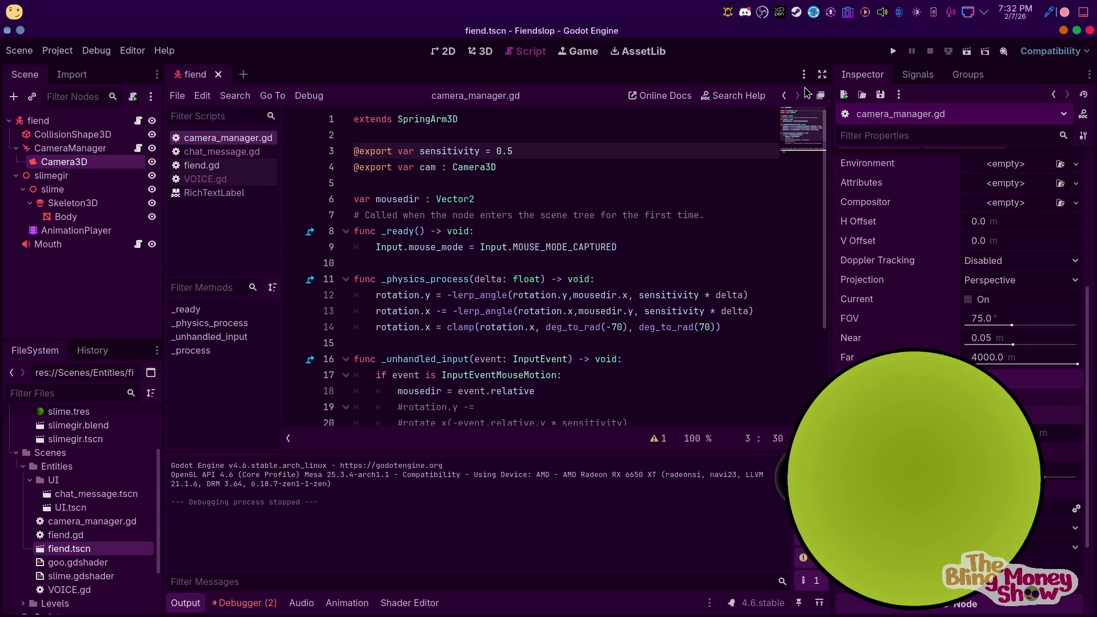
click(893, 51)
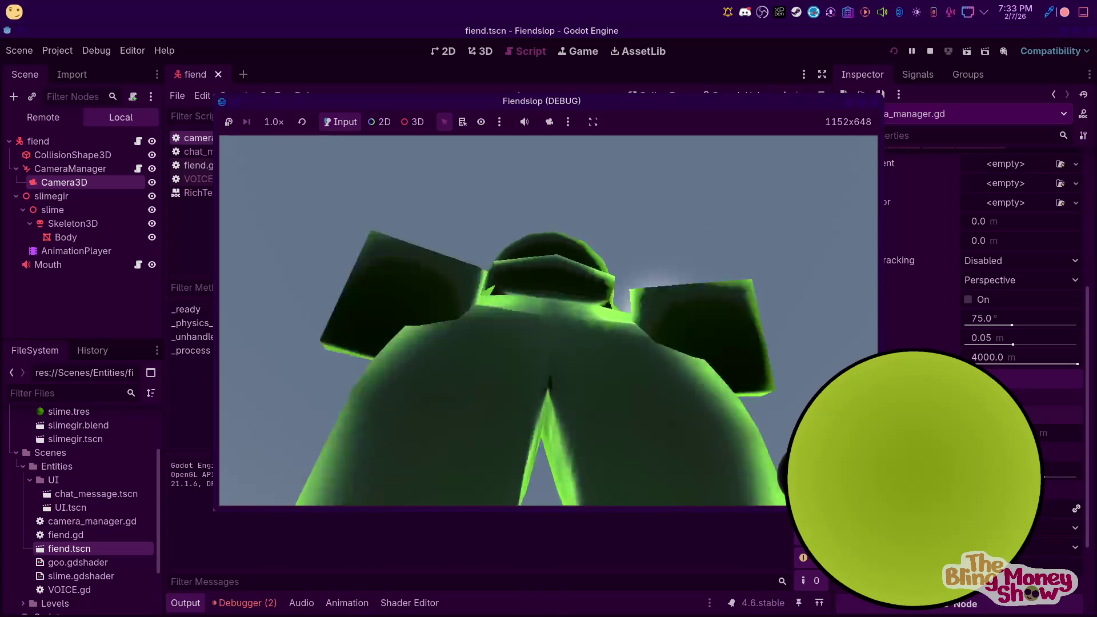
key(alt+F4)
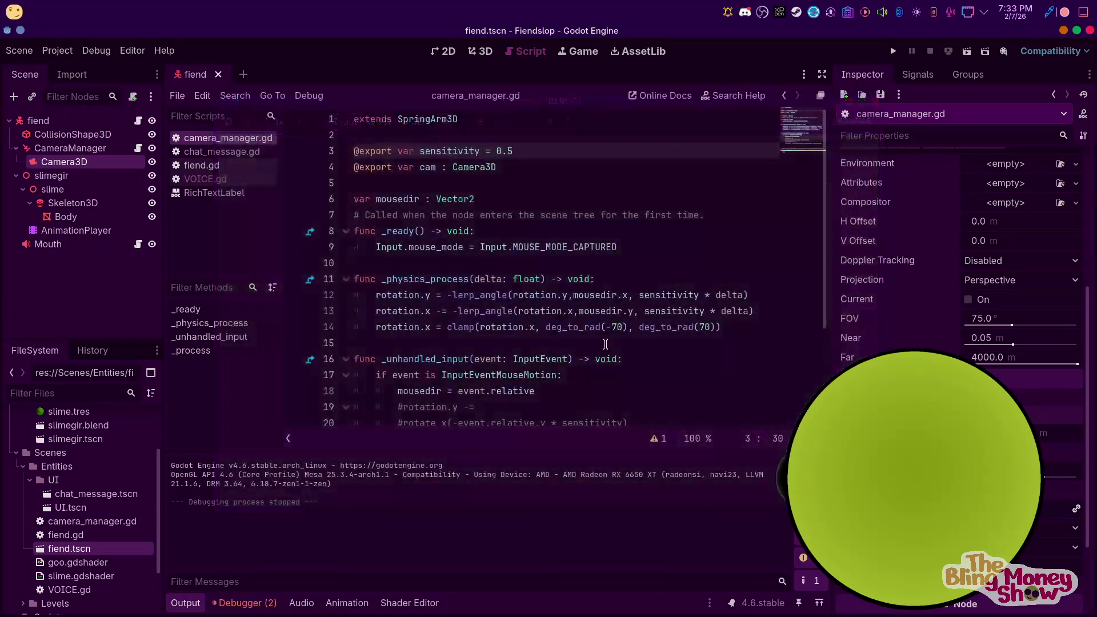
Add spaces after the commas in the lerp_angle calls on lines 12 and 13.
click(636, 343)
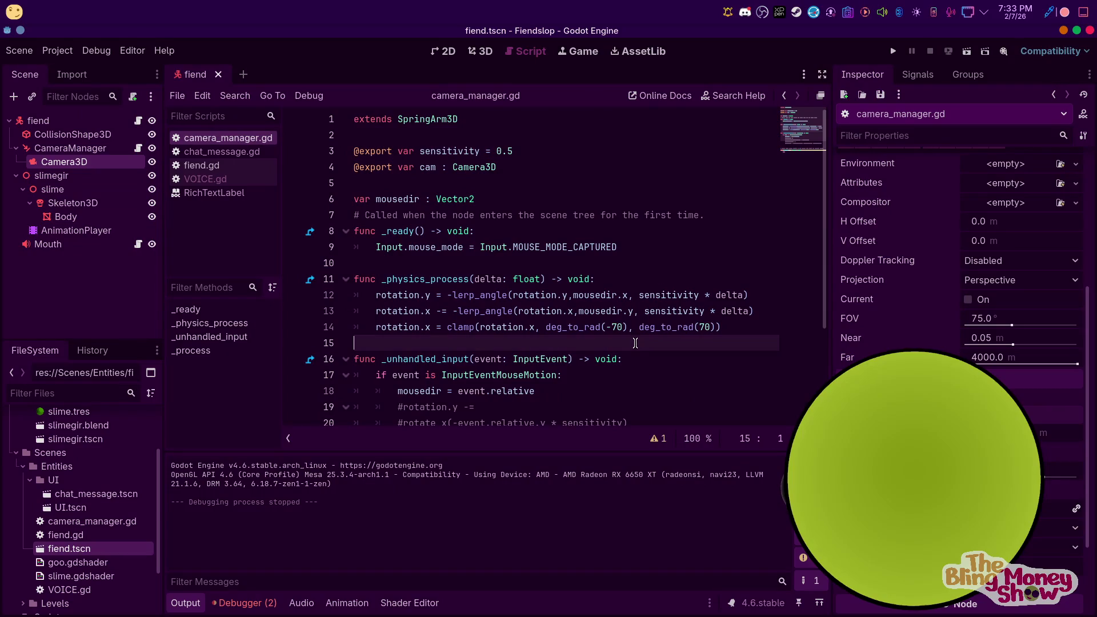
click(578, 311)
click(573, 295)
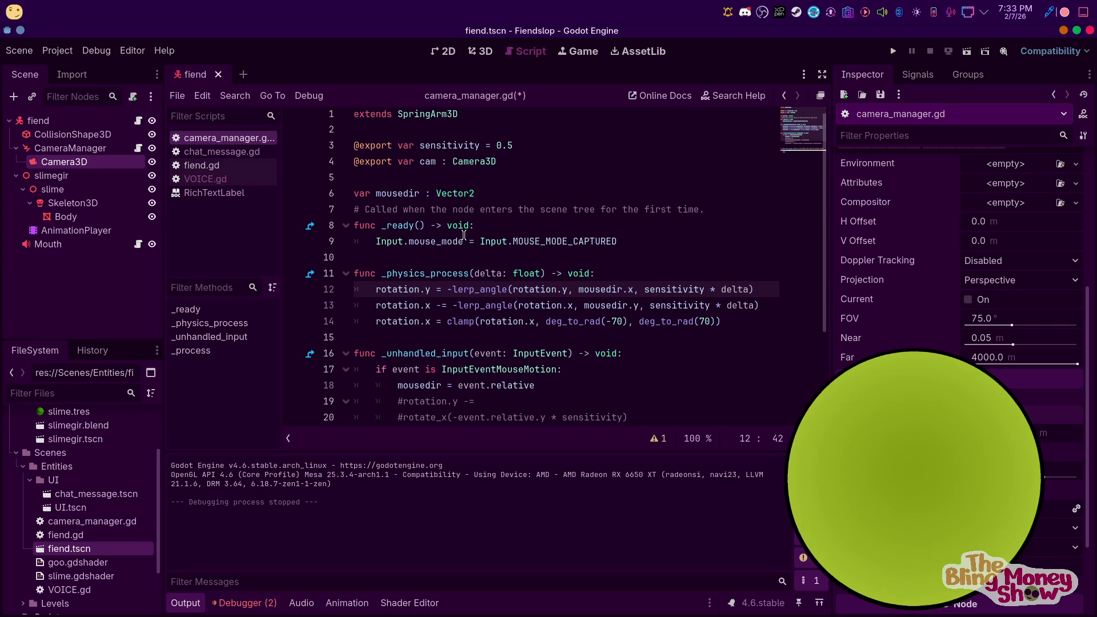
scroll(737, 335, down, 3)
scroll(738, 335, up, 2)
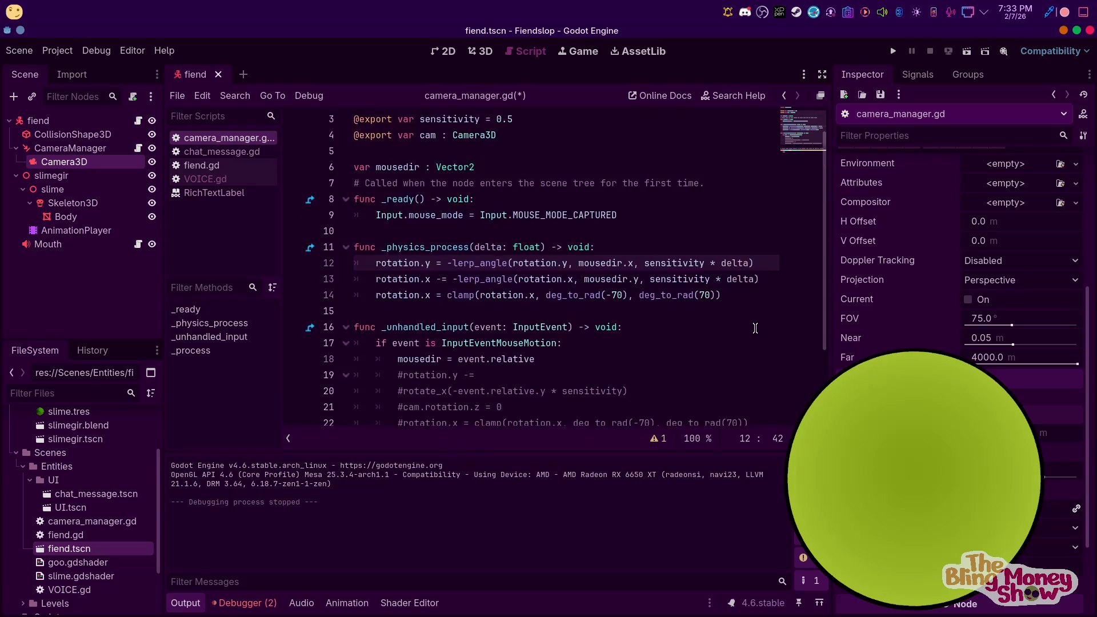
scroll(737, 335, down, 2)
scroll(737, 335, up, 3)
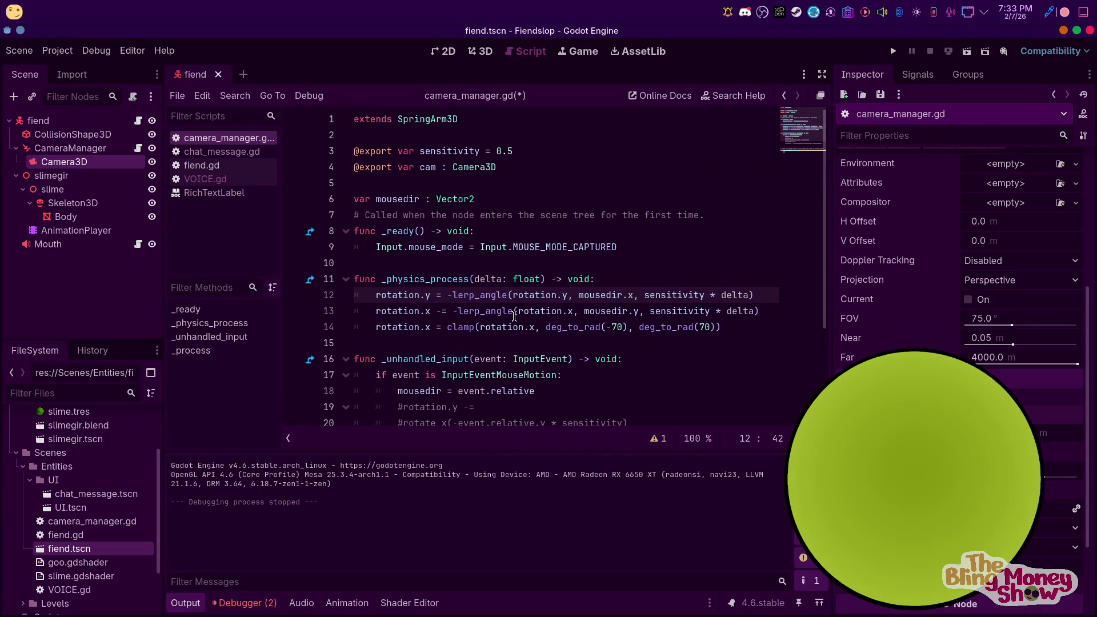
Turn line 13's '-=' into '=' and test the vertical smoothing.
click(444, 310)
key(Delete)
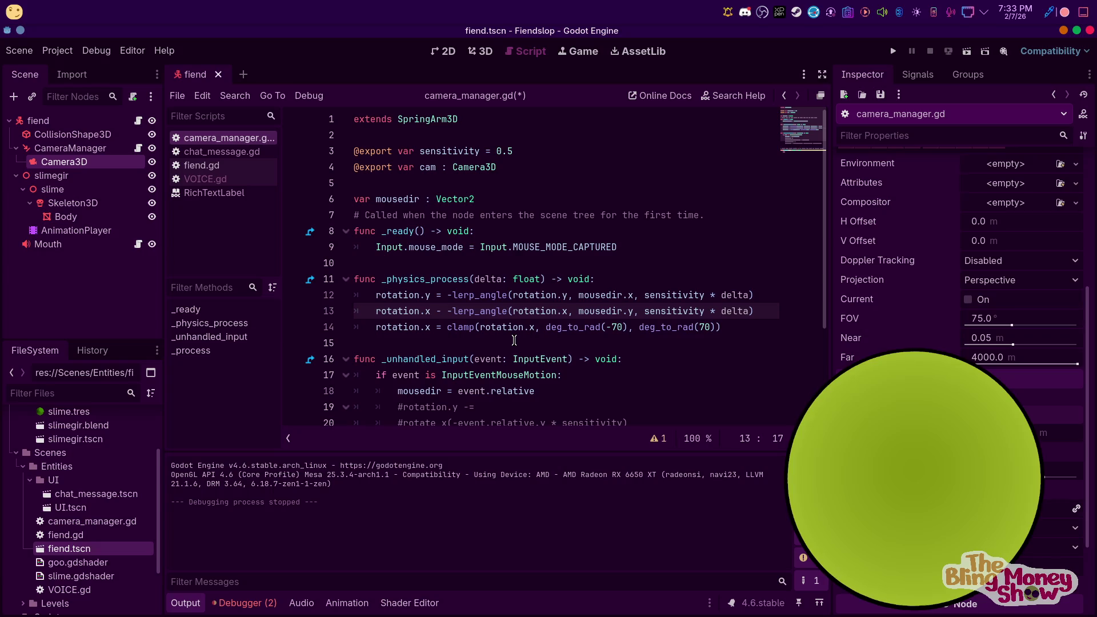
key(BackSpace)
text(=)
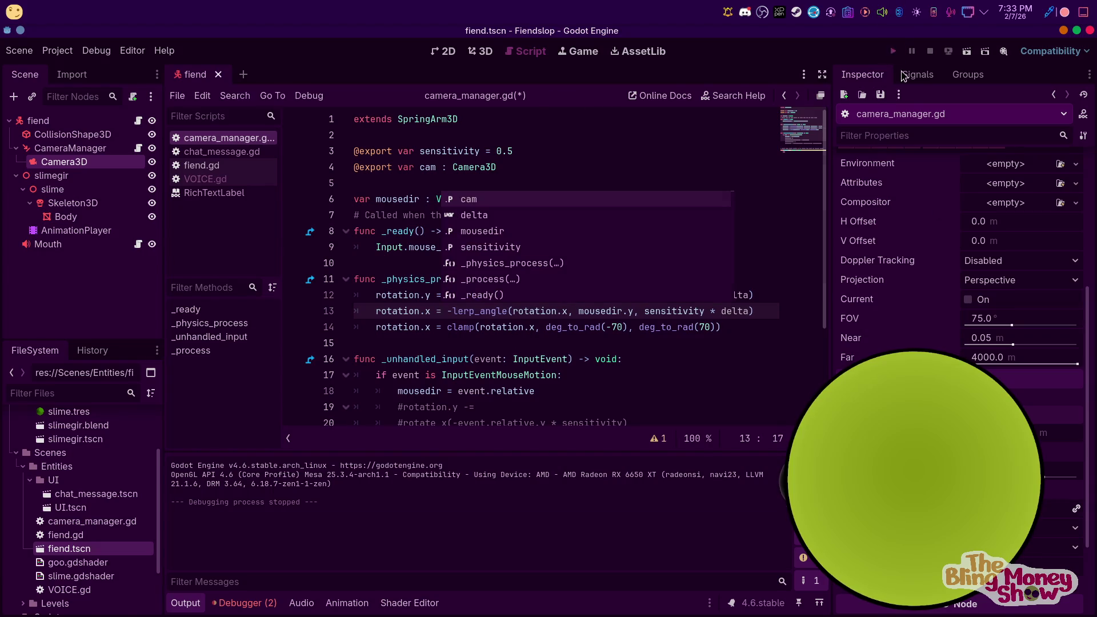
key(F5)
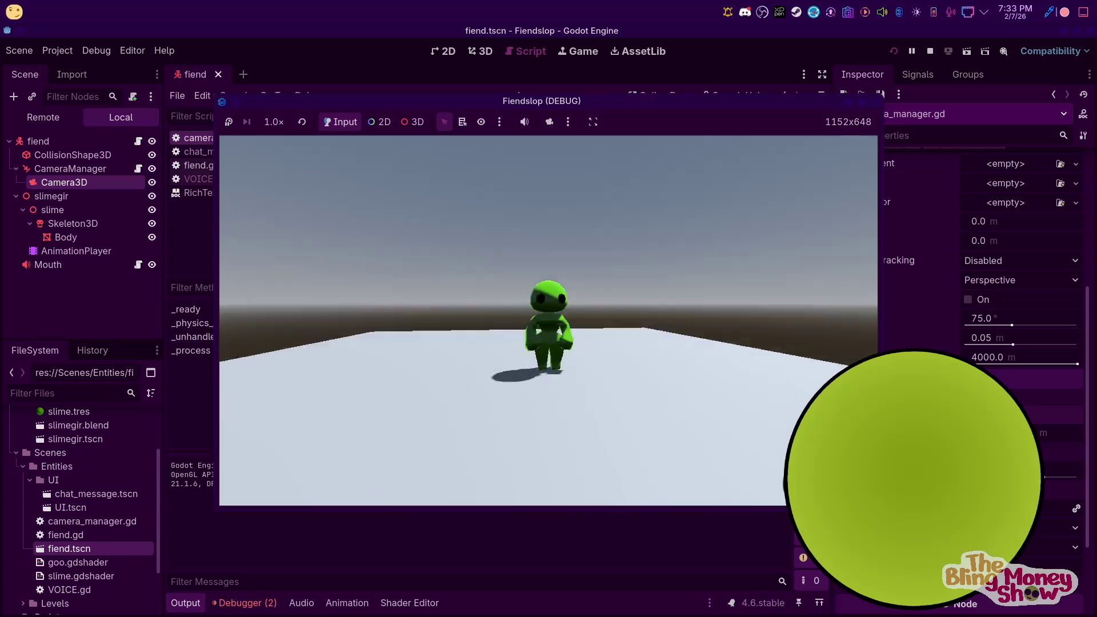
key(F8)
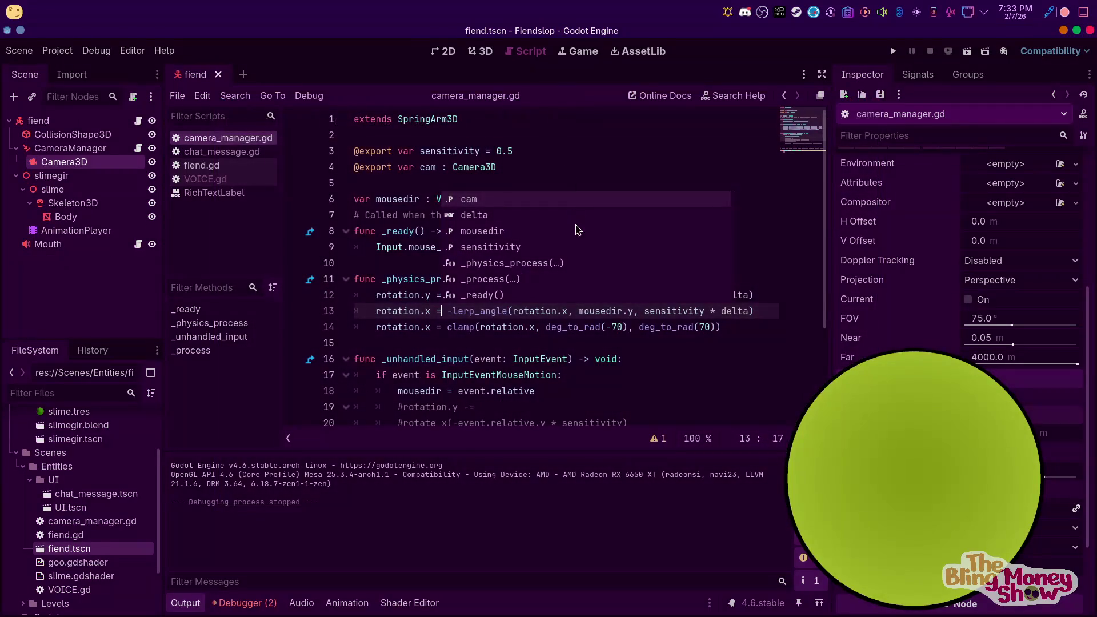
Set sensitivity to 15 and test-run the game.
click(530, 137)
click(518, 152)
key(BackSpace)
key(BackSpace)
key(BackSpace)
text(15)
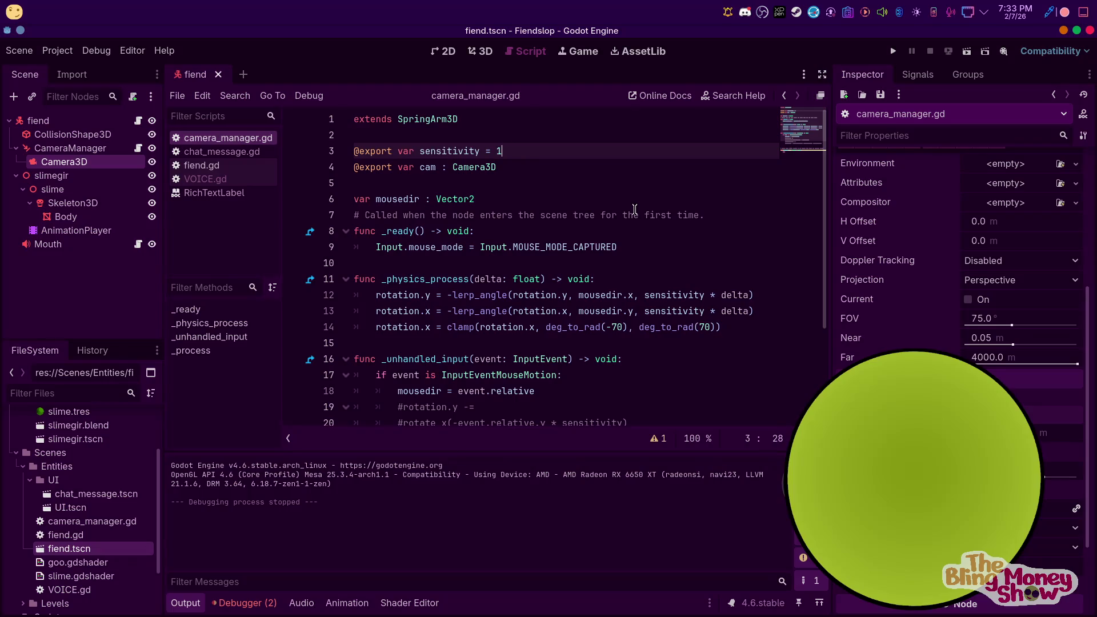
click(892, 52)
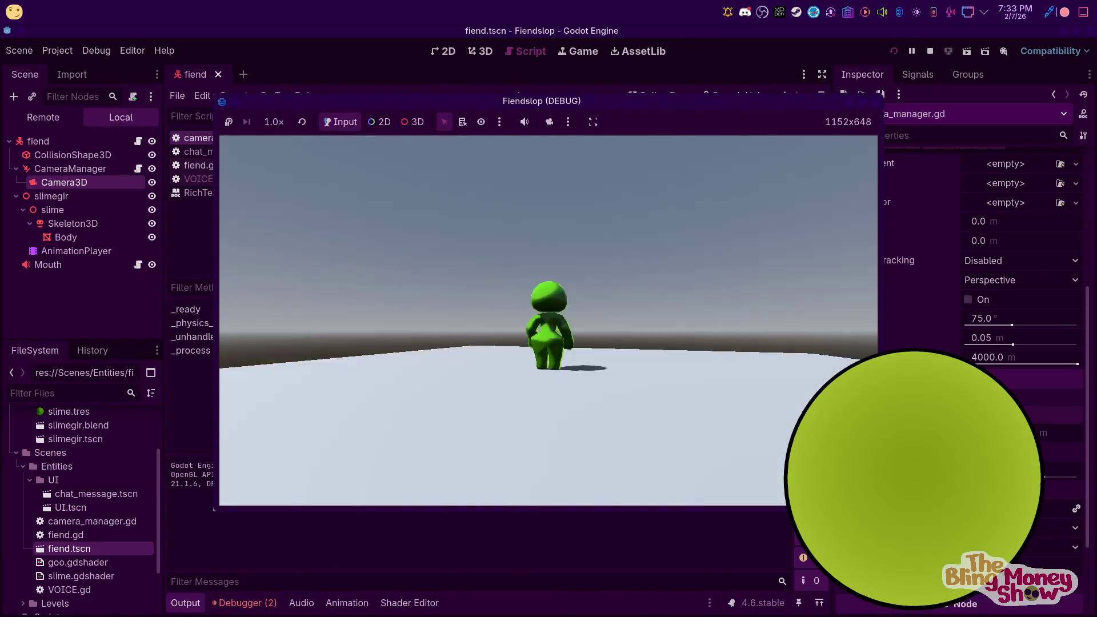
click(871, 101)
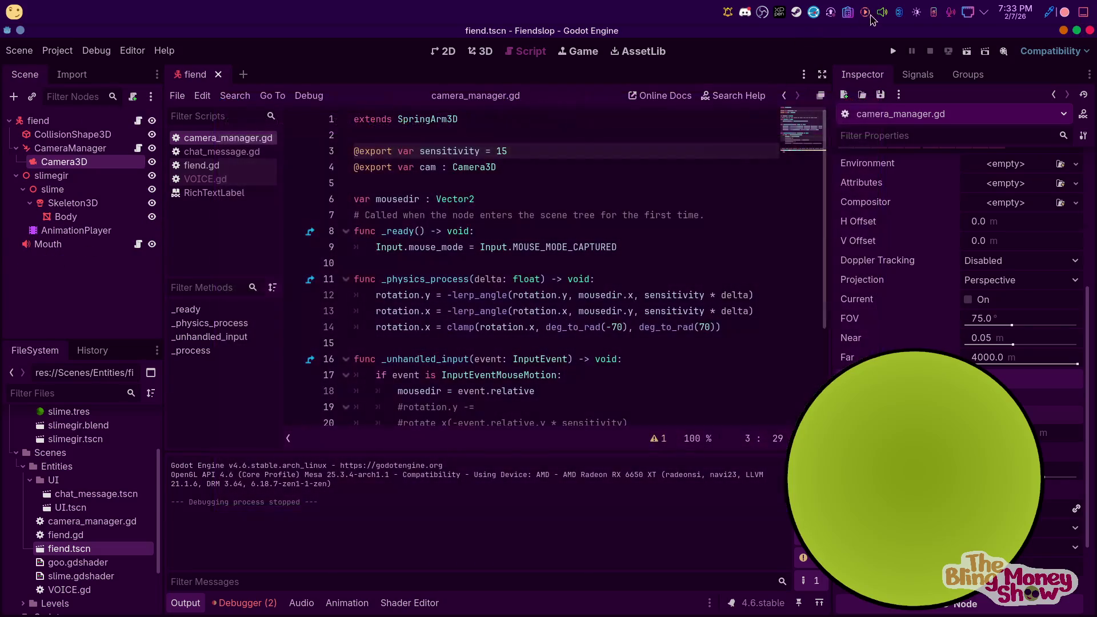
Strip the lerp_angle wrapper from line 13, leaving rotation.x = -mousedir.y.
click(639, 330)
click(620, 311)
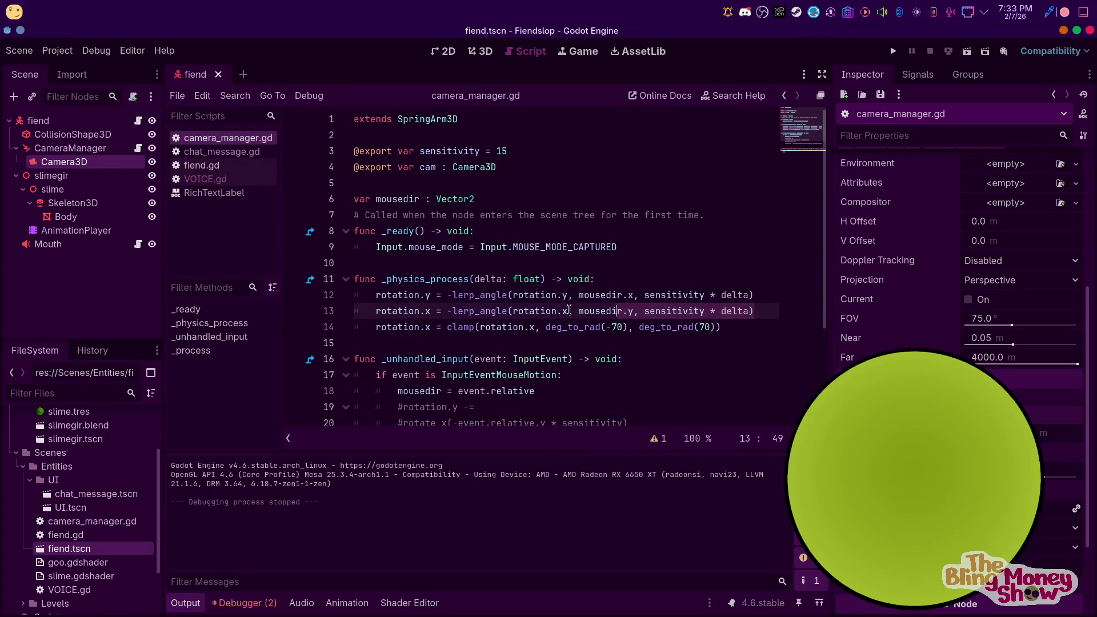
mouse_move(755, 311)
mouse_down()
mouse_move(459, 297)
mouse_move(452, 311)
mouse_up()
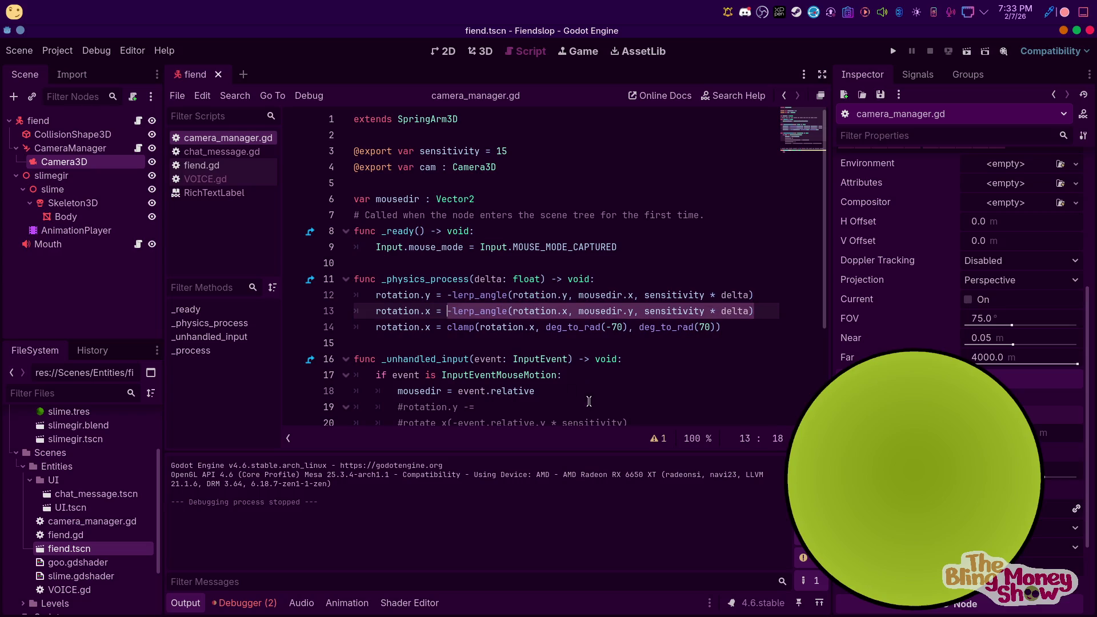
click(513, 312)
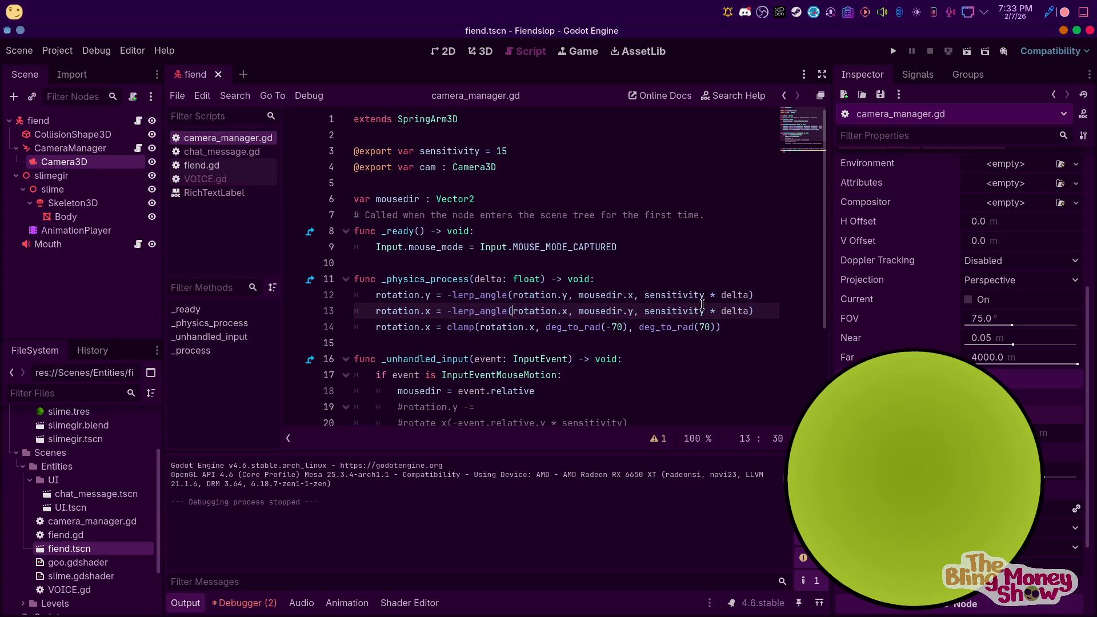
drag(578, 311, 453, 311)
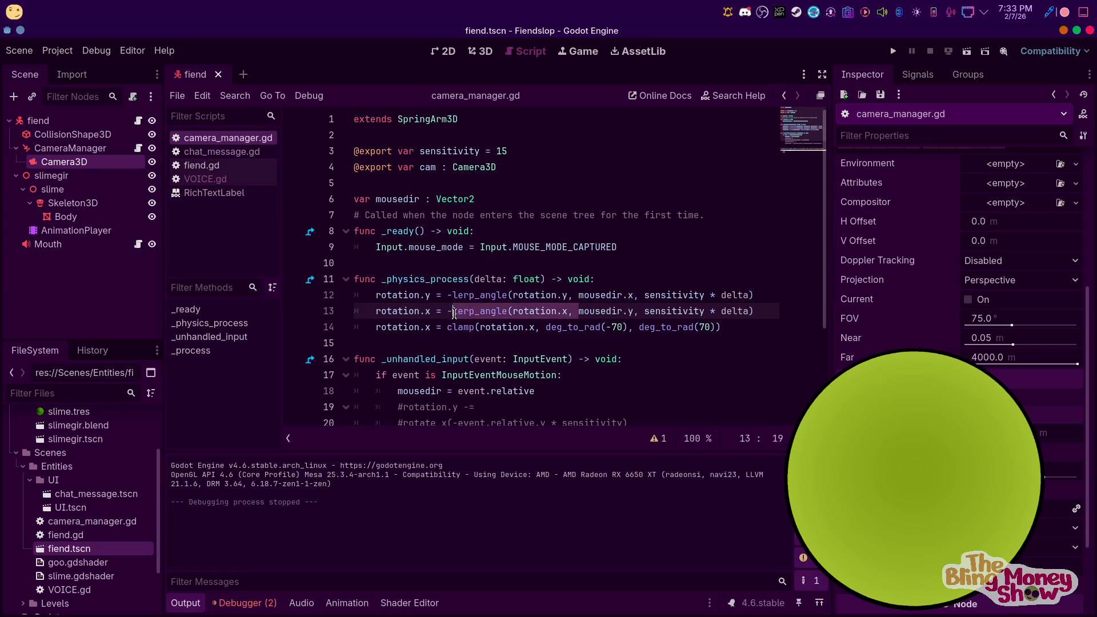
key(BackSpace)
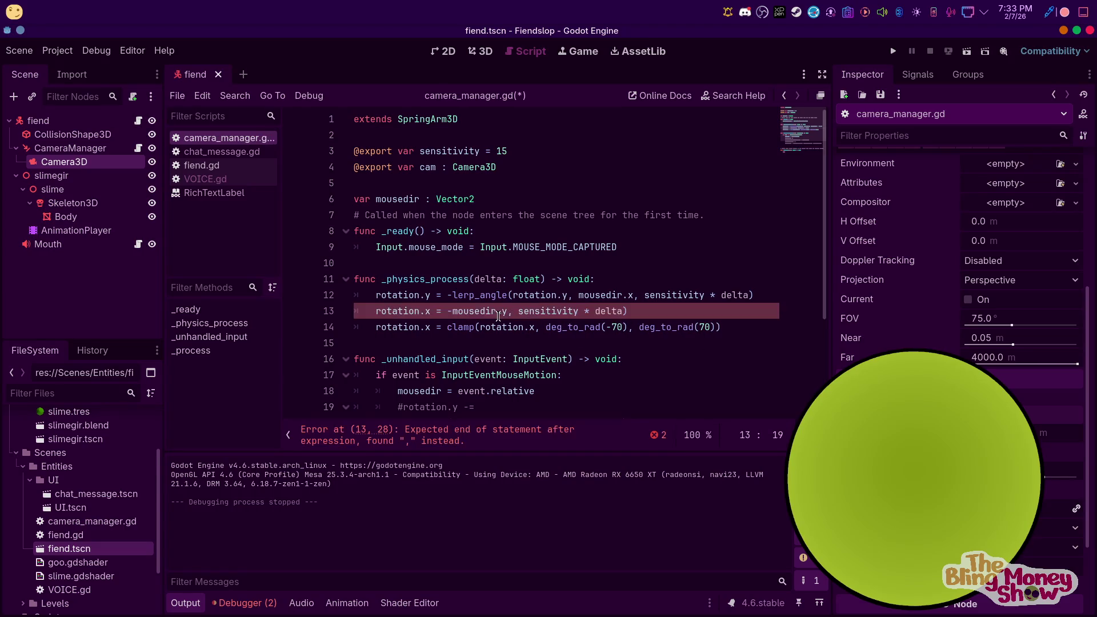
key(Delete)
key(Delete)
key(Delete)
Strip lerp_angle from line 12 too, leaving -mousedir.x, then test-run the game.
click(516, 295)
click(451, 294)
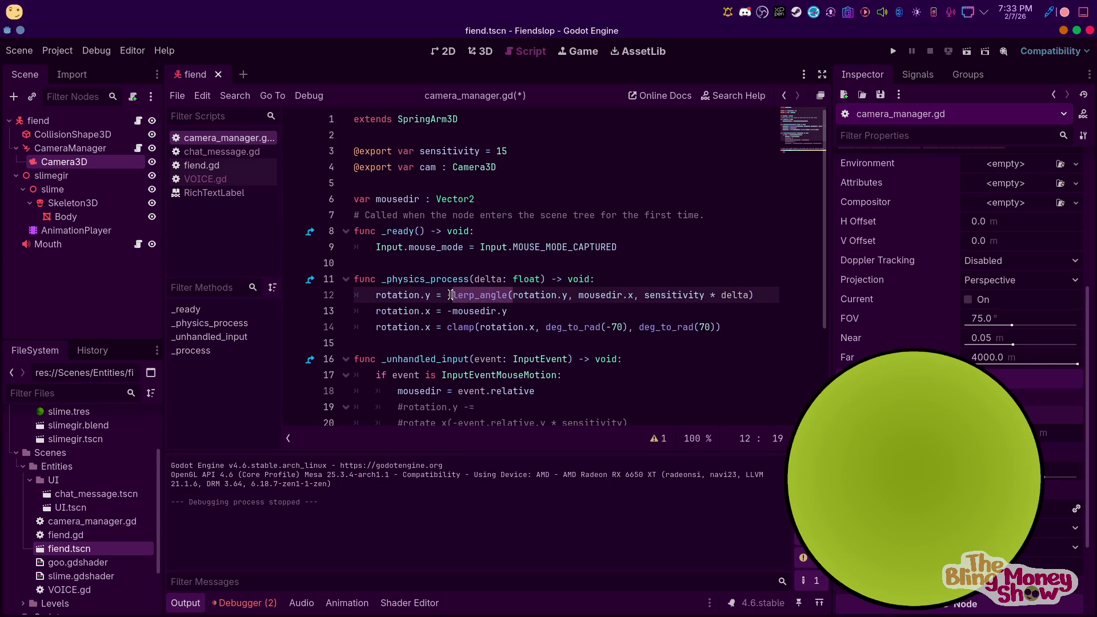
shift+click(581, 295)
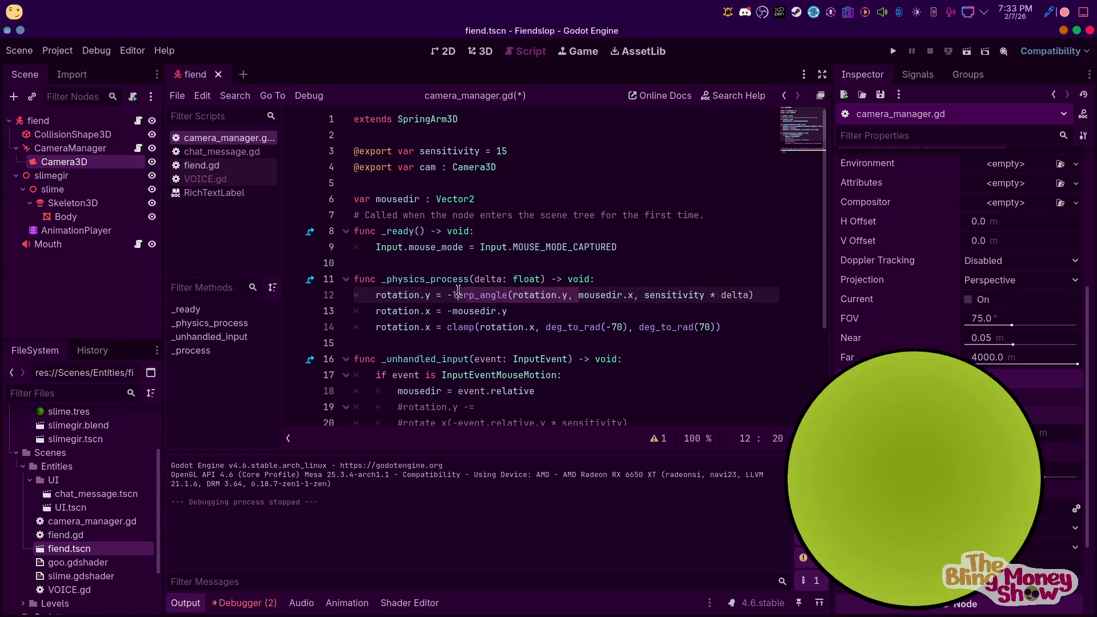
key(BackSpace)
drag(635, 291, 505, 297)
key(BackSpace)
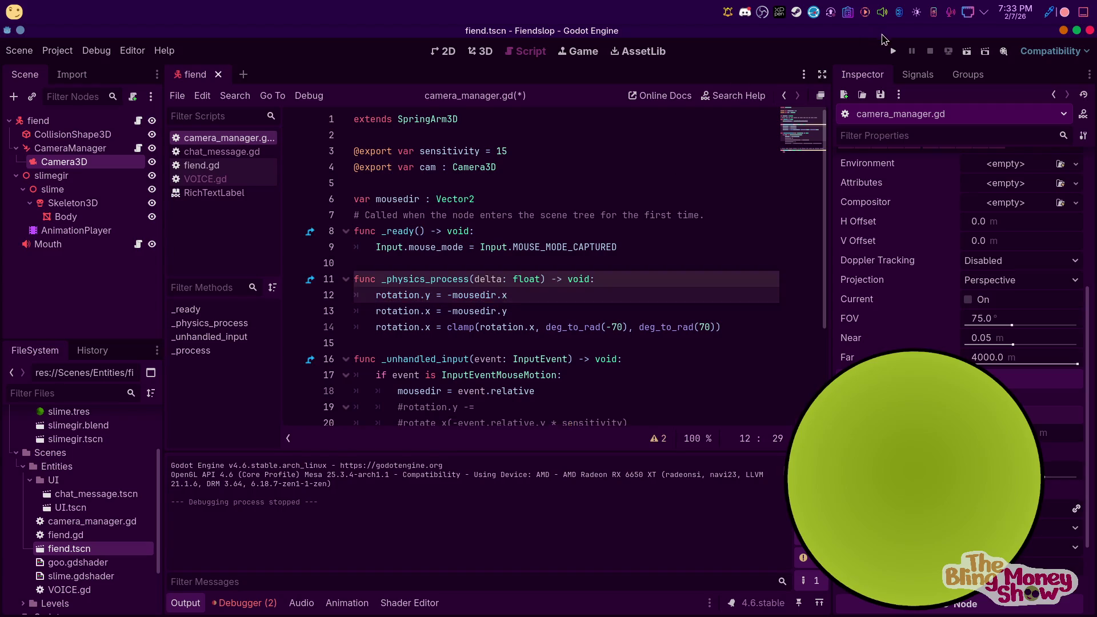
key(F5)
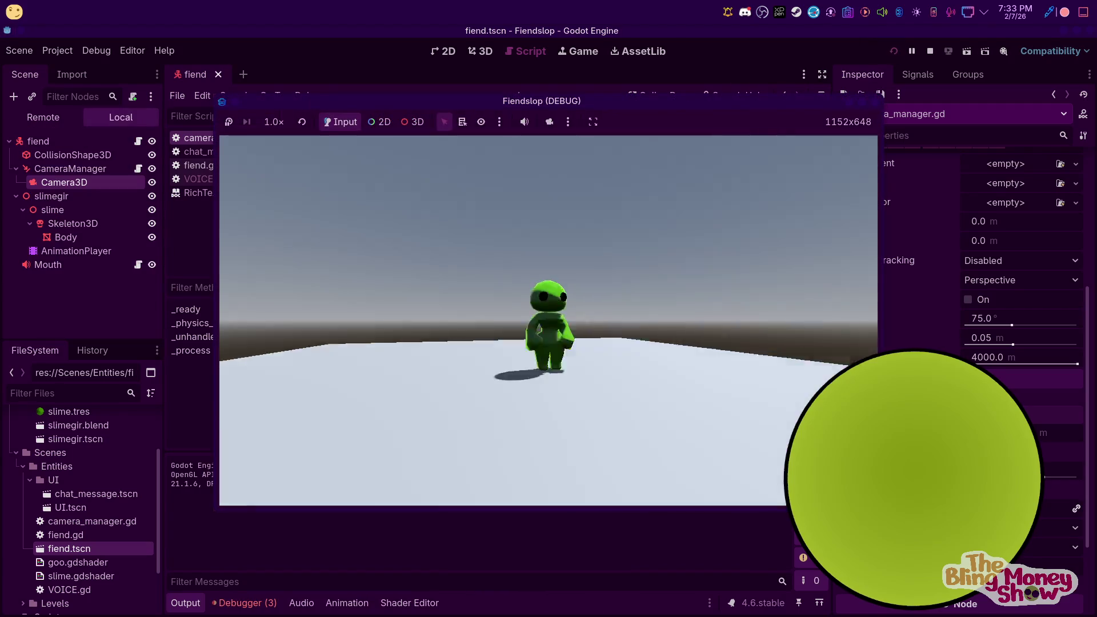
key(F8)
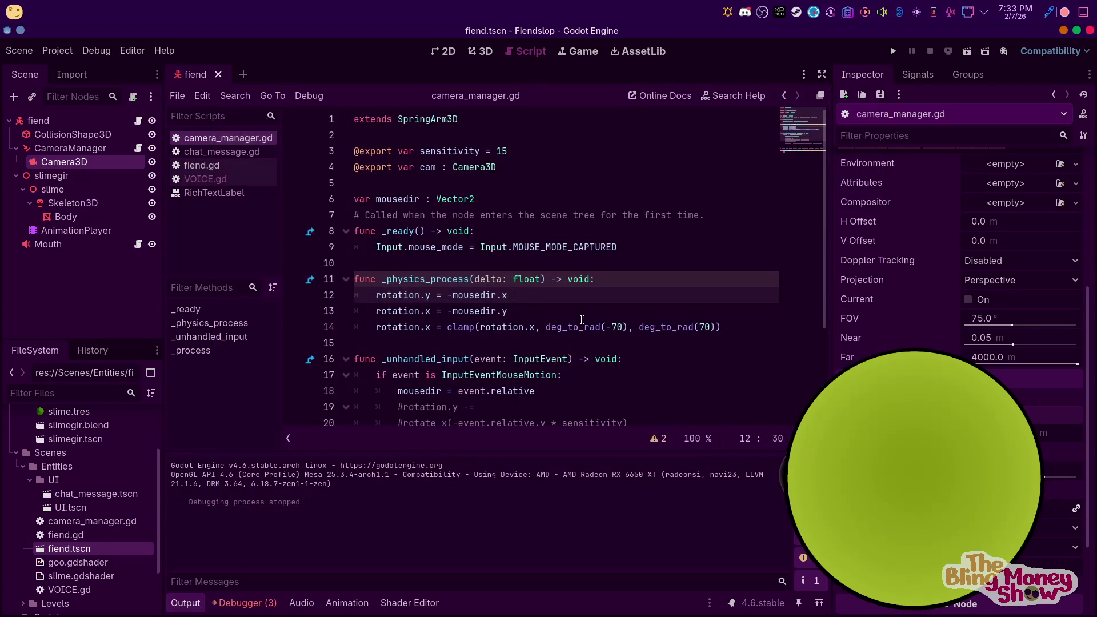
Append '* sensitivity' to both rotation lines, set sensitivity to 0.05, and test-run.
text(*)
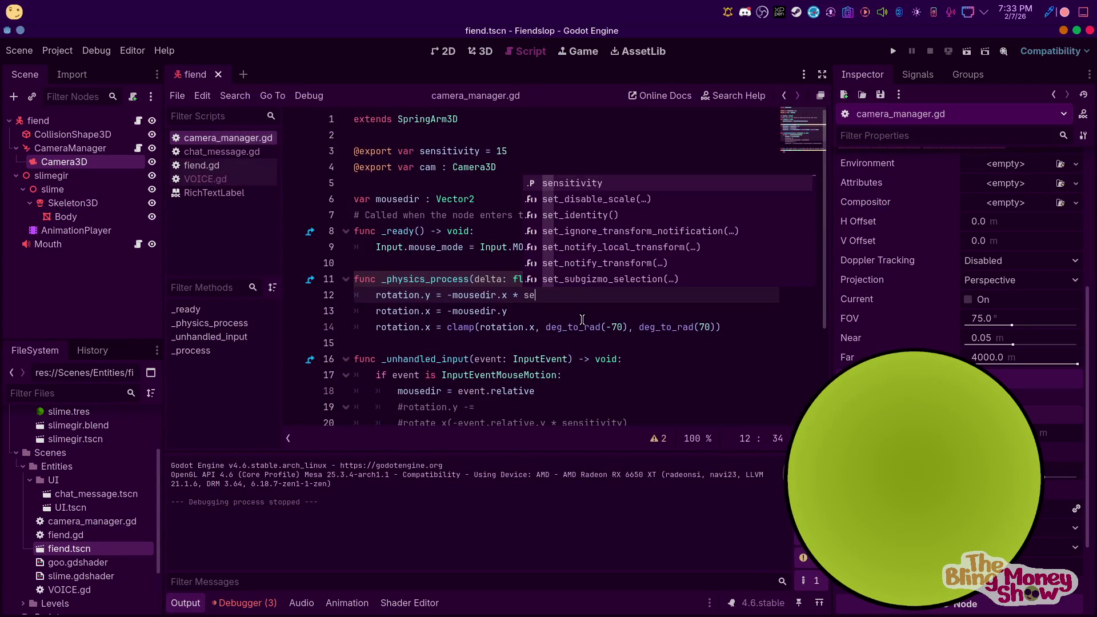
key(Return)
click(574, 316)
text(*)
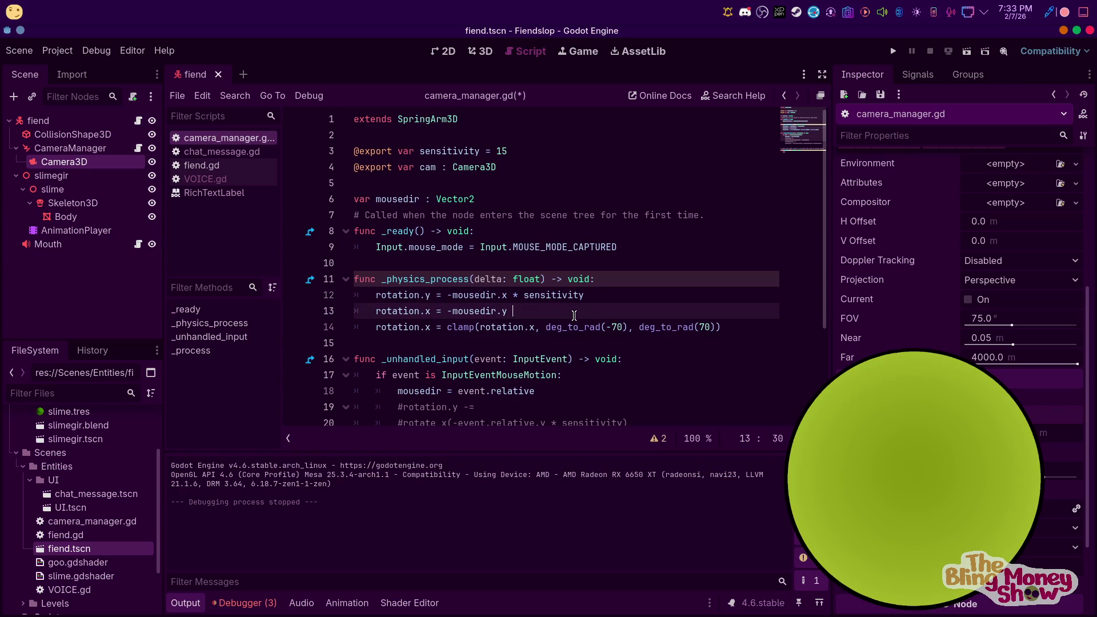
text( s)
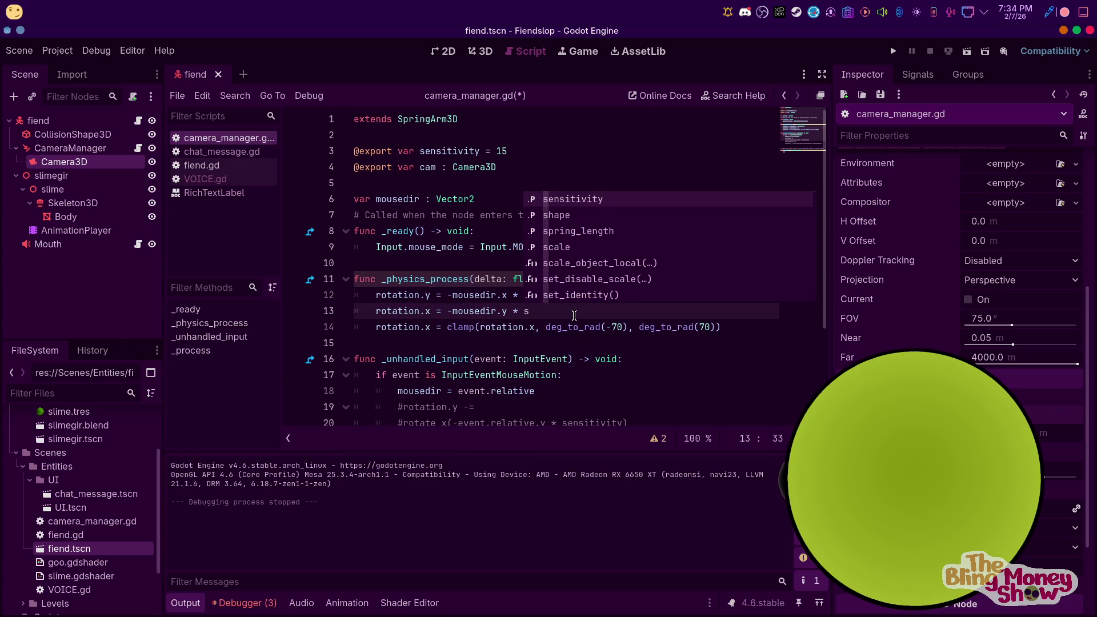
key(Return)
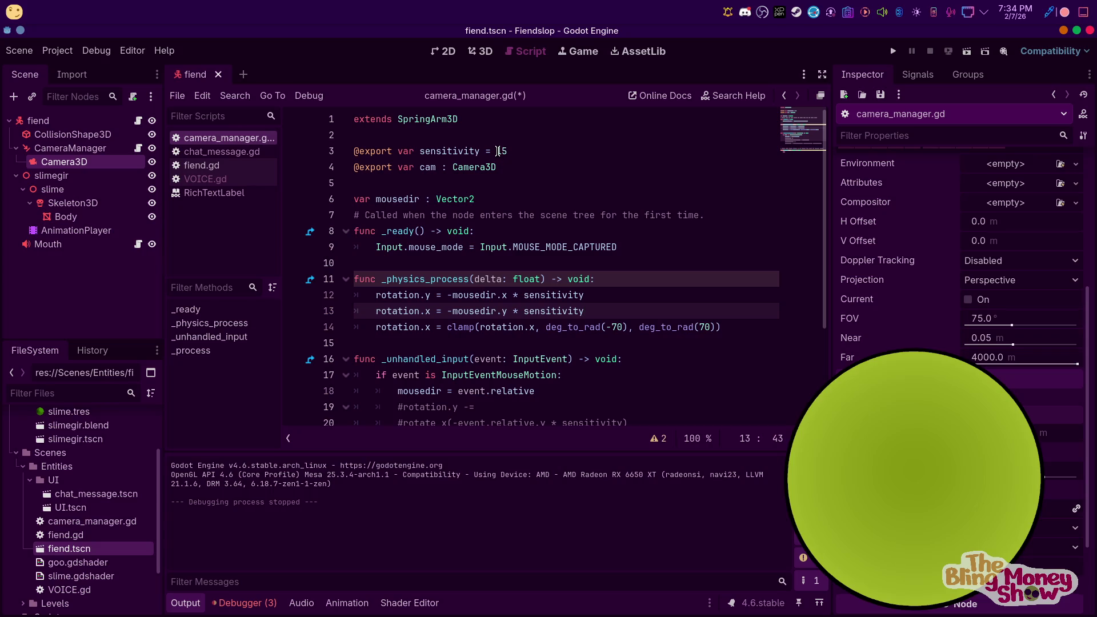
double_click(498, 151)
text(0.05)
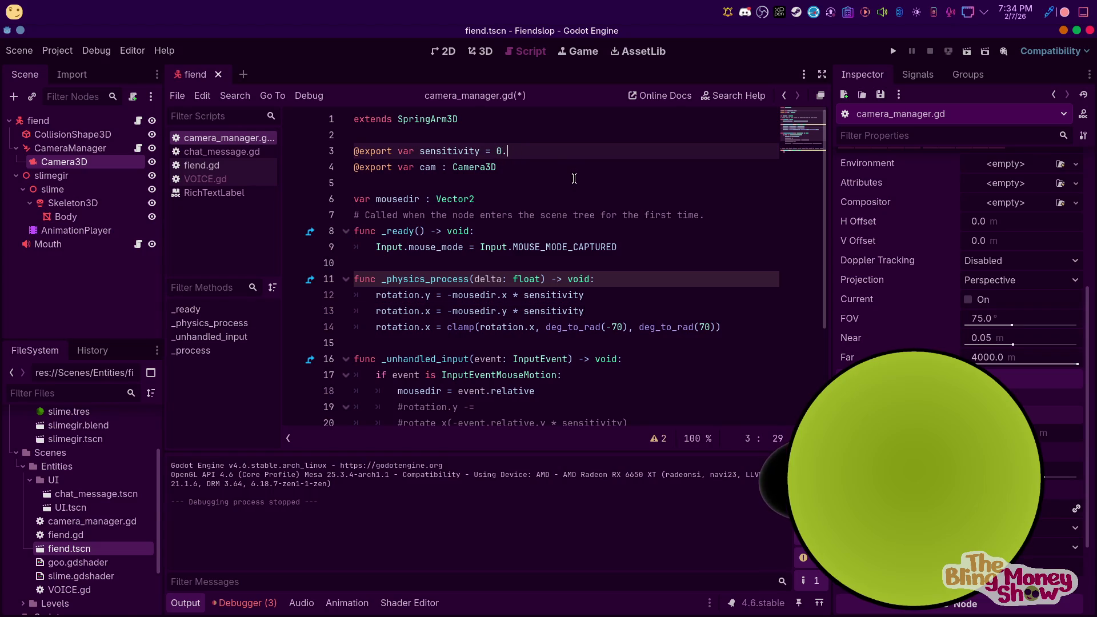
click(893, 51)
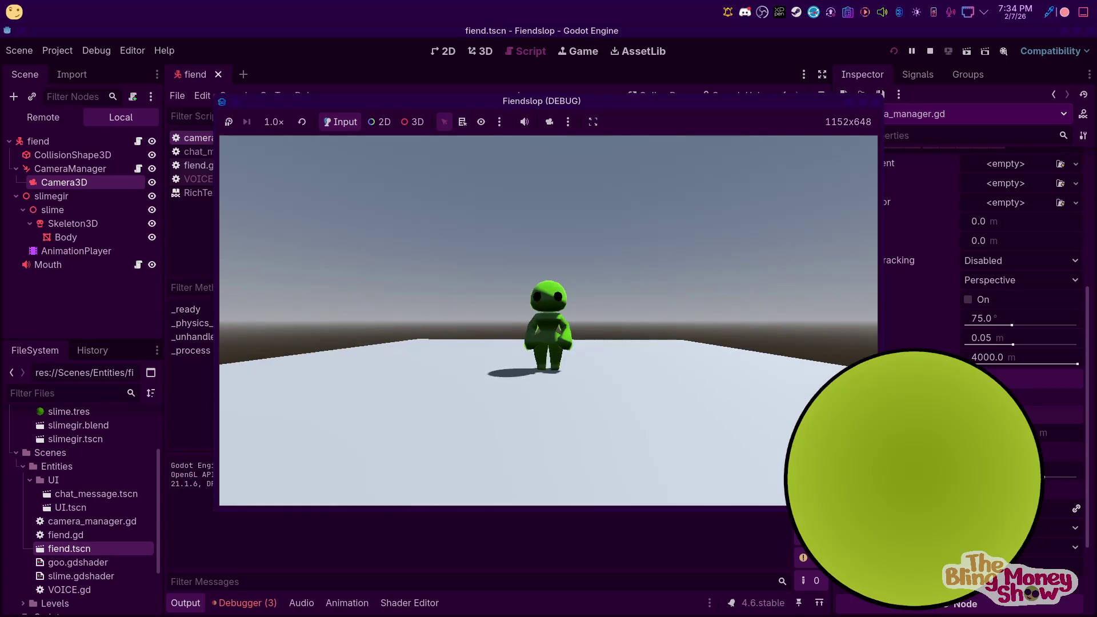
key(F8)
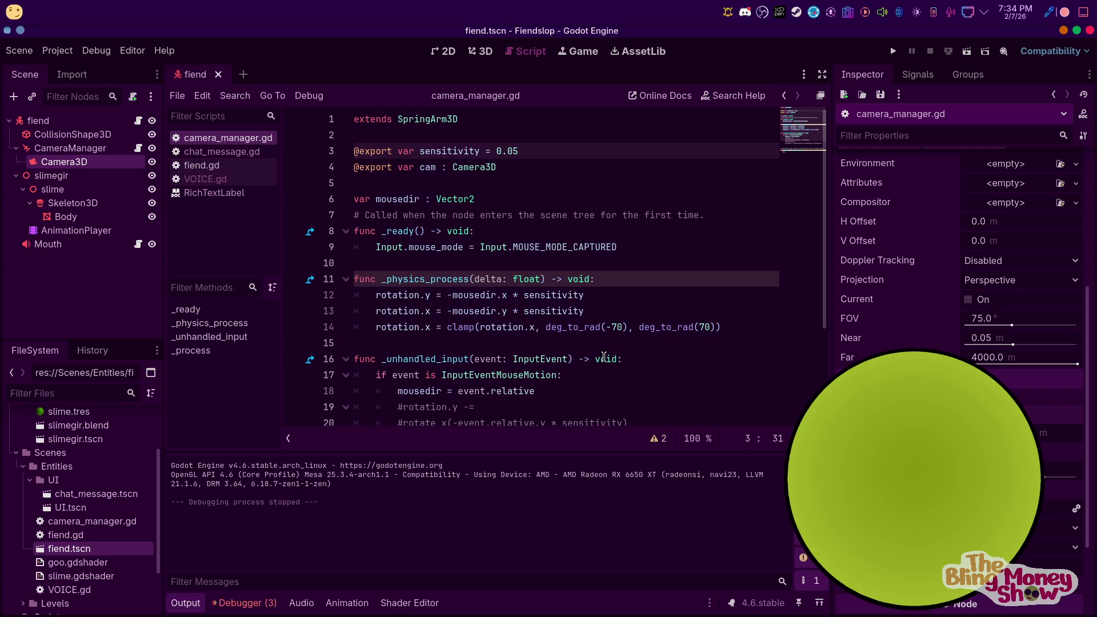
Turn both rotation assignments into '-=' subtractions and test the camera again.
click(437, 295)
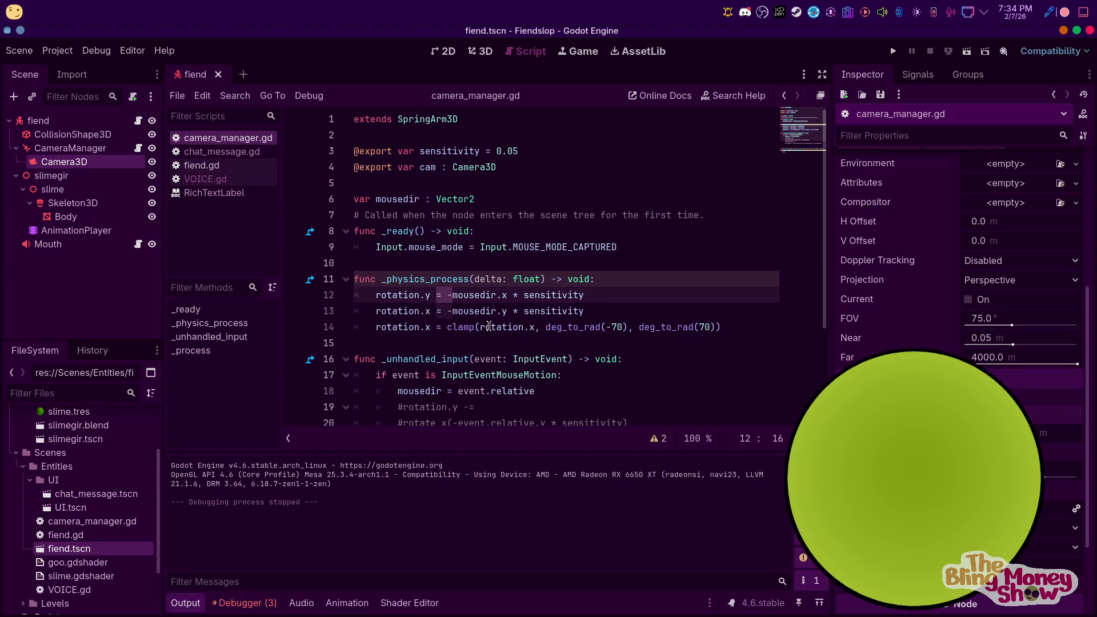
text(-=)
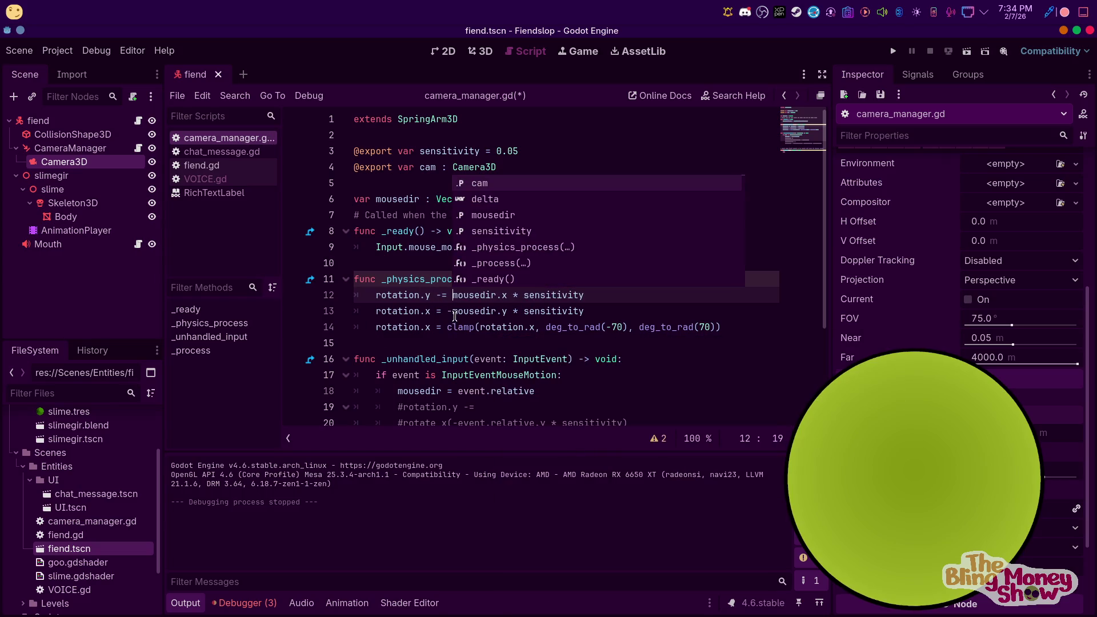
click(437, 312)
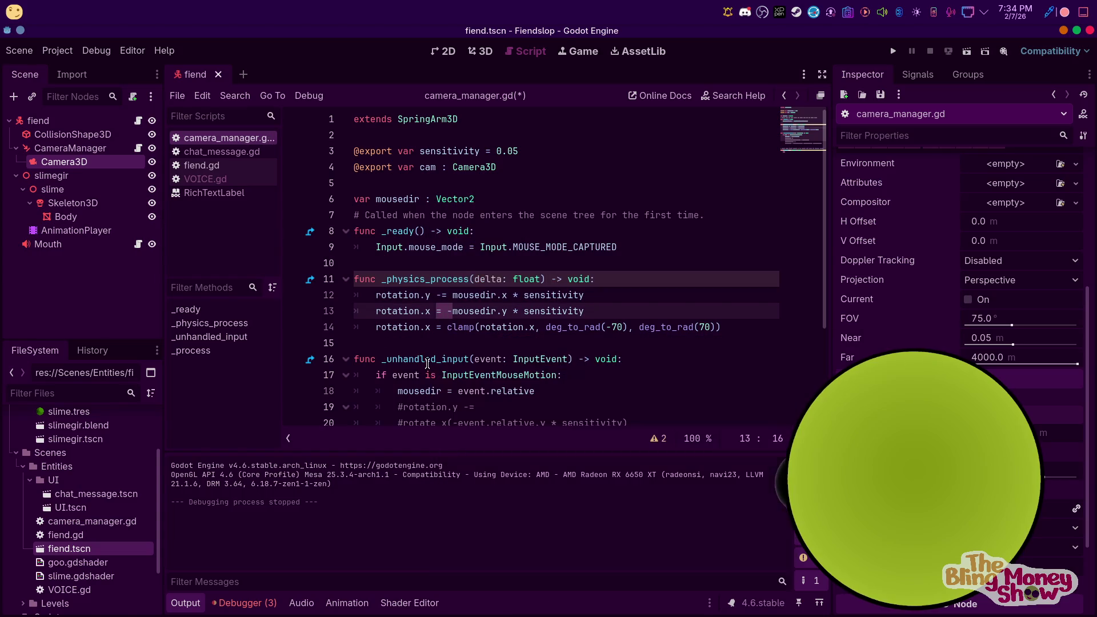
key(Delete)
key(Delete)
key(Delete)
text(-=)
click(887, 49)
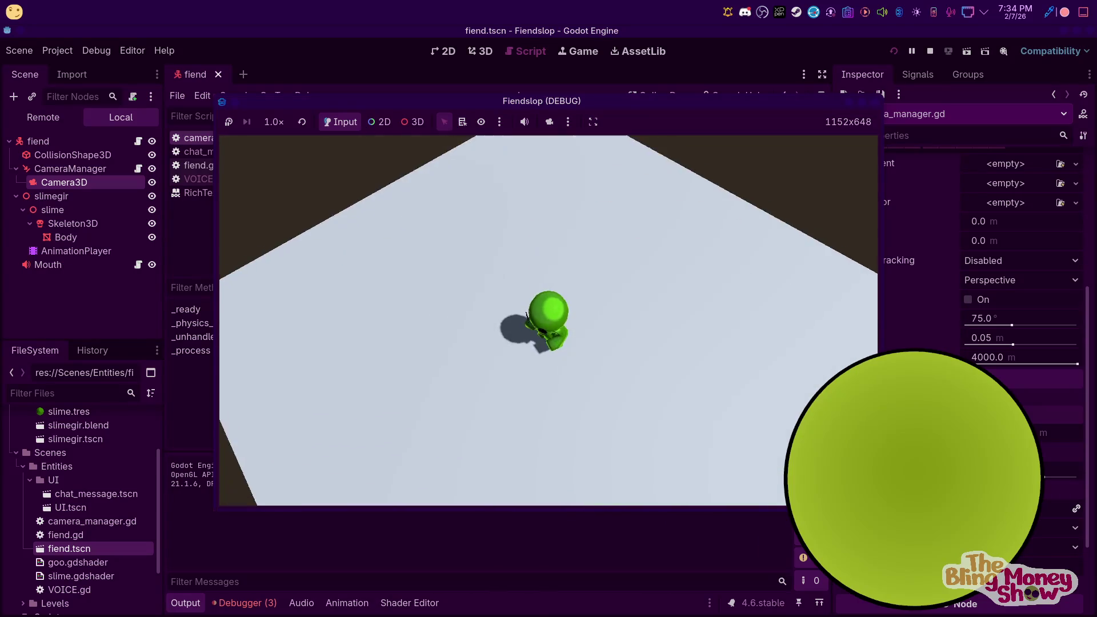
key(F8)
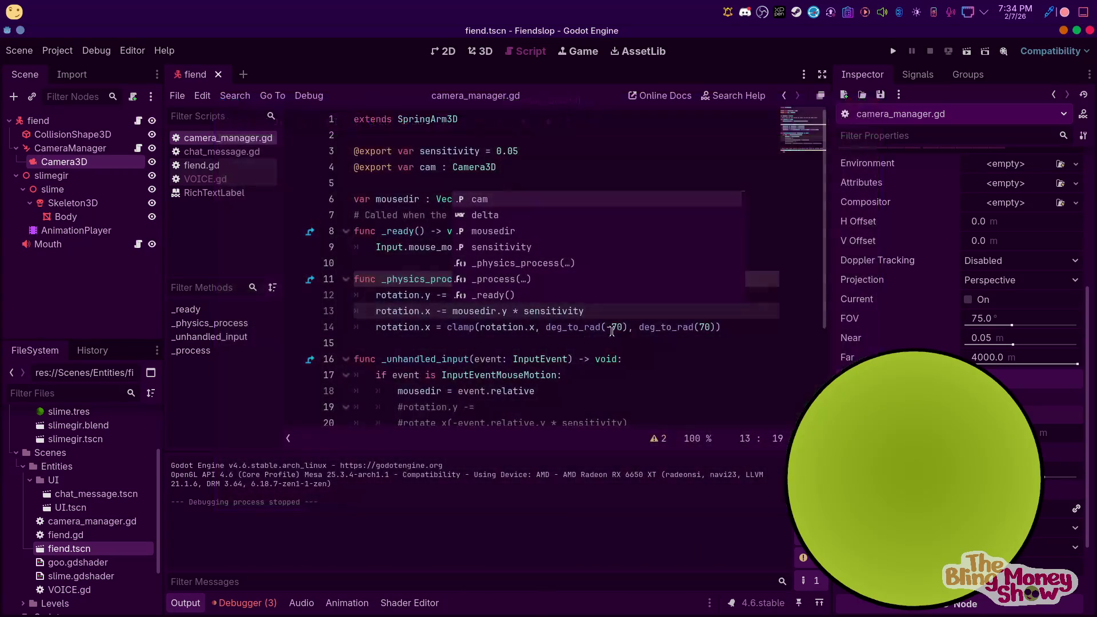
click(627, 292)
Wrap the three camera-rotation lines in an 'if mousedir.length()' check, keeping the clamp line outside.
click(670, 278)
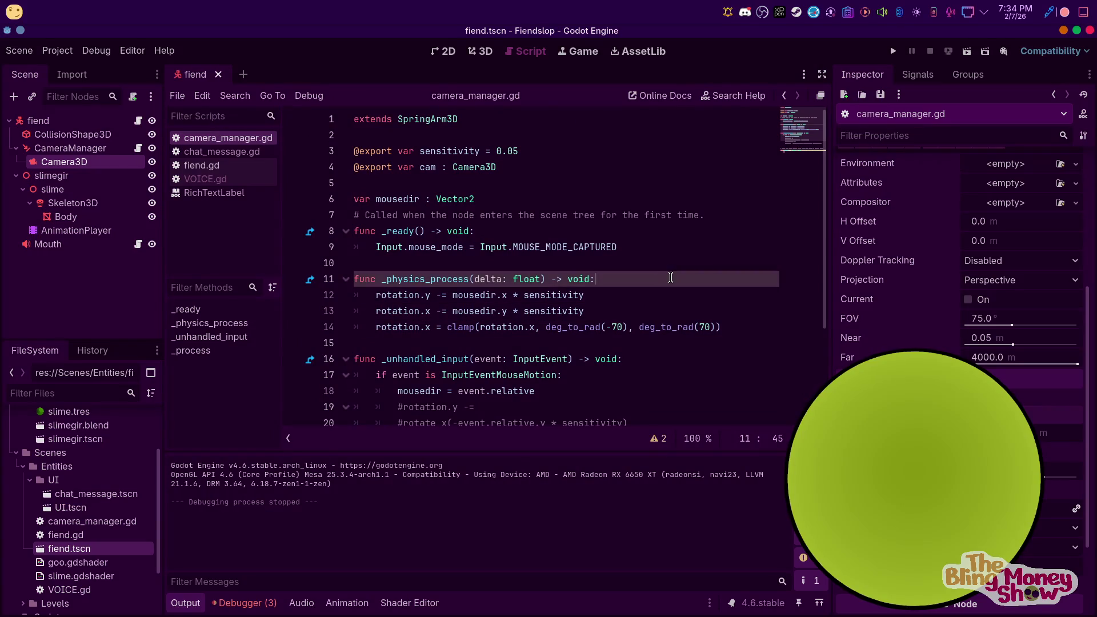
key(Return)
text(f mousedir.)
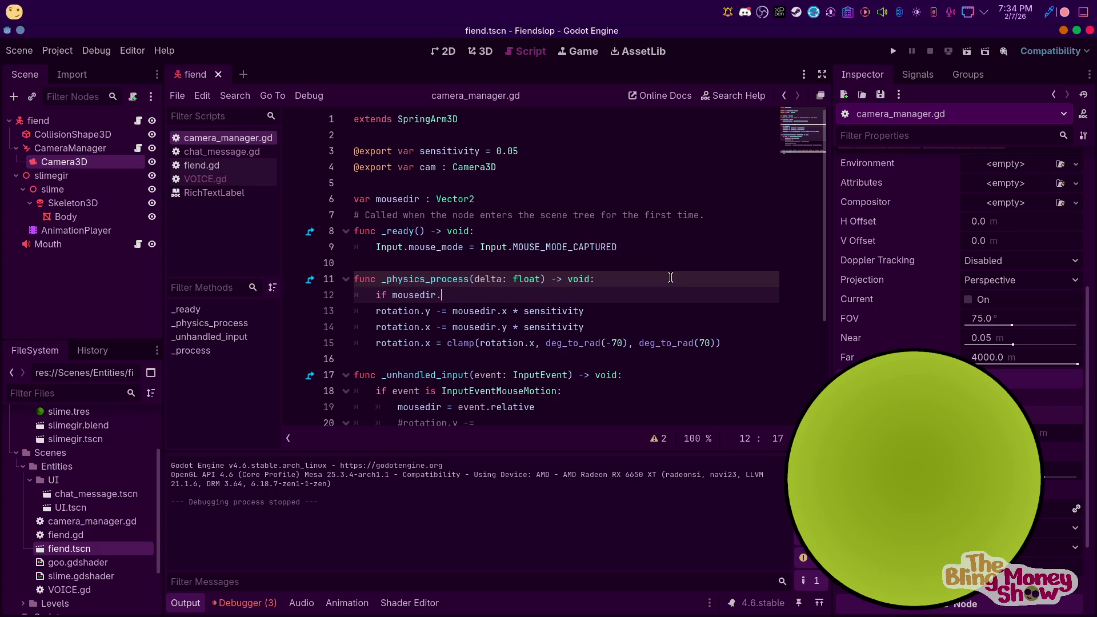
text(k)
text(e)
key(Return)
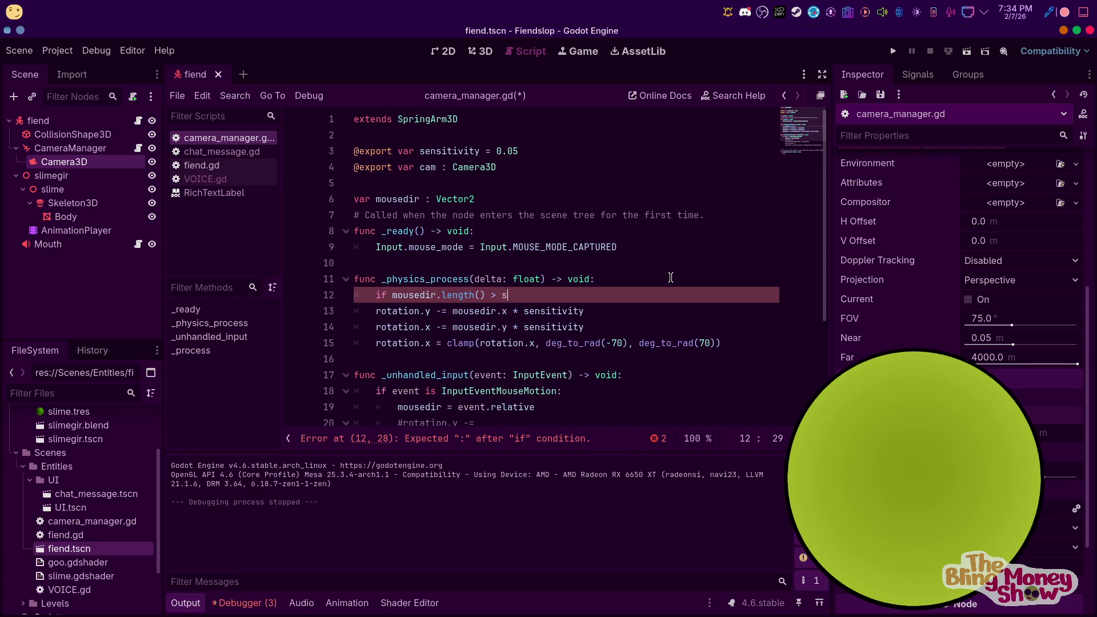
text(e)
key(Return)
mouse_move(768, 348)
mouse_down()
mouse_move(400, 326)
mouse_move(376, 311)
mouse_up()
key(Tab)
click(640, 286)
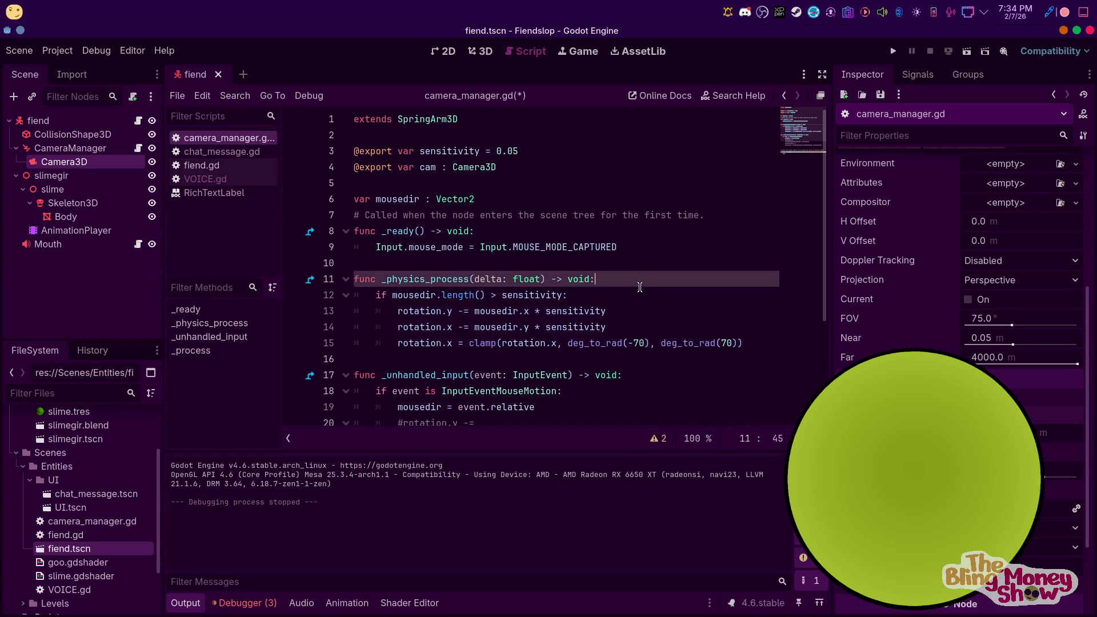
click(399, 342)
key(BackSpace)
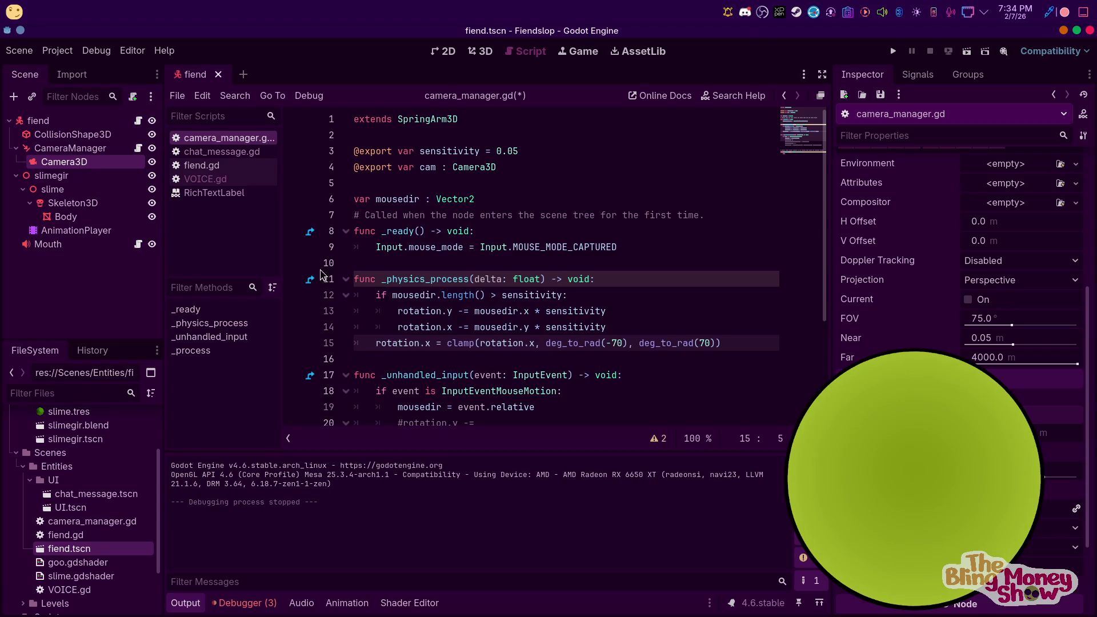
Test-run the game, then remove sensitivity from the condition so it reads 'mousedir.length() > 1'.
click(893, 51)
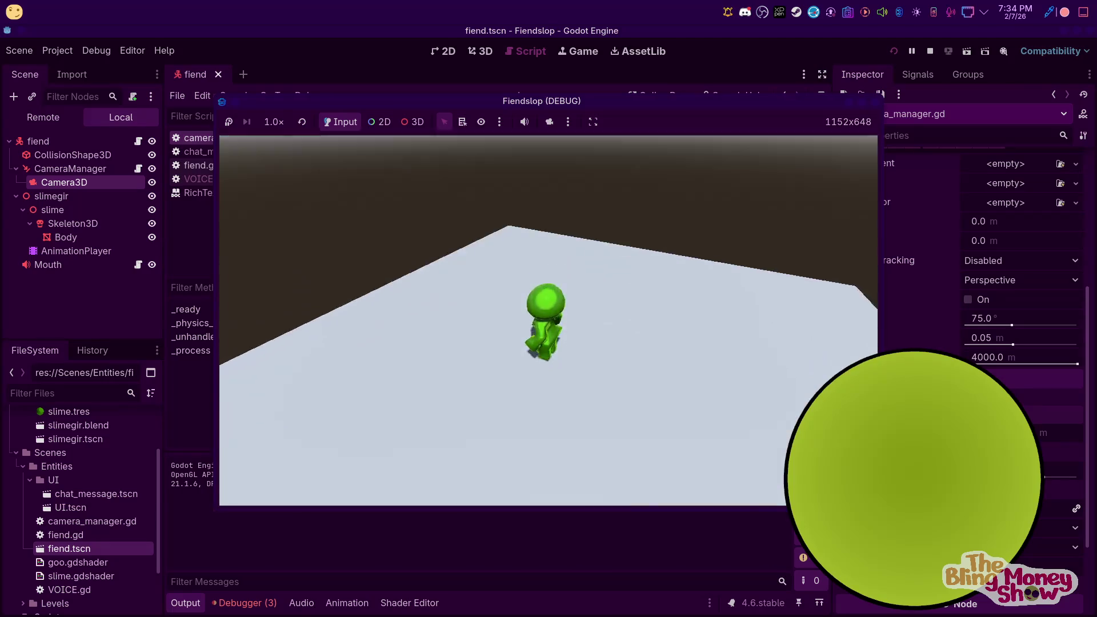
key(F8)
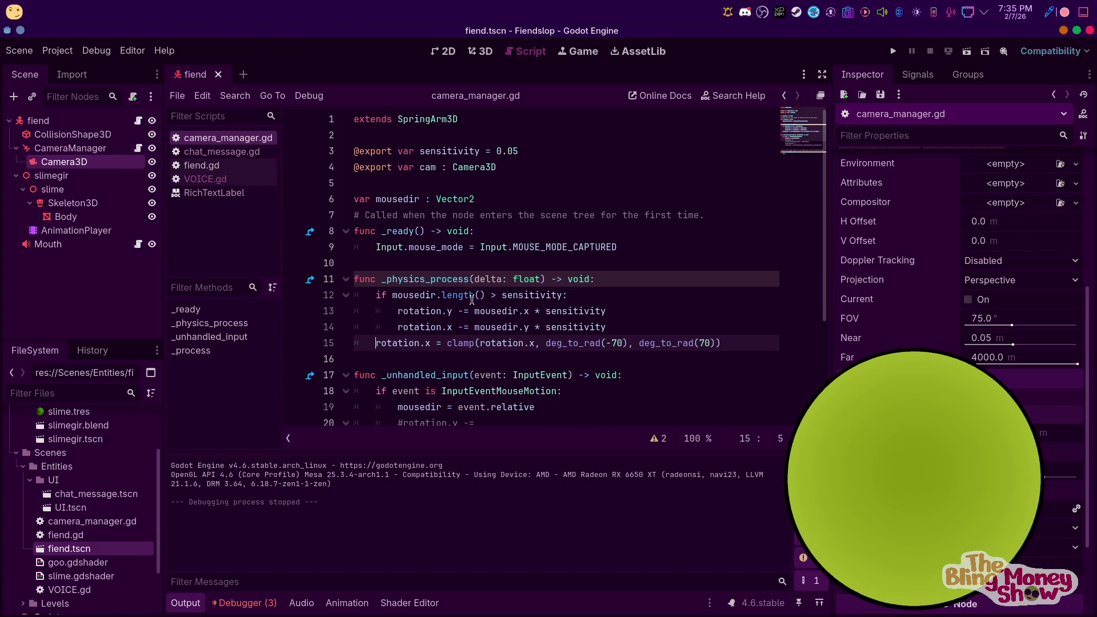
click(494, 296)
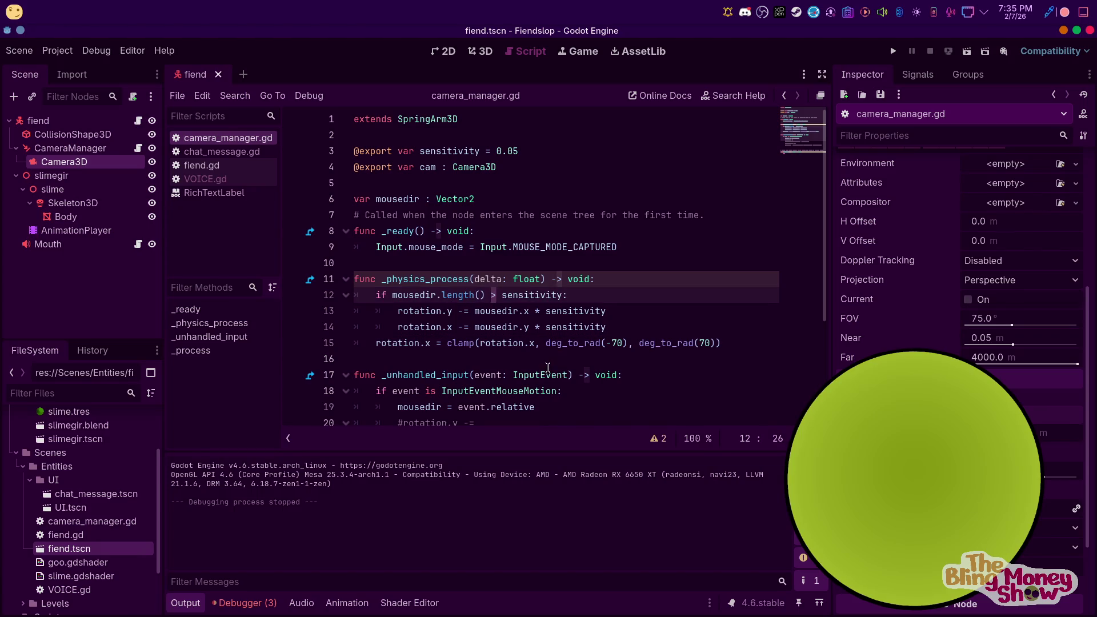
mouse_move(548, 367)
key(Delete)
key(Delete)
key(Delete)
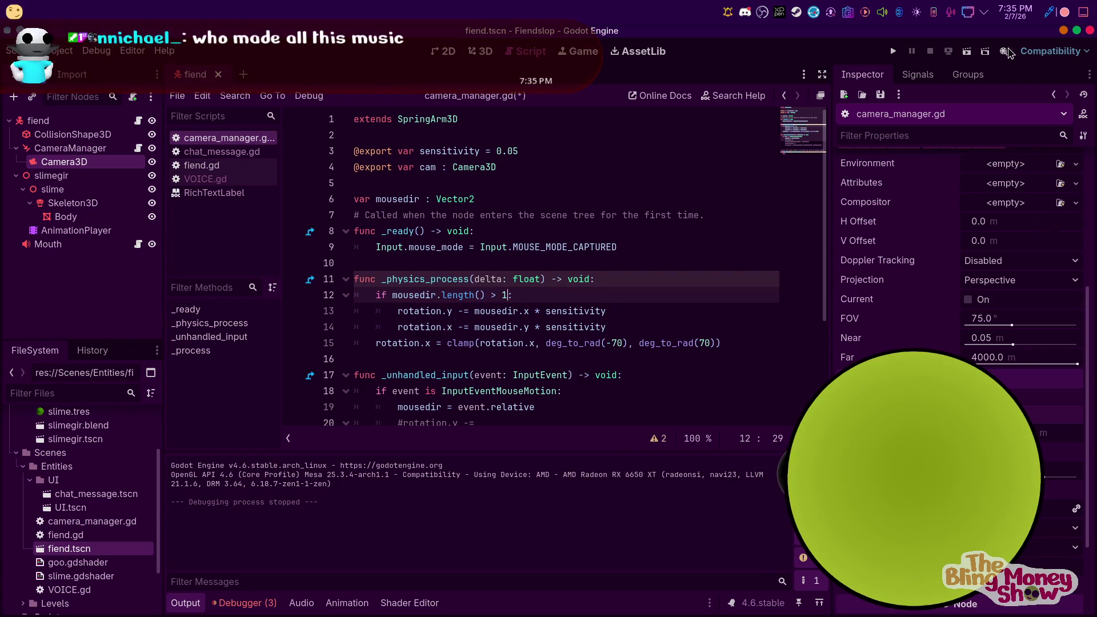
Run and stop the game several times to check the length-over-1 rotation threshold.
key(F5)
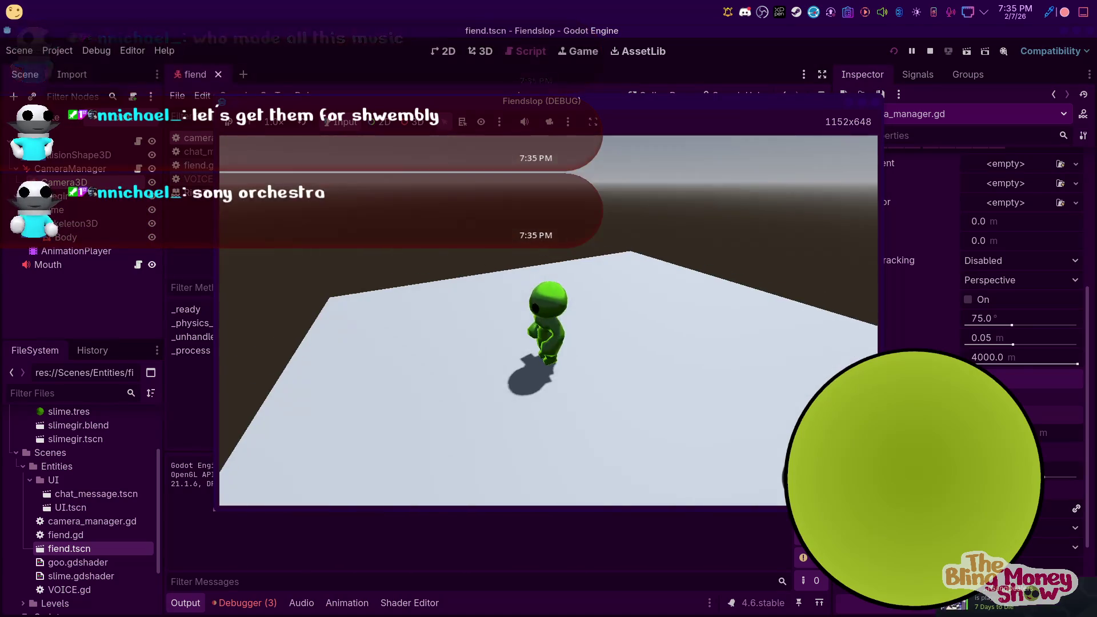
key(F8)
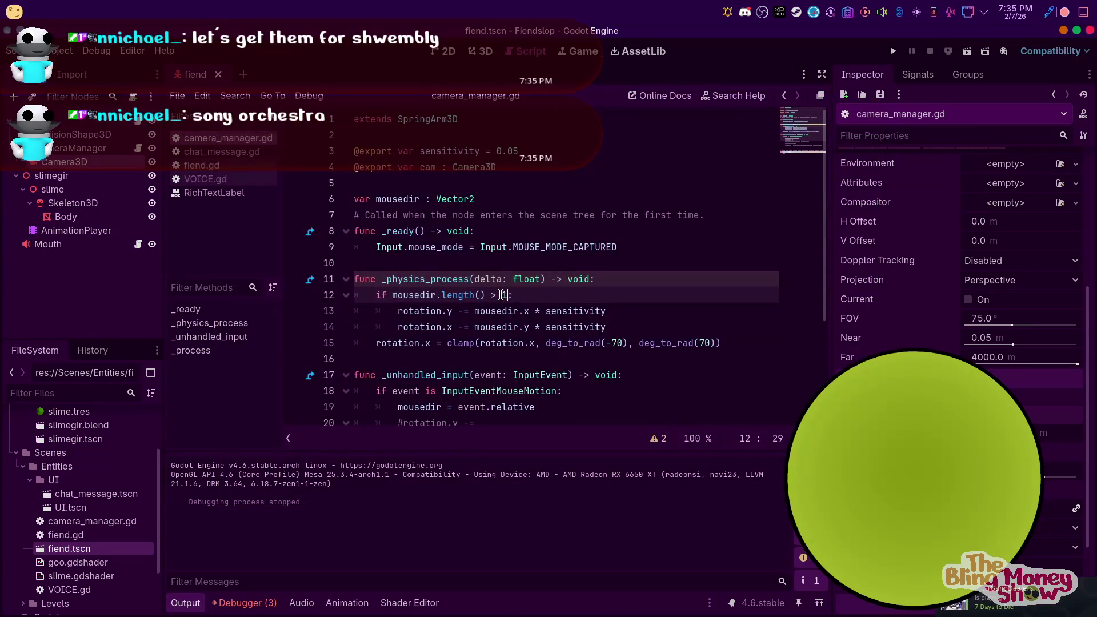
click(893, 51)
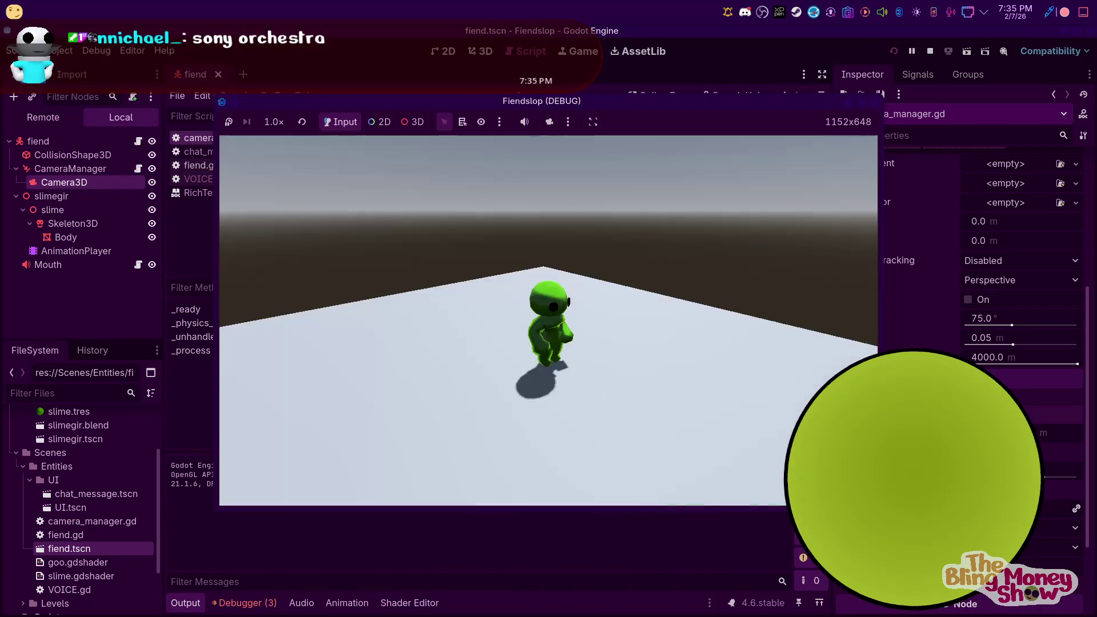
key(F8)
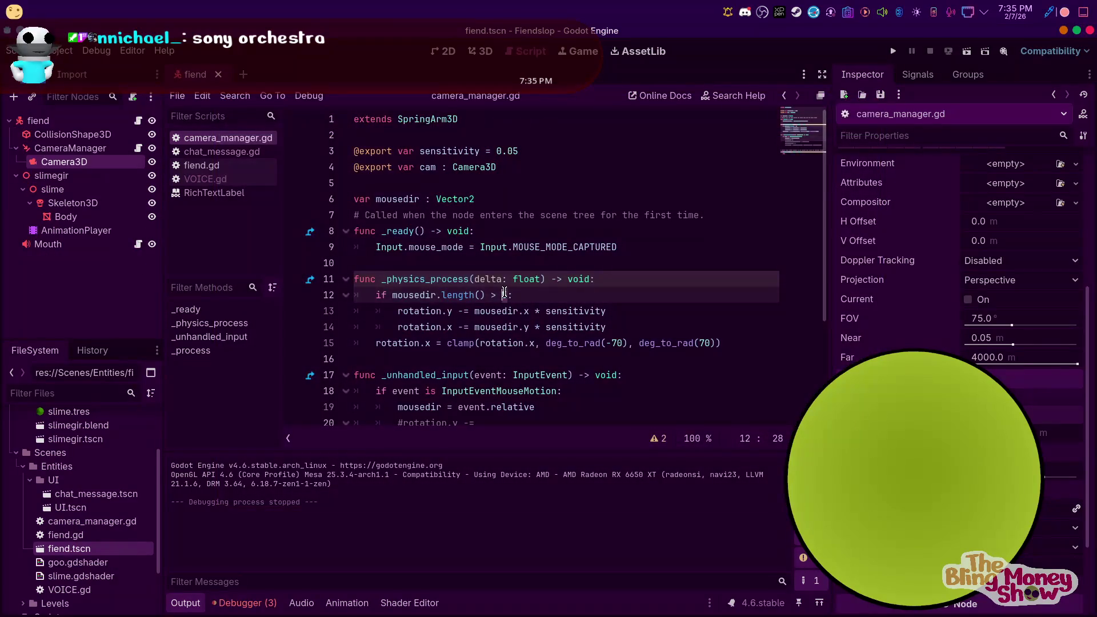
click(893, 51)
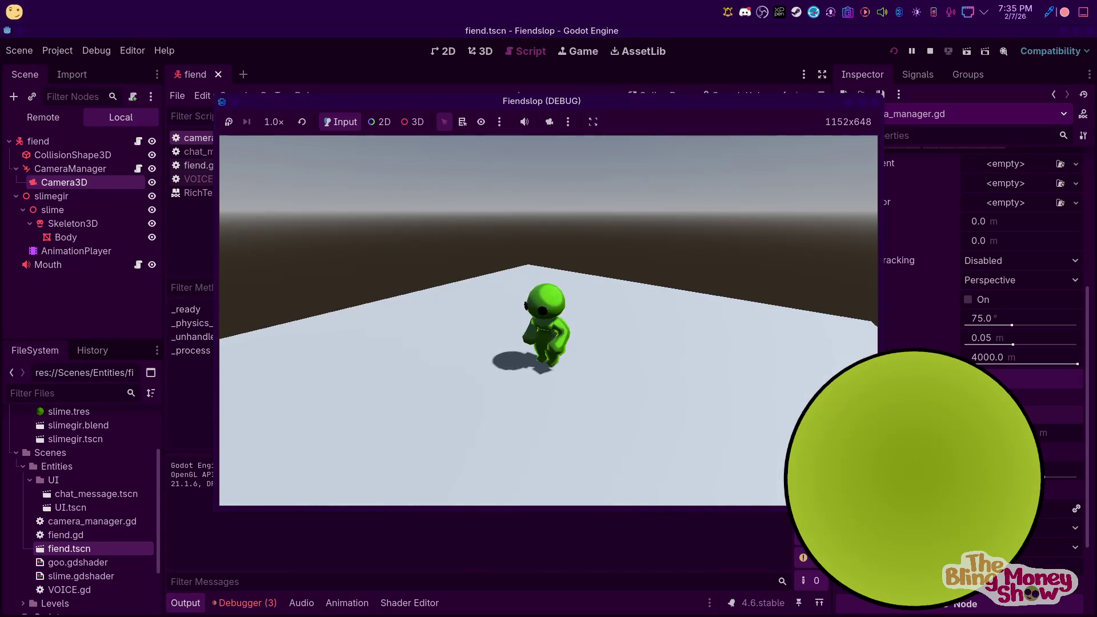
key(F8)
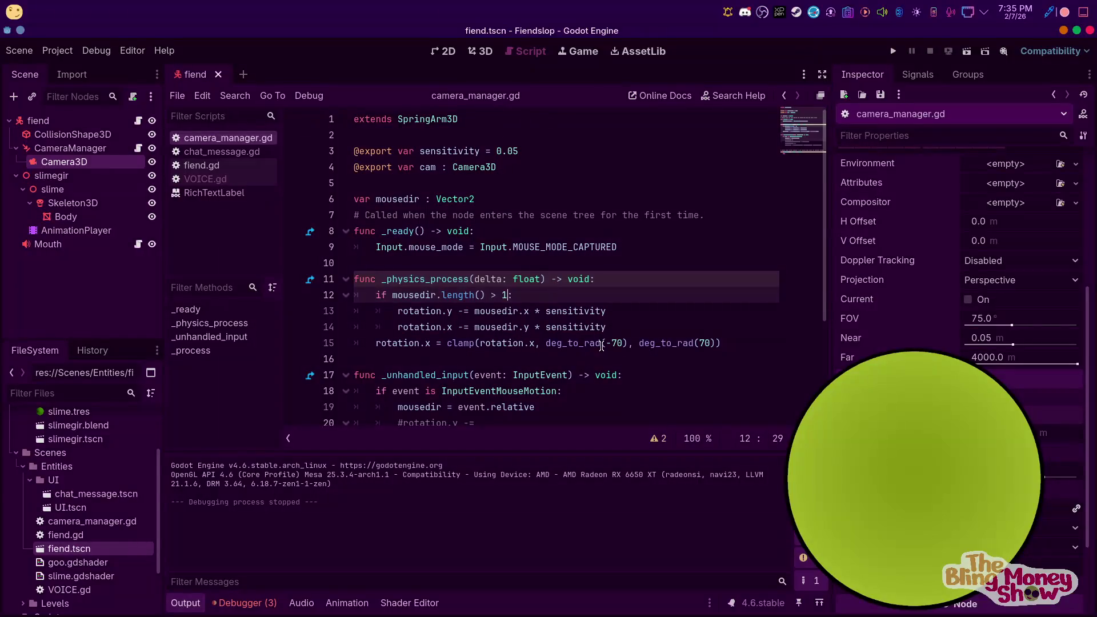
click(618, 330)
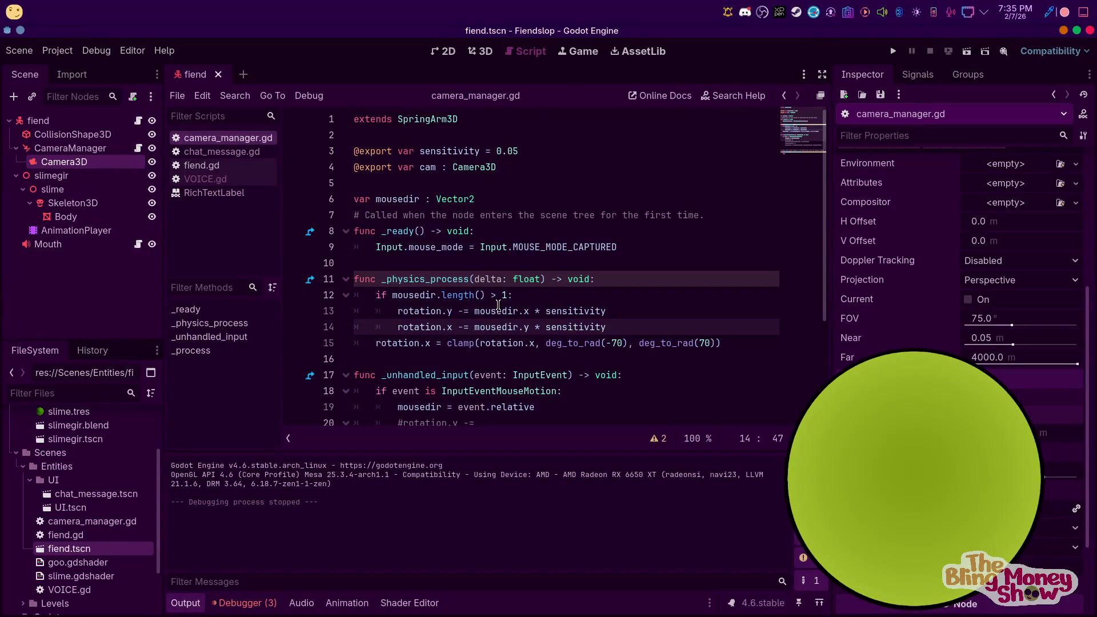
mouse_move(498, 305)
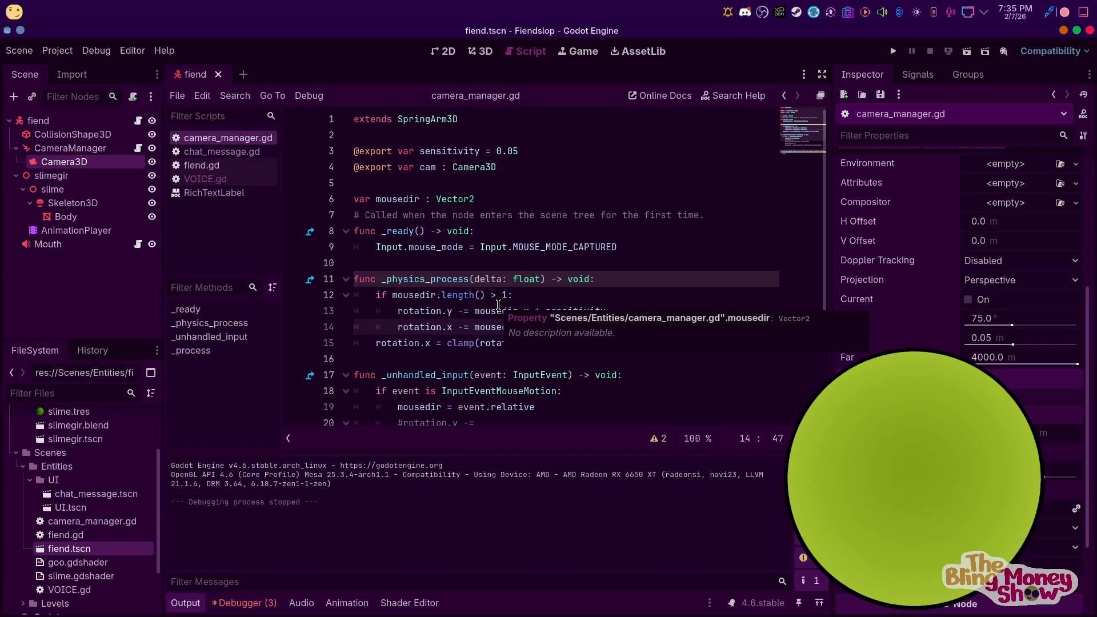
Declare 'var new_rot : Vector2' at the top of _physics_process.
click(585, 266)
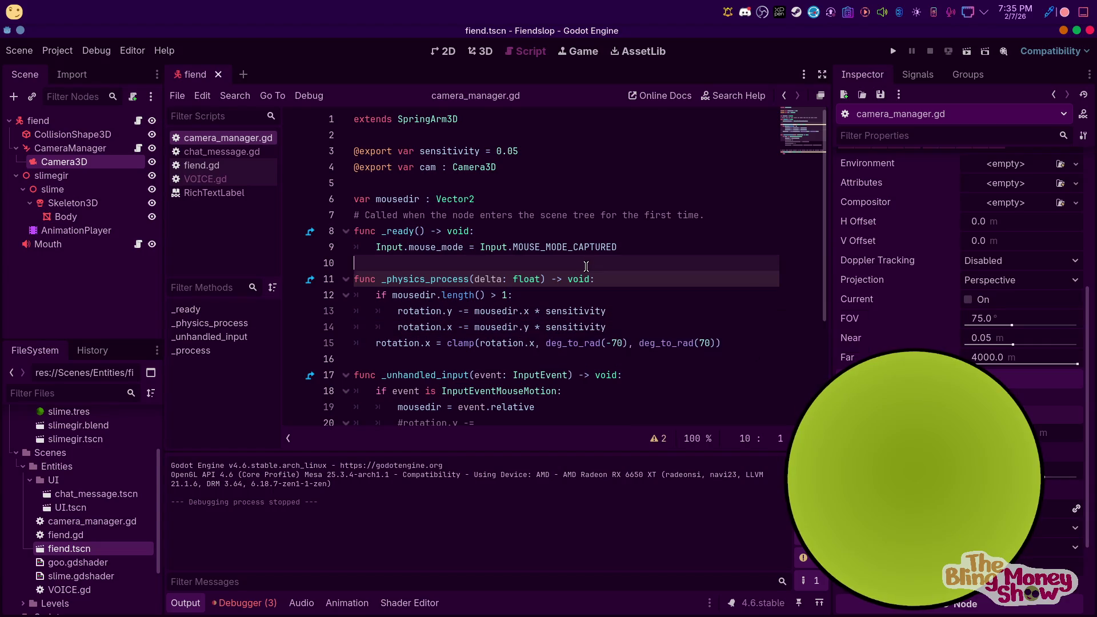
click(537, 298)
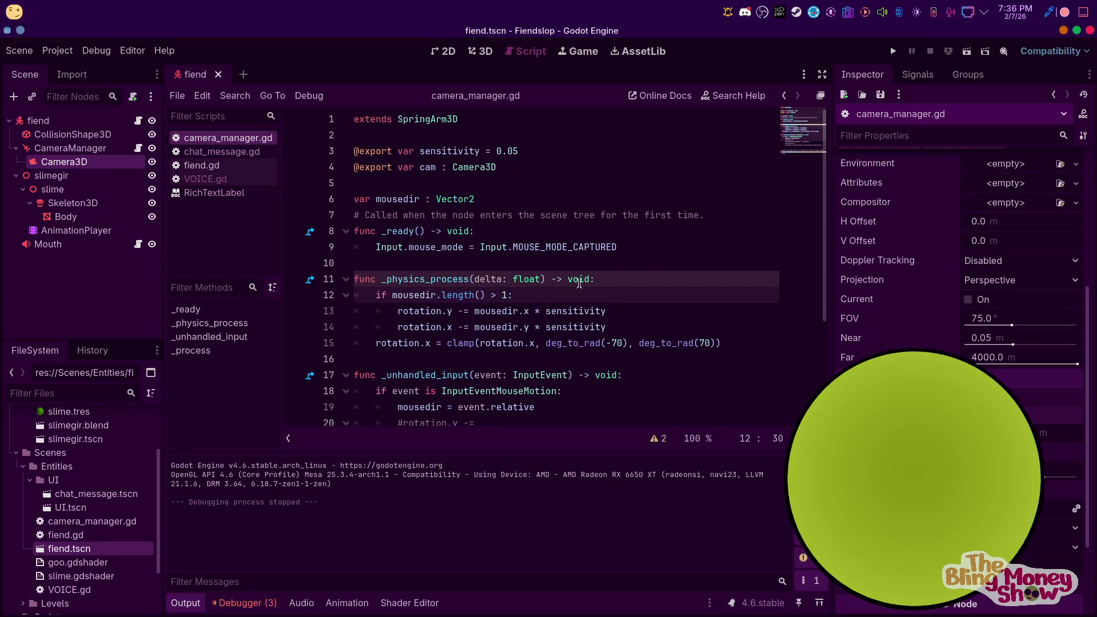
click(642, 276)
key(Up)
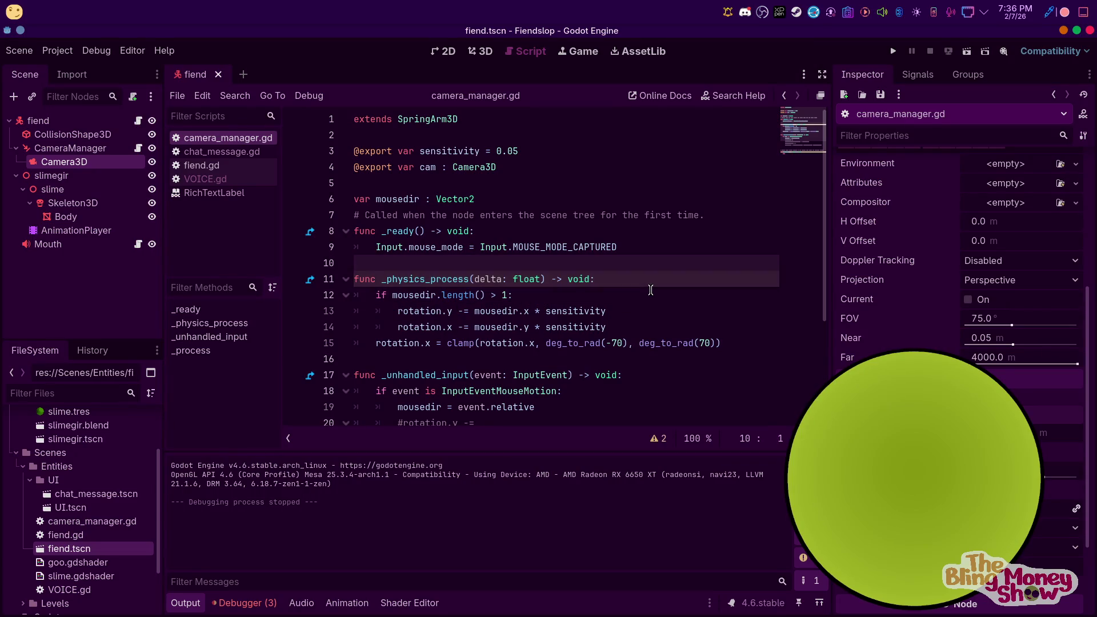
key(Down)
key(Return)
text(var new_rot)
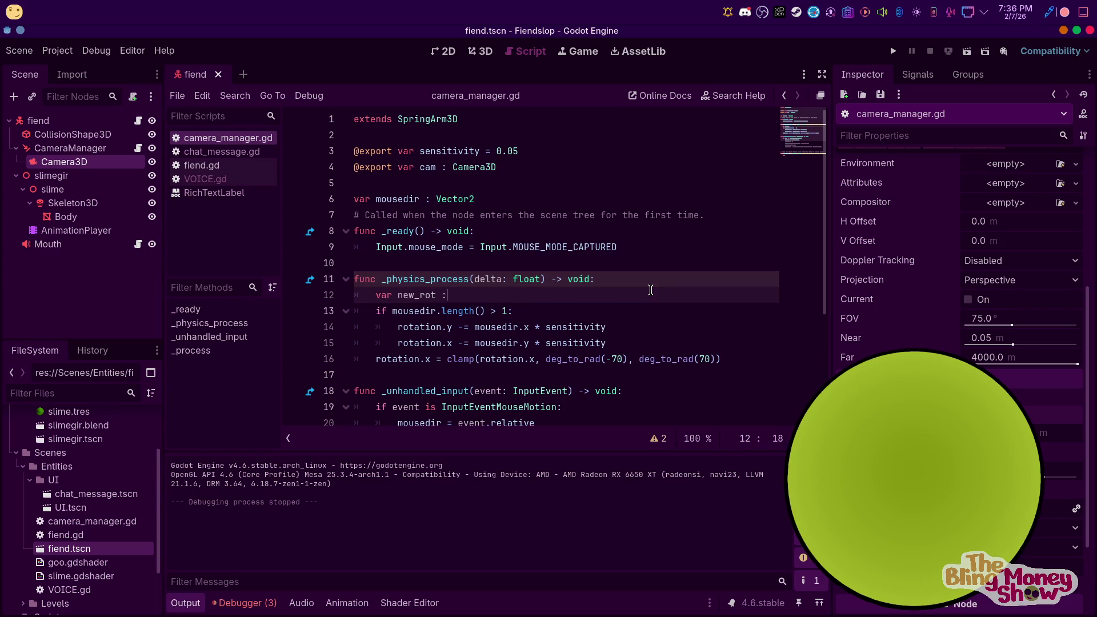
text( : Vector2)
key(Return)
Change rotation.y and rotation.x in the if block to new_rot.y and new_rot.x.
mouse_move(452, 327)
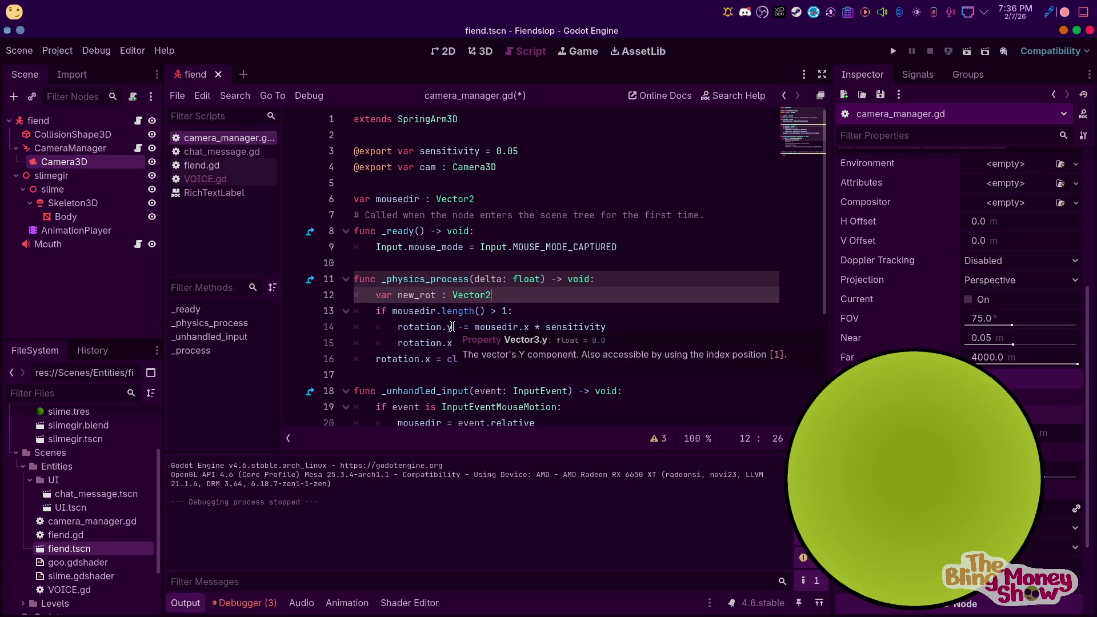
click(595, 309)
drag(451, 330, 398, 329)
click(577, 313)
text(n)
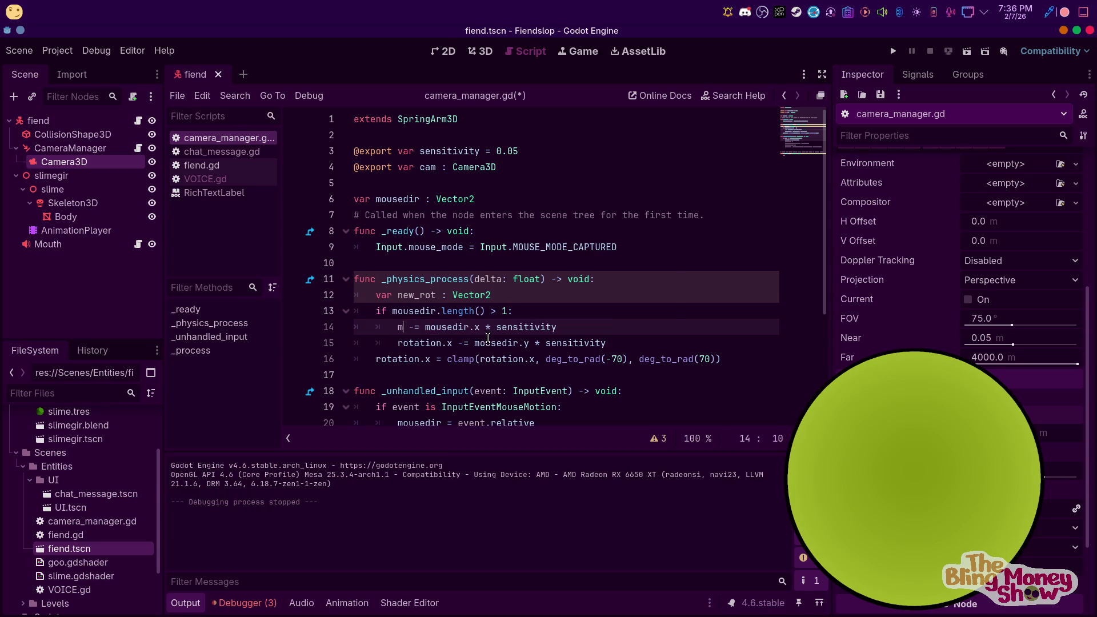
text(ew_rot.y)
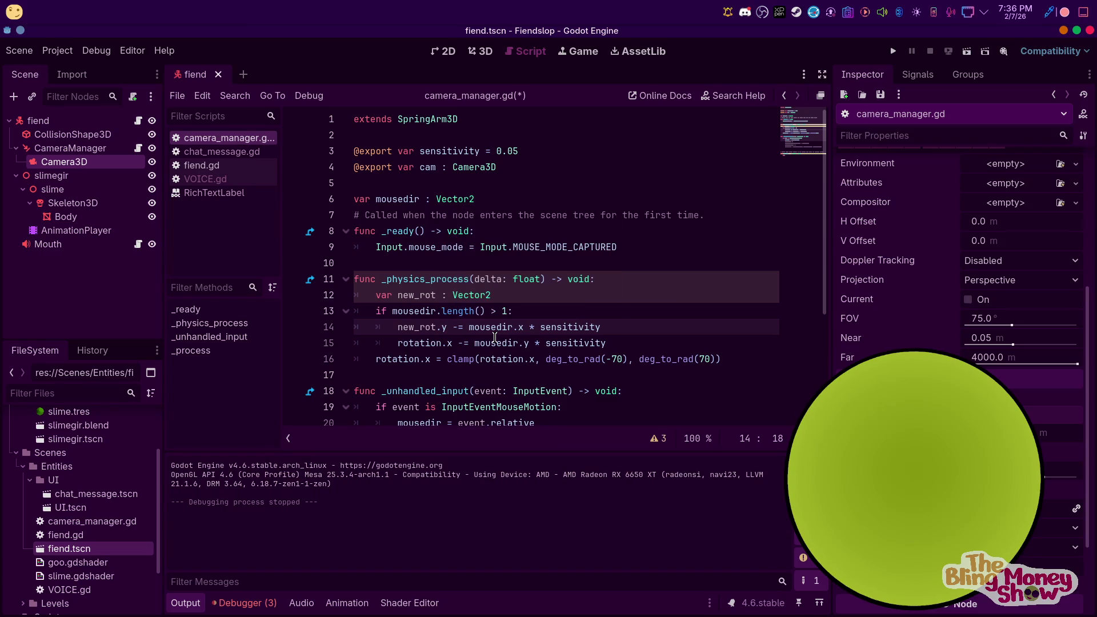
mouse_move(448, 327)
mouse_down()
mouse_move(397, 324)
mouse_move(428, 343)
mouse_move(398, 343)
mouse_up()
key(ctrl+c)
key(ctrl+v)
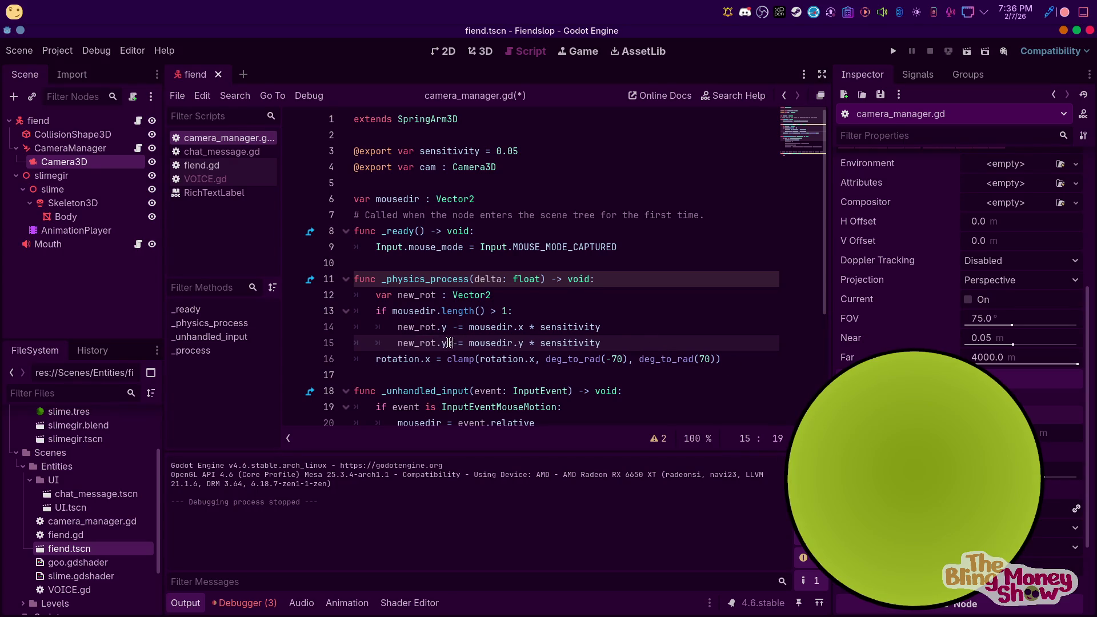
key(BackSpace)
key(BackSpace)
text(x)
click(624, 342)
key(Return)
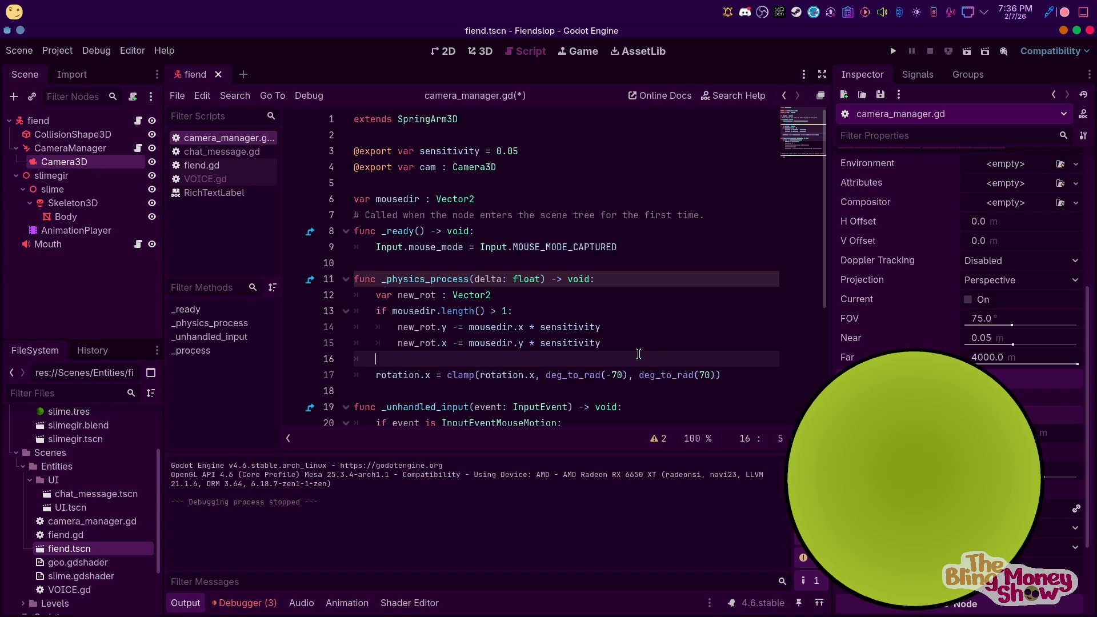
Add 'rotation.y = lerpf(rotation.y, new_rot.y, 5 * delta)' after the if block.
text(ro)
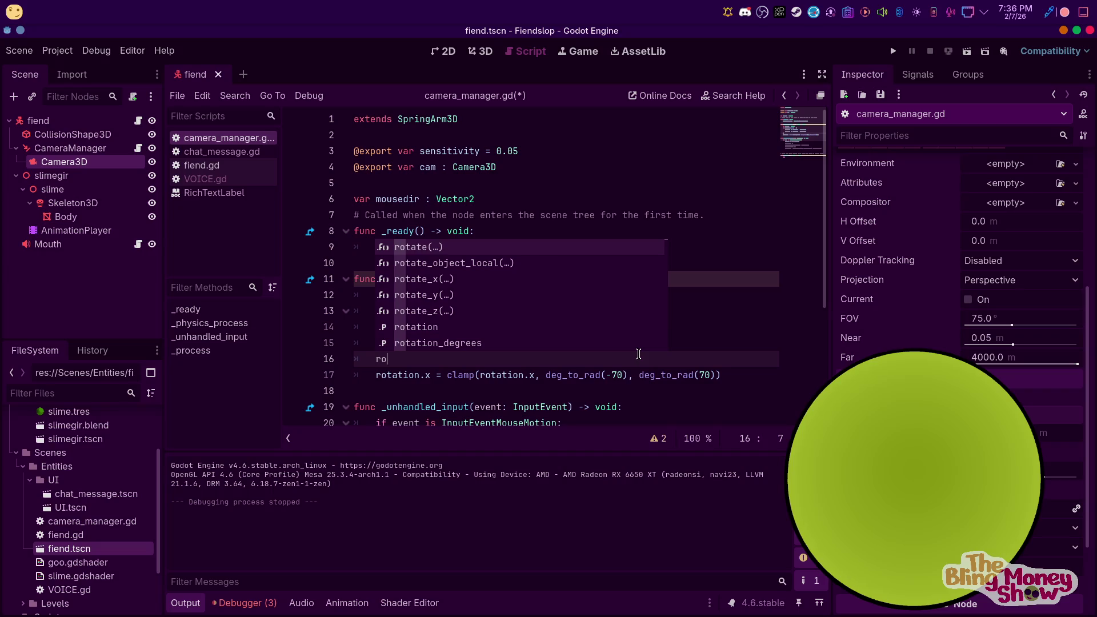
key(Down)
key(Down)
key(Down)
key(Return)
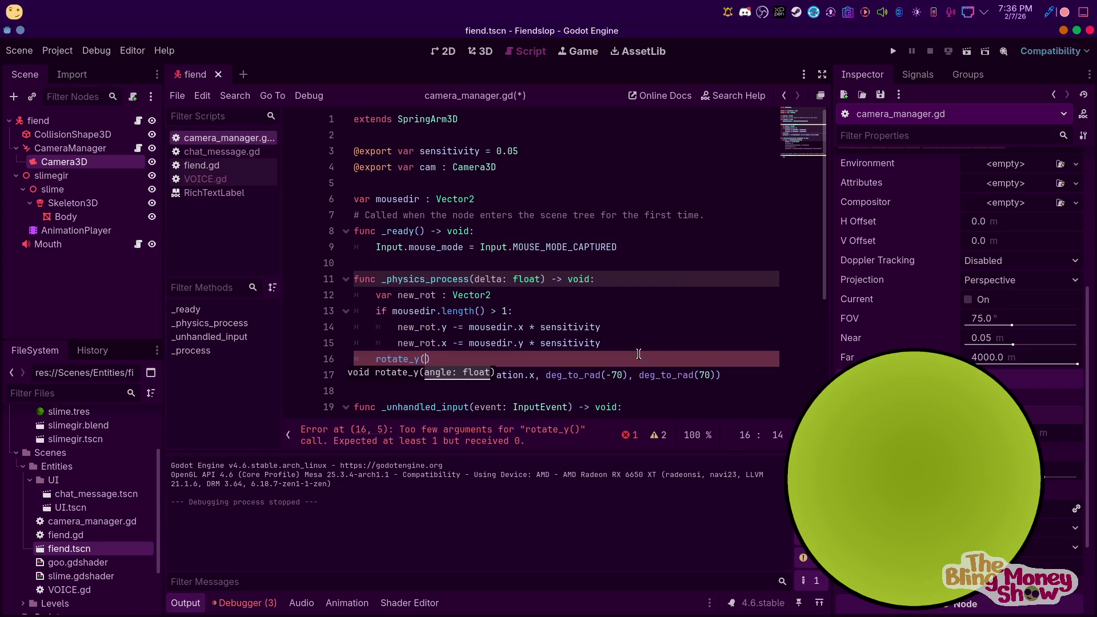
key(ctrl+z)
text(t)
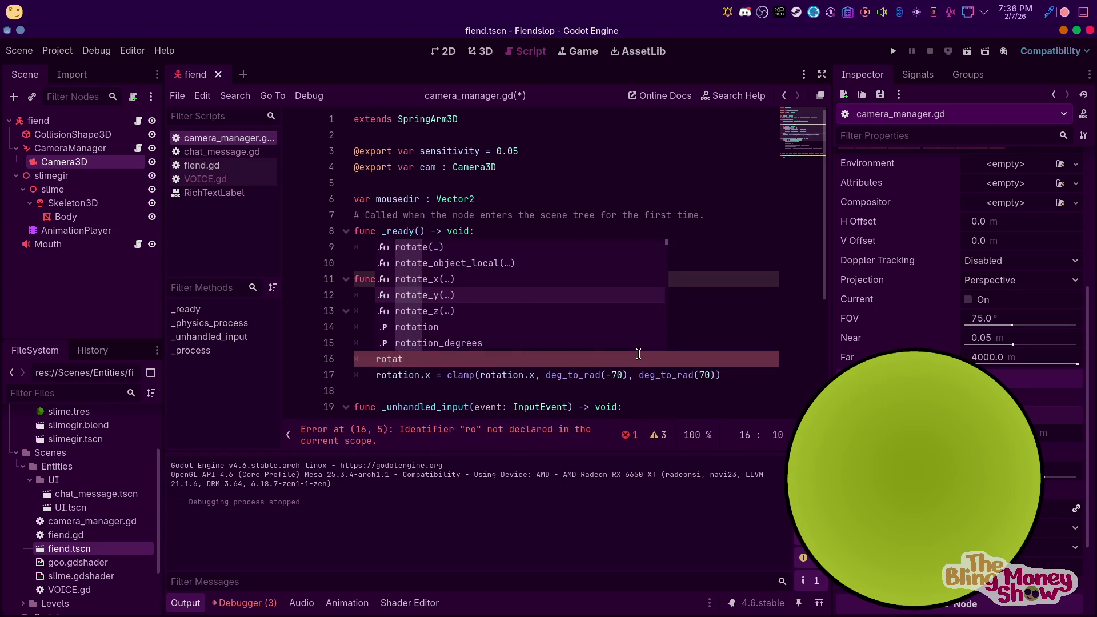
text(ion.ty)
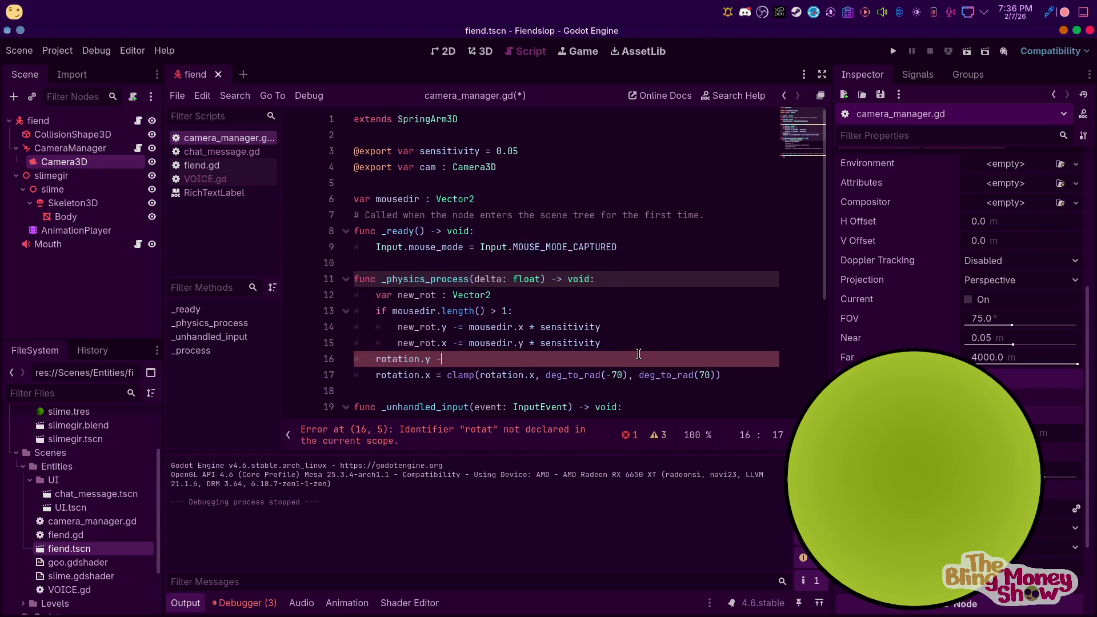
text(le)
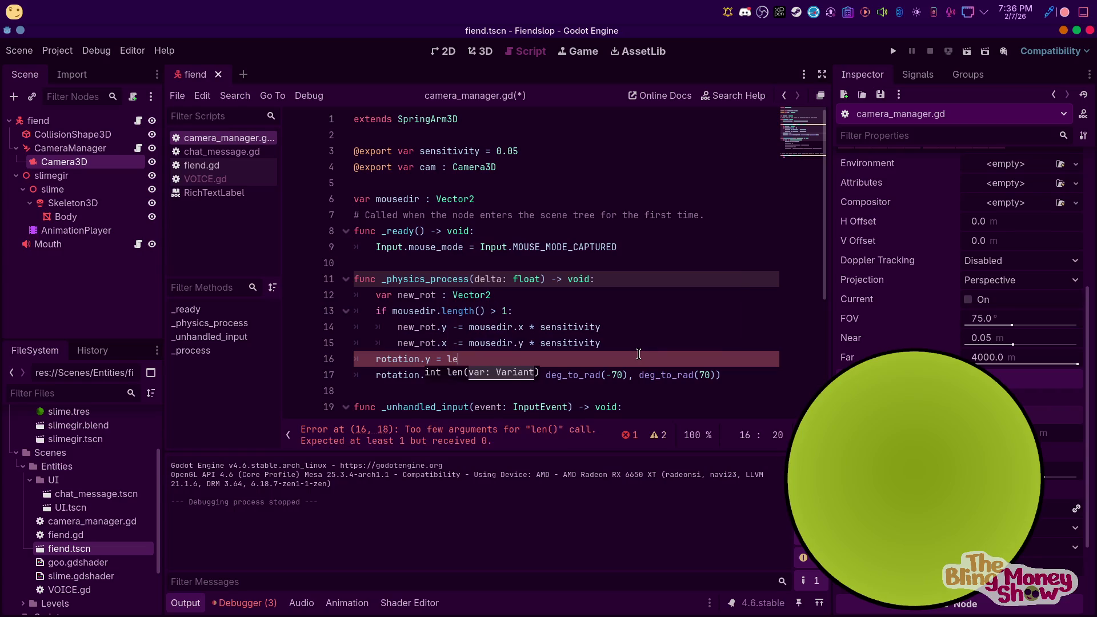
text(p)
key(Down)
key(Return)
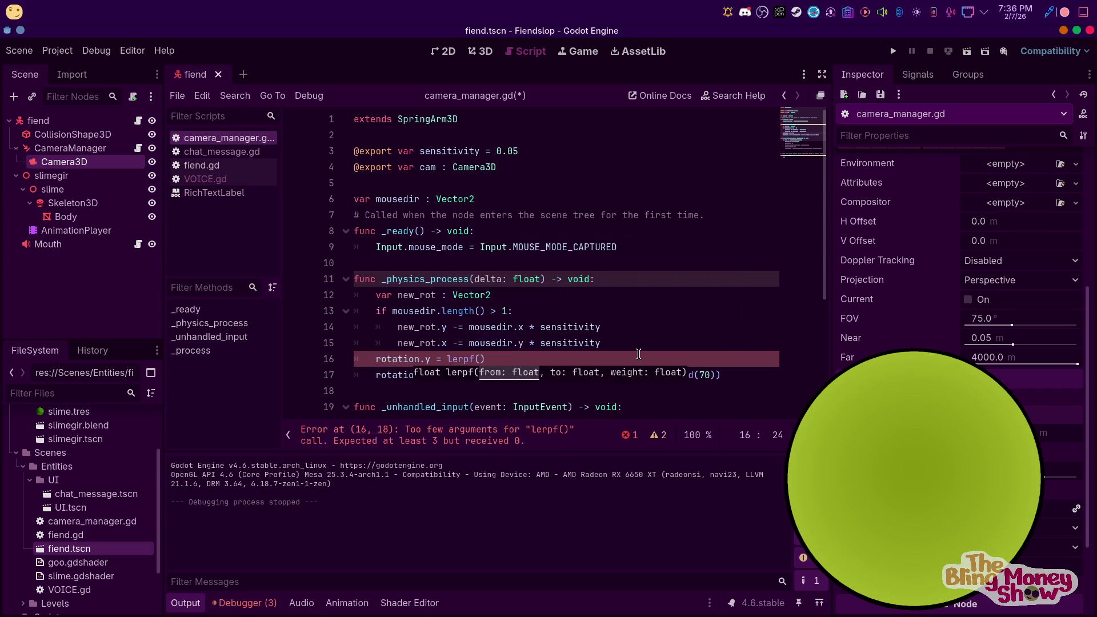
text(rotatio)
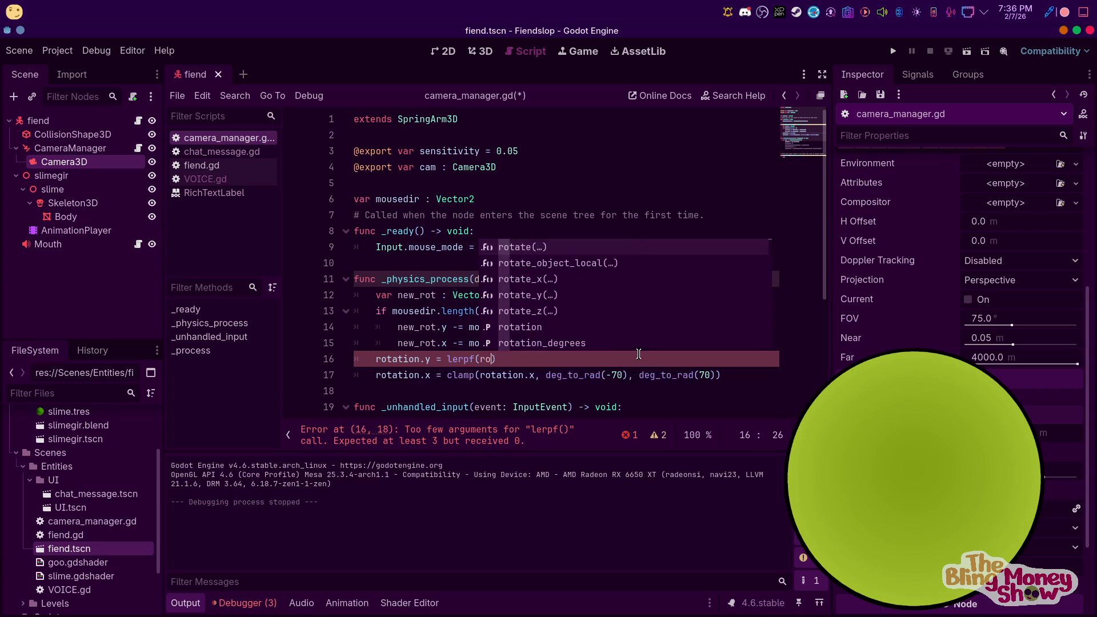
text(n.y, )
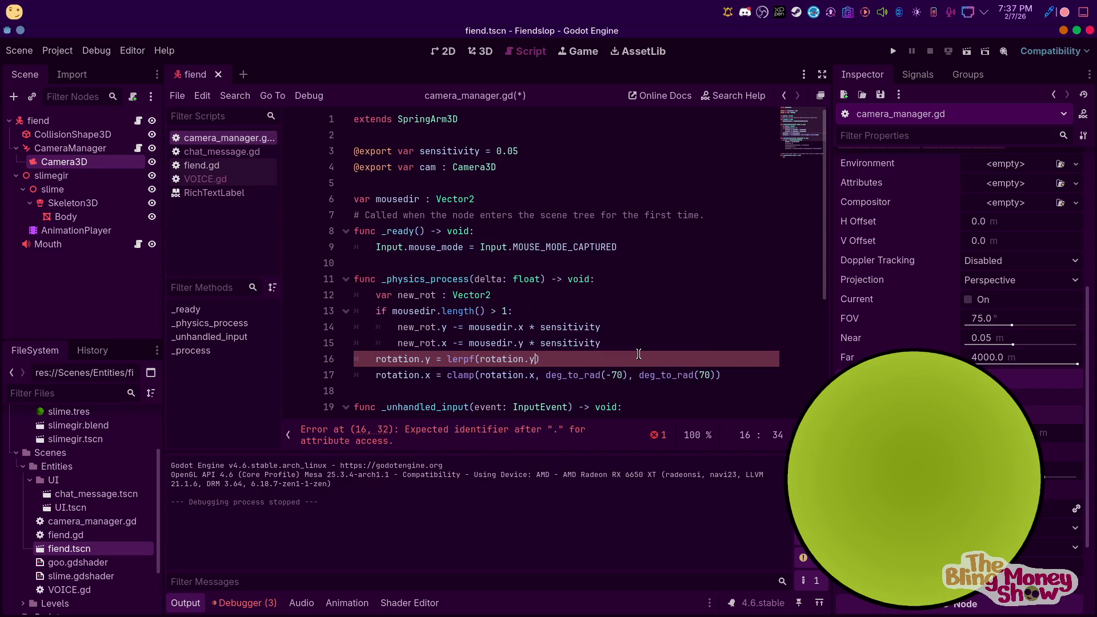
text(new_rot.)
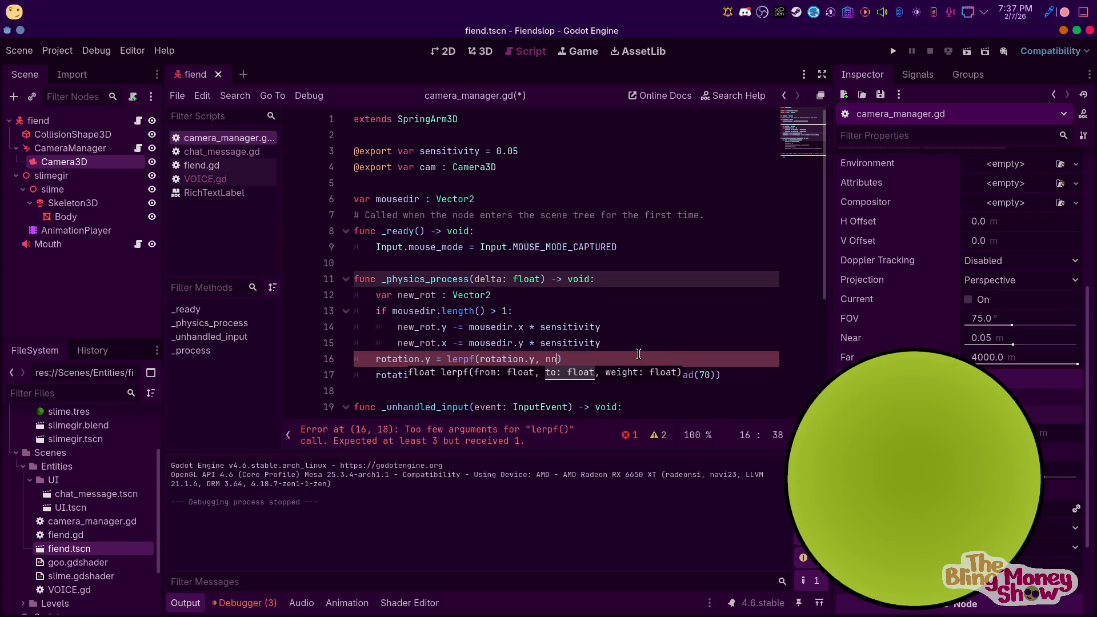
text(y, )
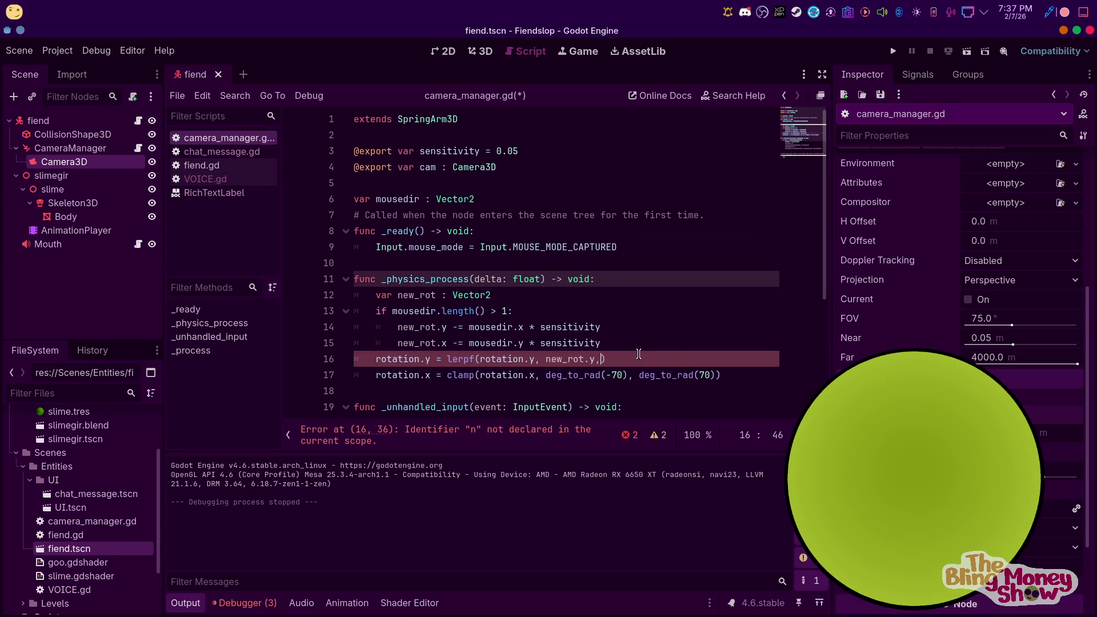
text(5 * del)
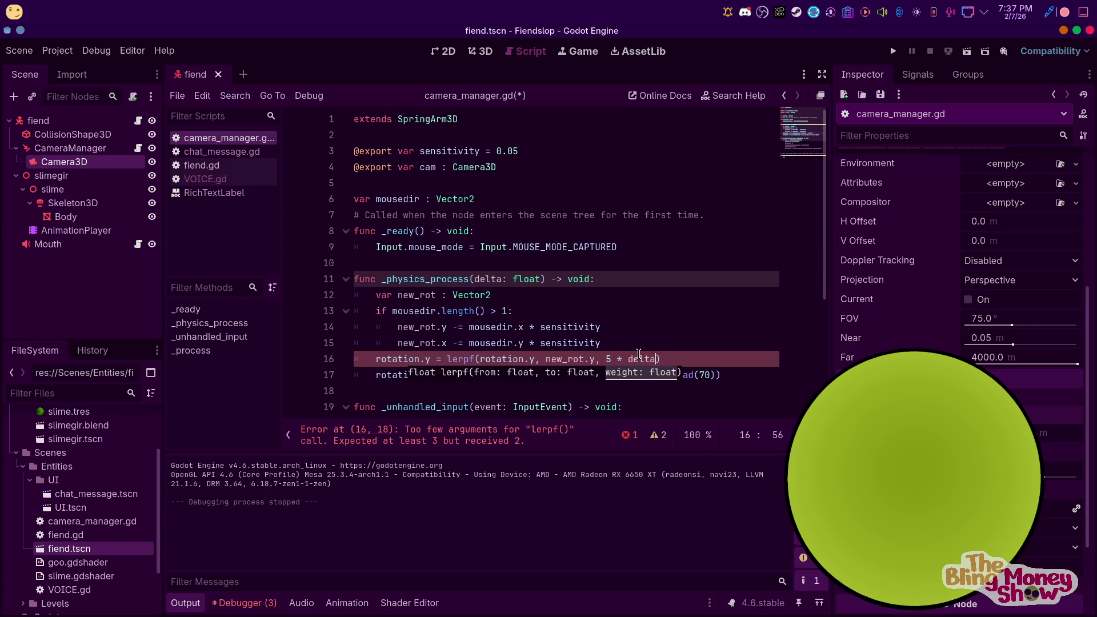
text(ta)
Duplicate that line as 'rotation.x = lerpf(rotation.x, new_rot.x, 5 * delta)' and launch the game.
click(609, 359)
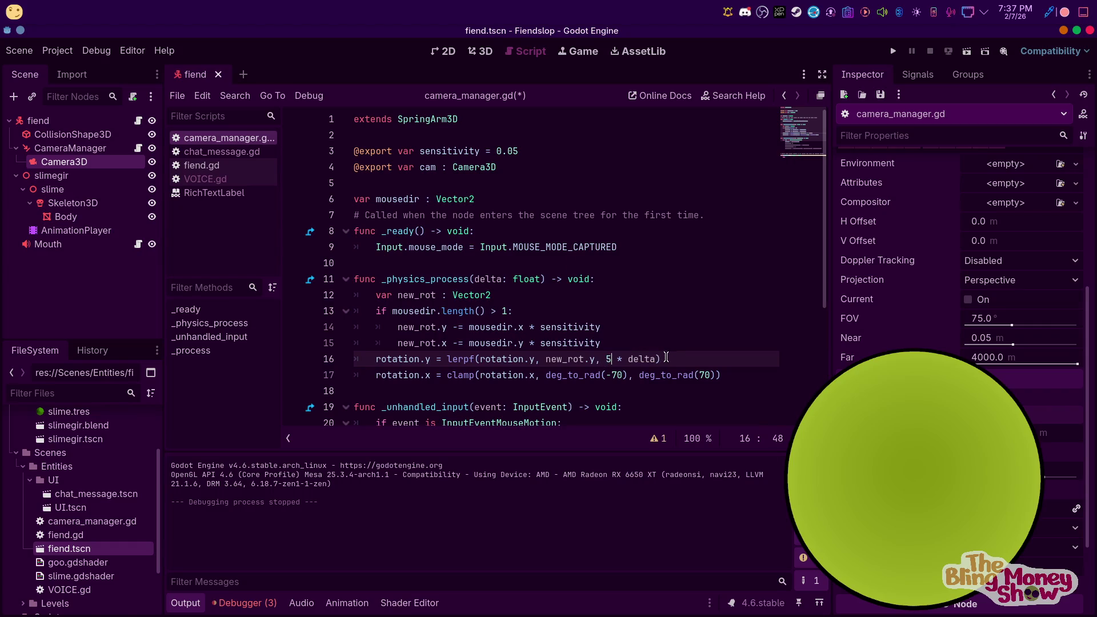
drag(662, 359, 375, 359)
key(ctrl+c)
click(686, 359)
key(Return)
key(ctrl+v)
double_click(427, 378)
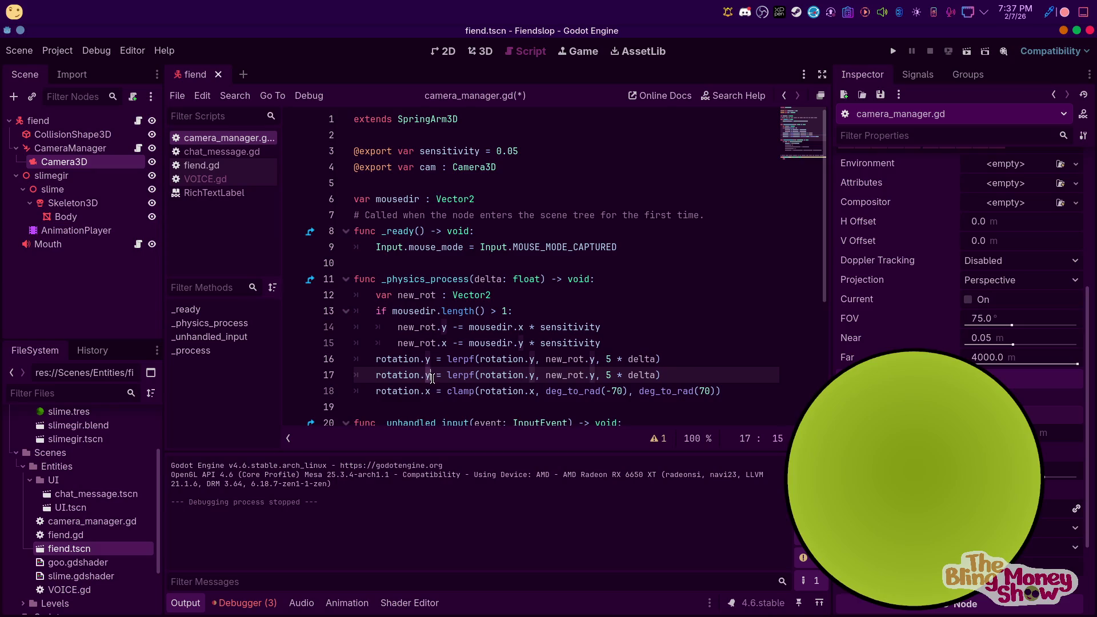
text(x)
click(529, 377)
key(Delete)
text(x)
click(593, 375)
key(Delete)
text(x)
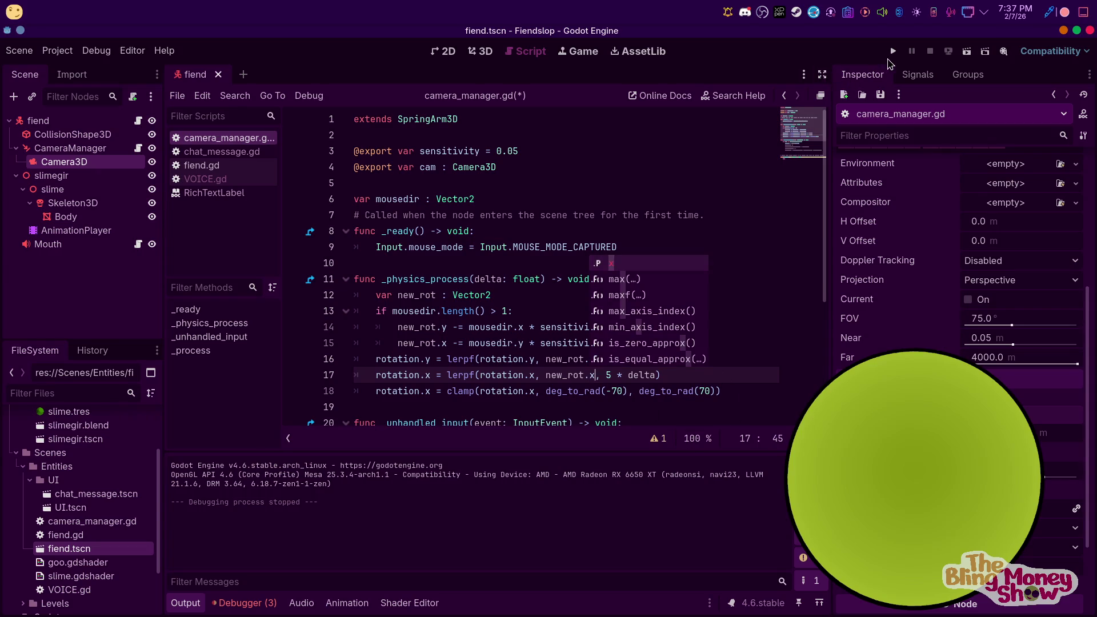
click(893, 52)
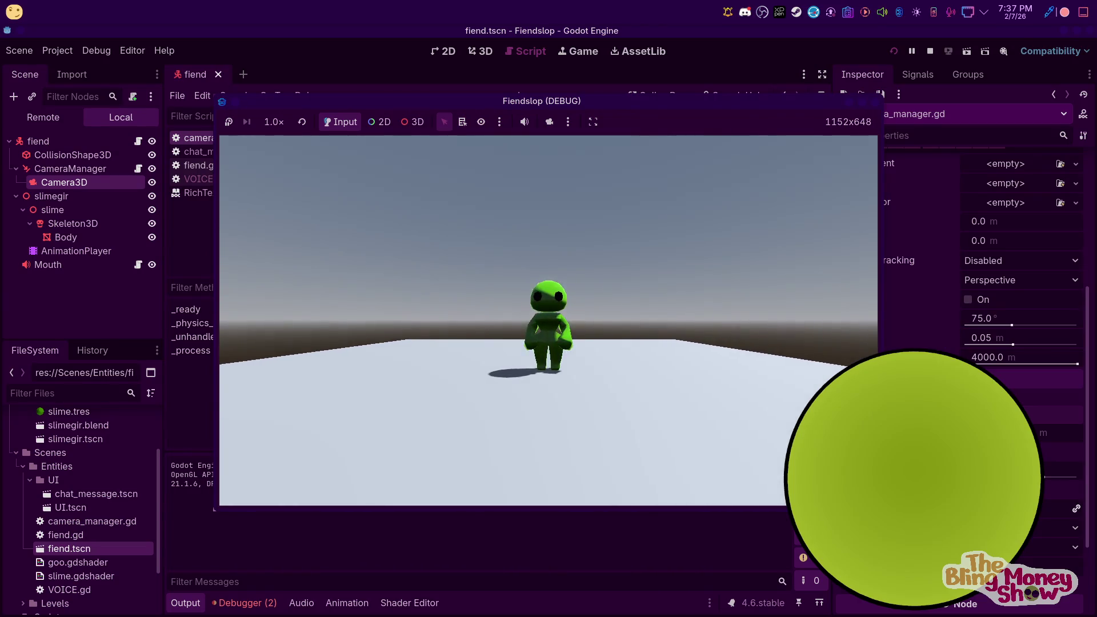
Stop the test run of the lerpf-smoothed camera and return to camera_manager.gd.
key(F8)
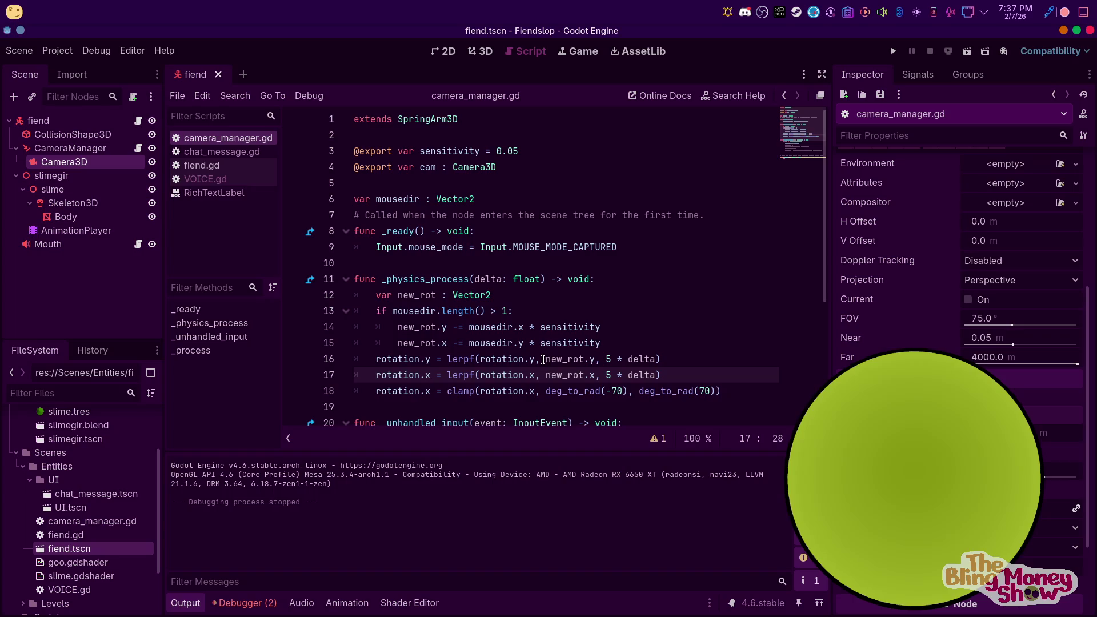
mouse_move(433, 359)
Revert the lerpf smoothing so rotation.y and rotation.x subtract mousedir times sensitivity directly.
click(524, 330)
drag(523, 330, 468, 331)
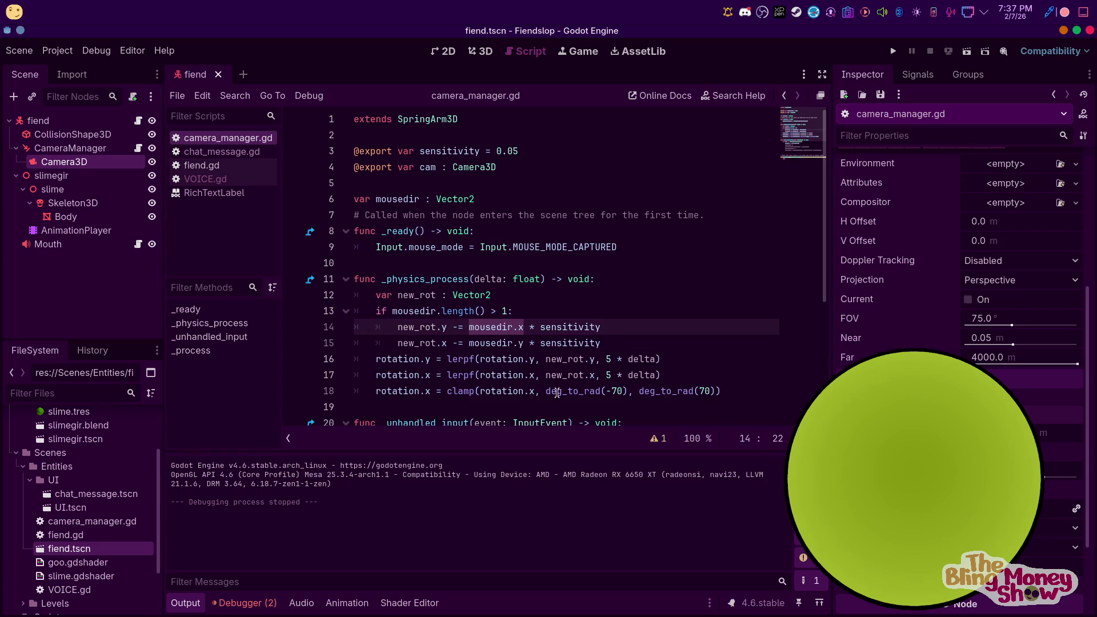
key(ctrl+z)
key(ctrl+z)
key(ctrl+z)
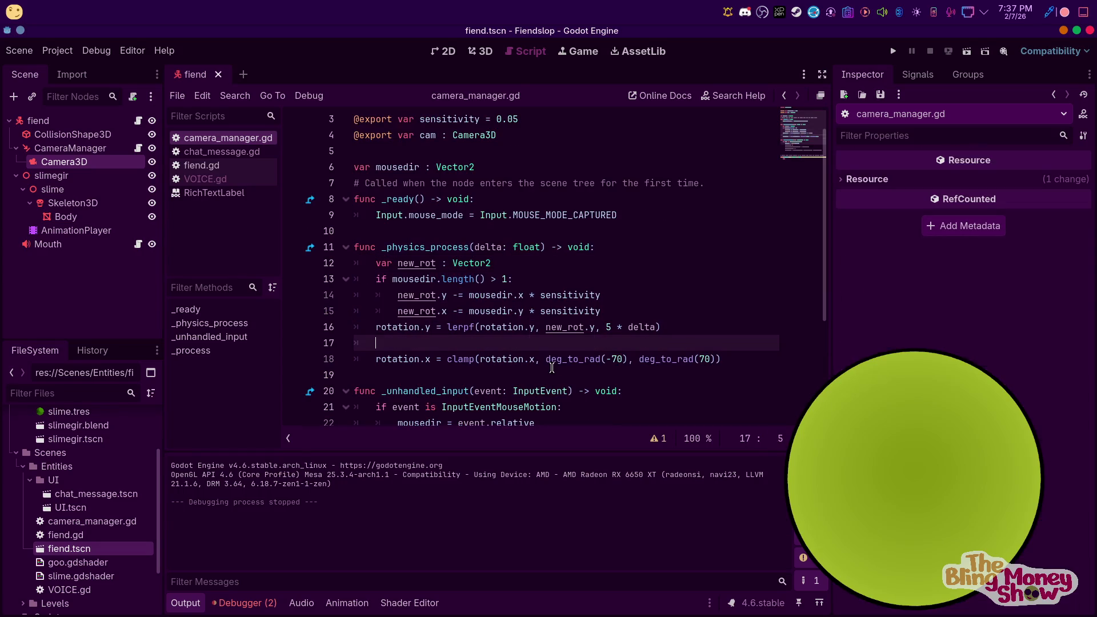
key(BackSpace)
key(BackSpace)
key(BackSpace)
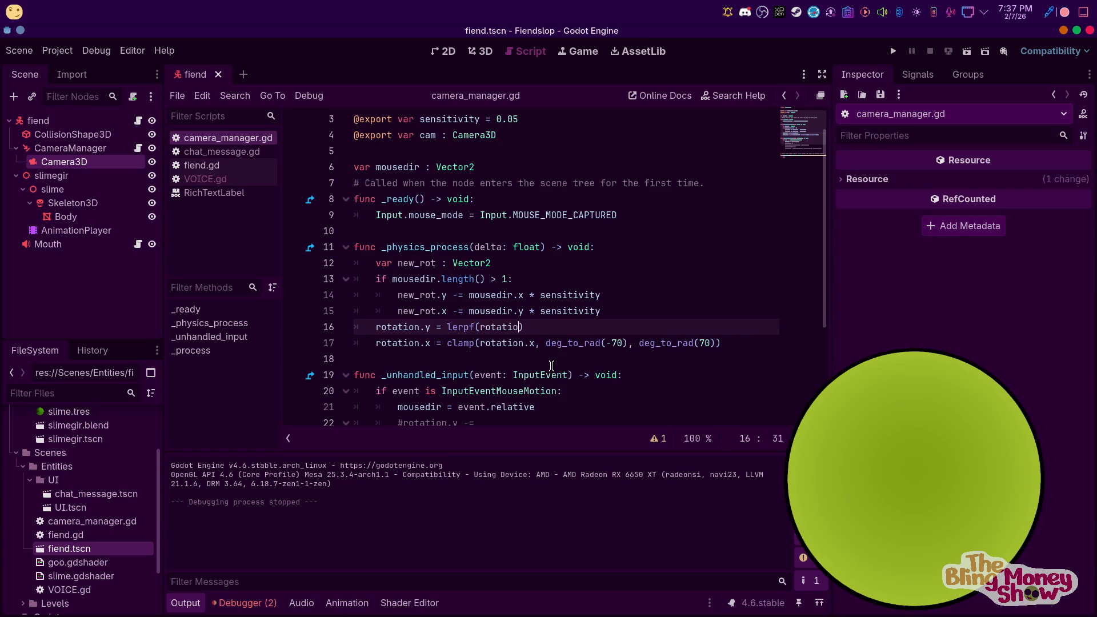
key(BackSpace)
key(BackSpace)
key(BackSpace)
key(BackSpace)
key(BackSpace)
key(BackSpace)
key(ctrl+Left)
key(ctrl+Left)
key(ctrl+Left)
text(y)
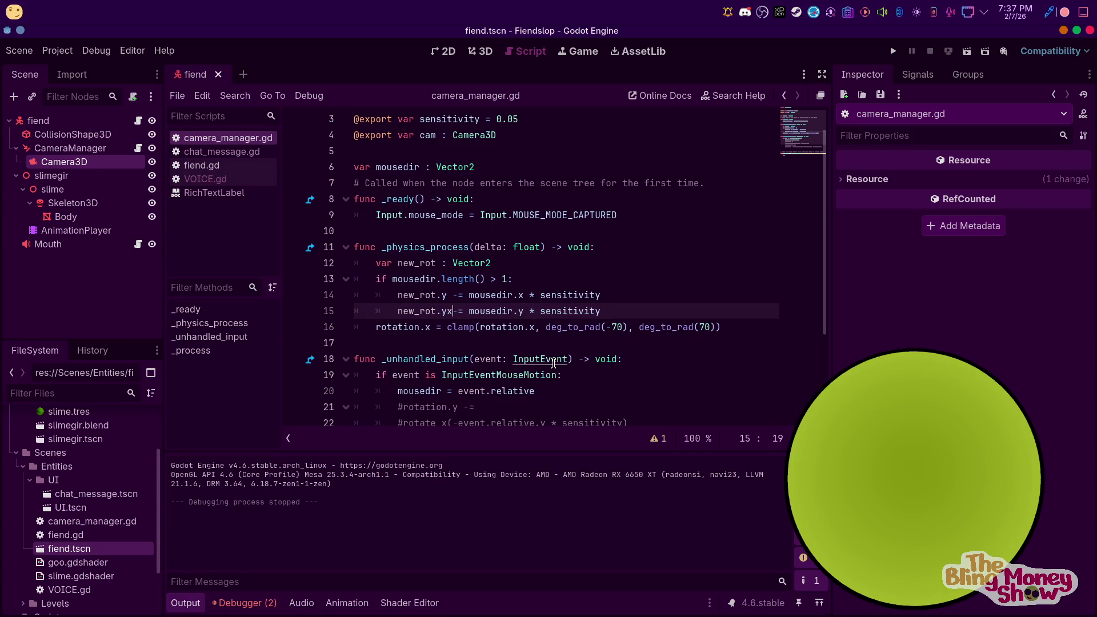
key(ctrl+z)
key(ctrl+z)
key(ctrl+z)
key(ctrl+z)
key(ctrl+z)
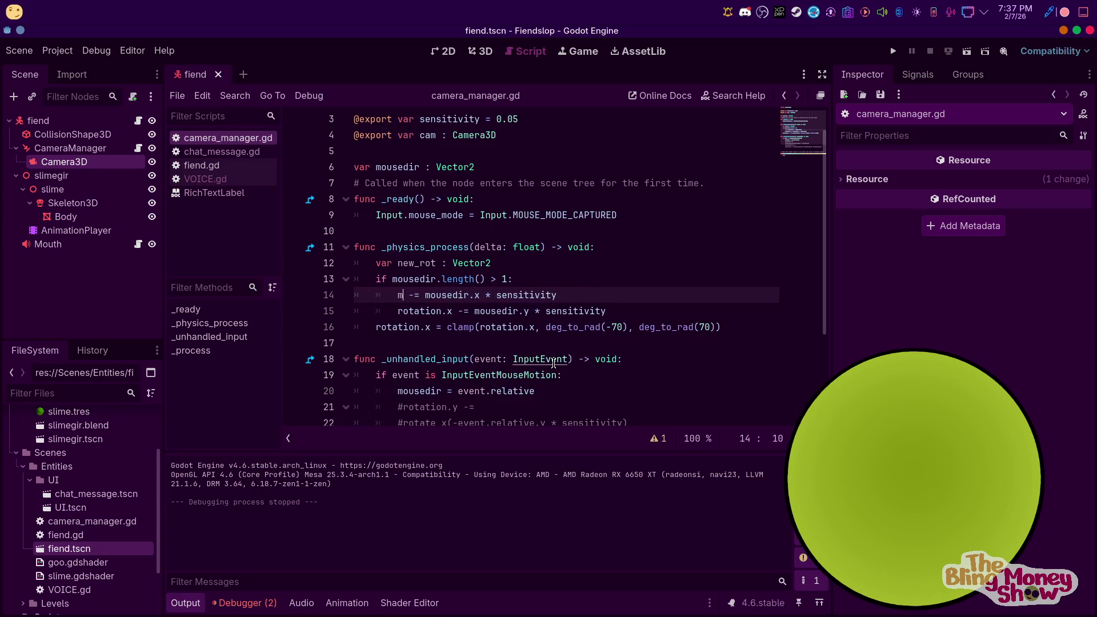
key(ctrl+z)
key(ctrl+z)
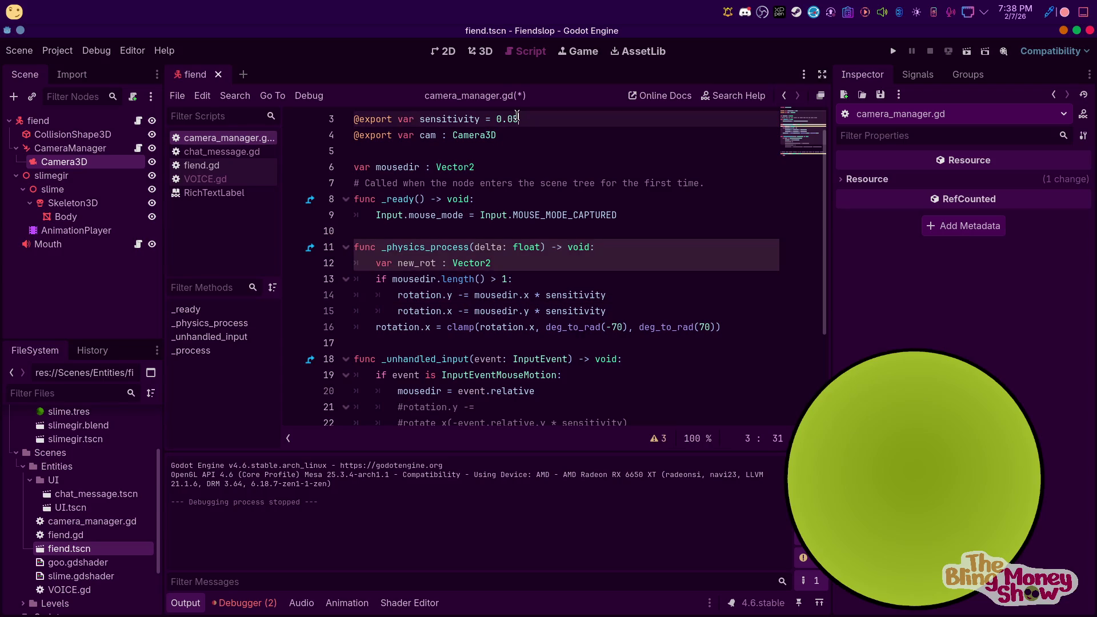
Lower sensitivity to 0.02, delete the unused new_rot declaration, and test-run the game.
click(532, 274)
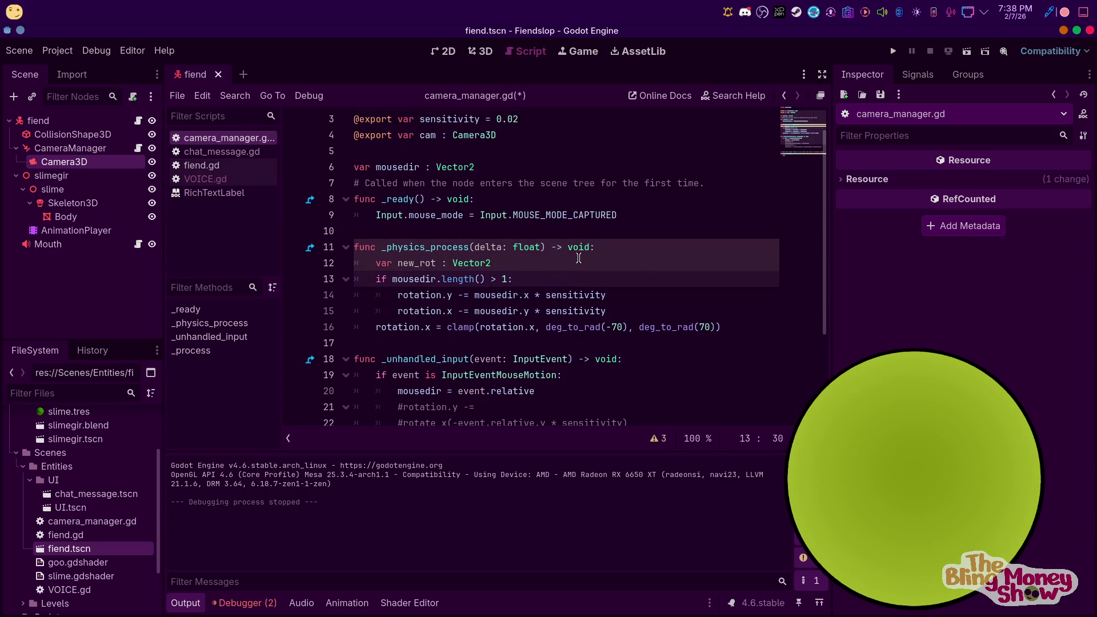
click(641, 265)
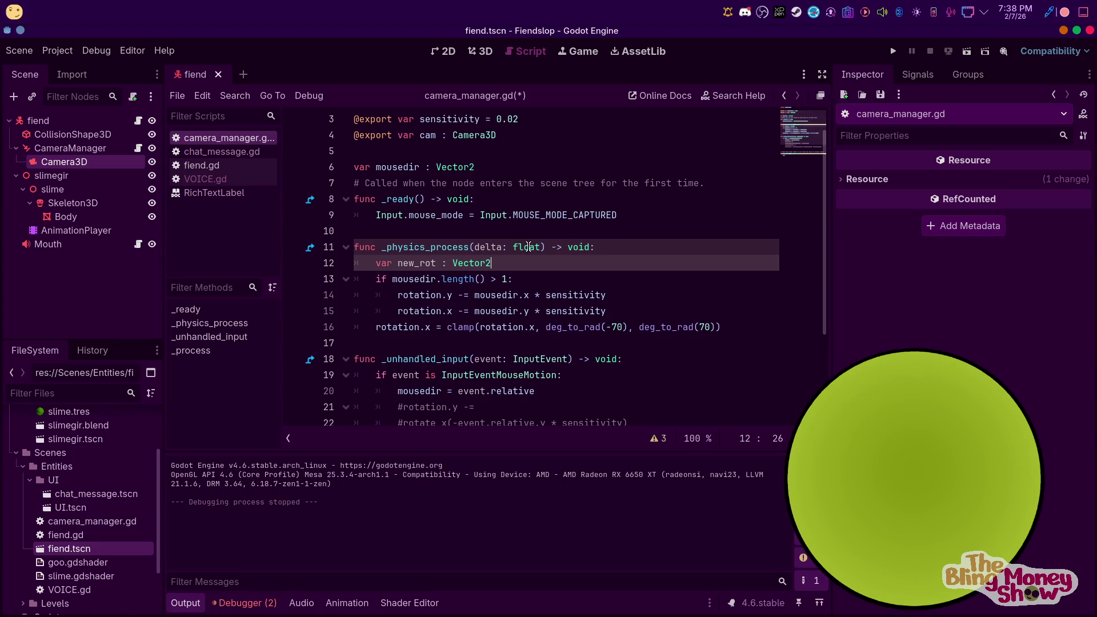
click(474, 263)
triple_click(459, 263)
text(=)
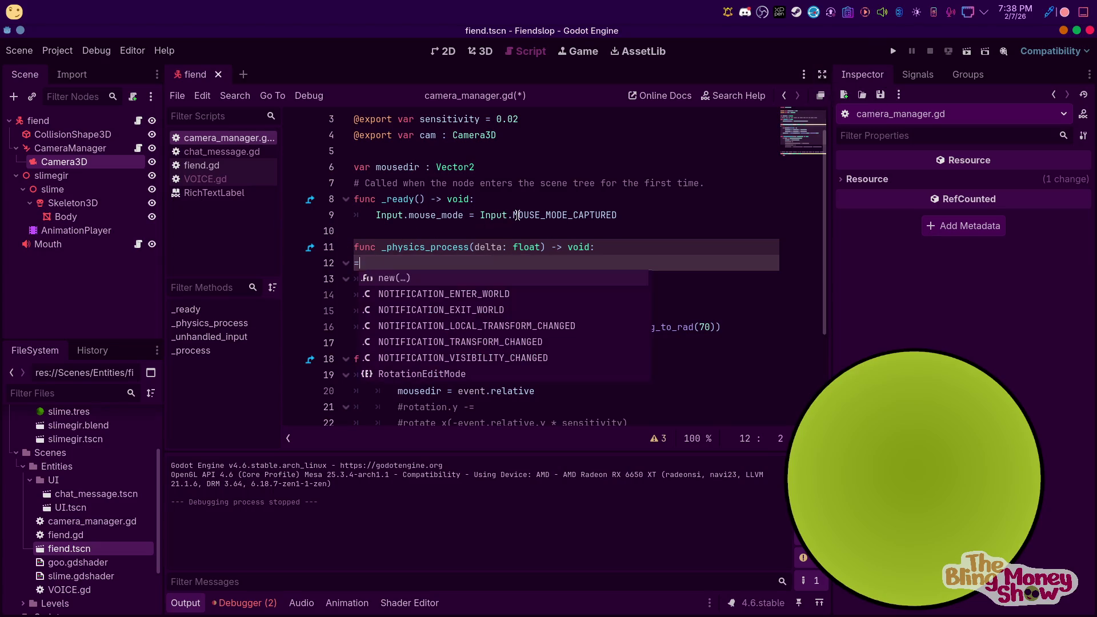
key(ctrl+z)
click(894, 51)
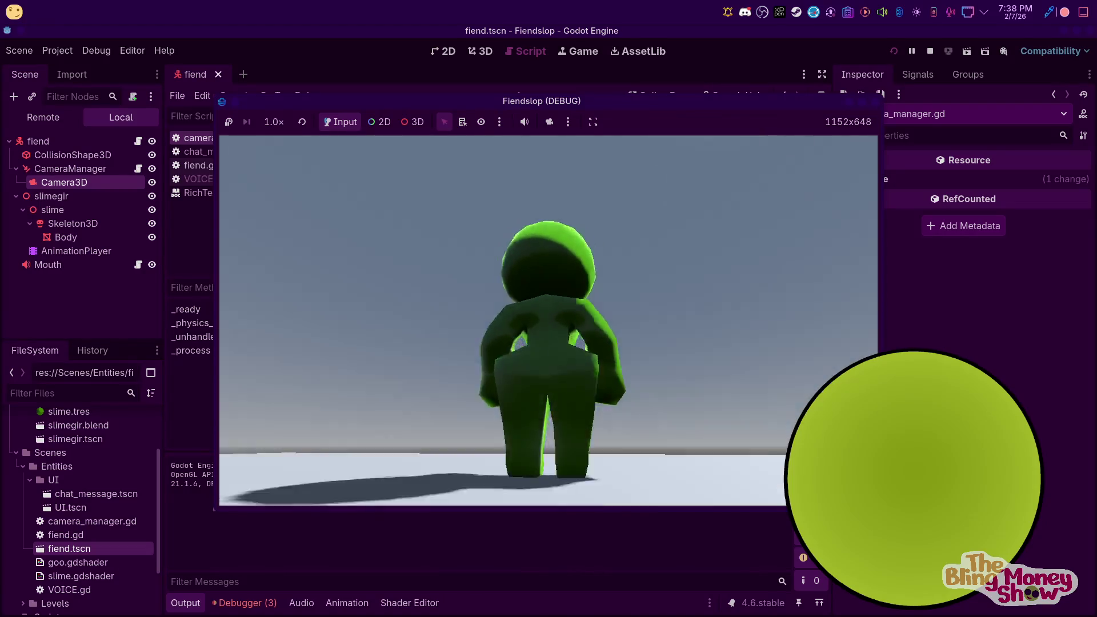
key(F8)
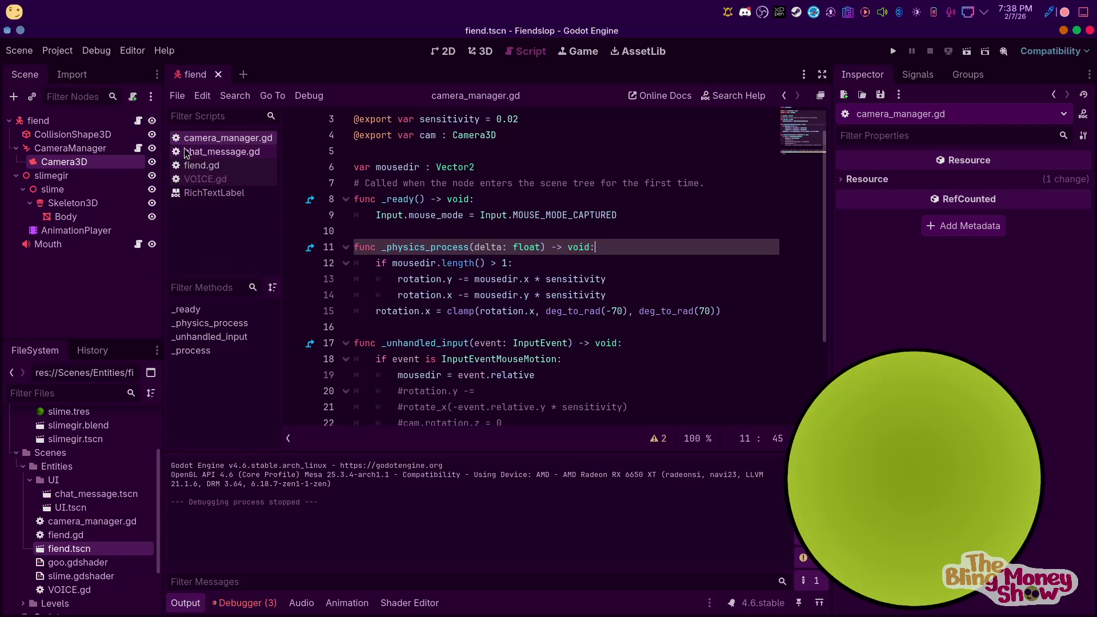
click(69, 148)
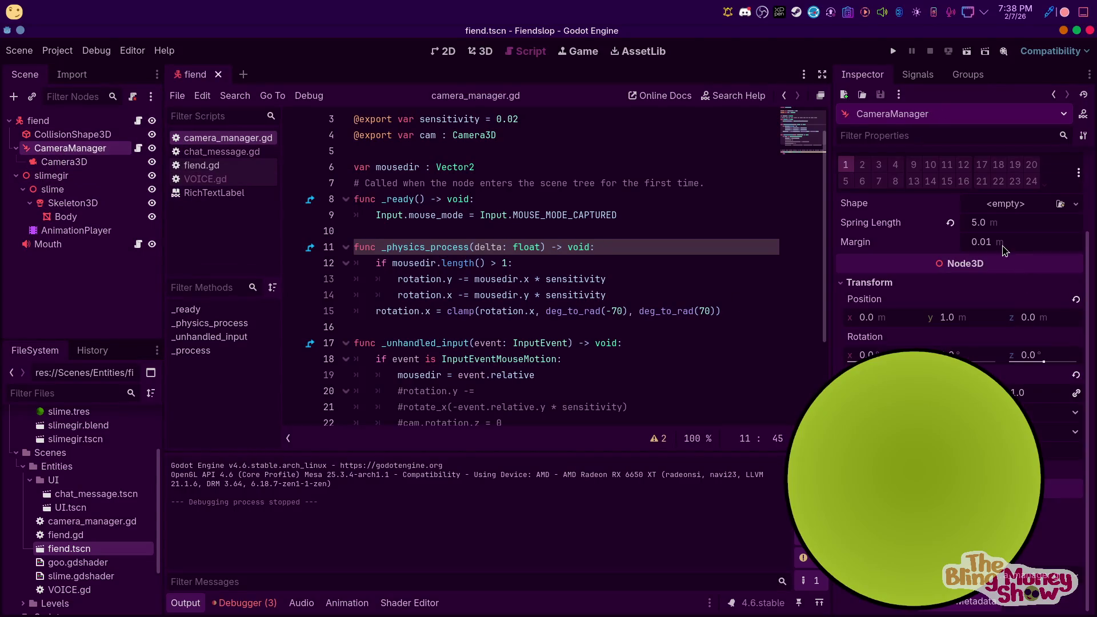
Raise the CameraManager spring arm's Margin to 0.295 and test it in a game run.
drag(1004, 250, 1034, 250)
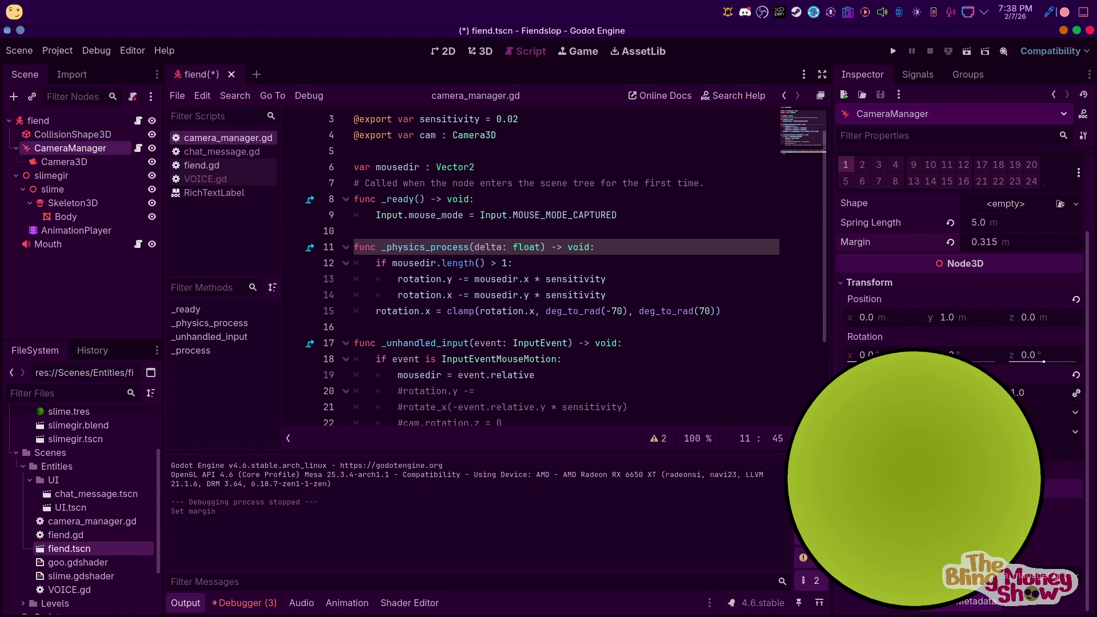
drag(990, 242, 987, 242)
click(894, 52)
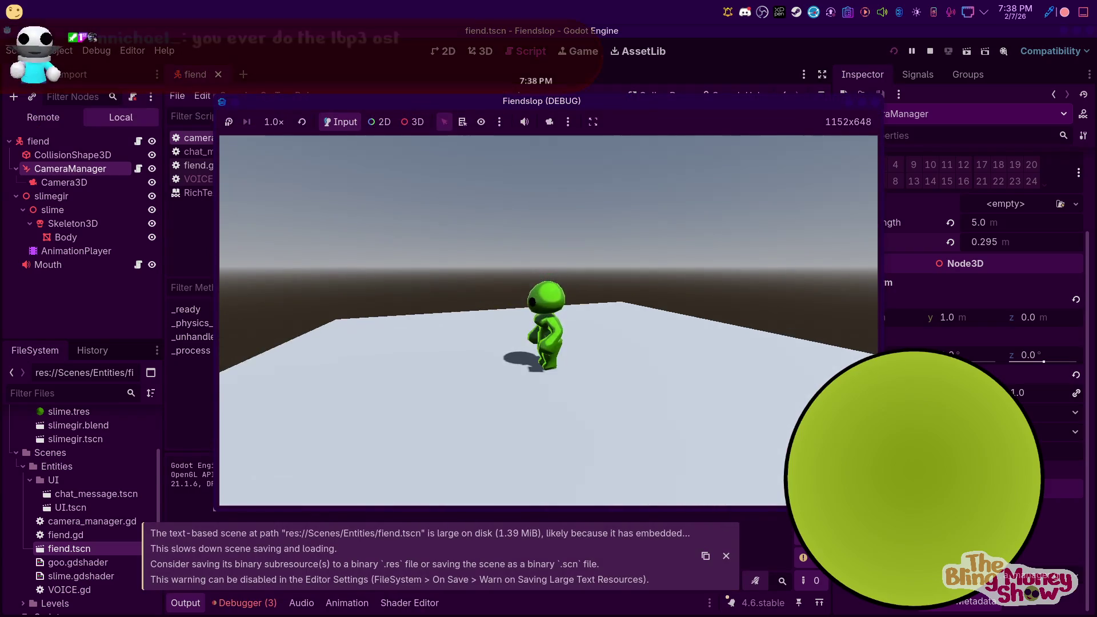
key(w)
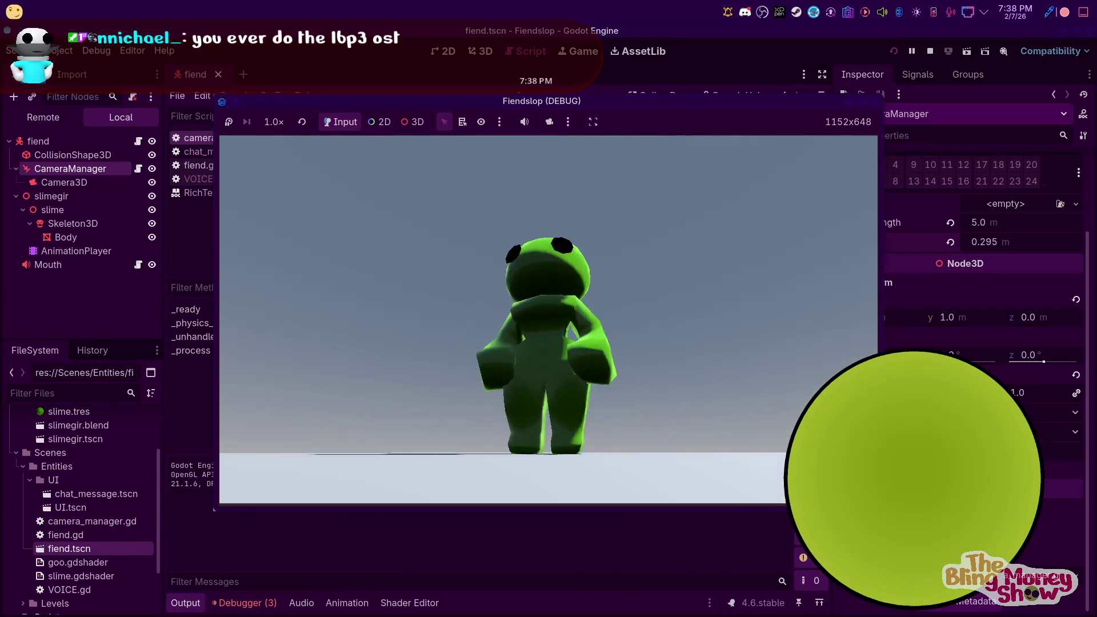
key(F8)
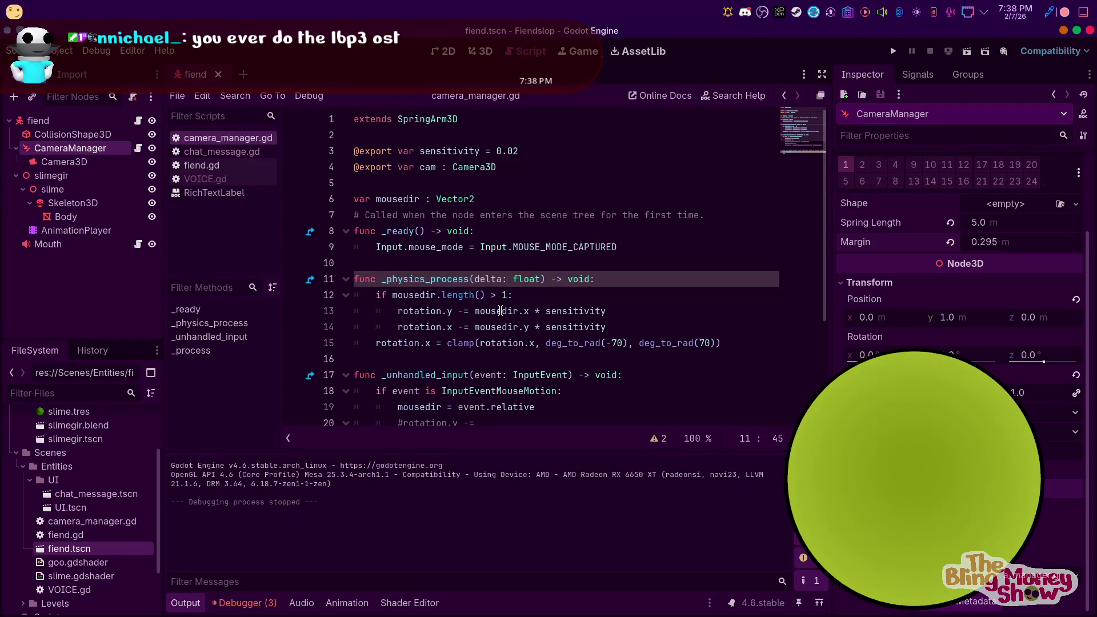
Open fiend.gd and look over its _physics_process gravity, run and jump code.
scroll(477, 336, down, 3)
scroll(477, 337, up, 2)
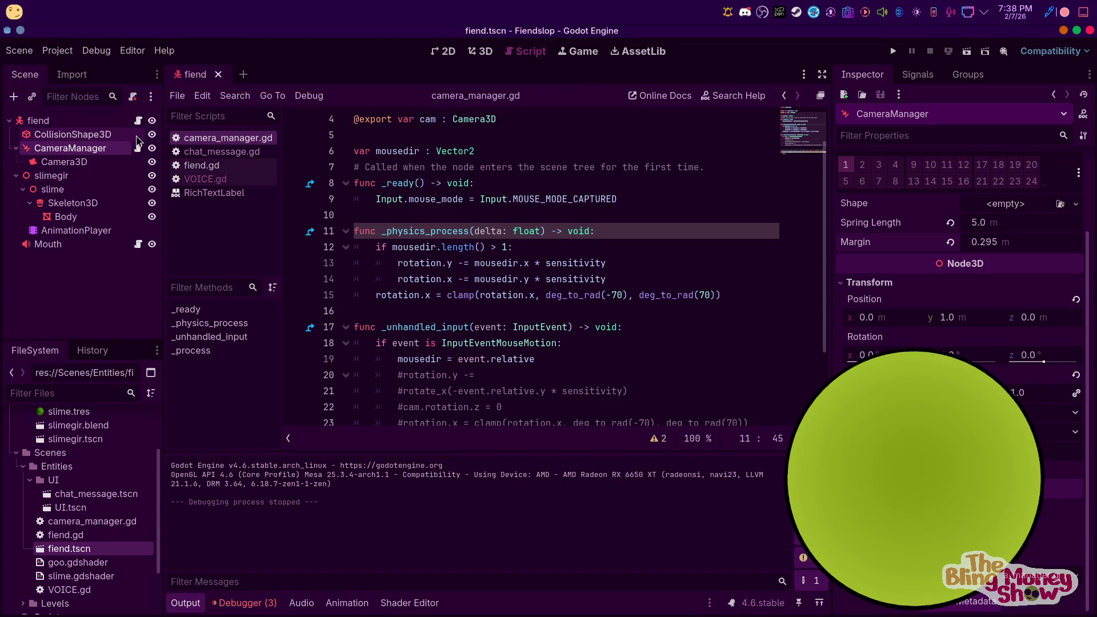
click(138, 121)
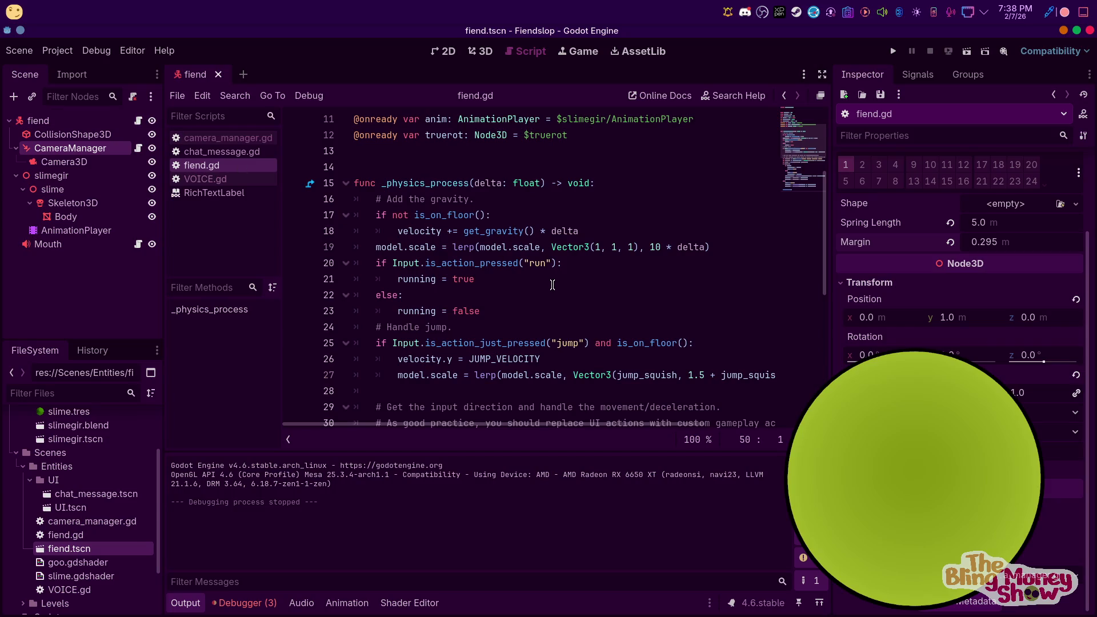
scroll(552, 285, down, 1)
scroll(552, 284, up, 3)
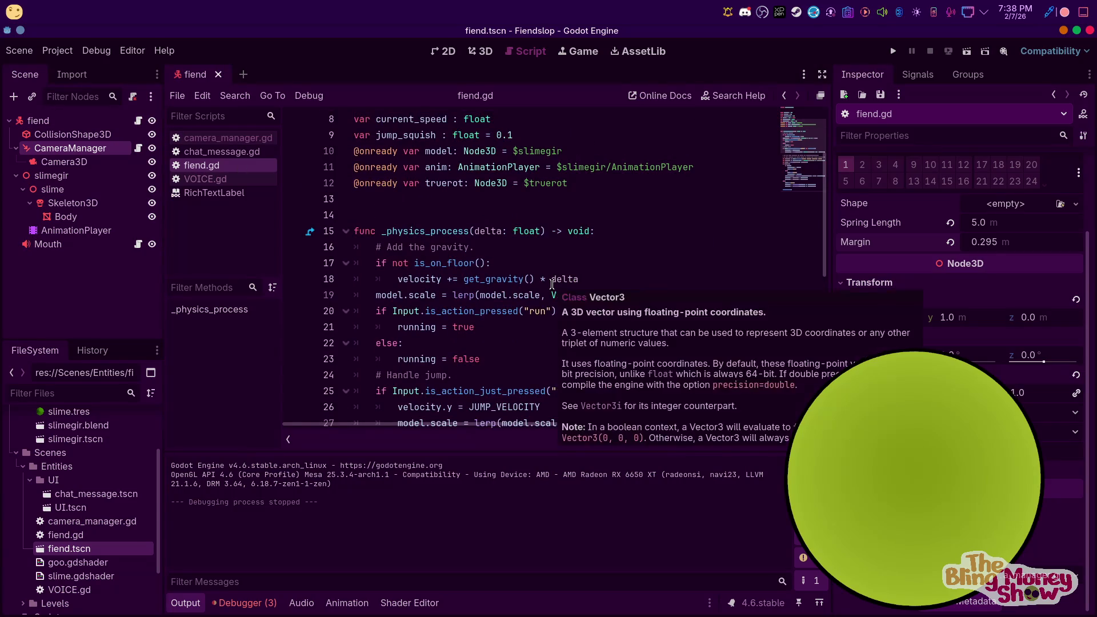
scroll(552, 285, down, 3)
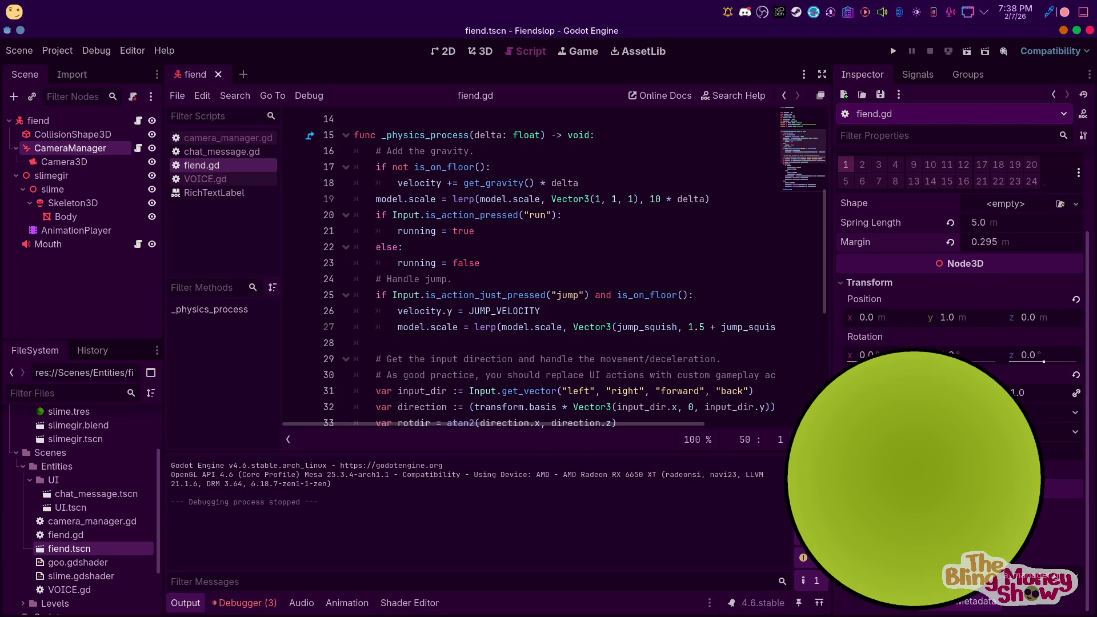
mouse_move(616, 614)
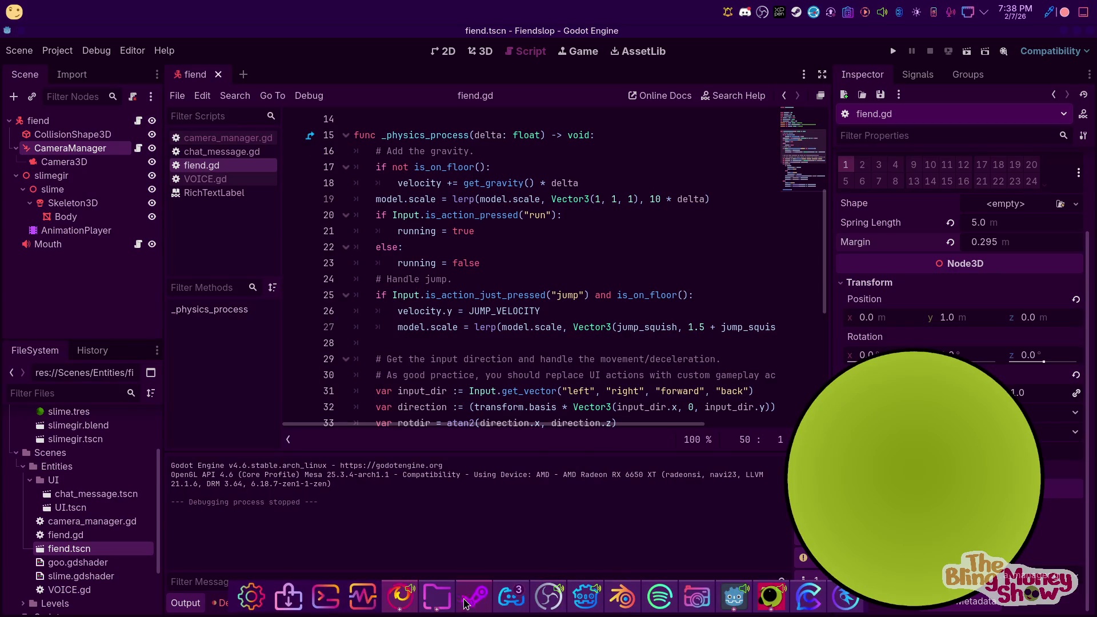
In Kate, open walkingstate.gd and select its camera-relative 'var direction … normalized()' line.
click(822, 591)
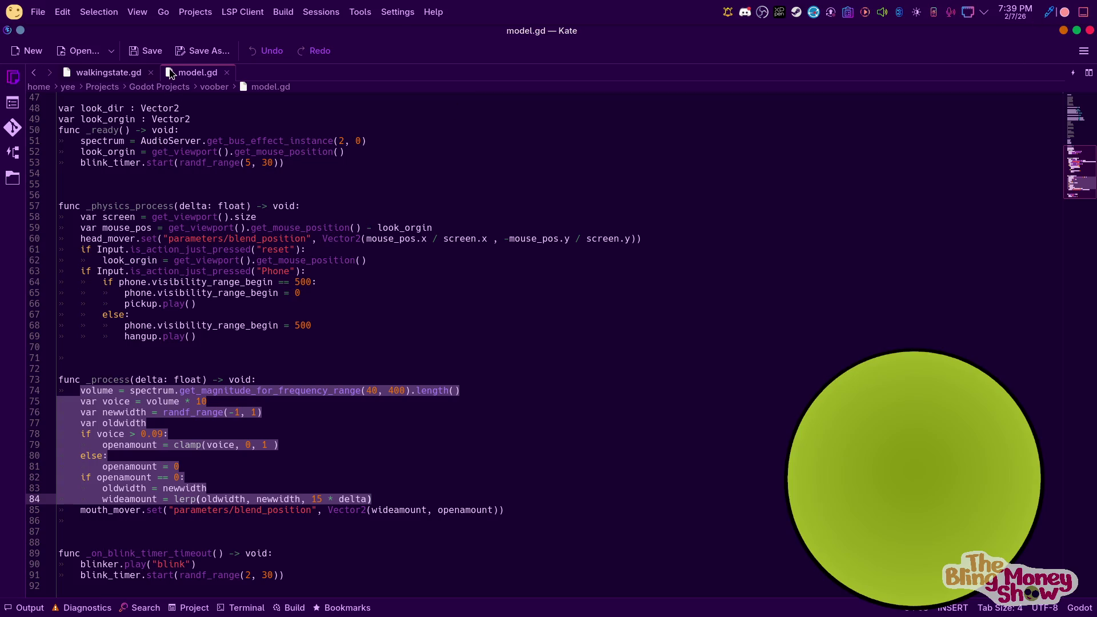
click(109, 72)
click(317, 336)
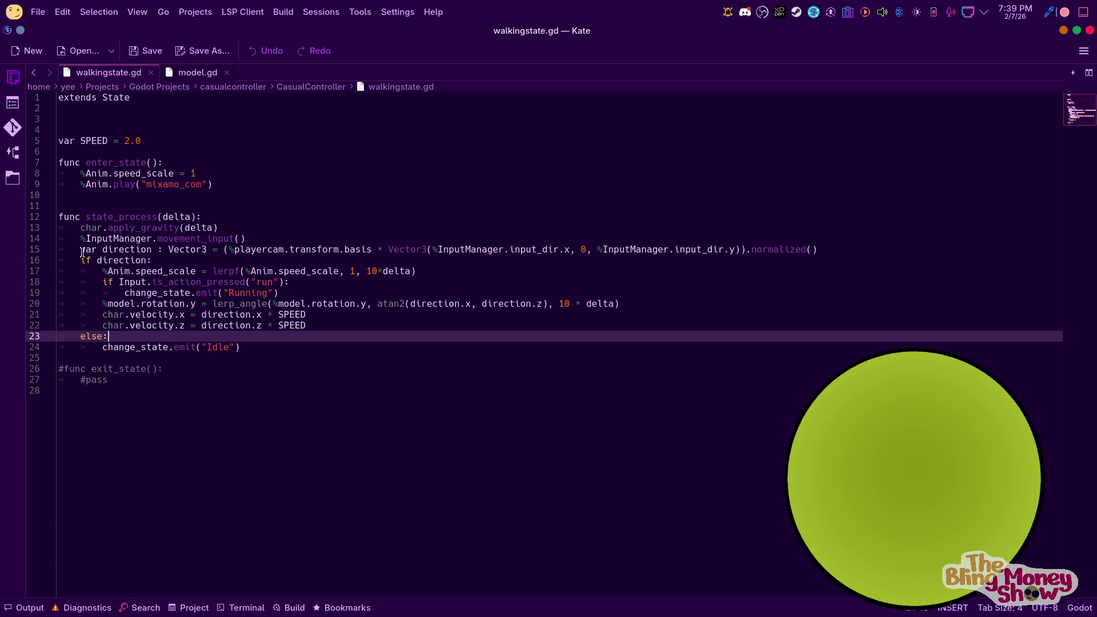
drag(77, 249, 802, 249)
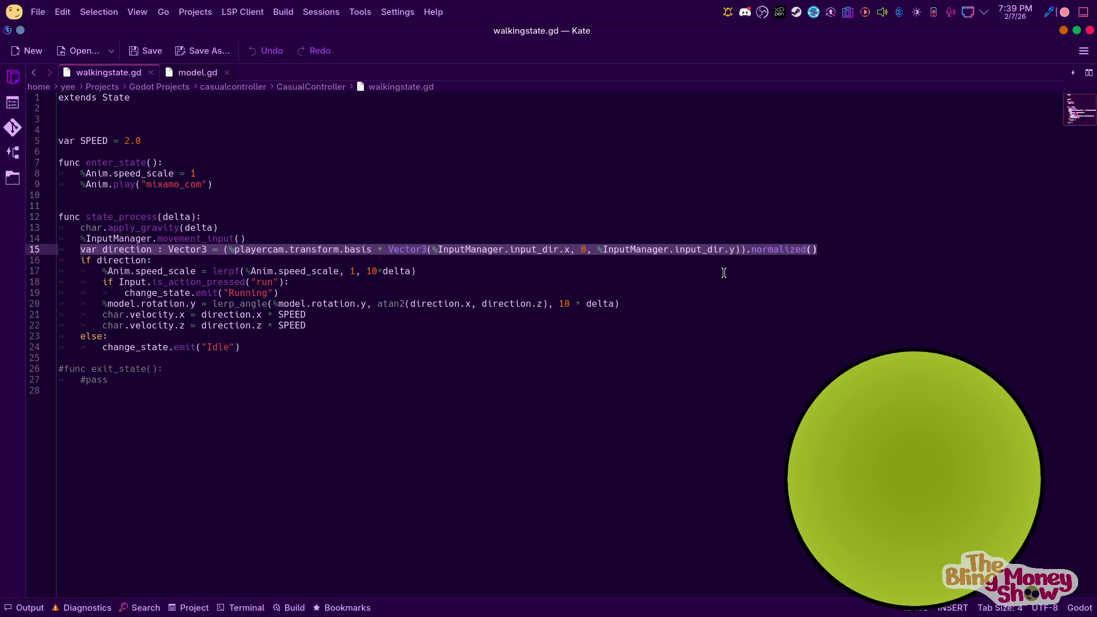
Paste the camera-relative direction line over fiend.gd line 32 and strip its %InputManager. prefixes.
mouse_move(658, 616)
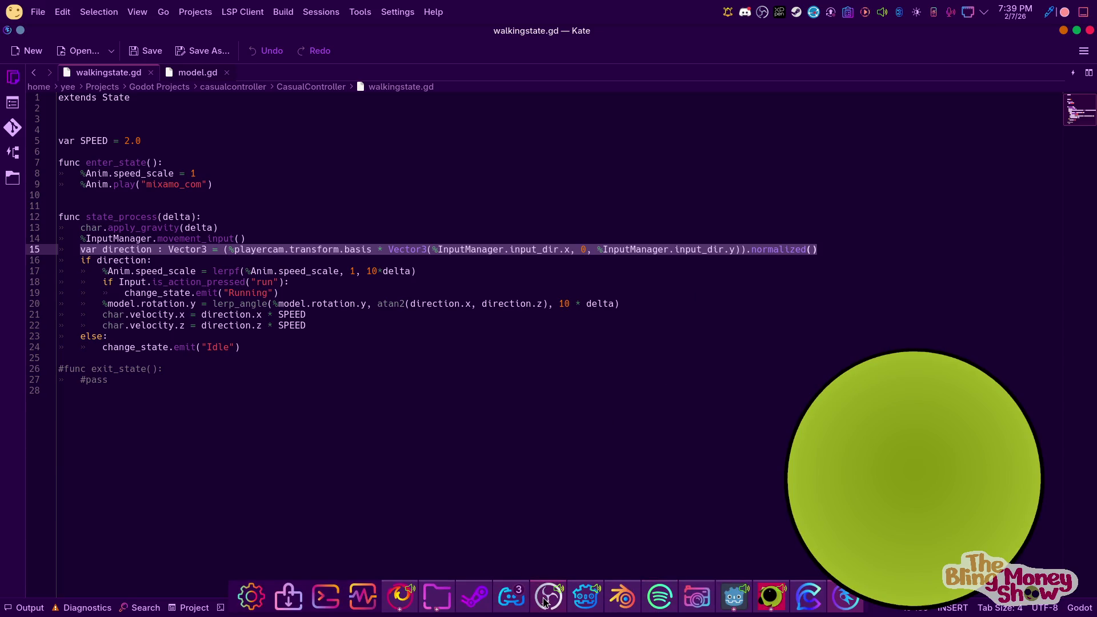
click(579, 611)
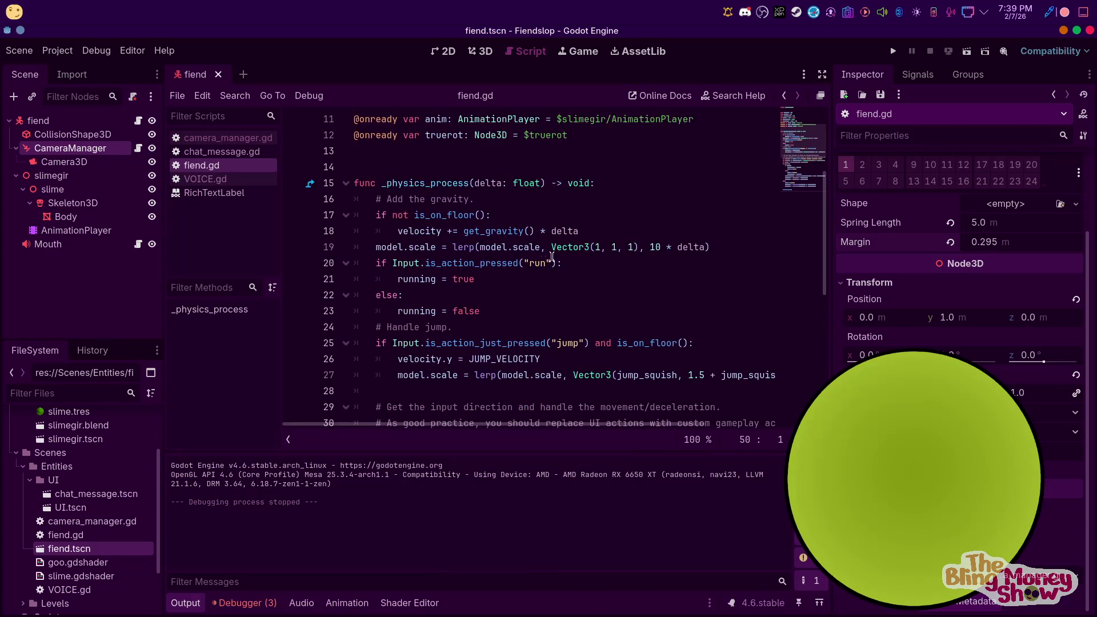
scroll(574, 327, down, 1)
scroll(719, 316, down, 2)
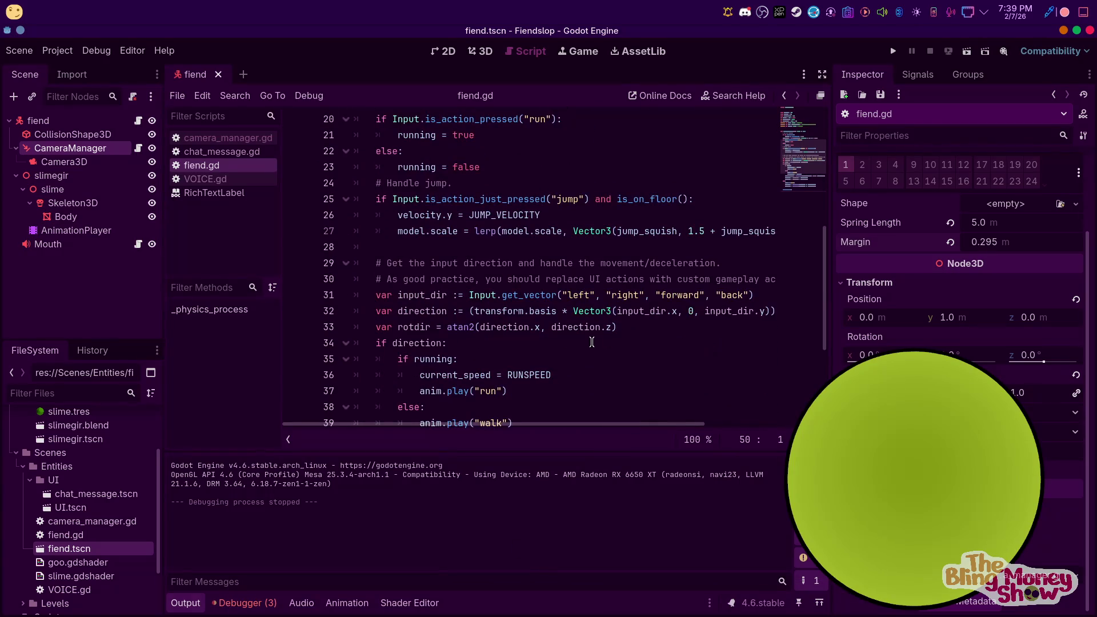
drag(371, 311, 778, 311)
key(ctrl+v)
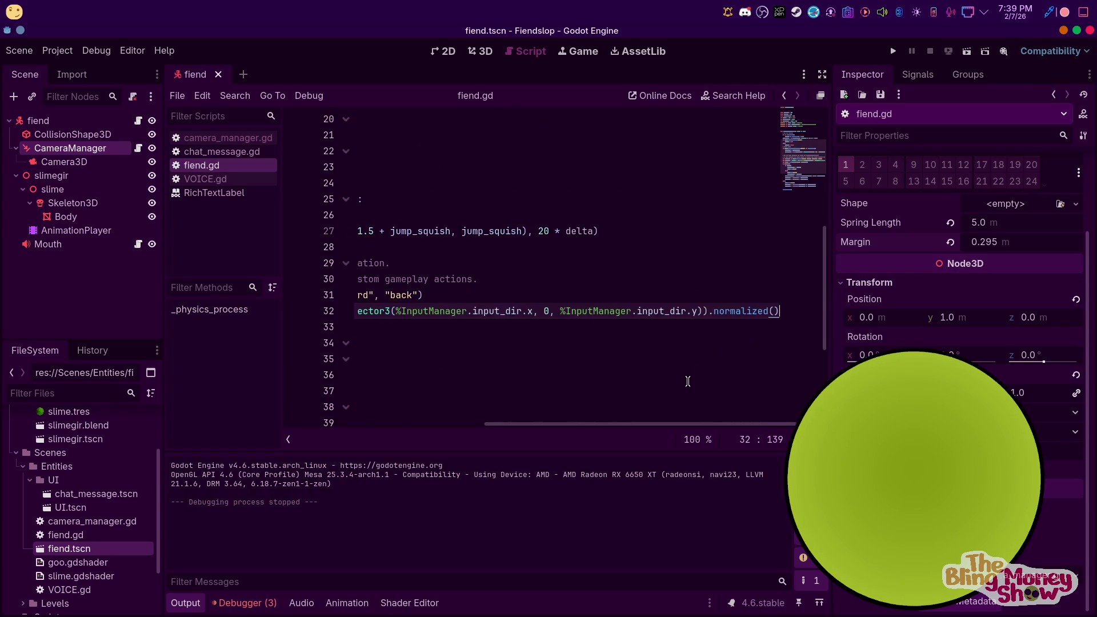
double_click(414, 313)
key(BackSpace)
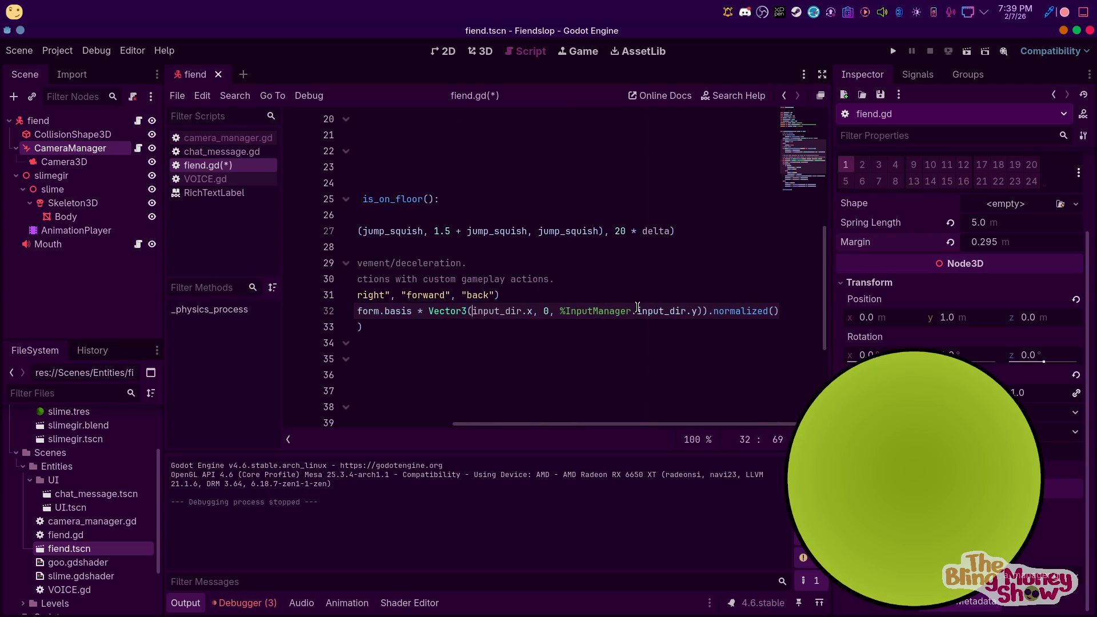
key(BackSpace)
key(BackSpace)
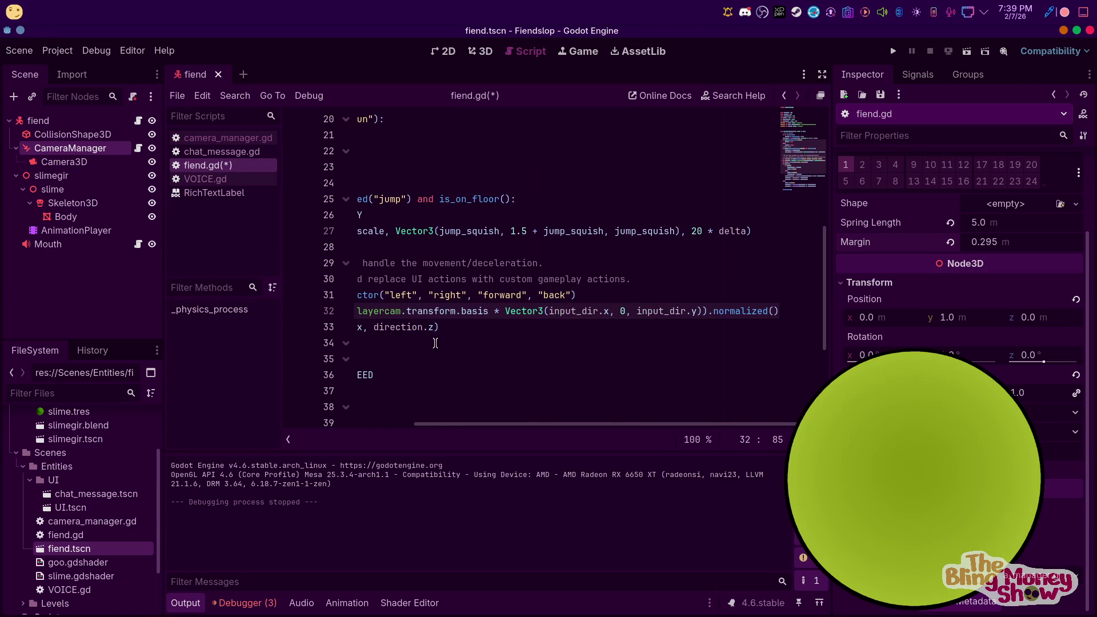
drag(460, 424, 328, 424)
scroll(480, 237, up, 5)
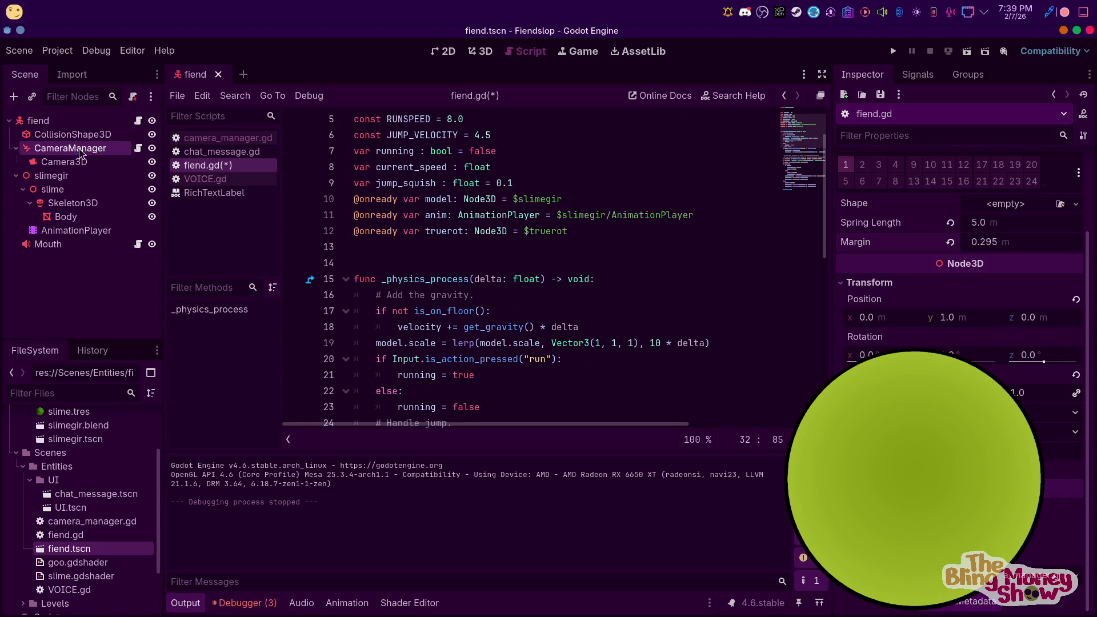
Add an onready 'cam' reference to CameraManager and replace %playercam with cam on line 33.
mouse_move(80, 151)
mouse_down()
mouse_move(365, 231)
mouse_move(381, 250)
mouse_move(490, 245)
mouse_up()
key(BackSpace)
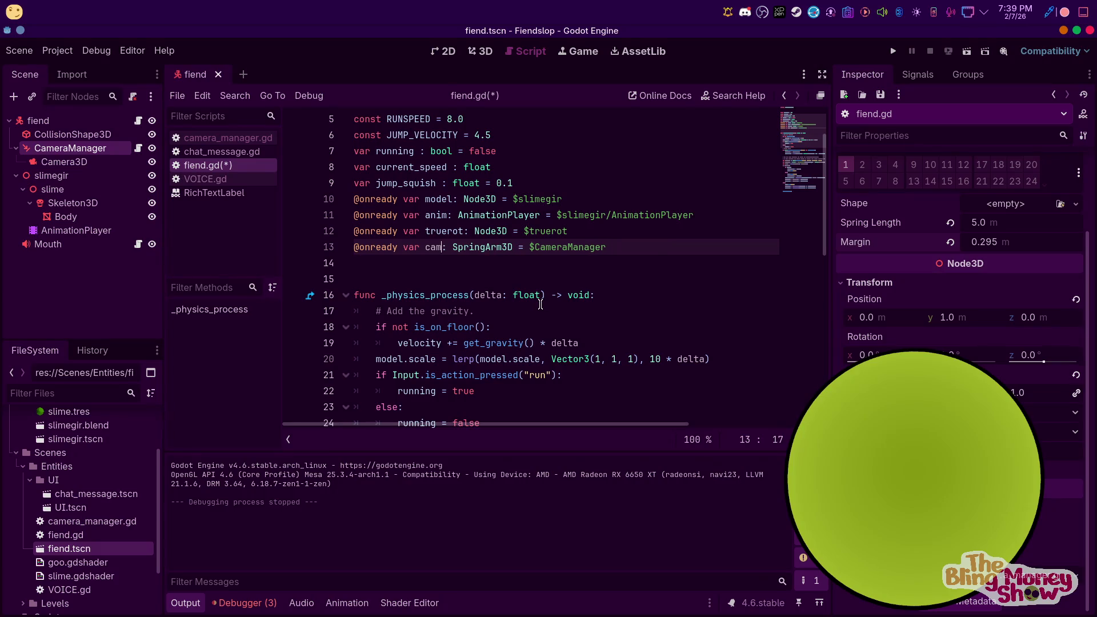
scroll(541, 304, down, 8)
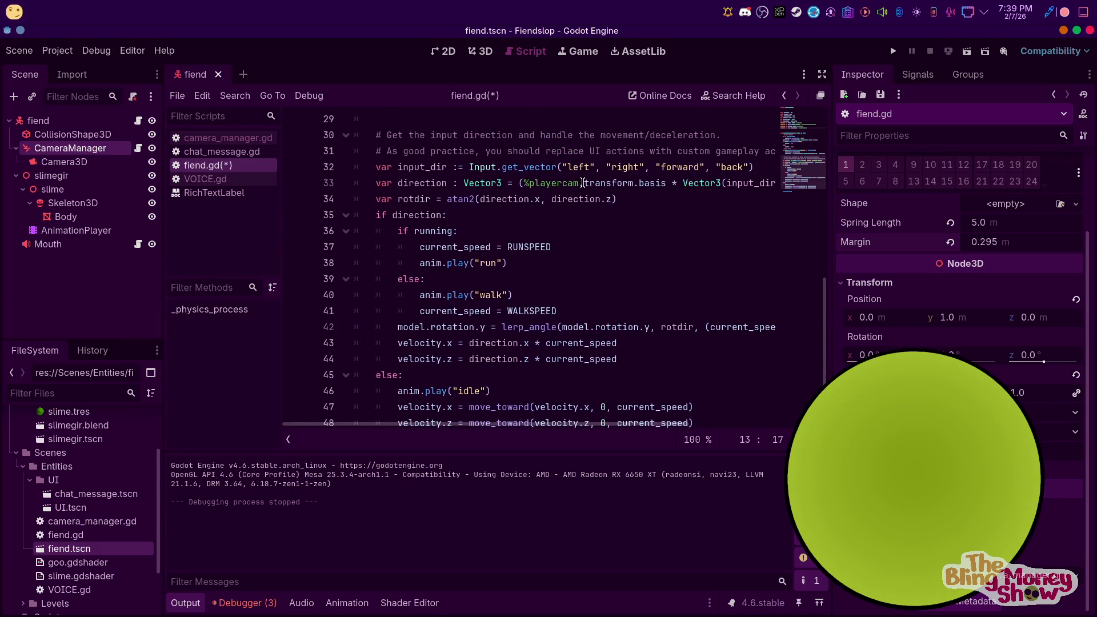
click(539, 183)
text(cam/)
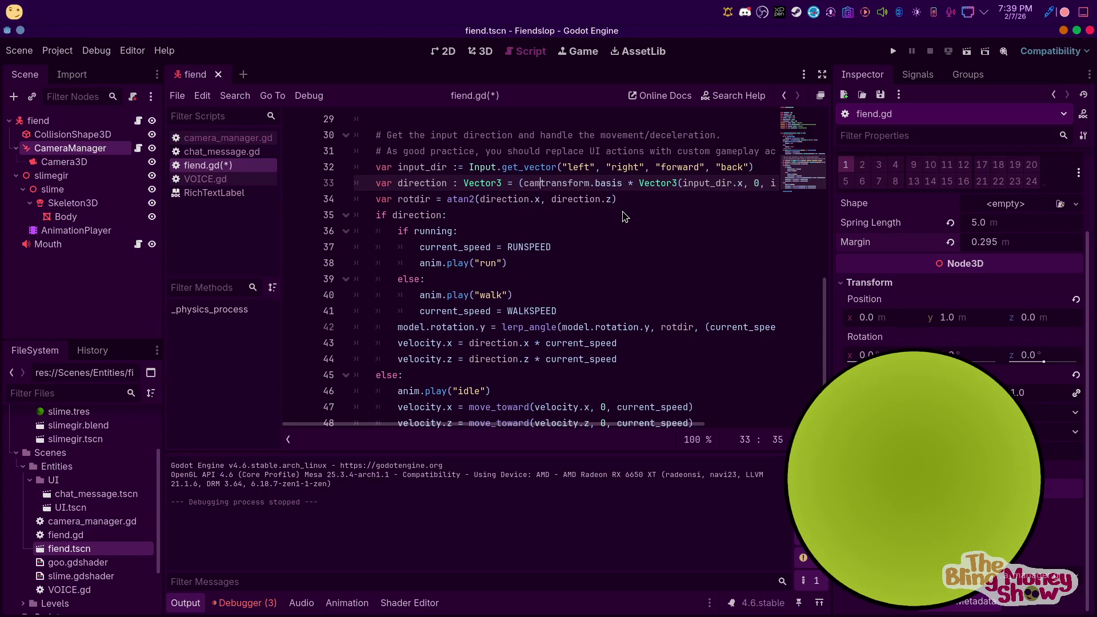
text(.)
Run the game to test camera-relative movement, then stop it.
click(893, 51)
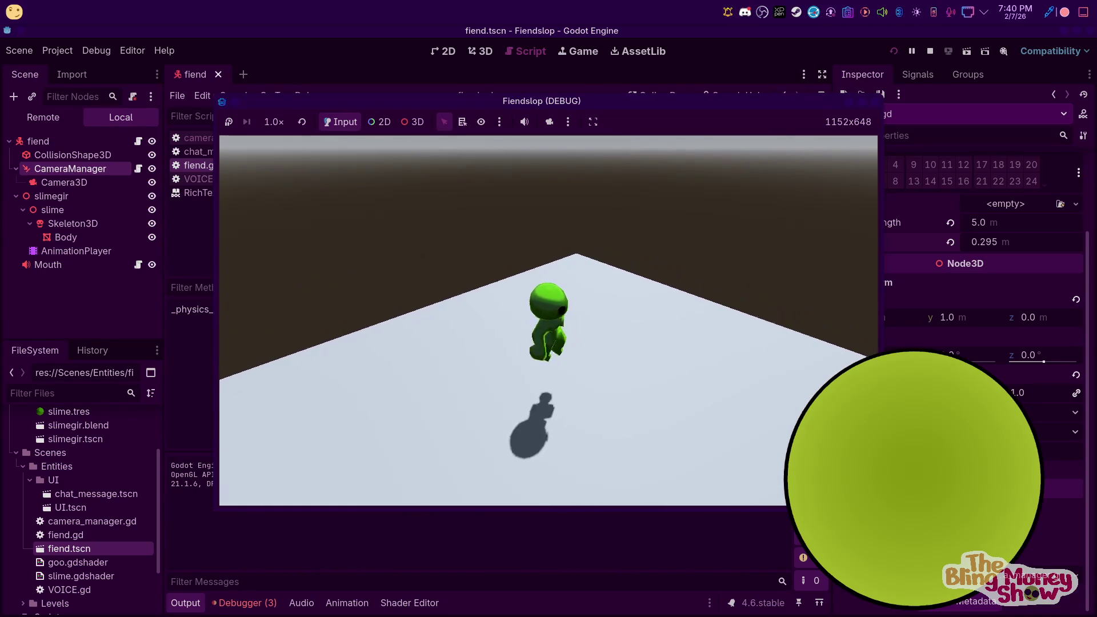
key(F8)
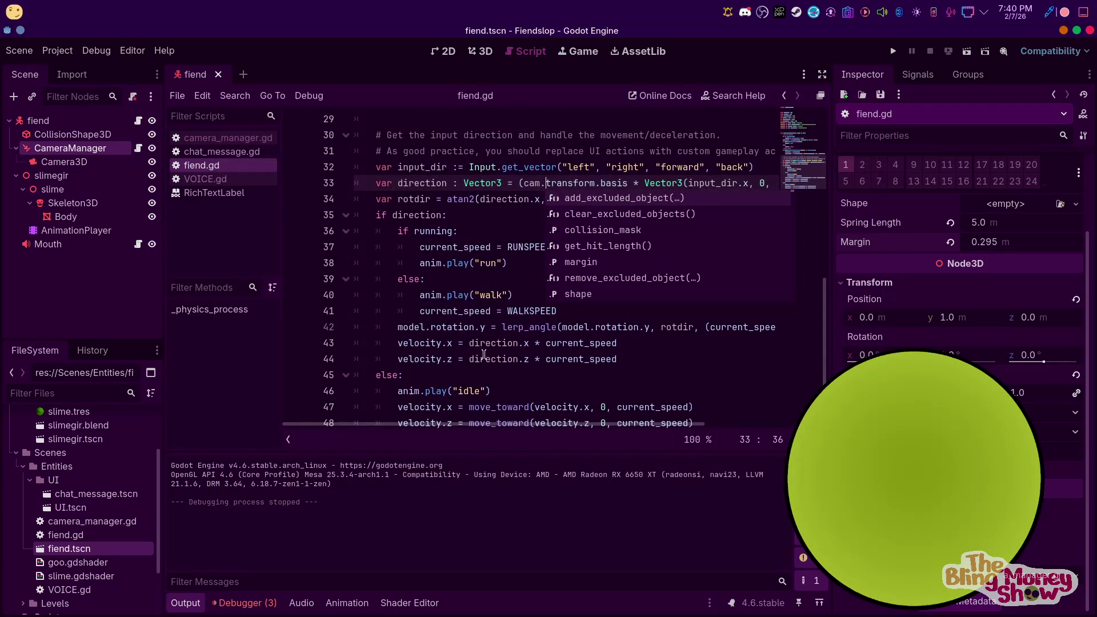
click(522, 343)
scroll(591, 258, down, 2)
scroll(494, 244, up, 3)
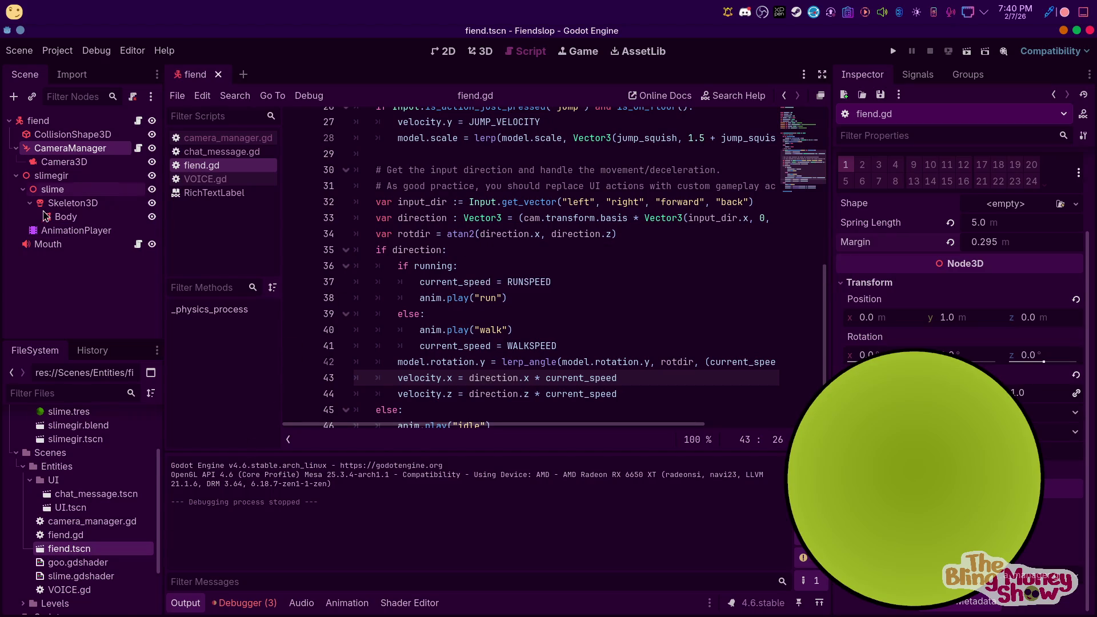
Select the slime's AnimationPlayer and preview the blarpmove animation in the 3D view.
click(76, 230)
click(456, 444)
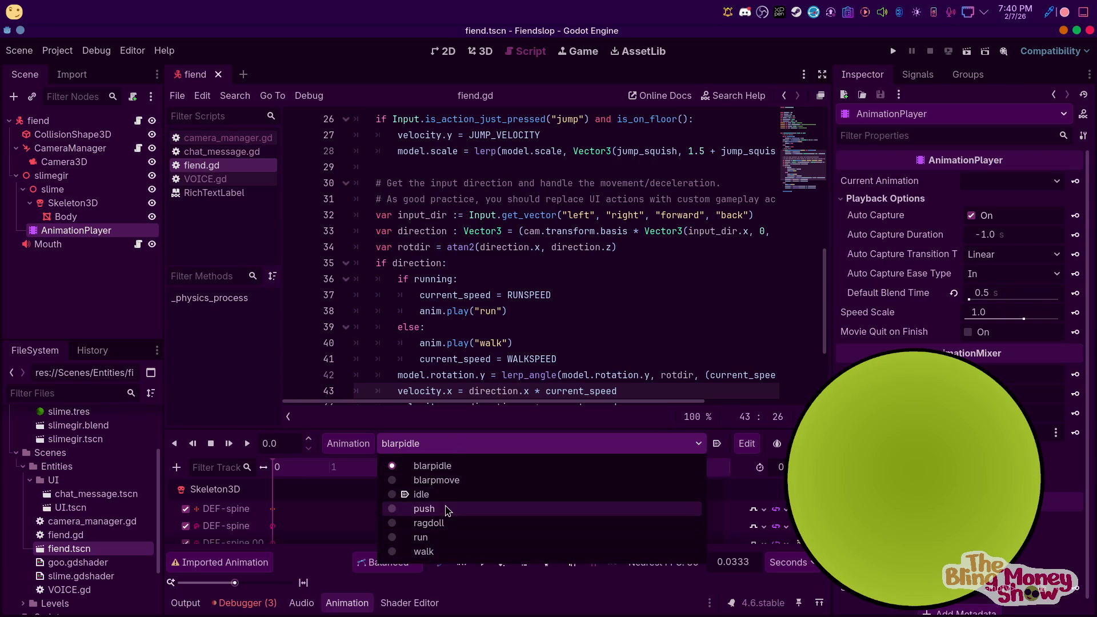
click(449, 482)
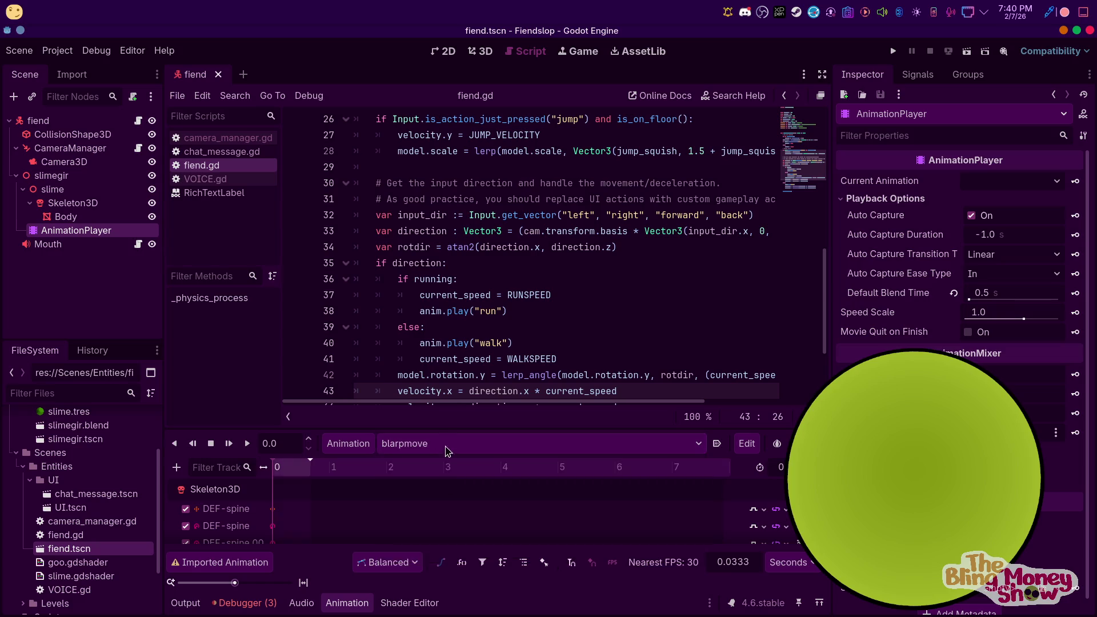
click(472, 51)
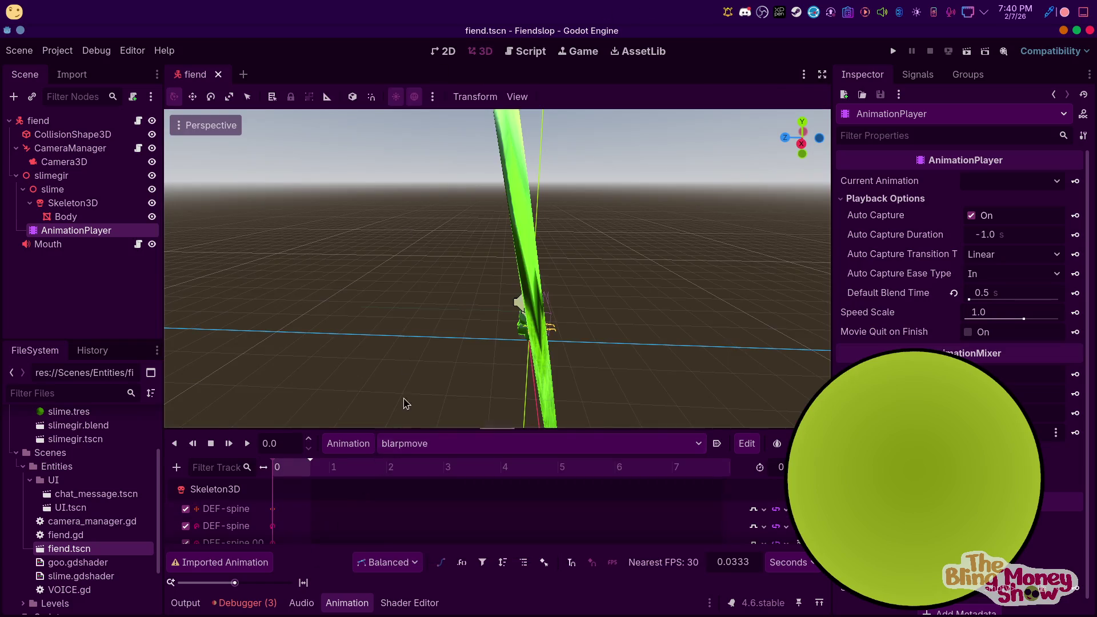
mouse_move(404, 404)
mouse_down()
mouse_move(678, 265)
mouse_move(228, 274)
mouse_move(542, 259)
mouse_move(571, 172)
mouse_move(529, 38)
mouse_up()
scroll(542, 259, down, 3)
scroll(543, 259, up, 4)
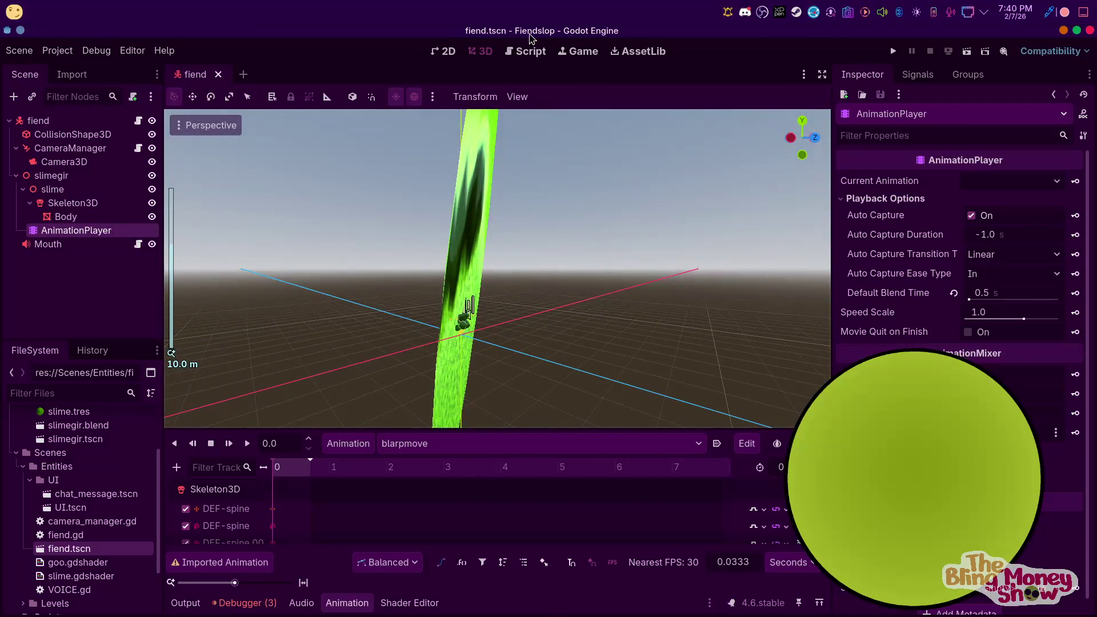
click(445, 52)
click(480, 51)
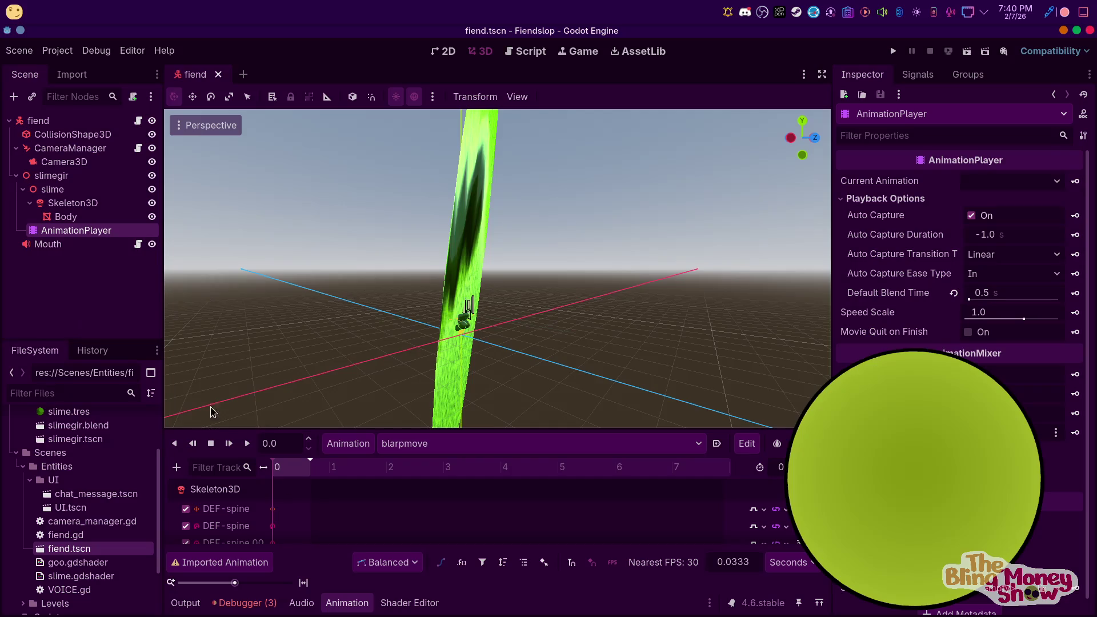
Preview the run animation from the side, then go back to fiend.gd.
click(419, 445)
click(468, 542)
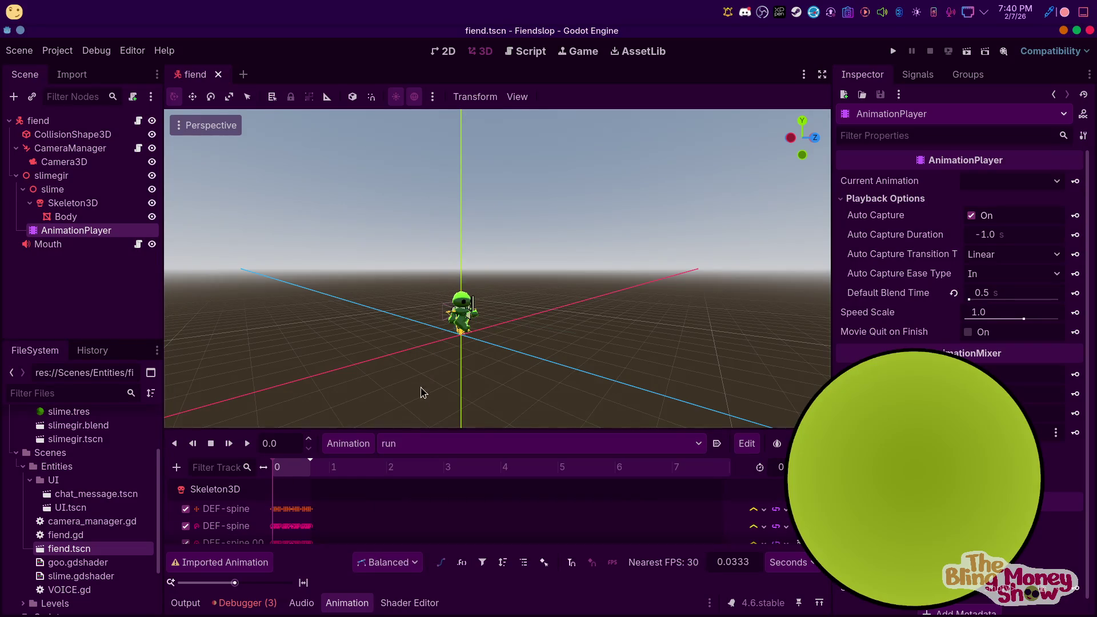
scroll(502, 372, up, 8)
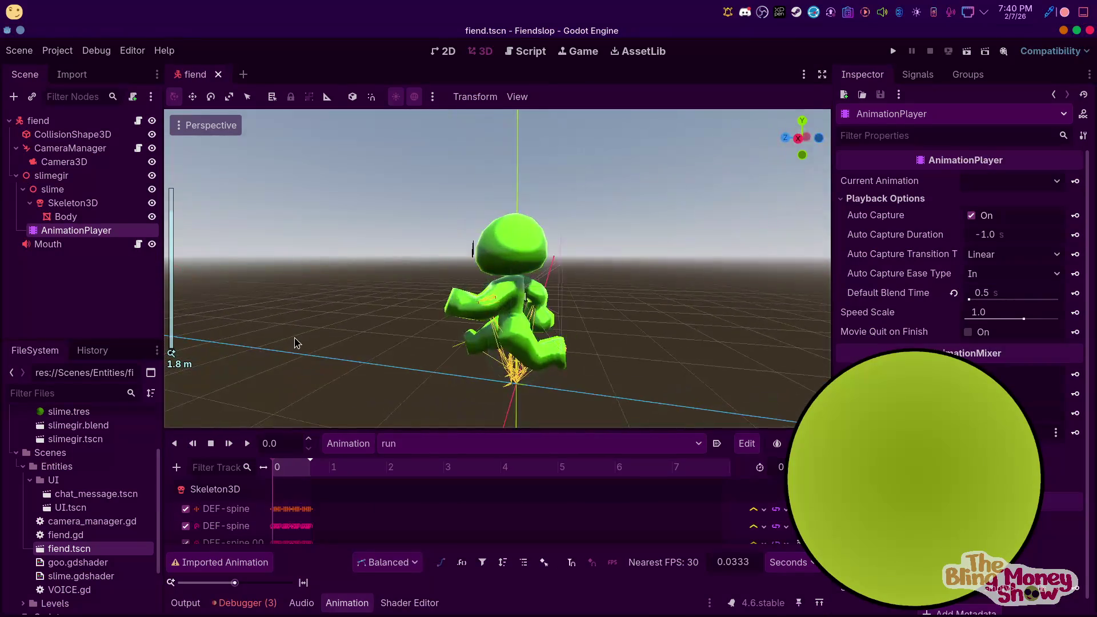
scroll(467, 342, down, 5)
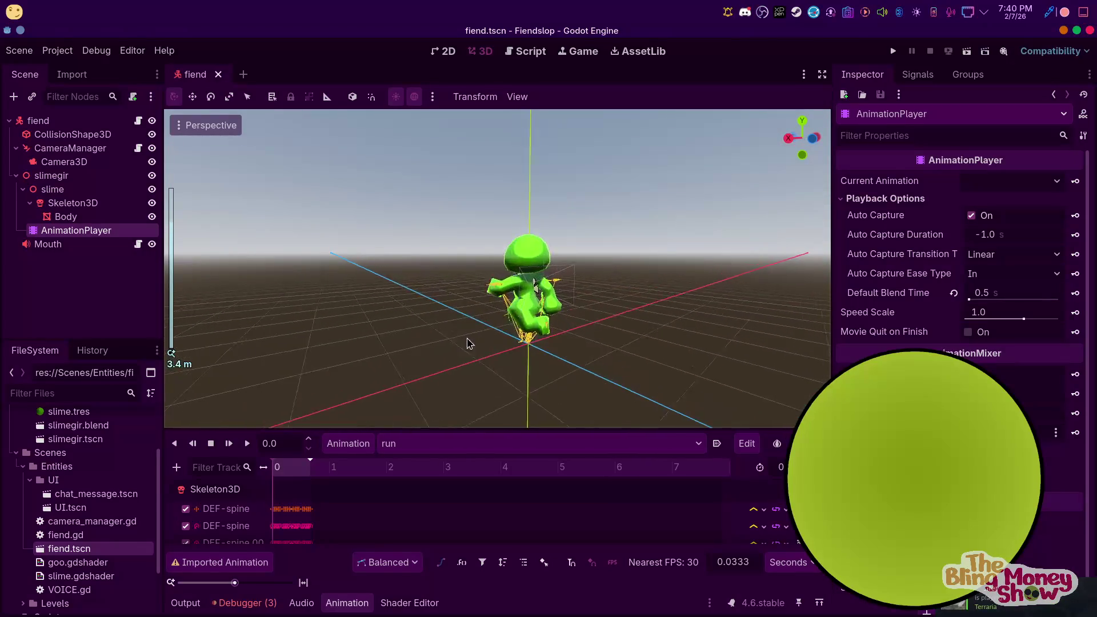
scroll(467, 343, down, 2)
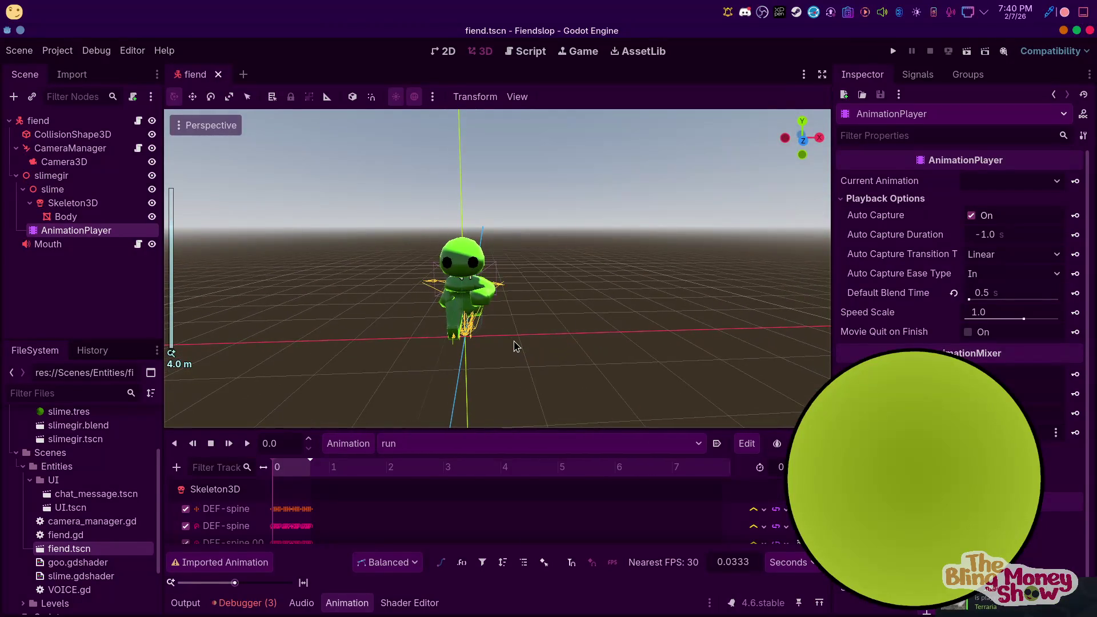
mouse_move(694, 340)
mouse_down()
mouse_move(600, 306)
mouse_move(233, 294)
mouse_move(636, 278)
mouse_move(343, 276)
mouse_move(630, 309)
mouse_move(304, 309)
mouse_move(591, 307)
mouse_up()
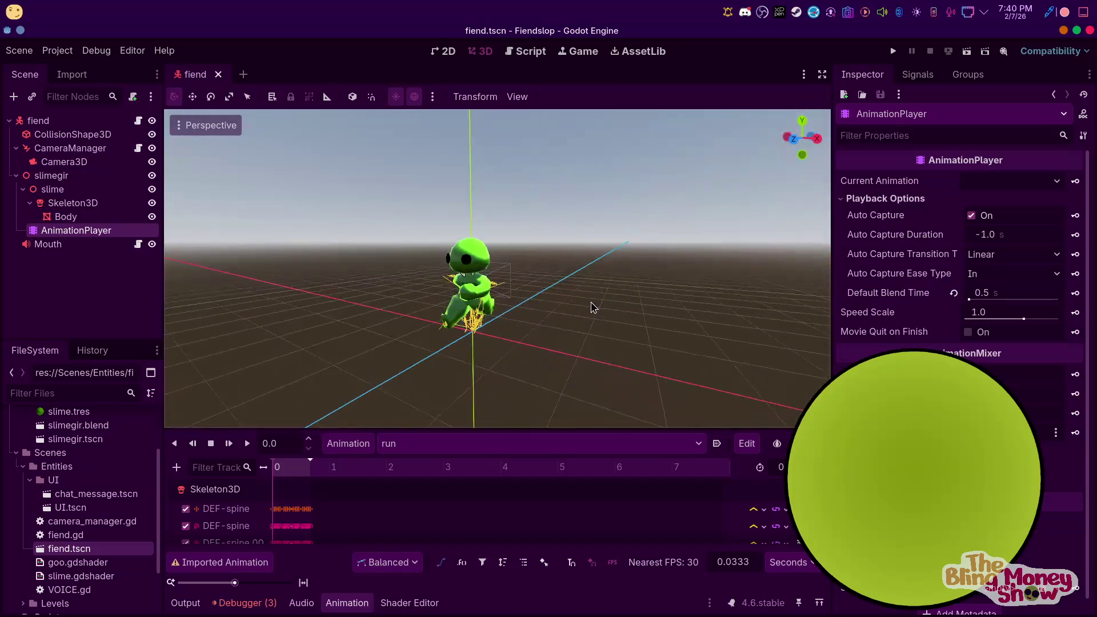
click(526, 49)
scroll(504, 270, down, 1)
Declare a new func jump(): after move_and_slide() at the end of fiend.gd.
click(395, 391)
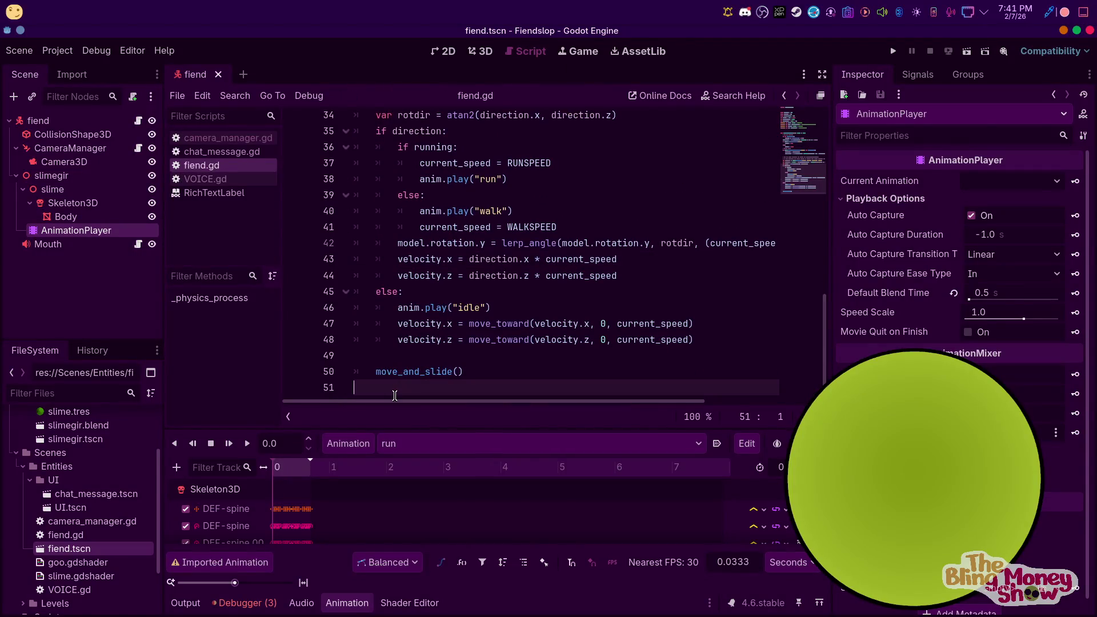
key(Return)
key(BackSpace)
text(u)
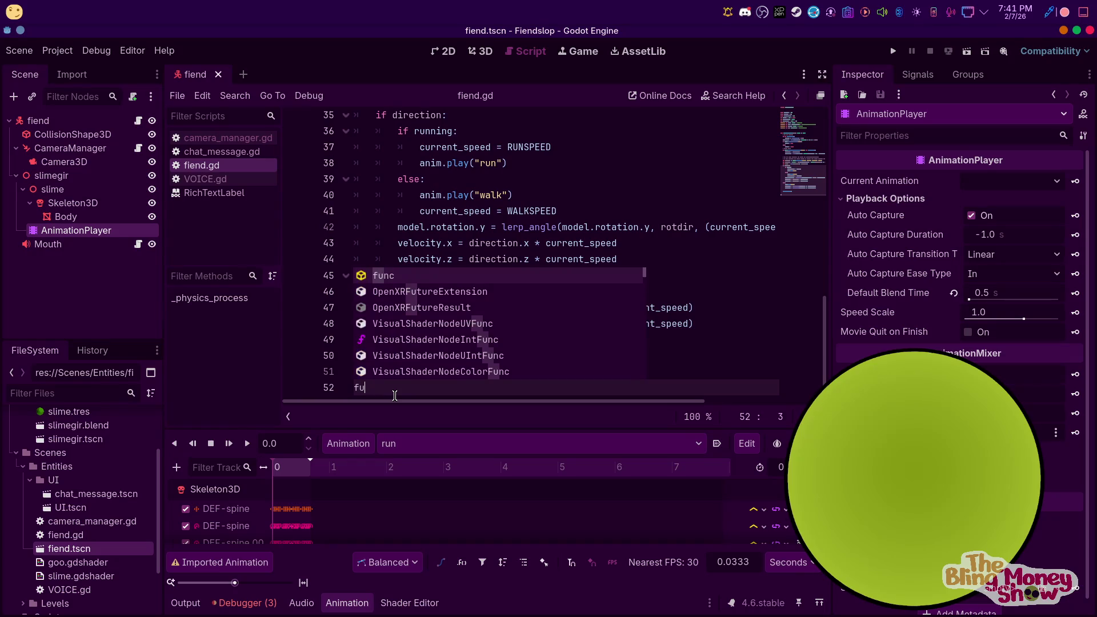
text(nc jup)
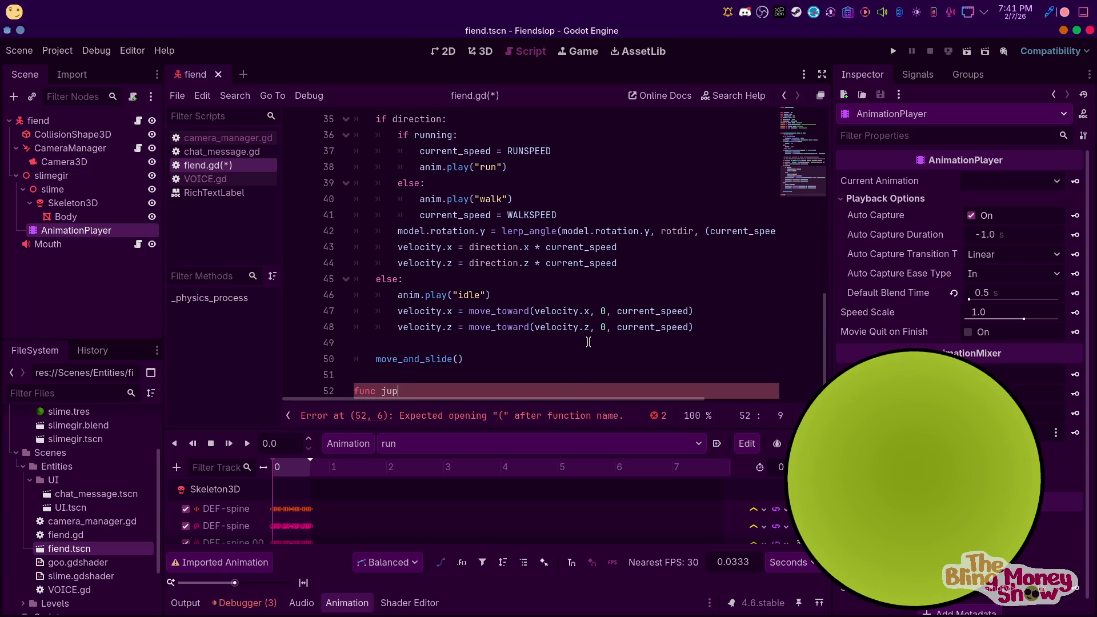
key(BackSpace)
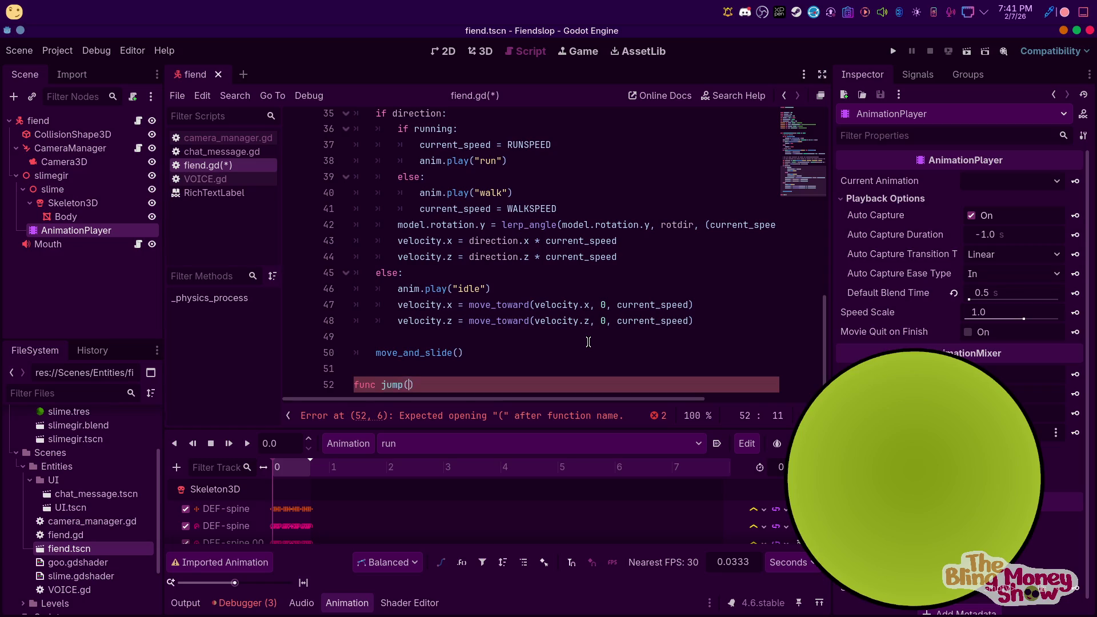
text())
key(Return)
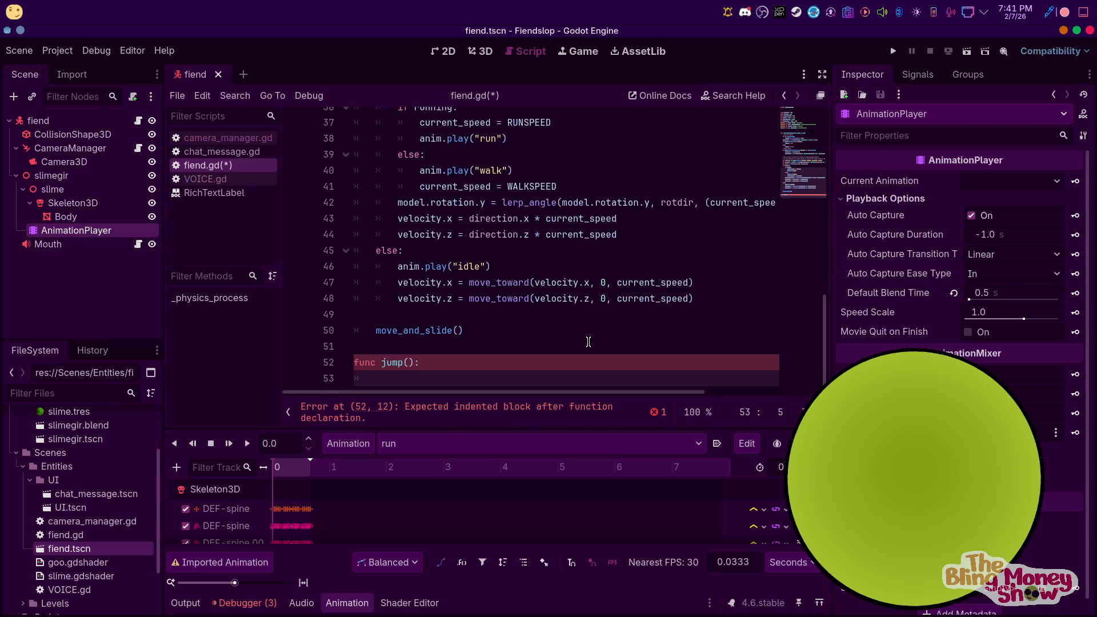
Cut the two inline jump lines, call jump(delta) in their place, and run the game.
scroll(554, 219, up, 6)
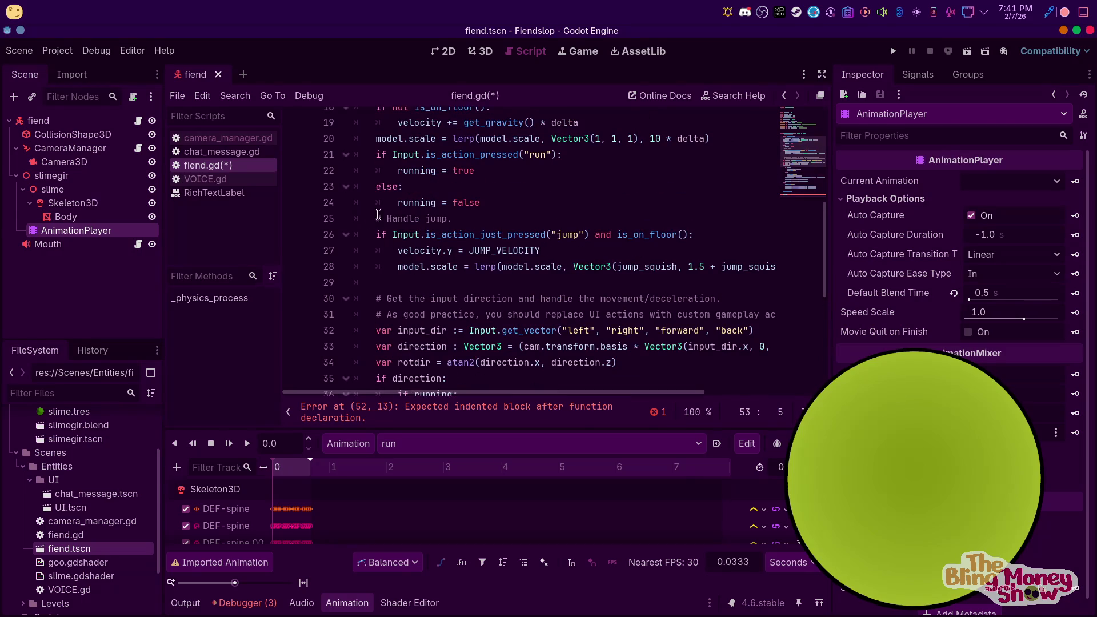
drag(394, 256, 884, 260)
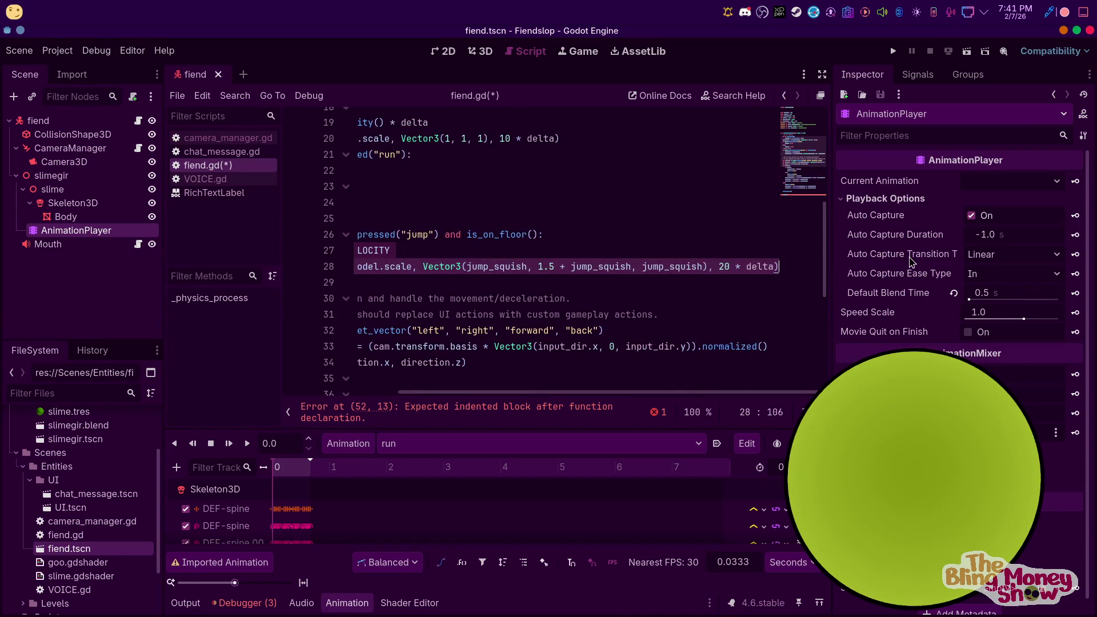
key(ctrl+x)
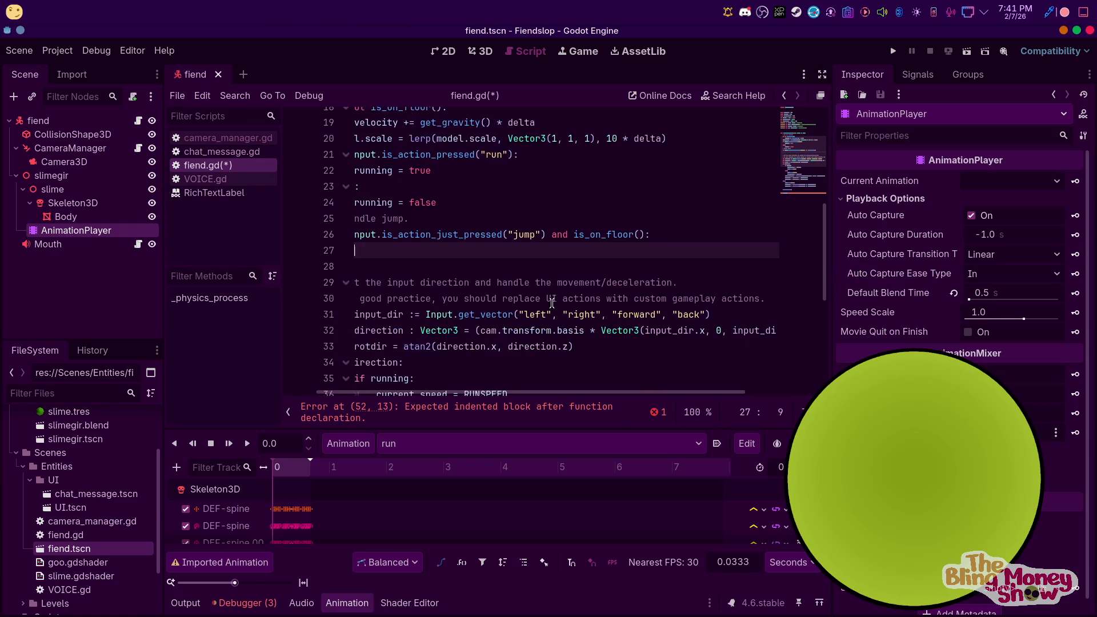
scroll(514, 285, down, 5)
text(jump(delta)
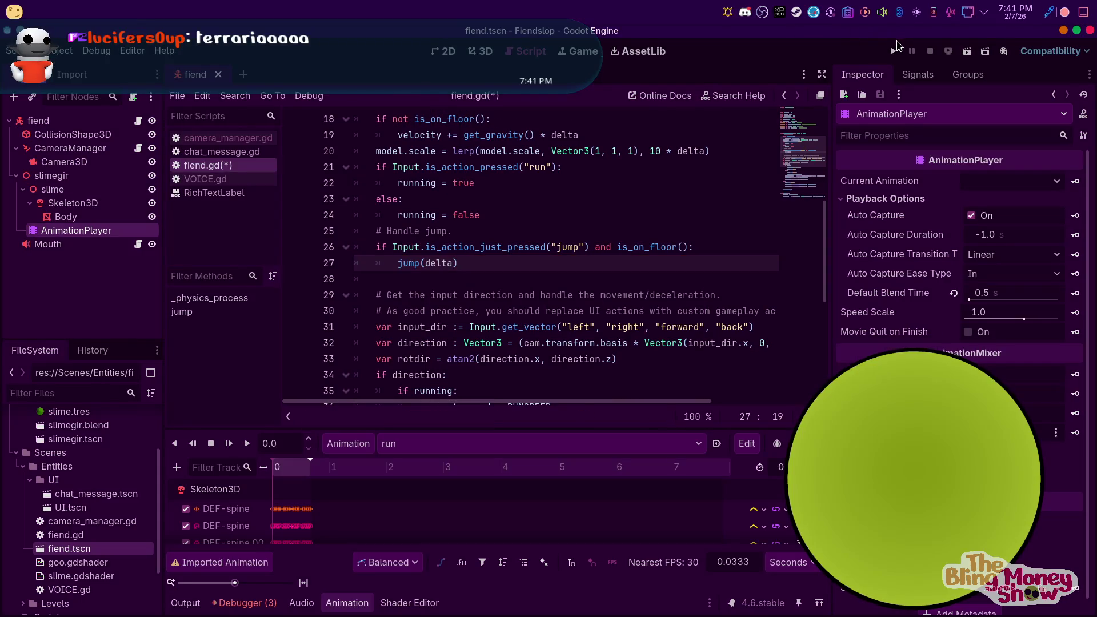
click(894, 52)
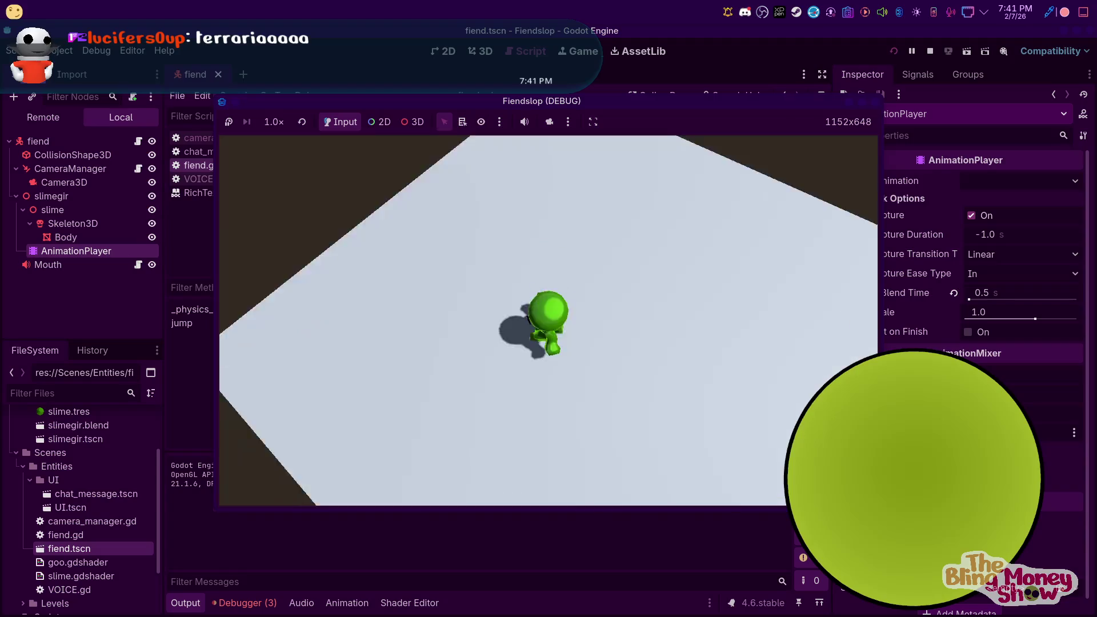
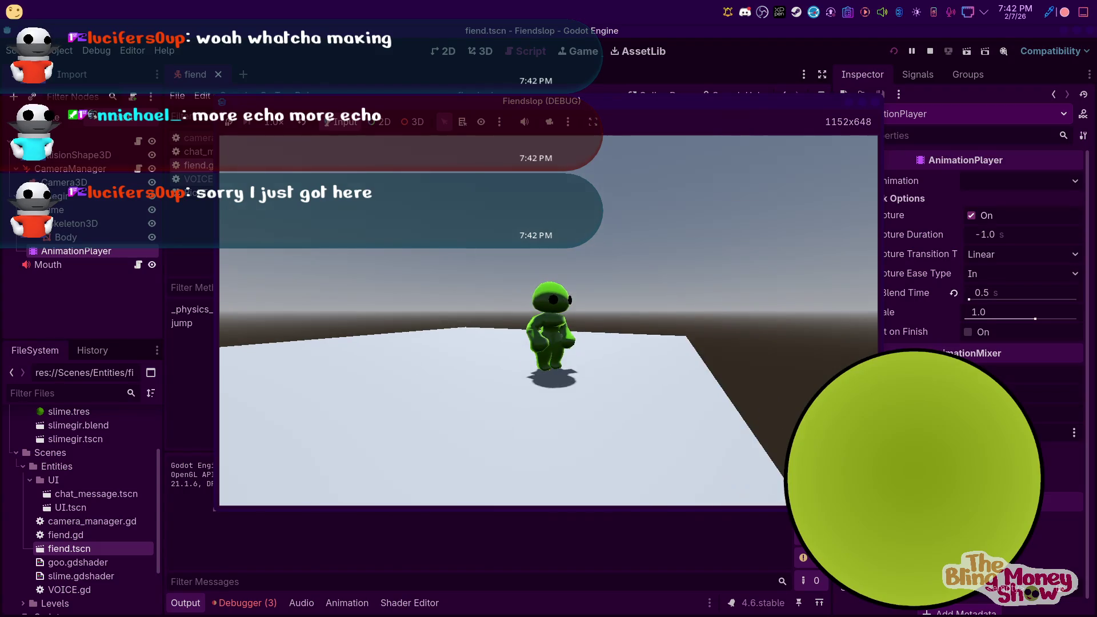
Stop the running game with F8 and open the Input Map in Project Settings.
key(F8)
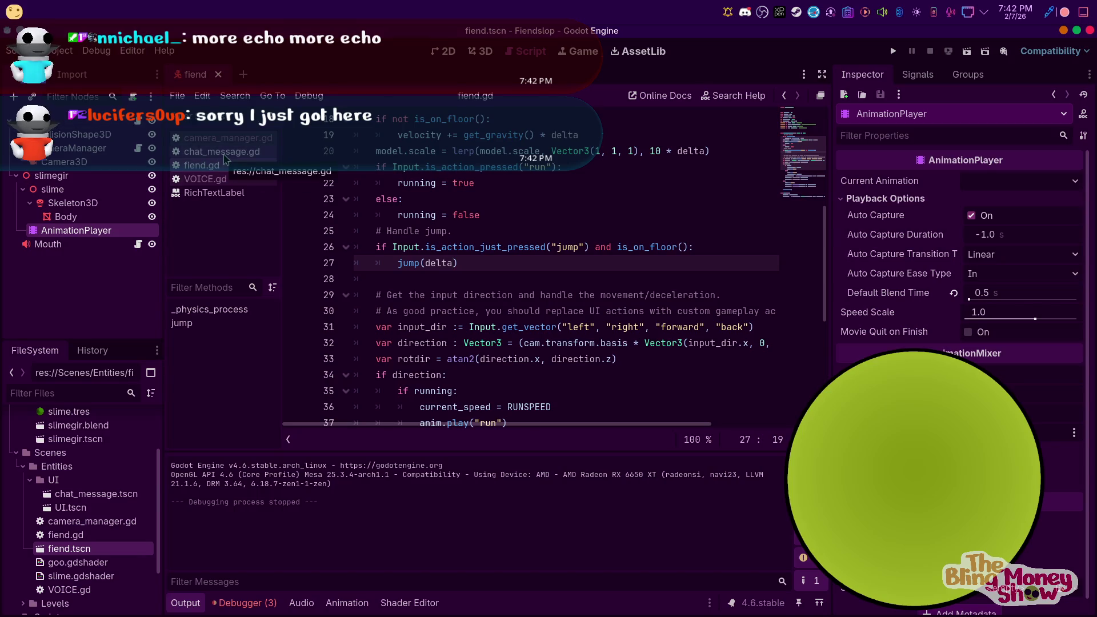
click(57, 51)
click(74, 75)
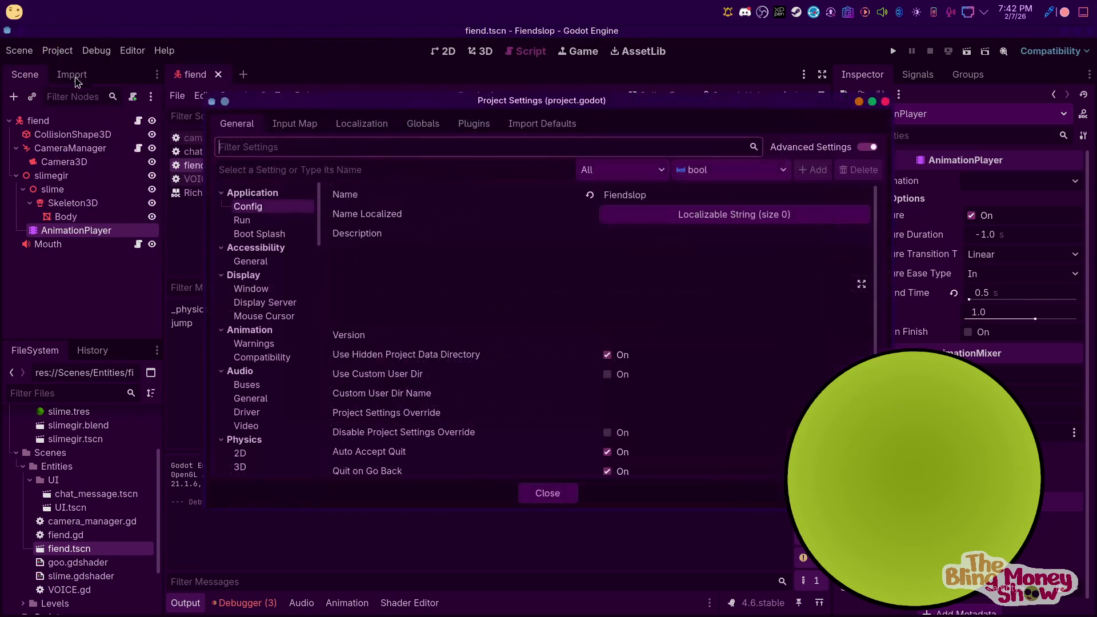
click(303, 123)
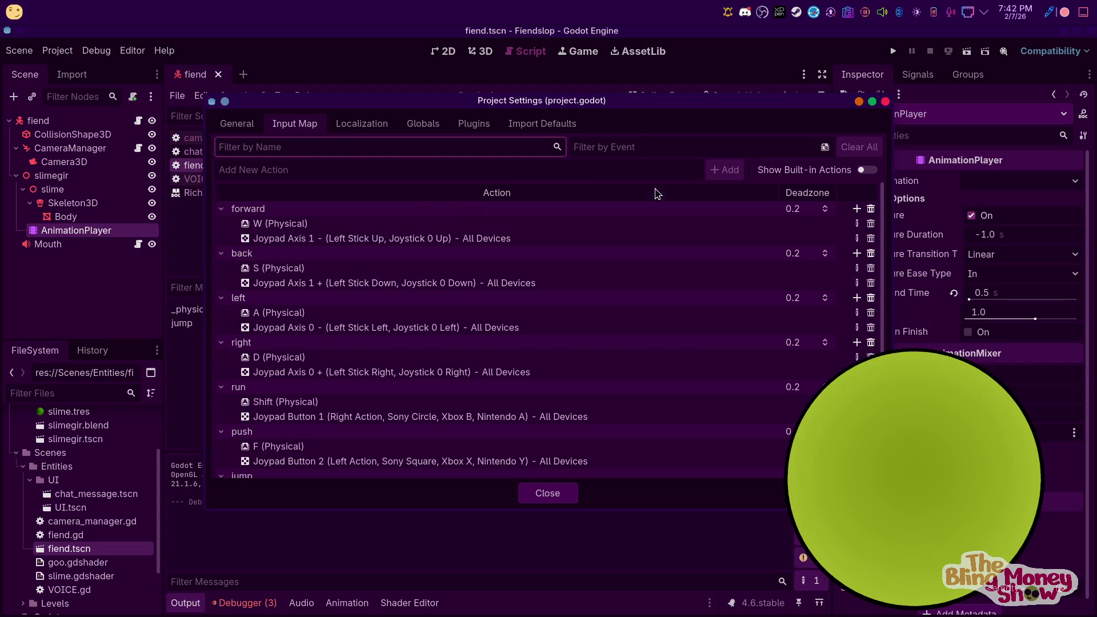
Add the input actions cam_left, cam_right, cam_up and cam_down, then begin binding cam_left.
click(267, 170)
text(cam_left)
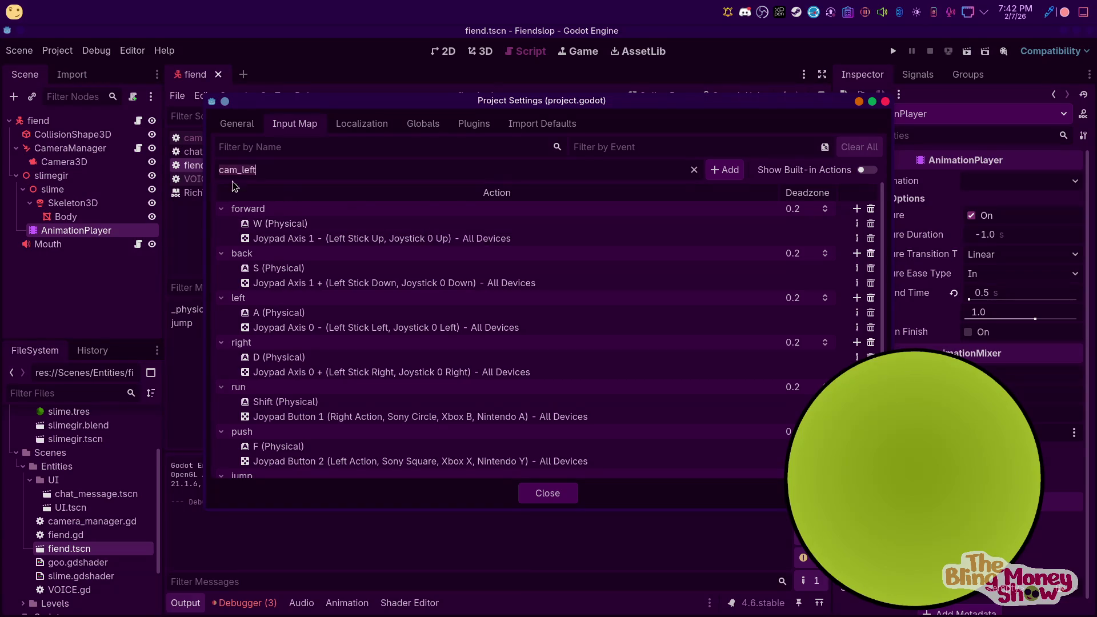
click(301, 175)
key(Return)
key(BackSpace)
key(BackSpace)
key(BackSpace)
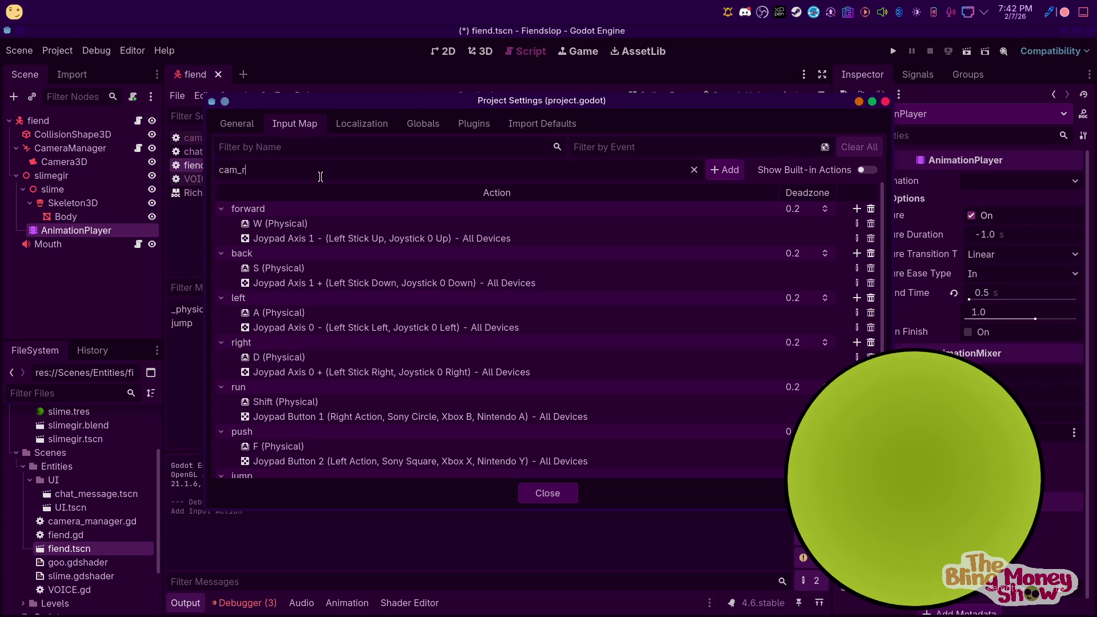
key(Return)
key(BackSpace)
key(BackSpace)
key(BackSpace)
key(Return)
key(BackSpace)
key(BackSpace)
key(Return)
scroll(537, 337, down, 5)
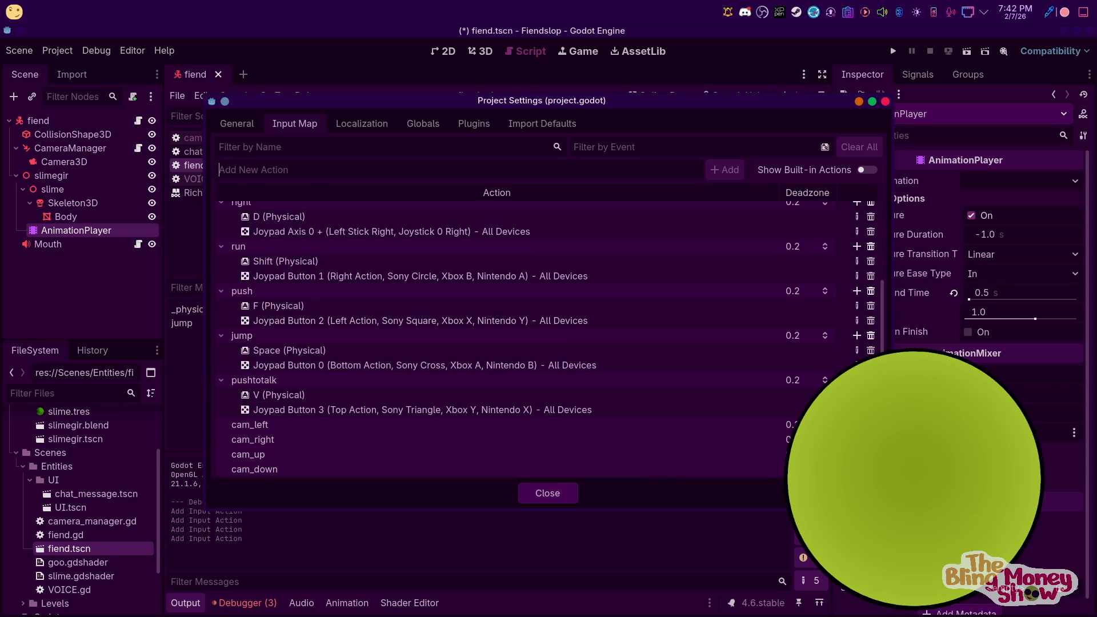
click(857, 425)
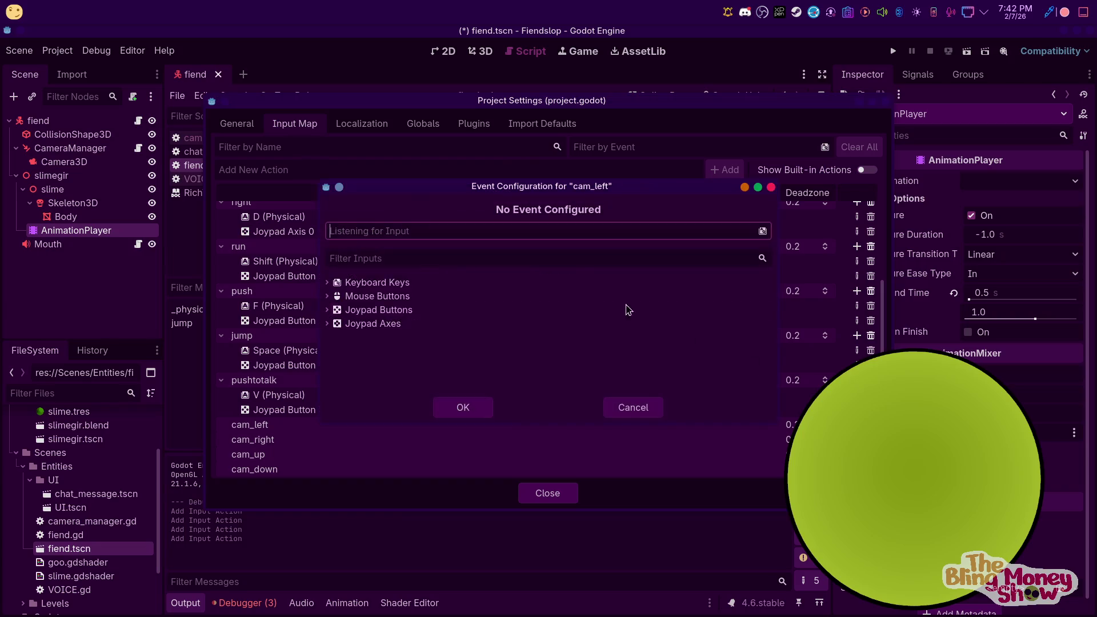
Bind cam_left and cam_right to the right stick's Axis 2 negative and positive directions.
click(360, 326)
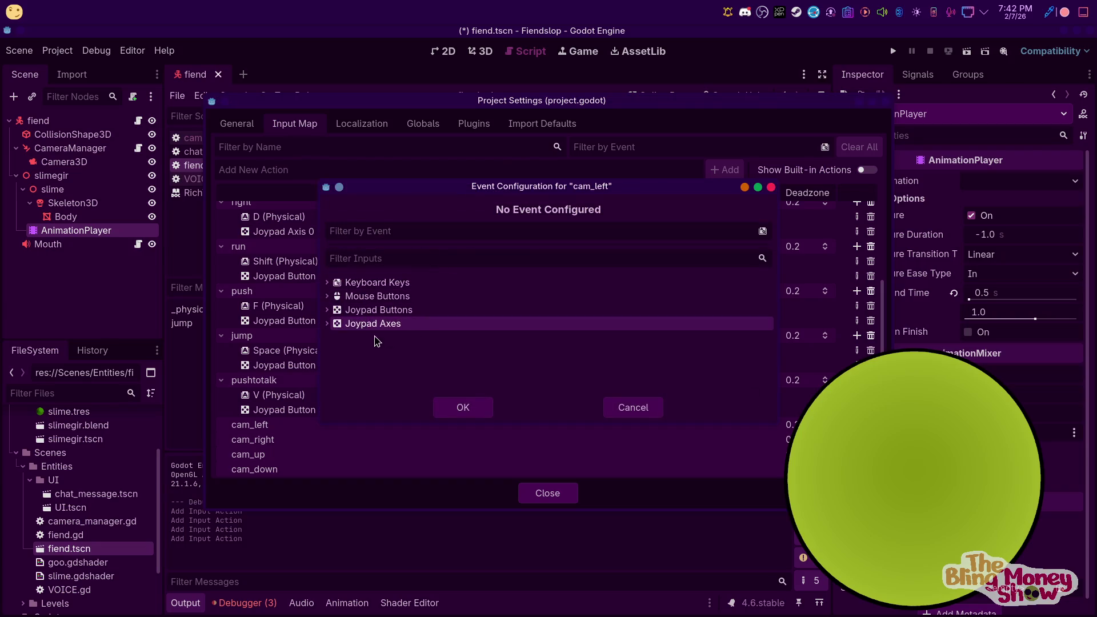
click(328, 324)
click(531, 337)
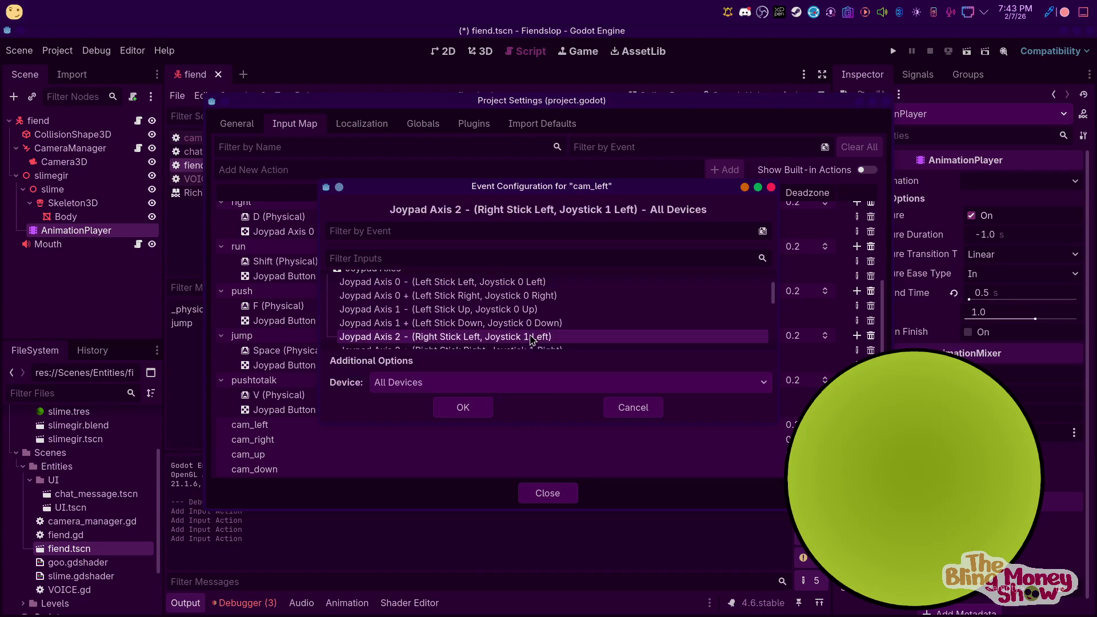
click(462, 409)
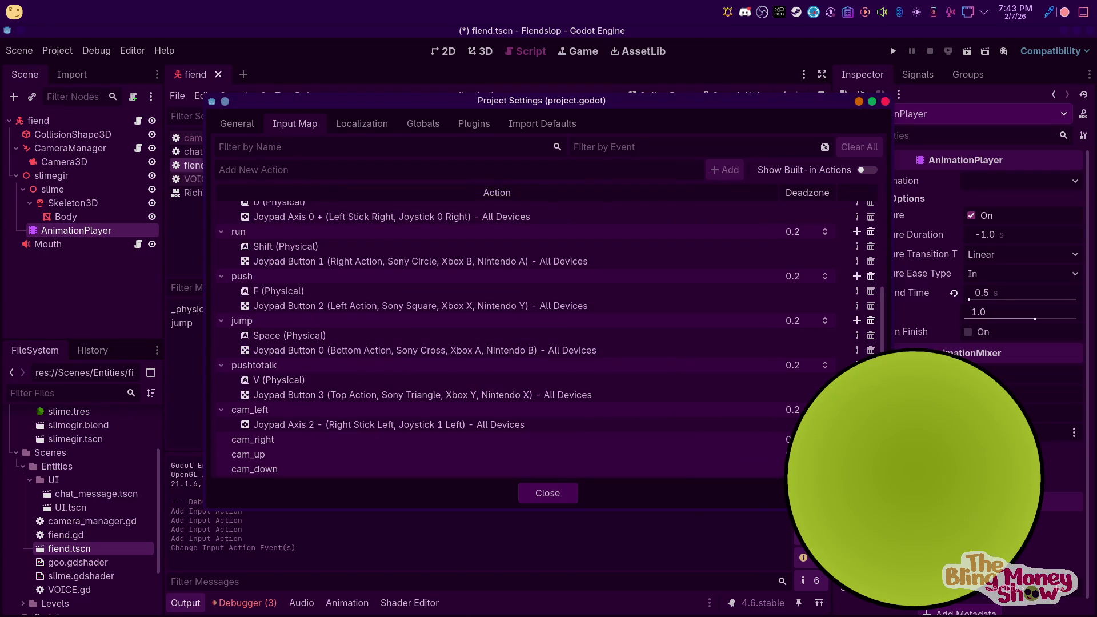
click(857, 439)
click(406, 323)
scroll(405, 338, down, 1)
click(535, 351)
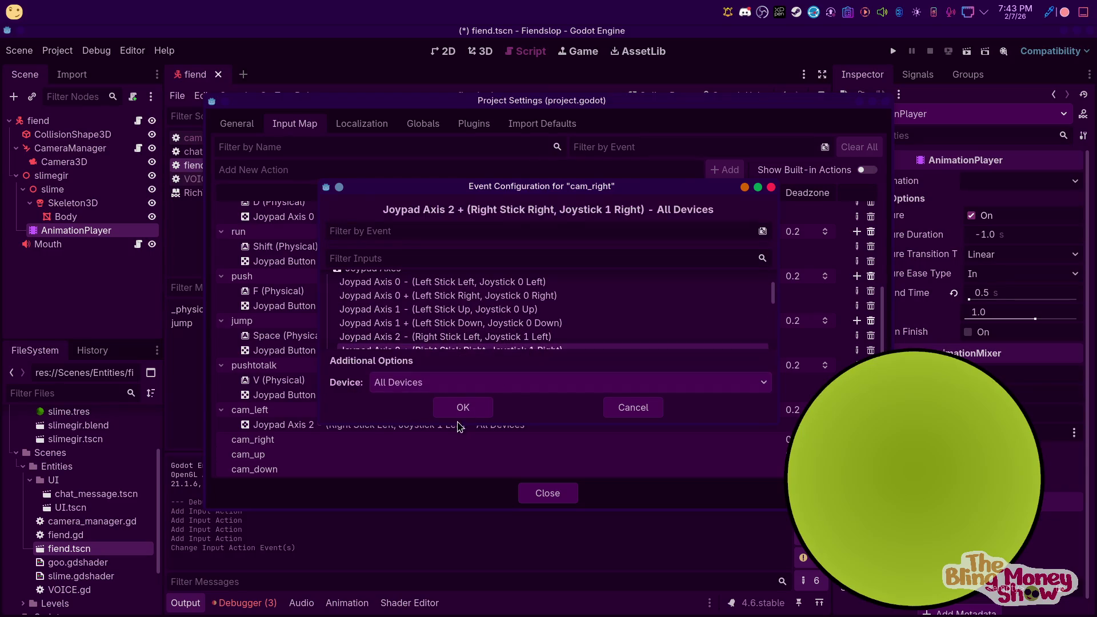
click(461, 408)
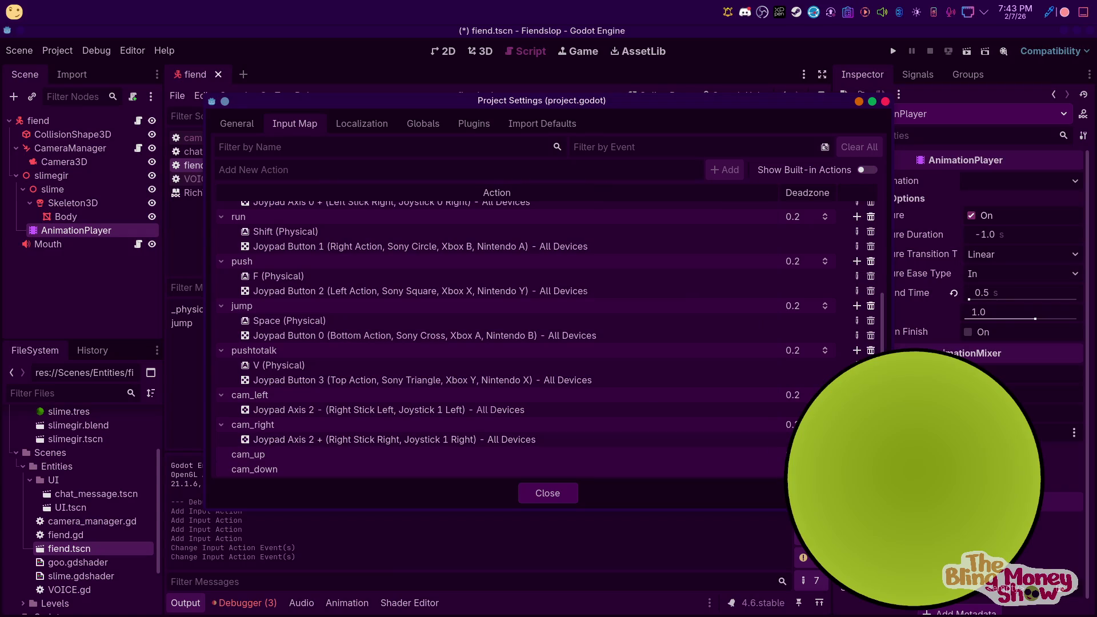
Bind cam_up and cam_down to right-stick Axis 3 up and down, then close Project Settings.
click(857, 454)
click(451, 323)
scroll(457, 342, down, 1)
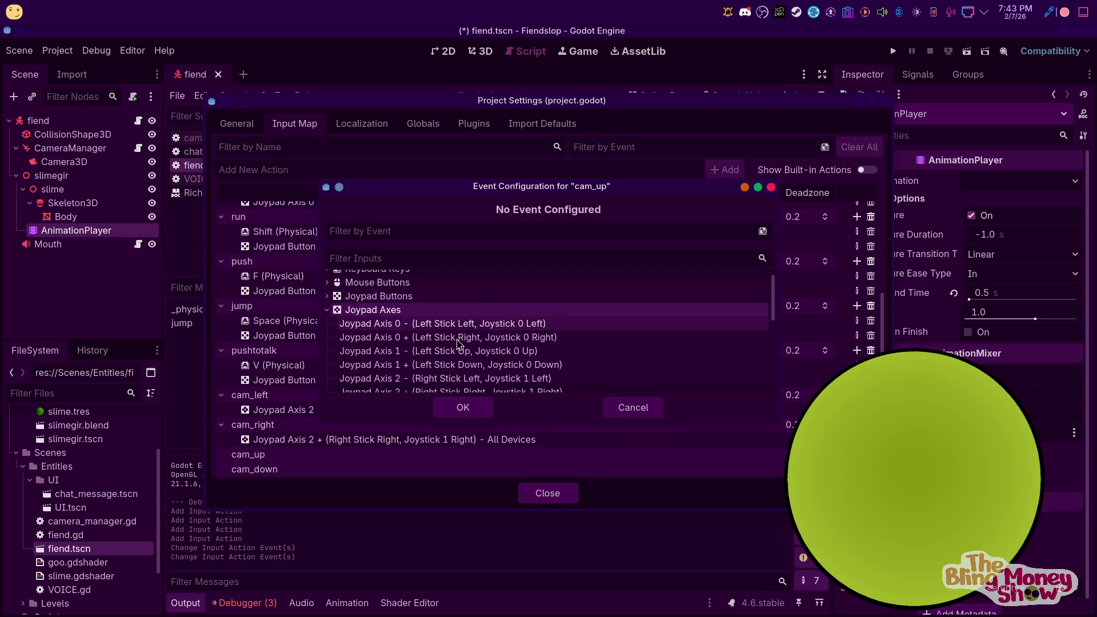
scroll(460, 343, down, 2)
click(514, 380)
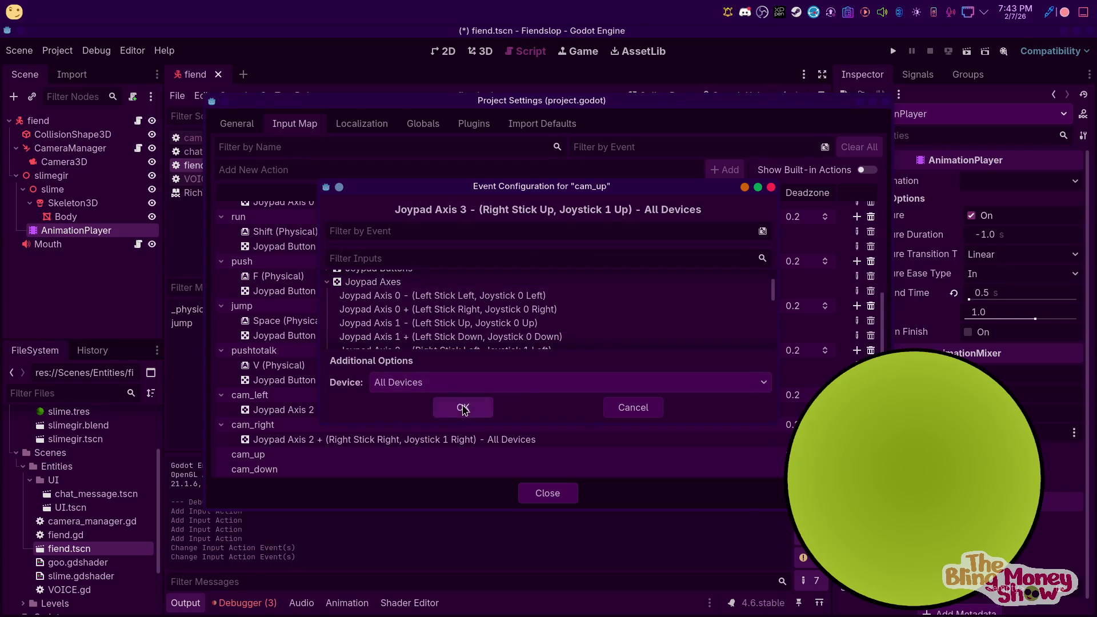
click(463, 408)
click(856, 470)
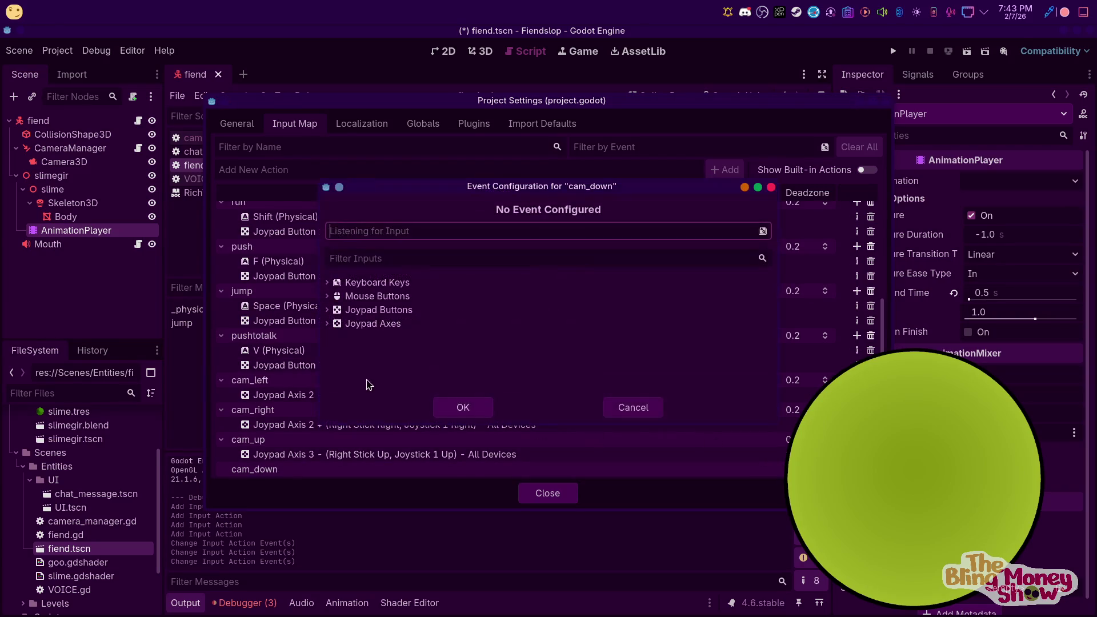
click(354, 323)
scroll(484, 352, down, 2)
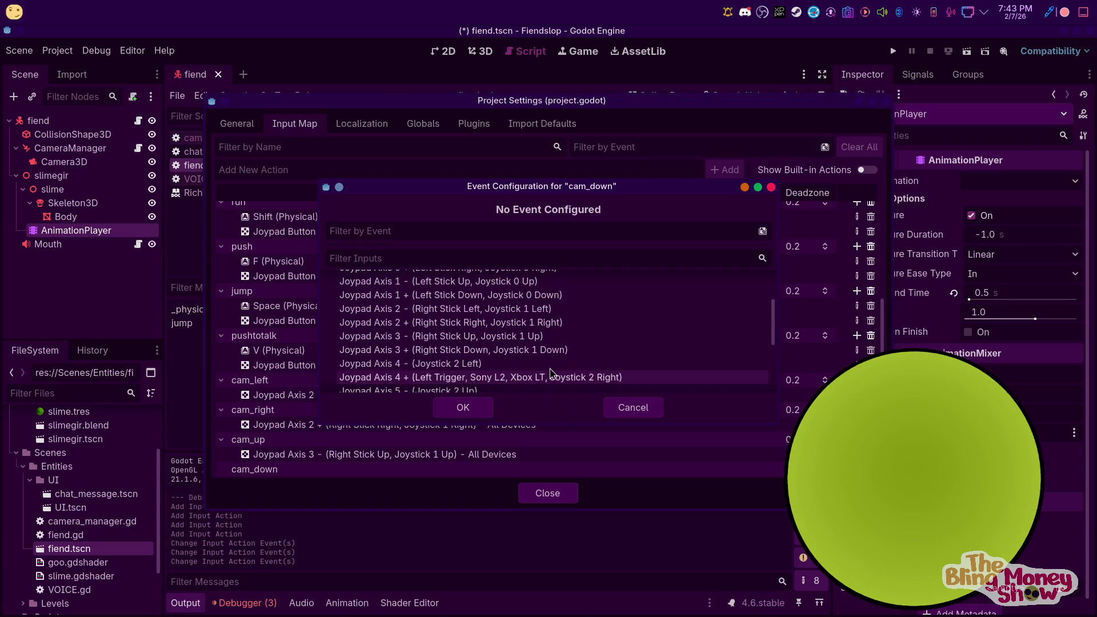
click(486, 376)
click(486, 406)
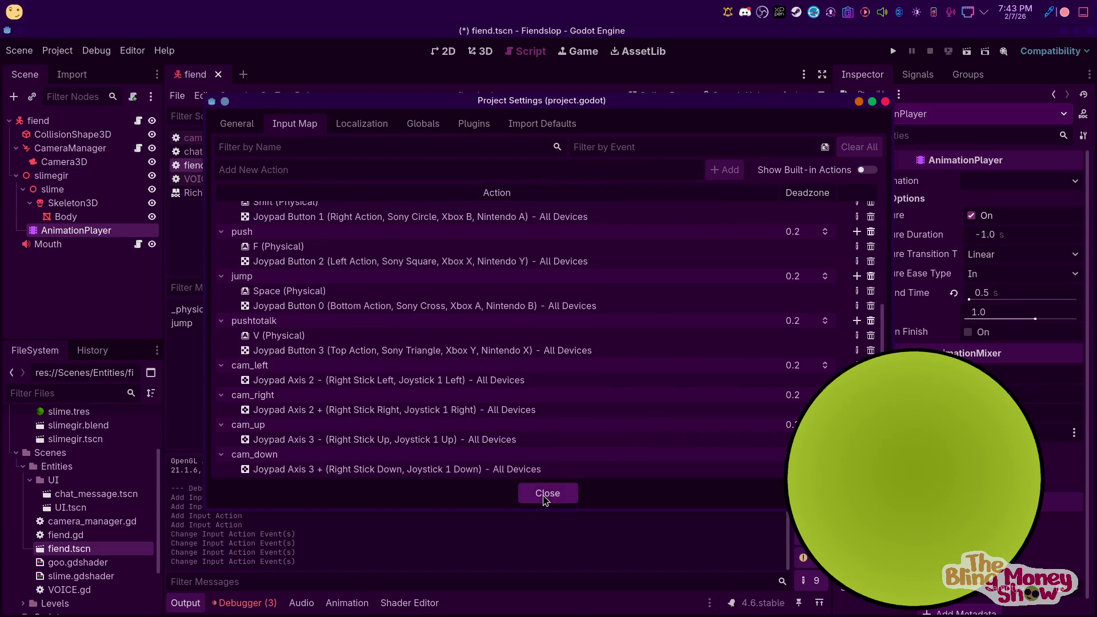
click(546, 493)
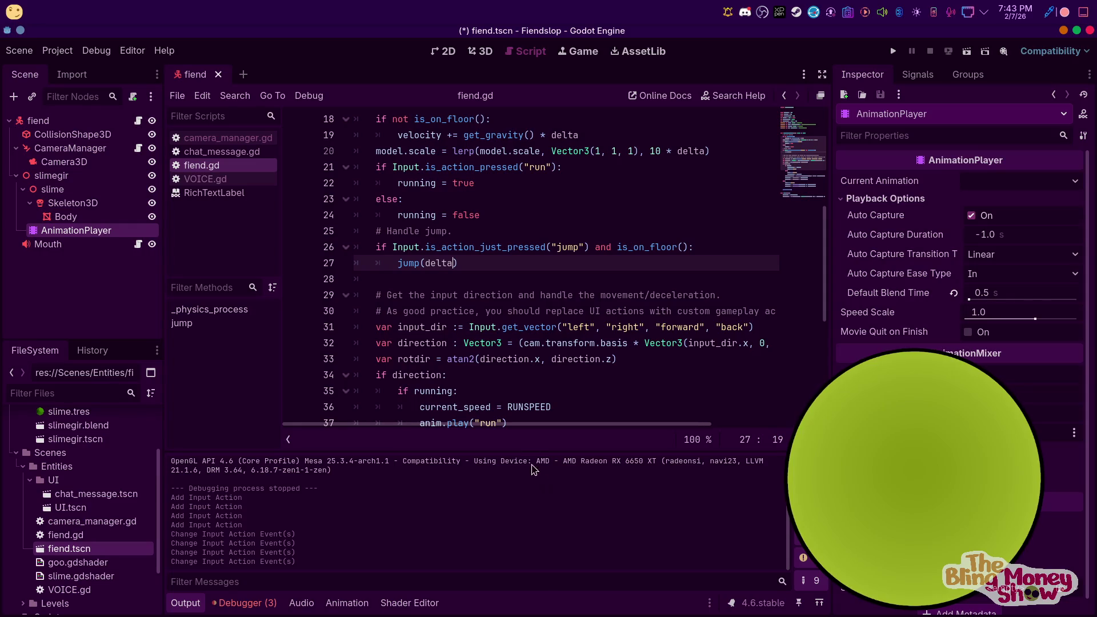
mouse_move(390, 253)
scroll(484, 313, down, 6)
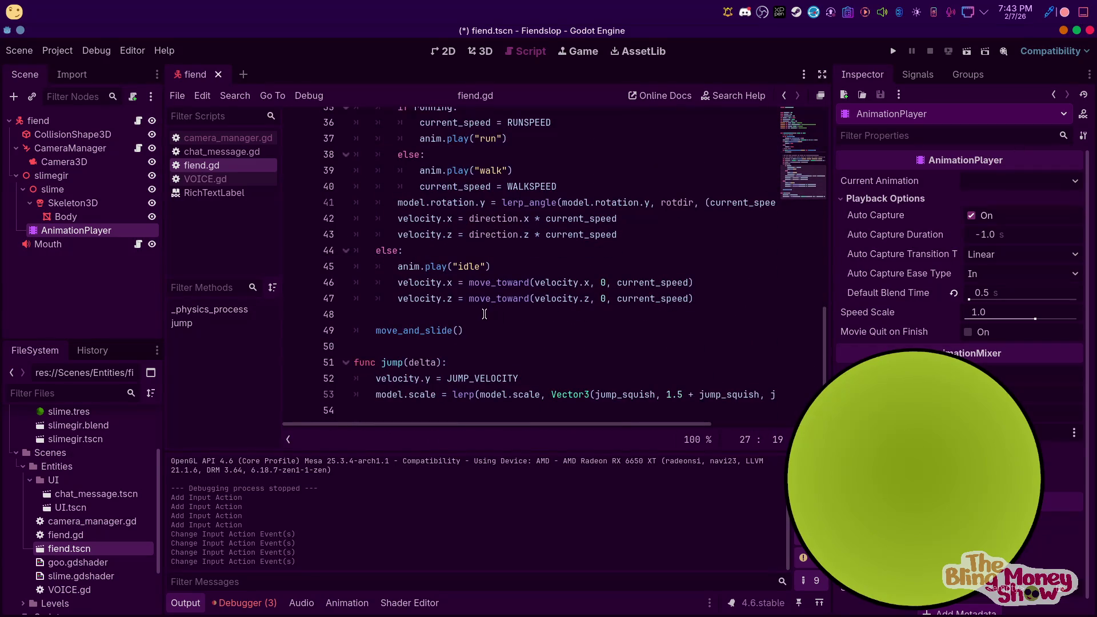
Add a flop() function to fiend.gd that plays the ragdoll animation.
click(445, 399)
click(409, 409)
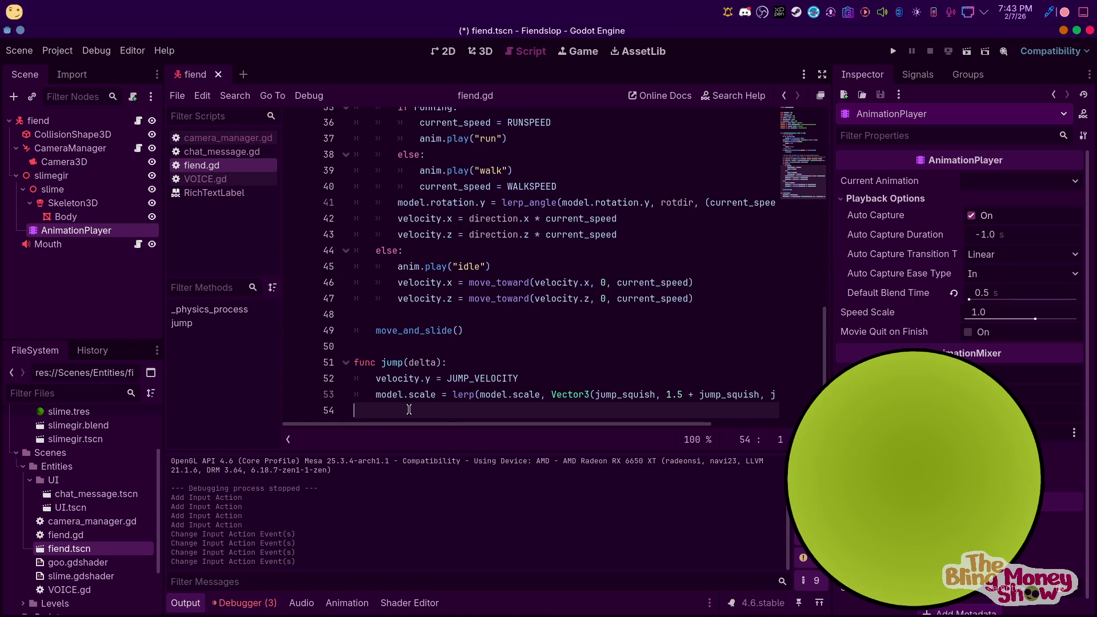
key(Return)
text(nc flop():)
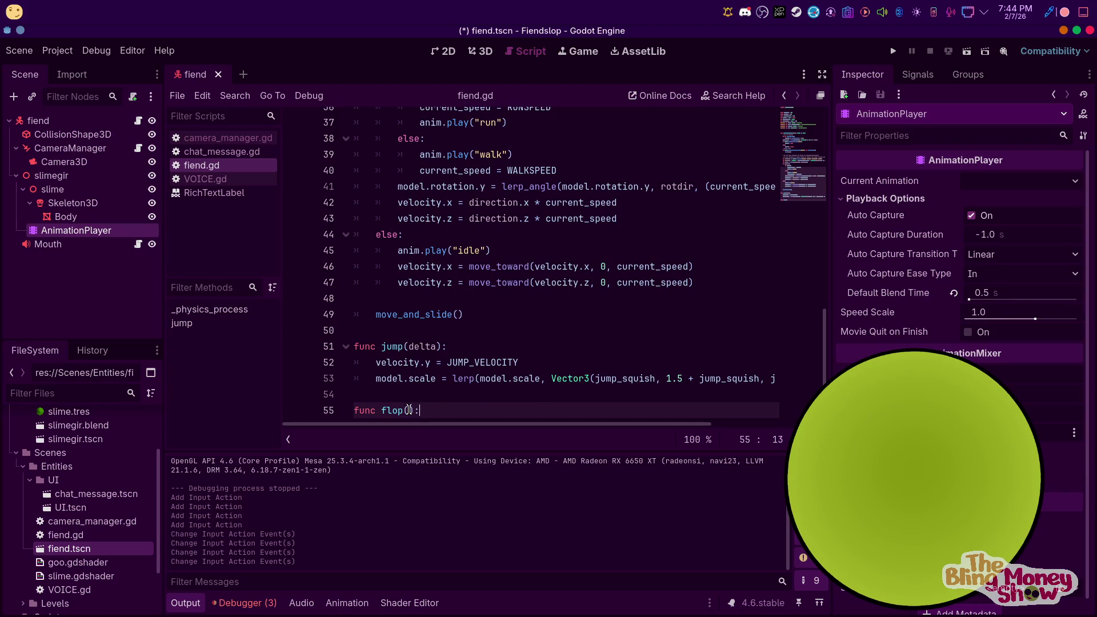
key(Return)
text(nim.play()
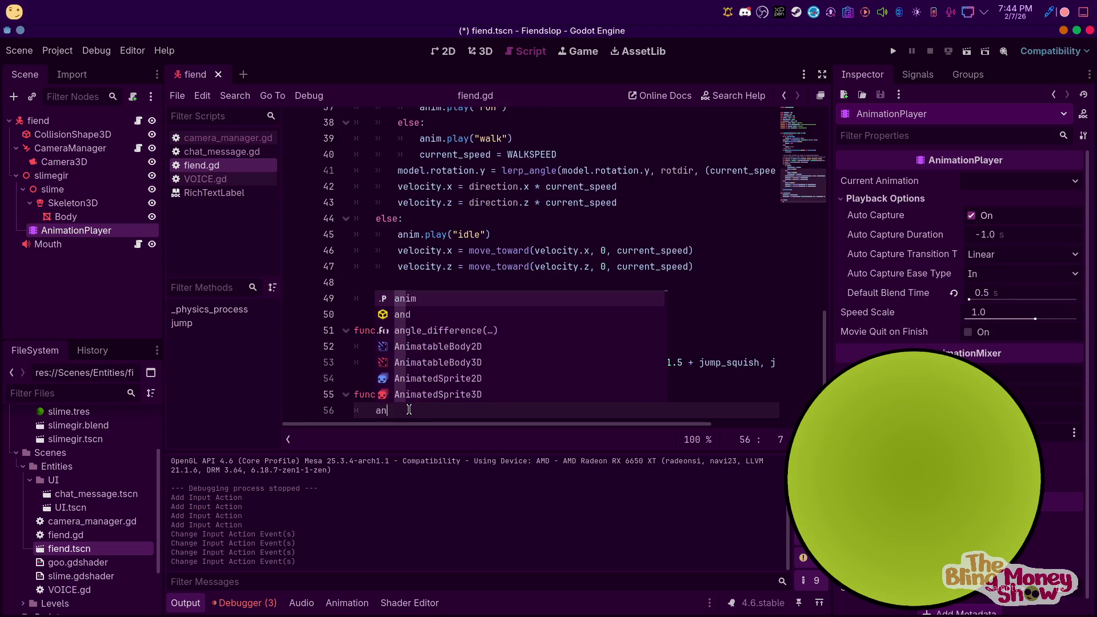
key(Down)
key(Down)
key(Down)
key(Return)
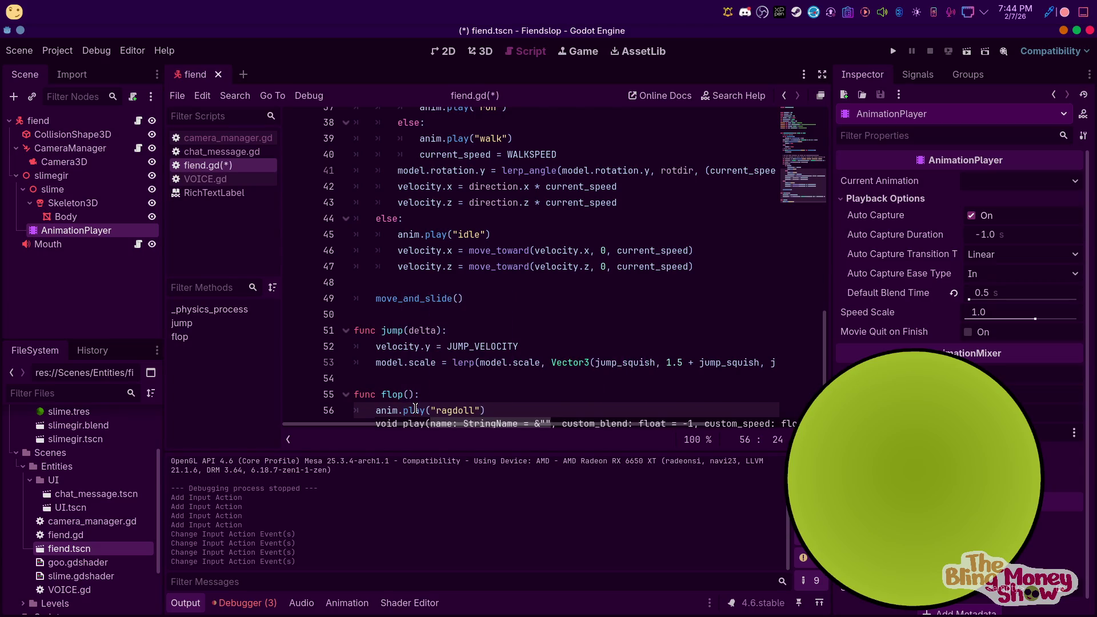
click(523, 315)
click(527, 389)
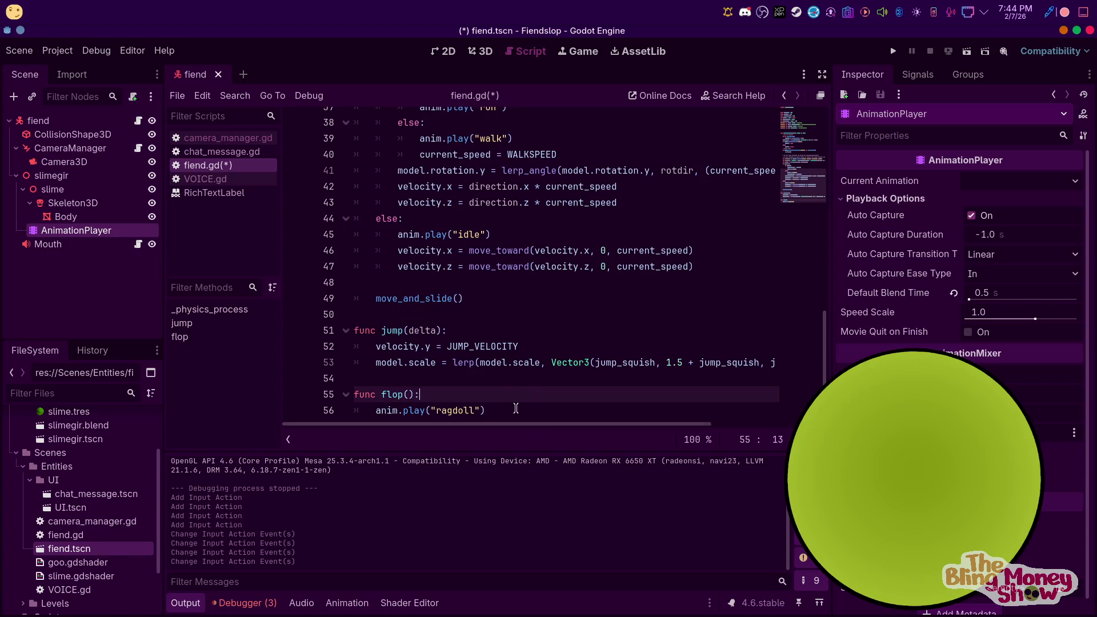
Declare a control variable defaulting to true below JUMP_VELOCITY.
scroll(494, 354, up, 12)
scroll(491, 352, down, 5)
scroll(490, 351, up, 5)
scroll(488, 351, down, 4)
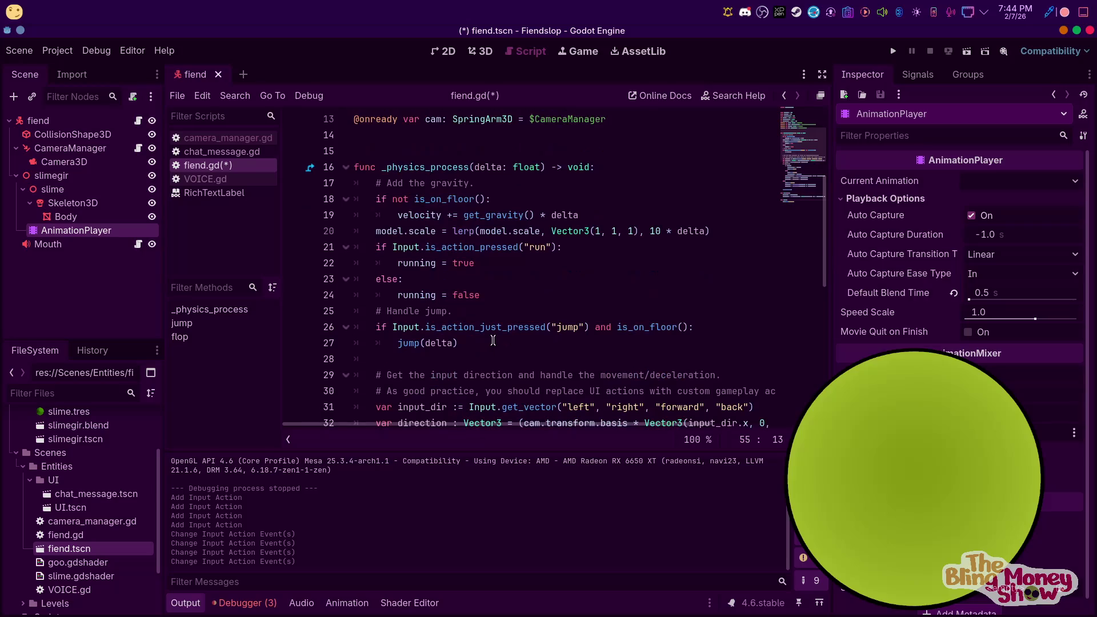
scroll(403, 312, up, 3)
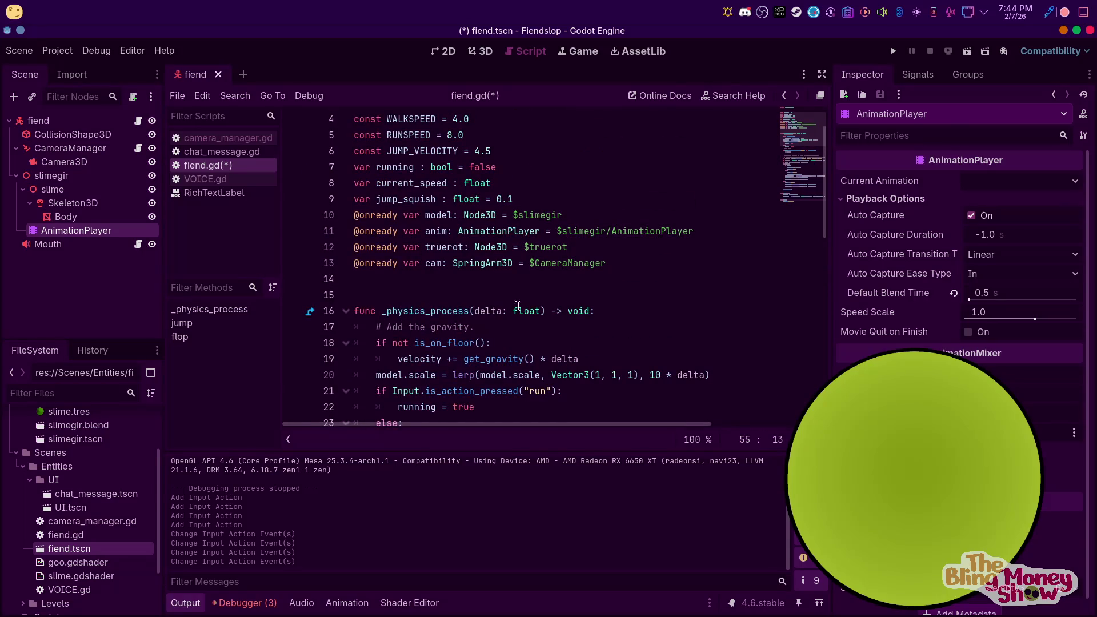
click(544, 211)
click(517, 152)
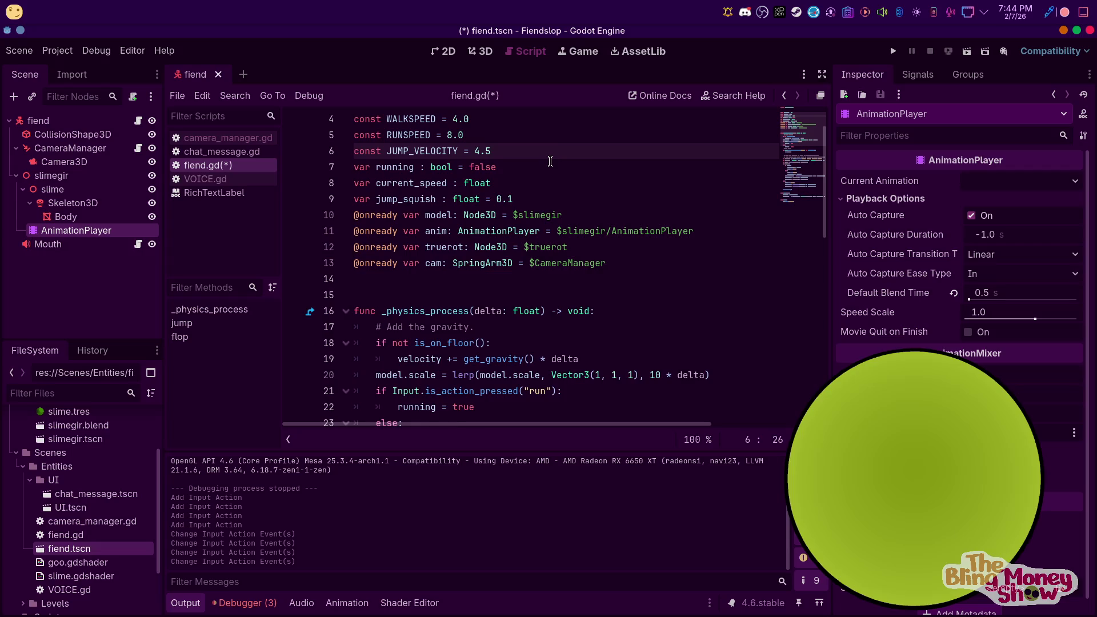
key(Return)
text(va)
text(rol)
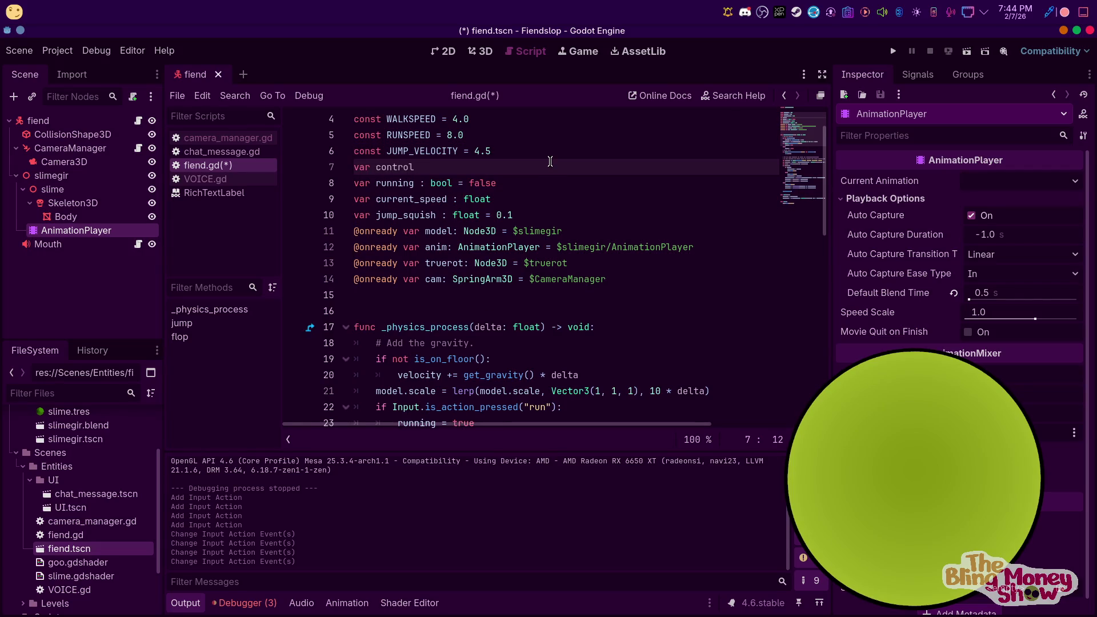
text( = true)
Make flop() set control = false.
scroll(487, 355, down, 10)
click(457, 397)
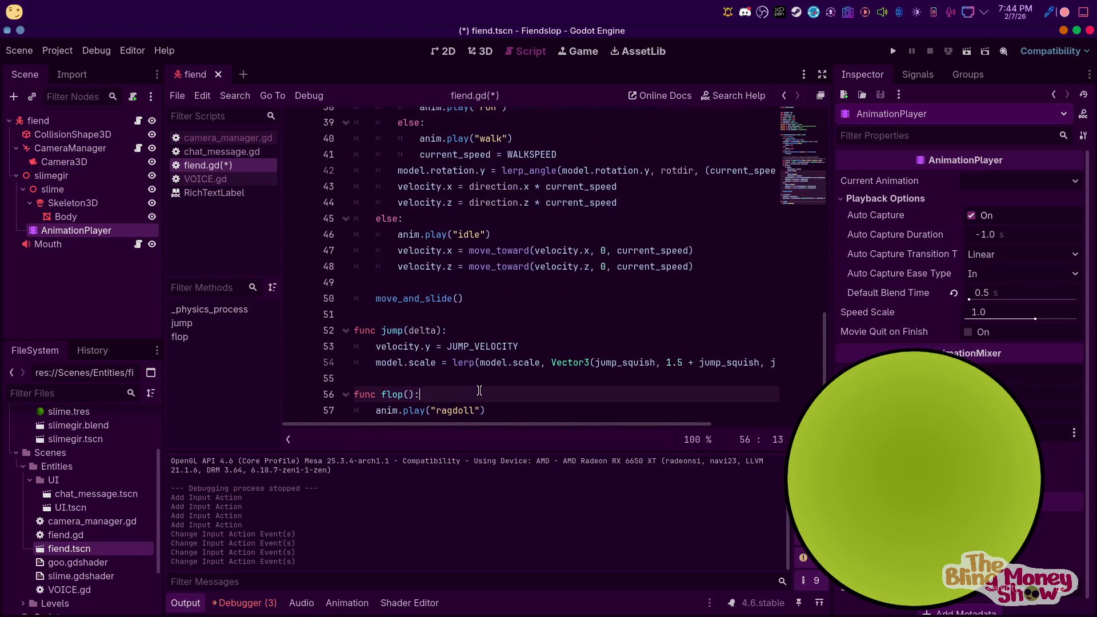
key(Return)
text(co)
key(Return)
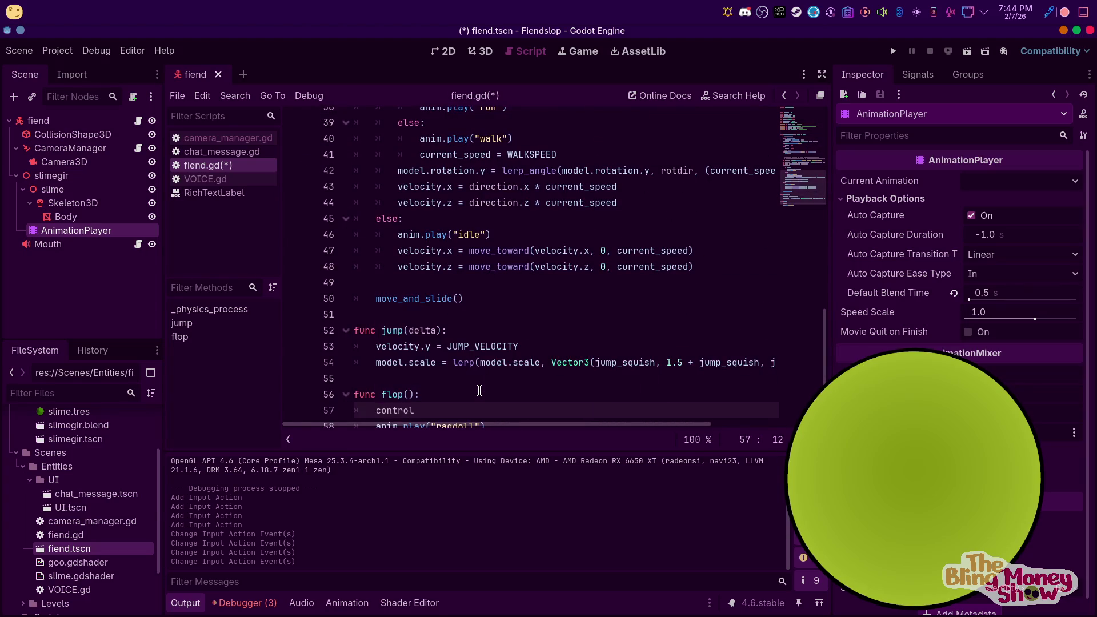
text(false)
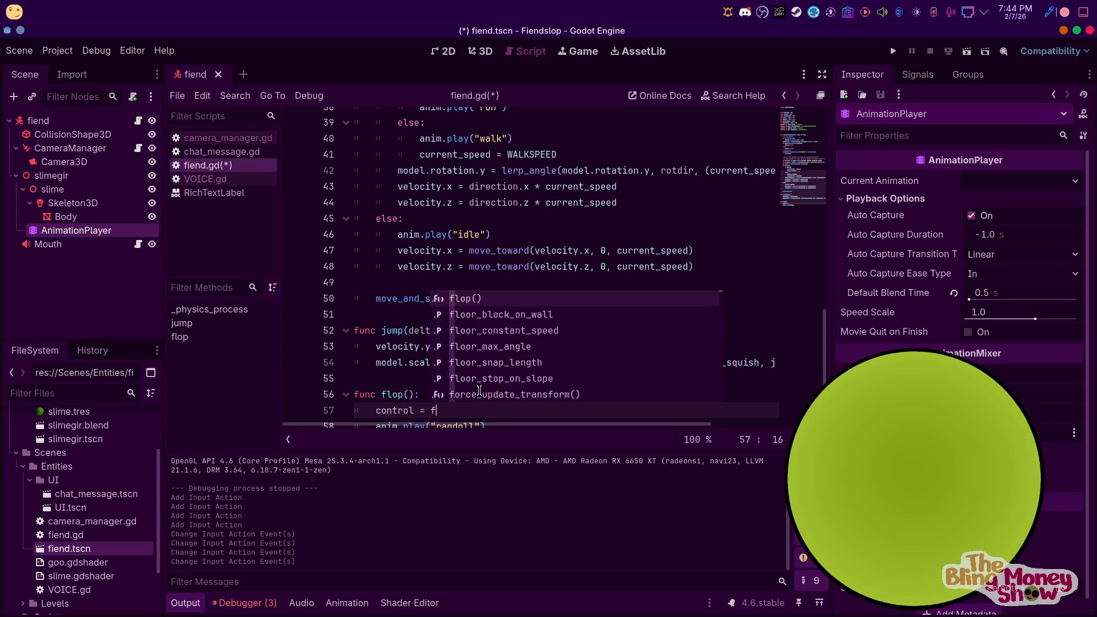
click(574, 267)
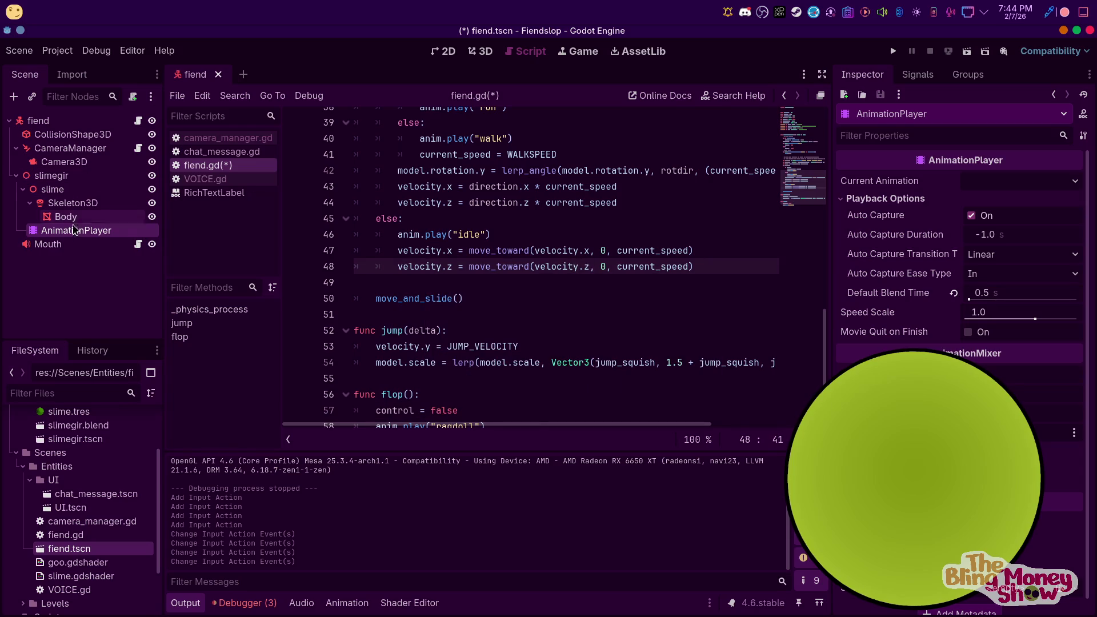
Add a Timer child node under the fiend root.
right_click(51, 123)
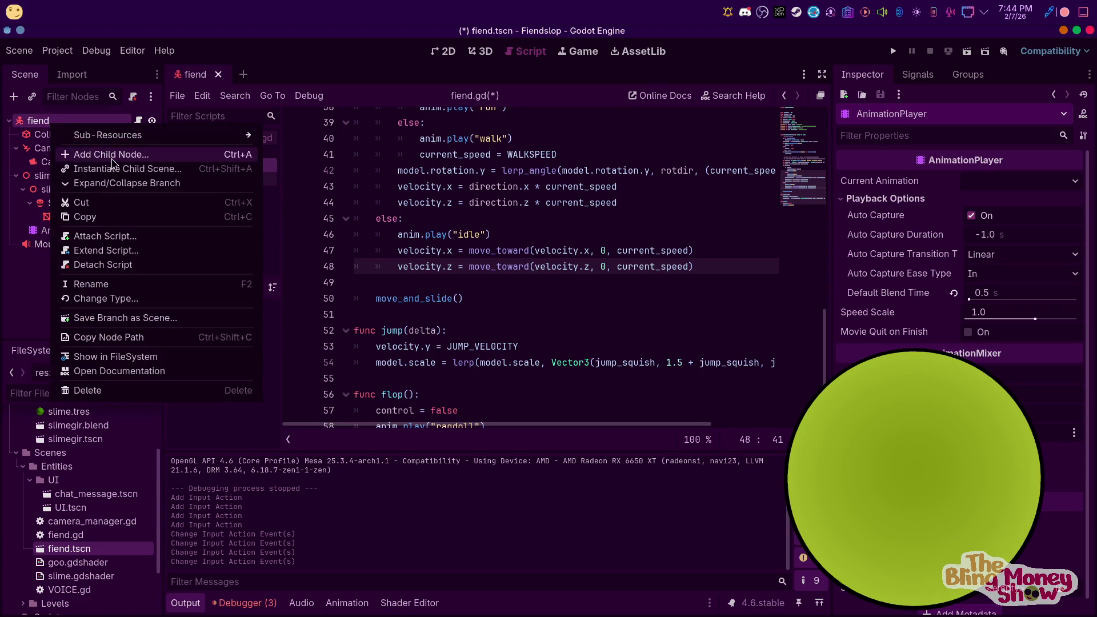
click(111, 156)
text(hb)
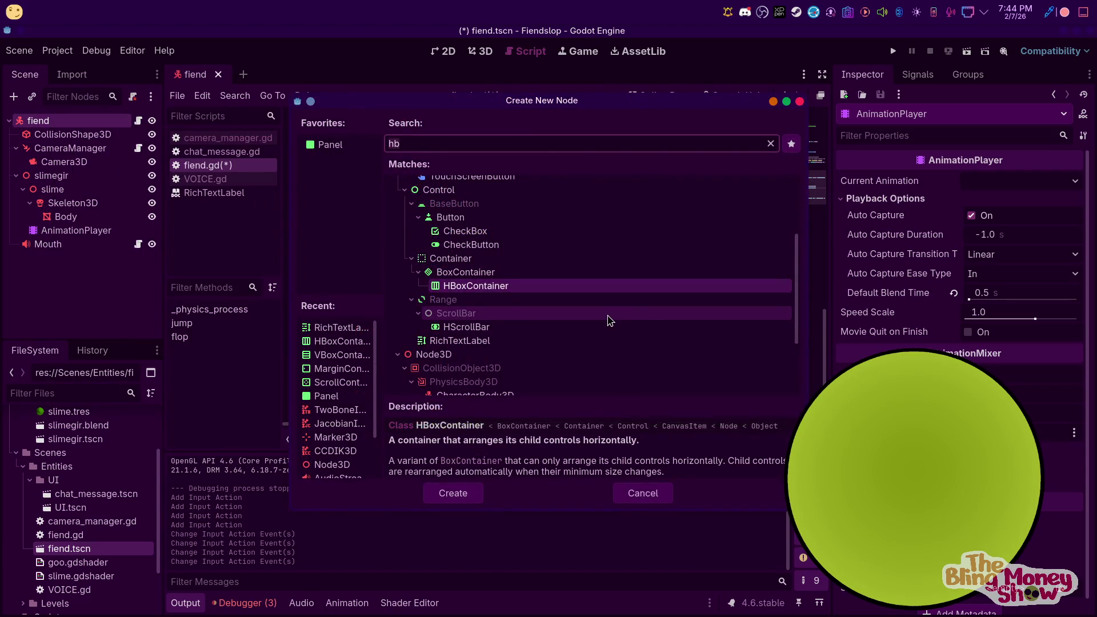
key(BackSpace)
key(BackSpace)
text(tim)
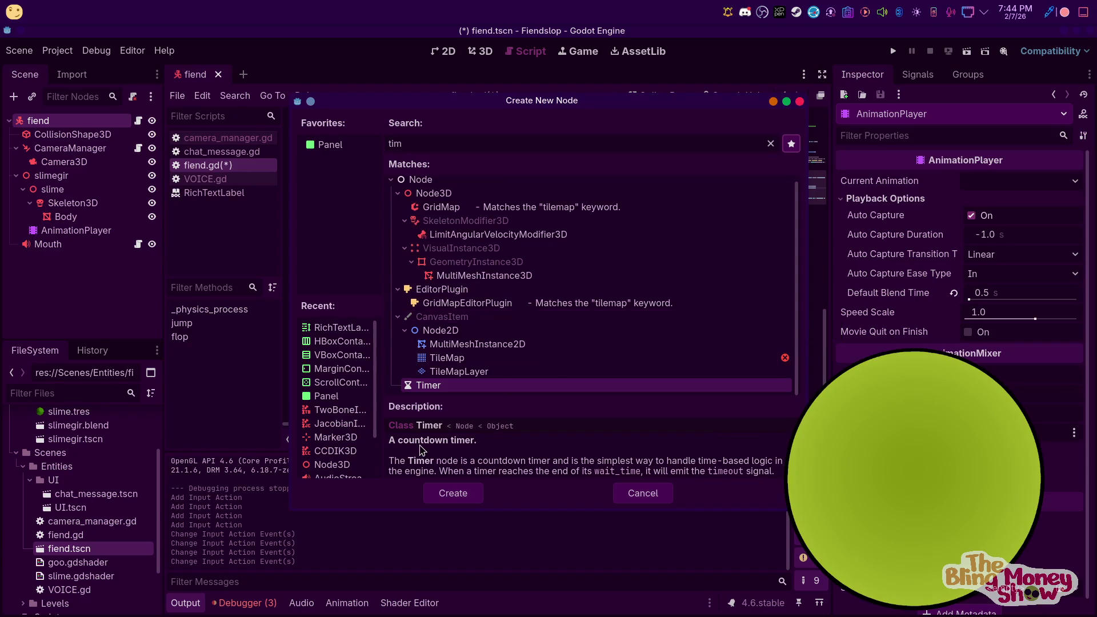
click(453, 492)
Rename the new Timer node to RagTimer.
right_click(43, 262)
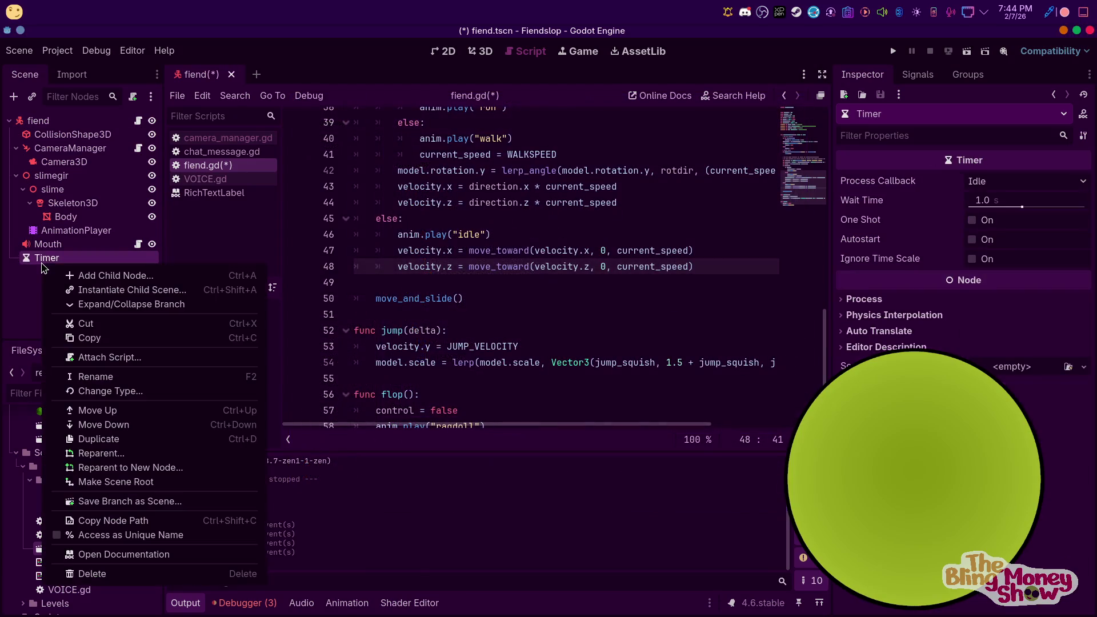
click(112, 376)
key(Home)
text(Rag)
key(Return)
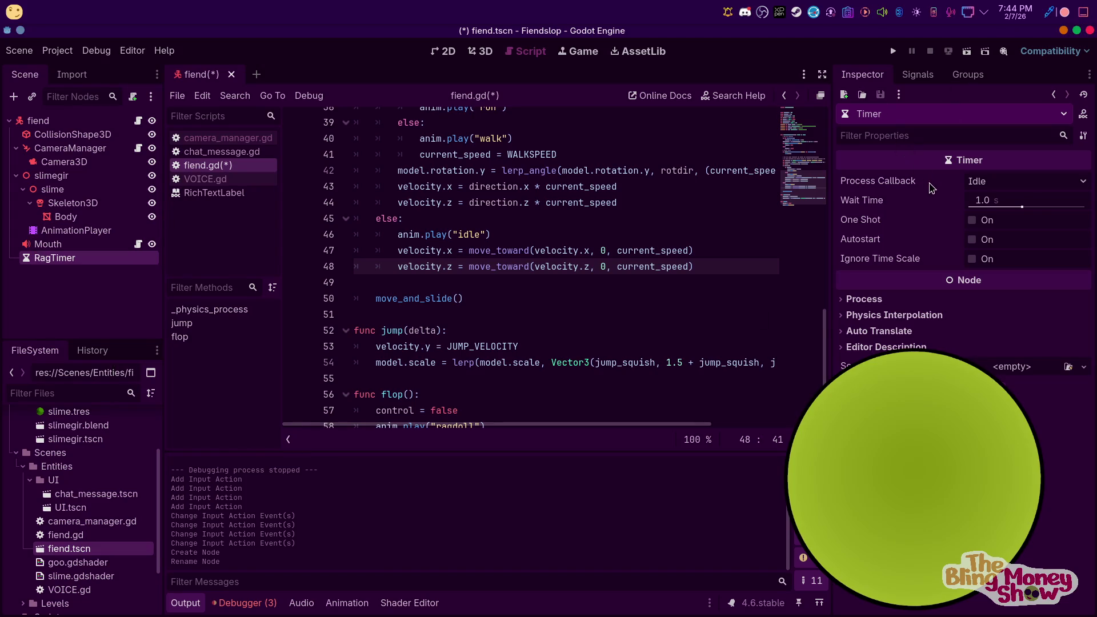
scroll(664, 297, down, 1)
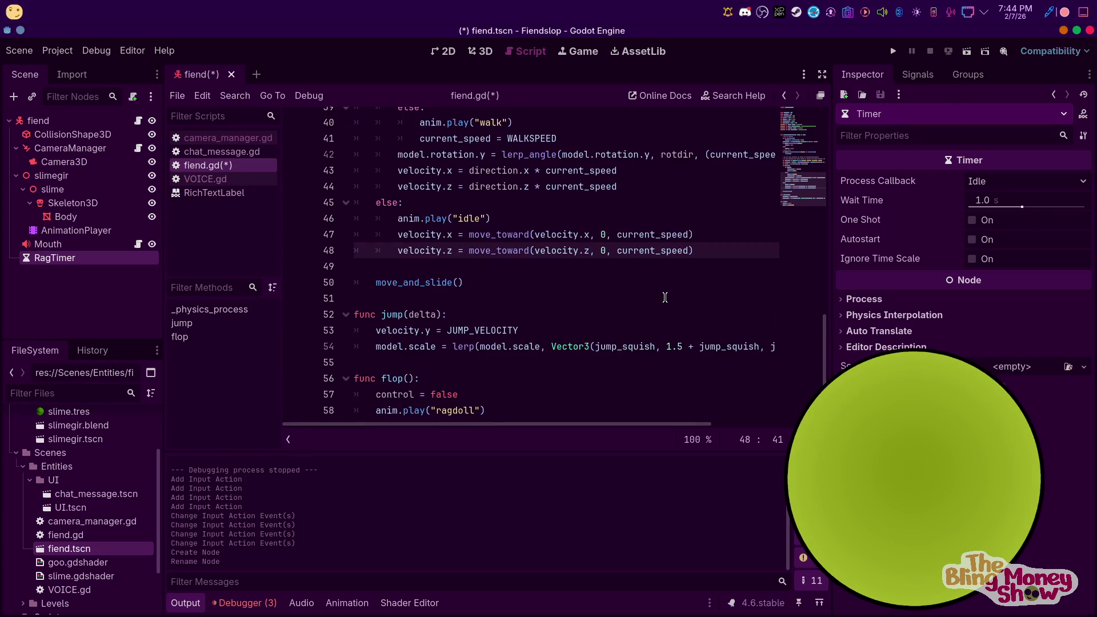
click(496, 392)
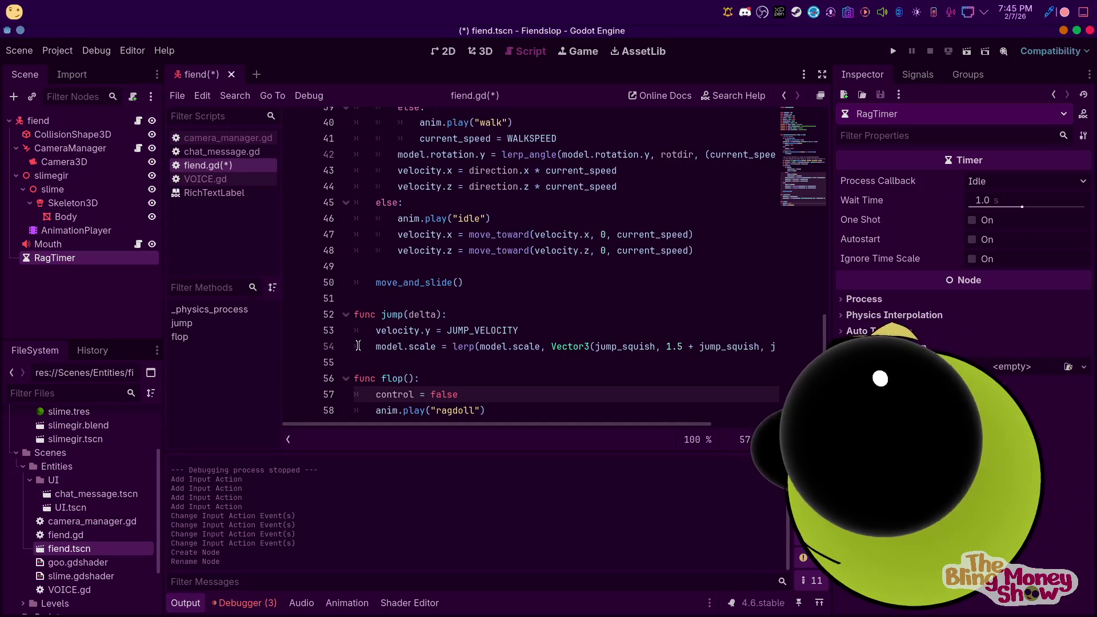
click(490, 379)
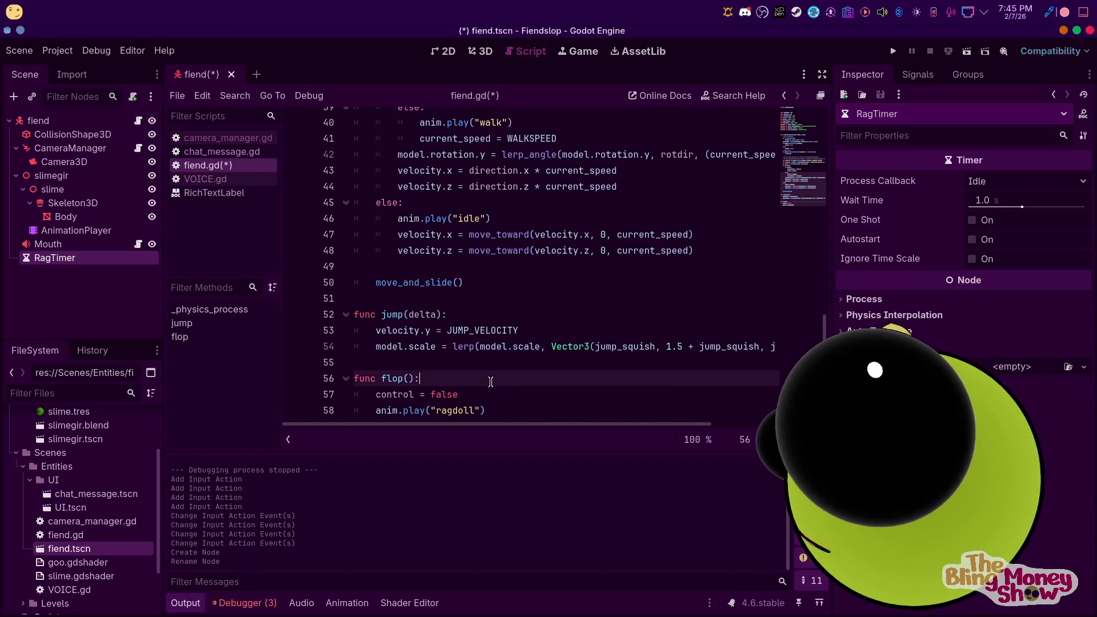
click(520, 392)
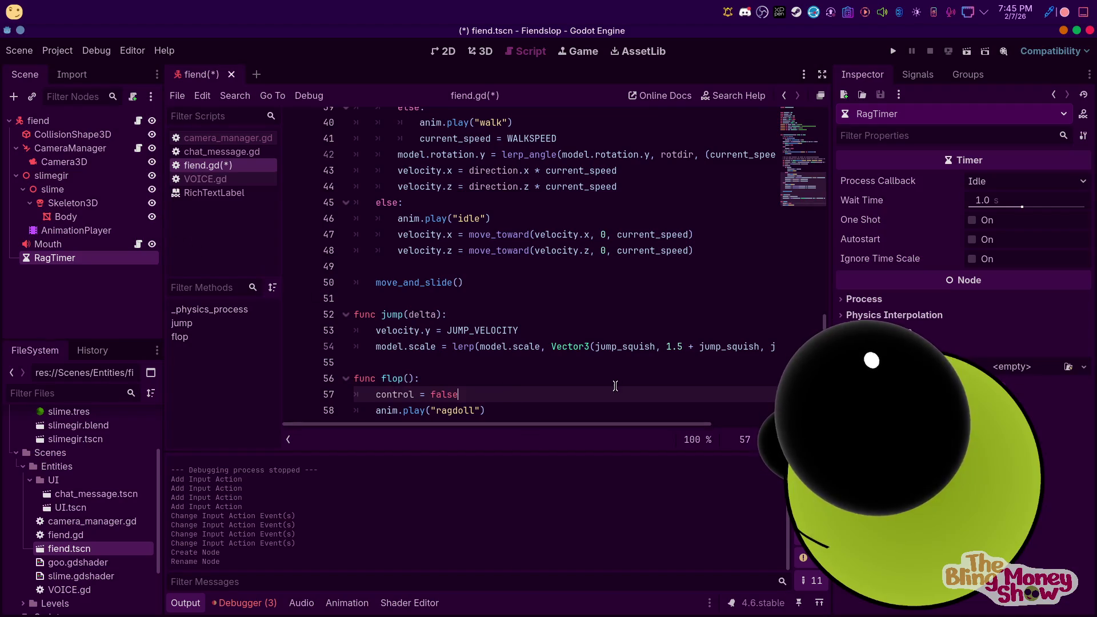
text(c)
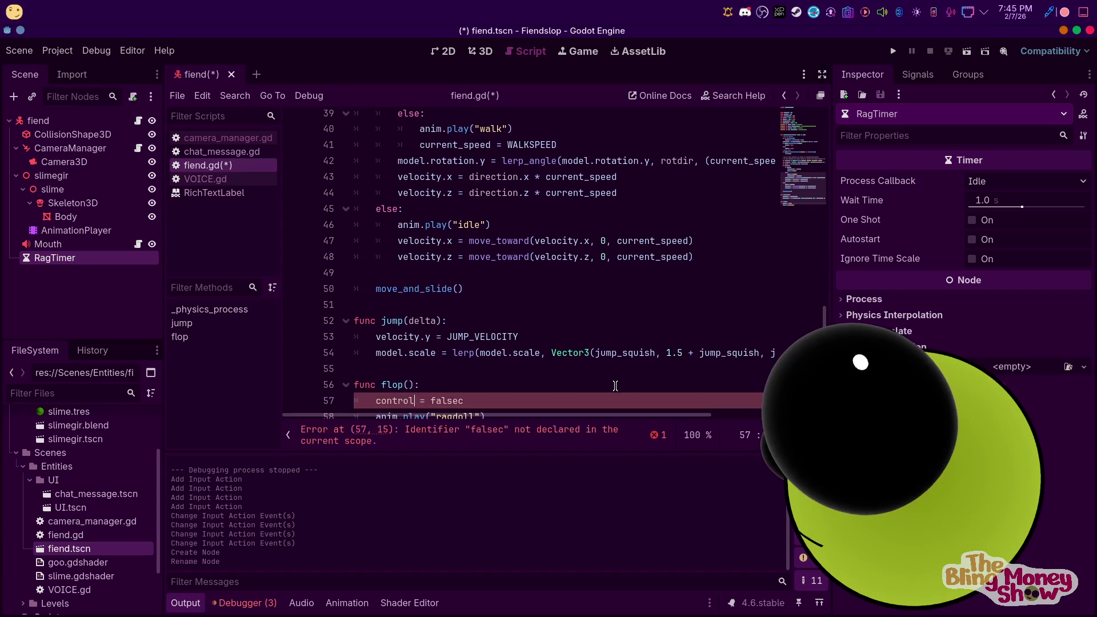
key(BackSpace)
key(Return)
text(v)
key(Return)
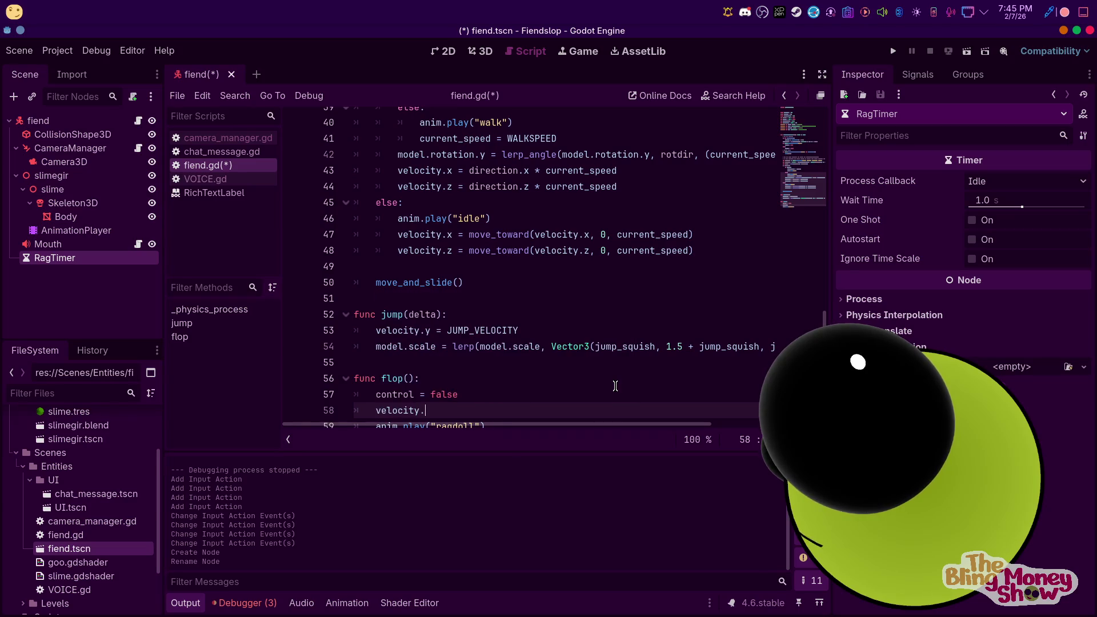
text(x )
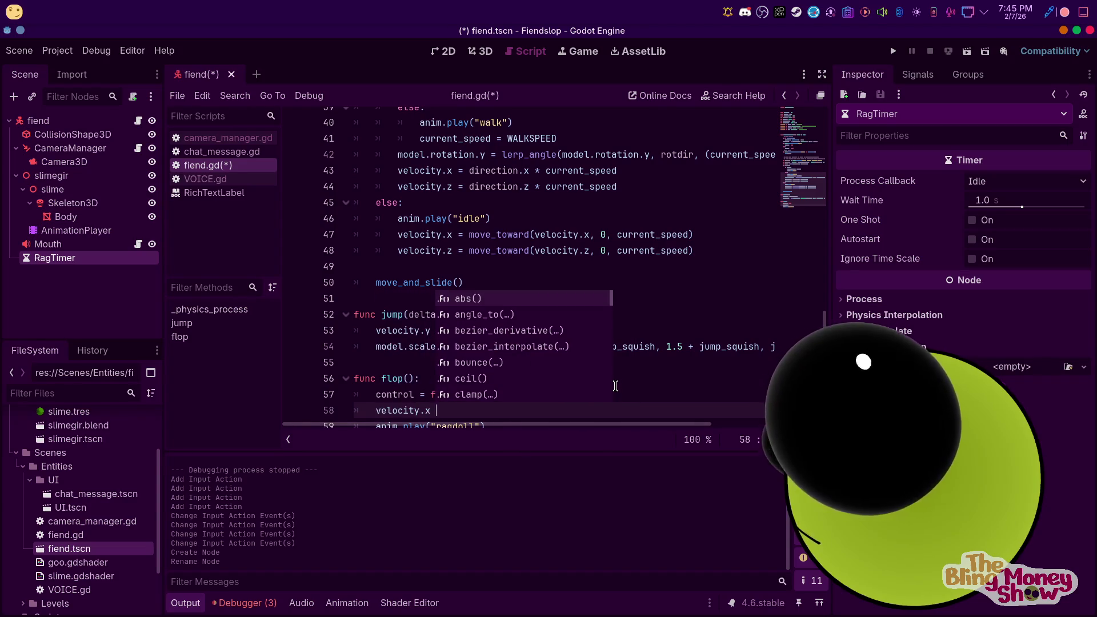
text(=)
text(v)
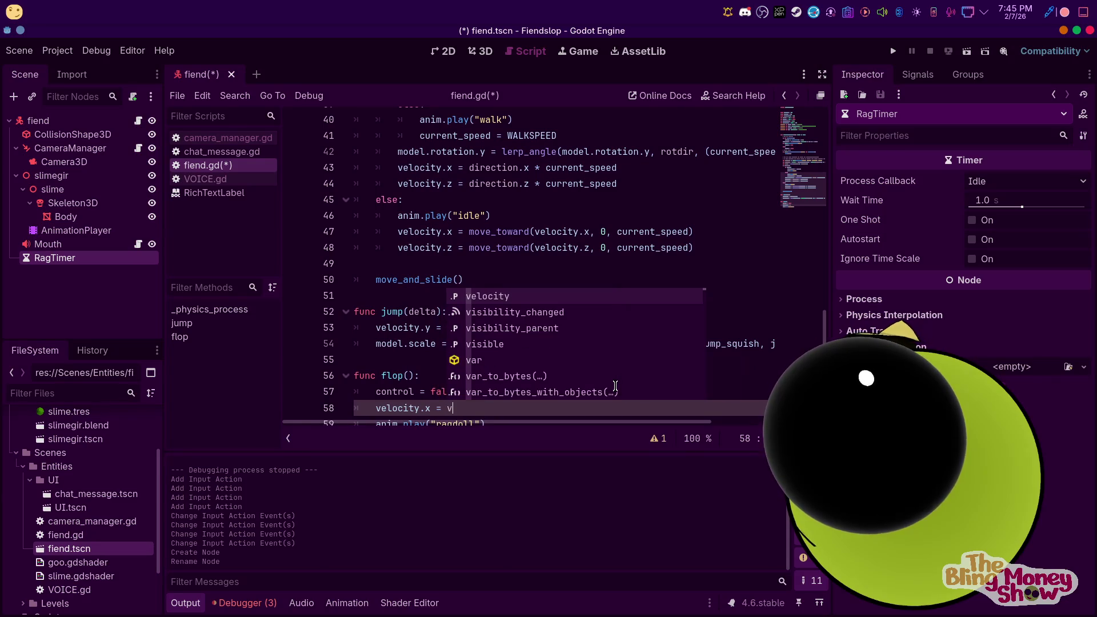
key(Return)
text(.x)
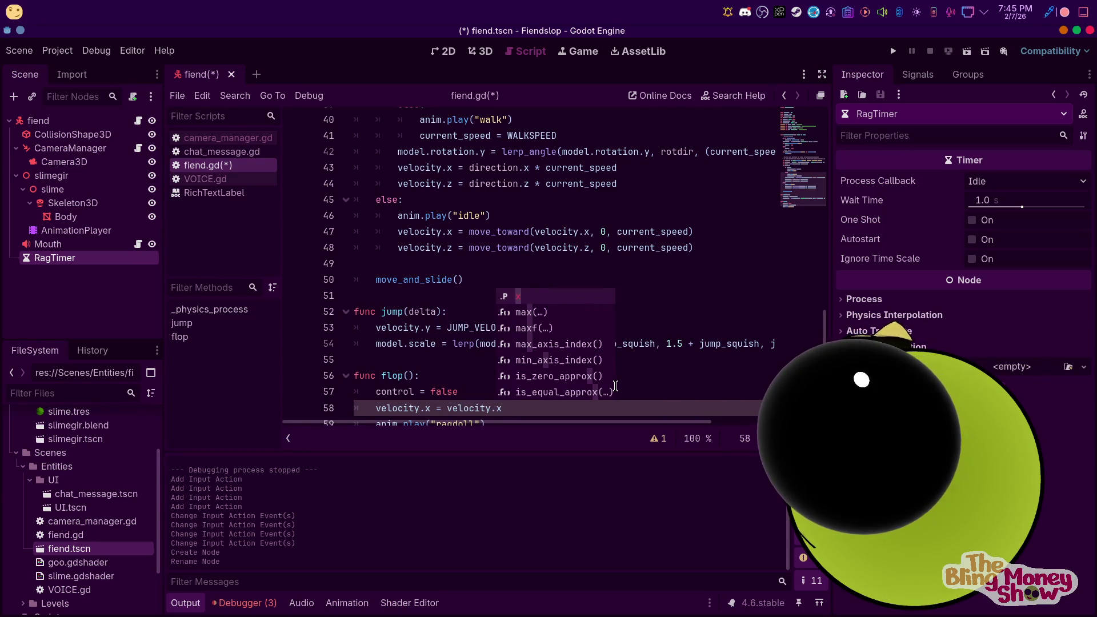
key(BackSpace)
key(BackSpace)
key(BackSpace)
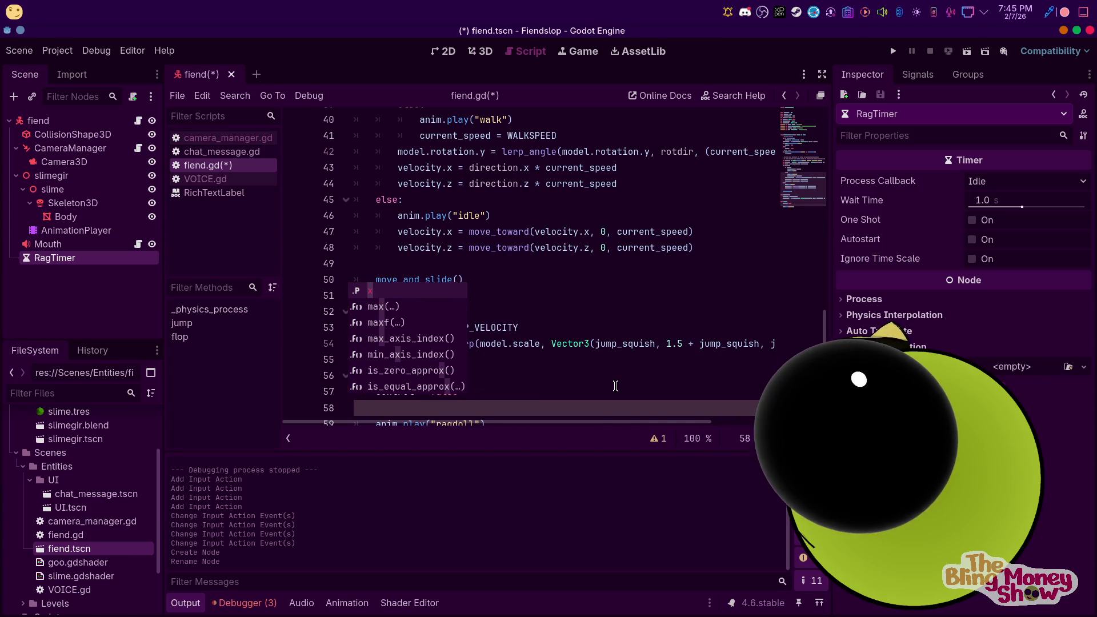
key(BackSpace)
scroll(616, 387, up, 1)
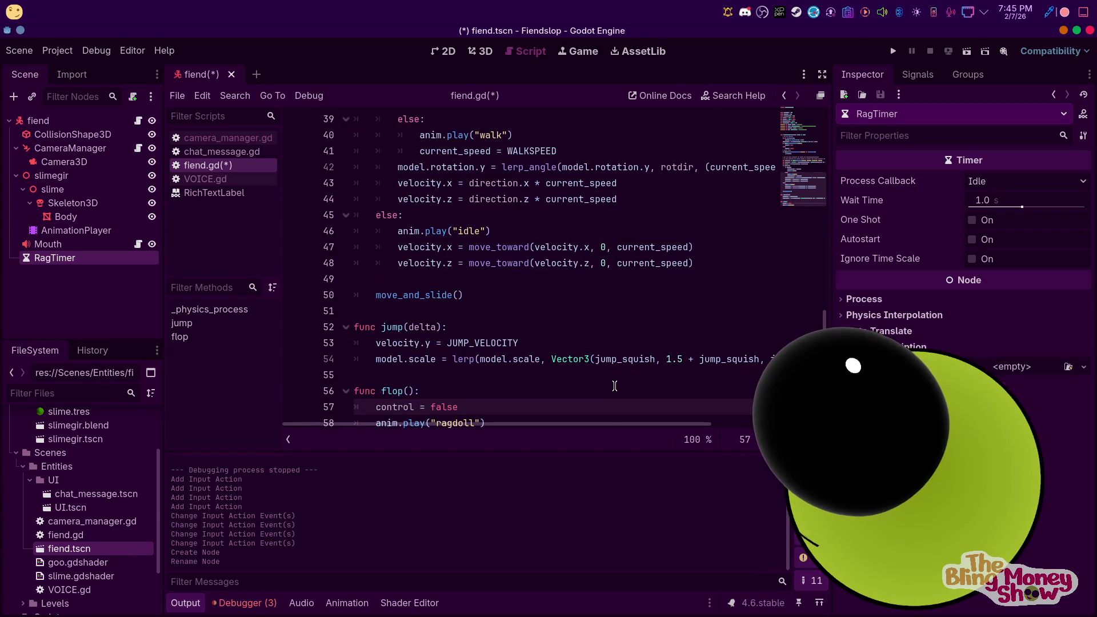
click(613, 395)
key(Return)
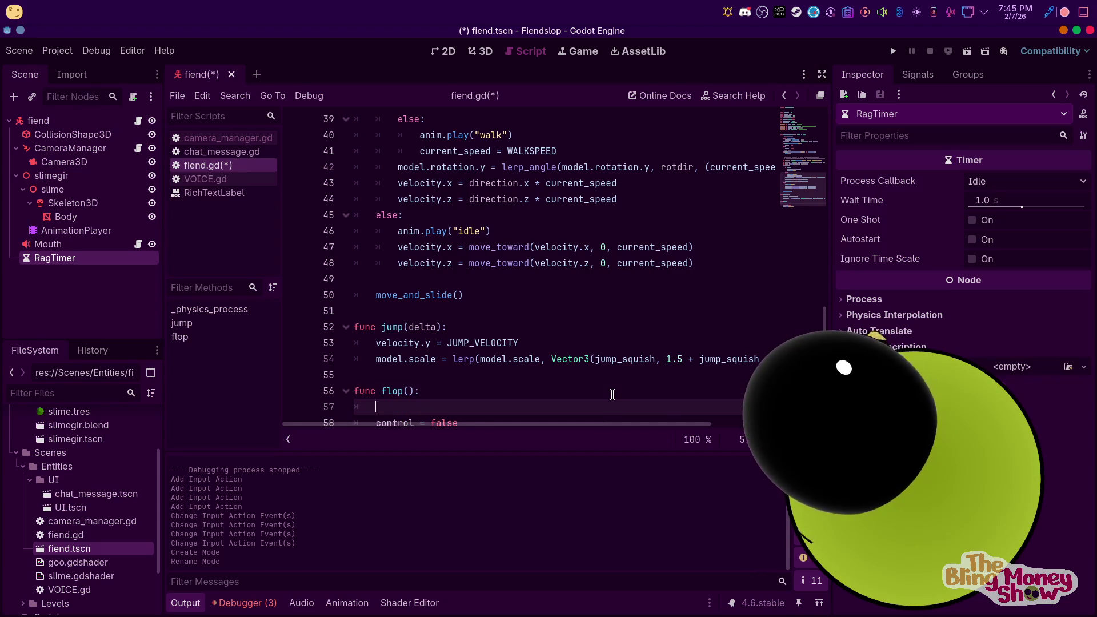
text(r )
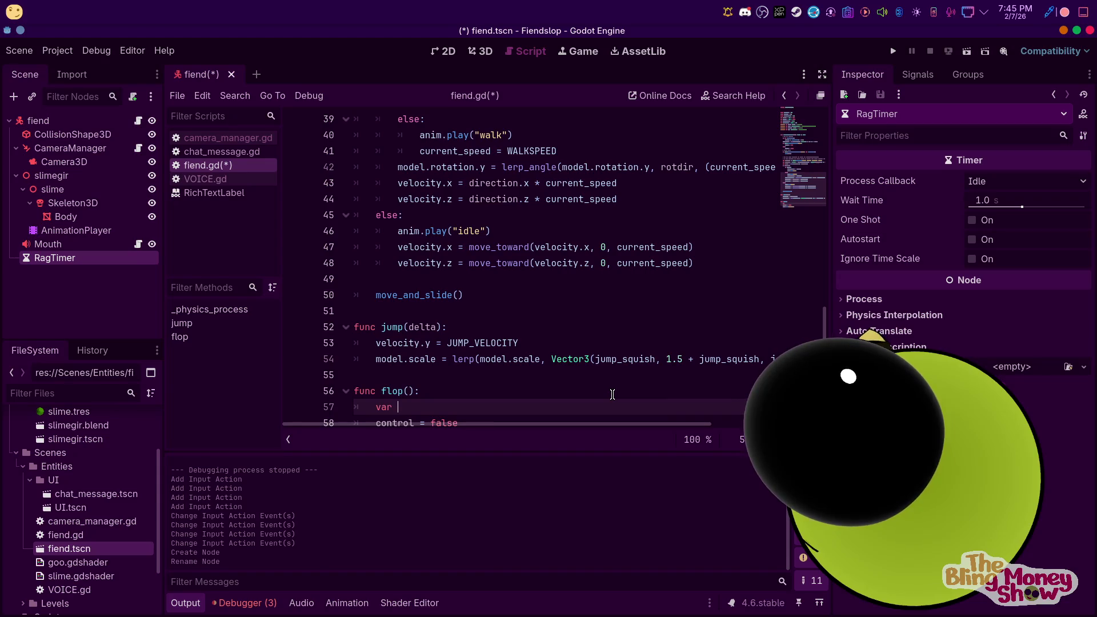
text(prev_)
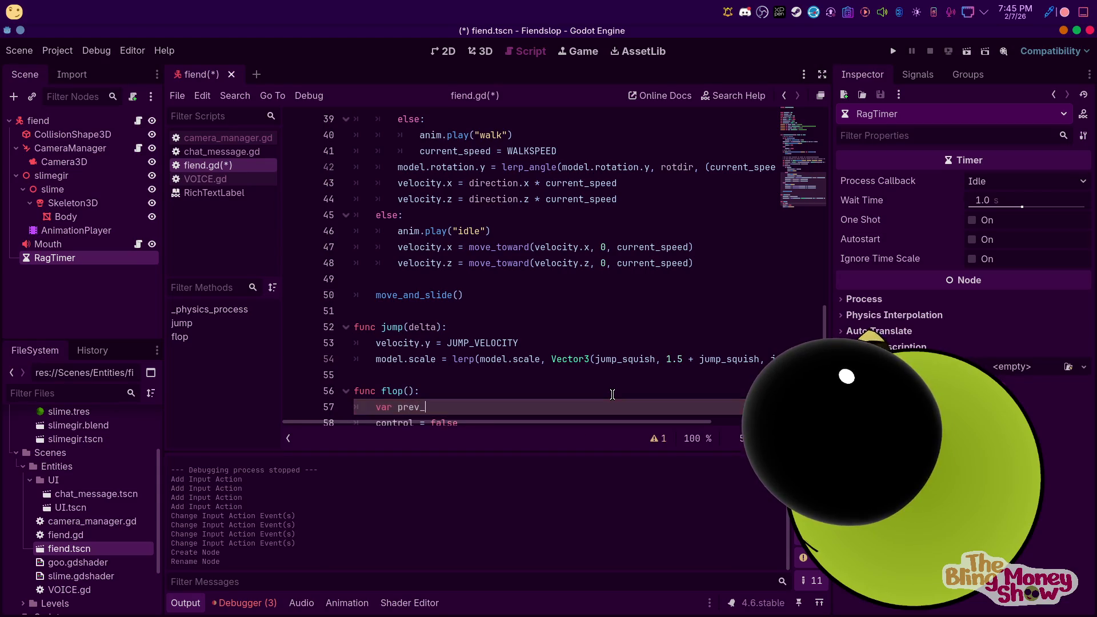
text(vel()
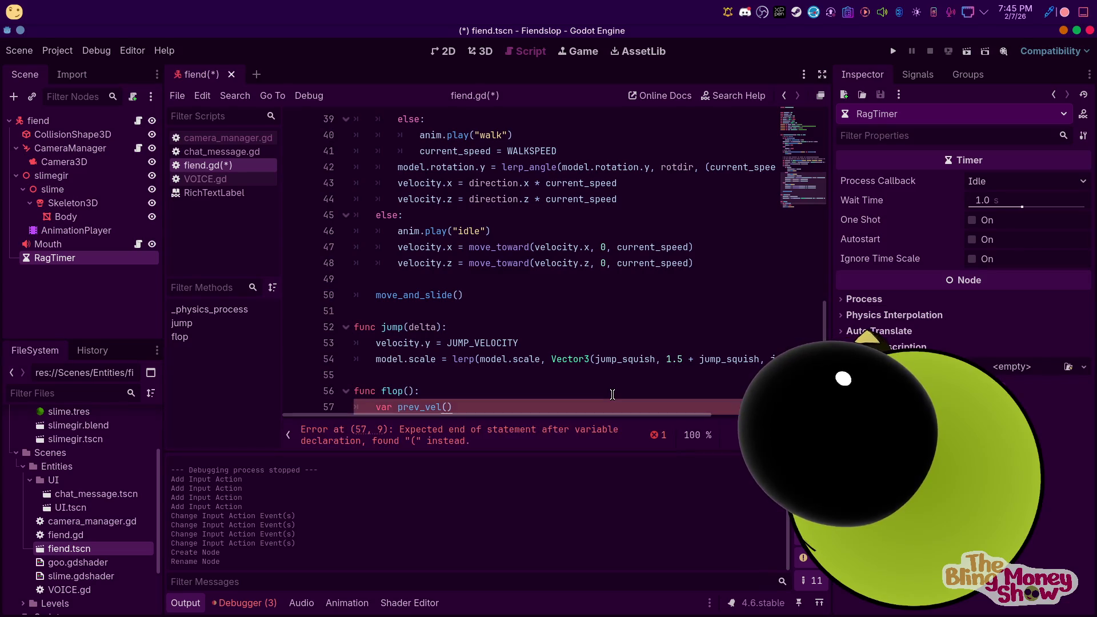
key(ctrl+BackSpace)
key(ctrl+BackSpace)
key(ctrl+BackSpace)
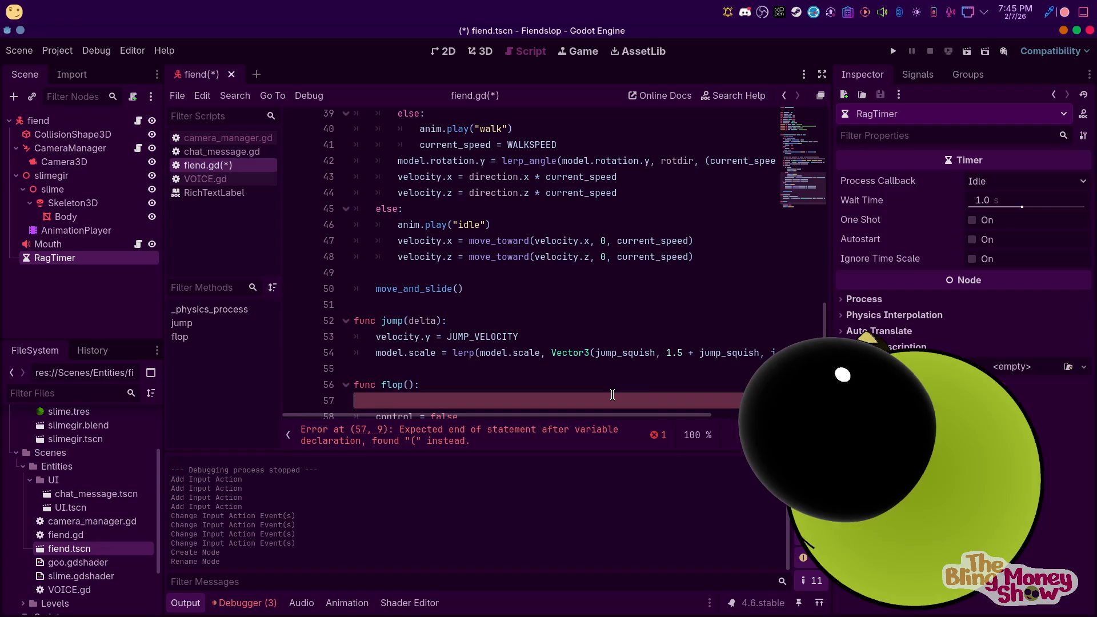
key(BackSpace)
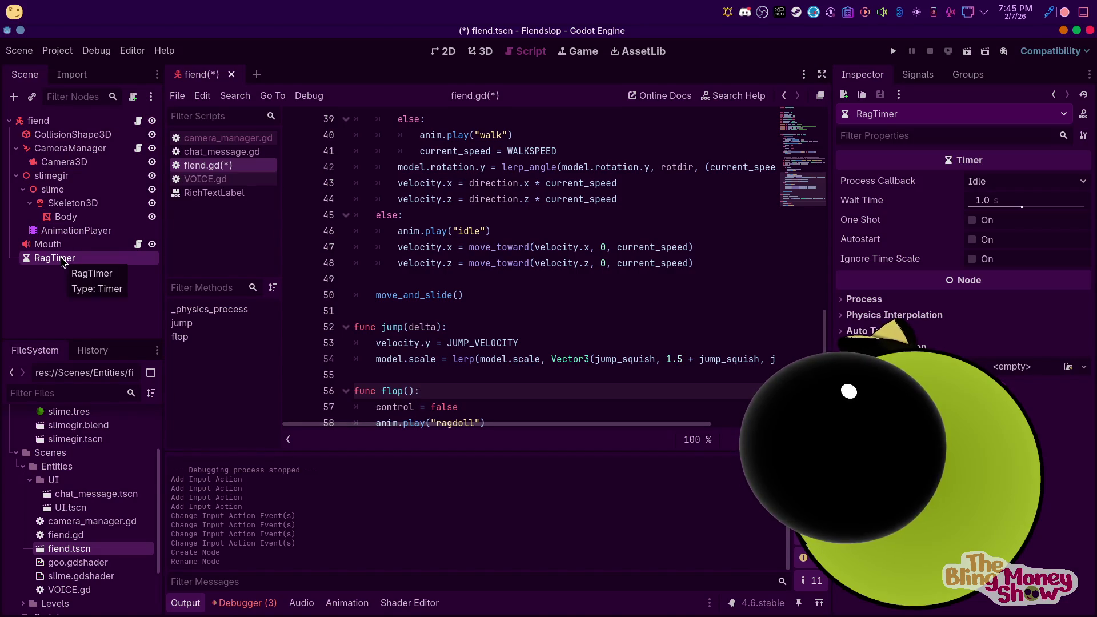
mouse_move(63, 259)
mouse_down()
mouse_move(553, 390)
mouse_move(492, 395)
mouse_up()
key(ctrl+x)
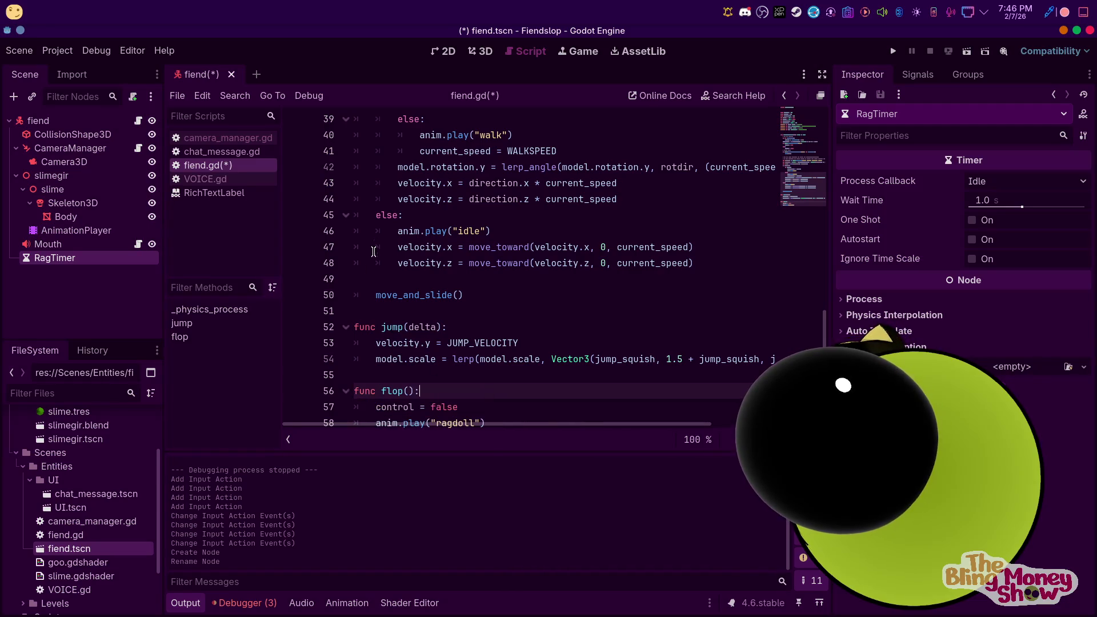
scroll(491, 343, up, 12)
click(482, 372)
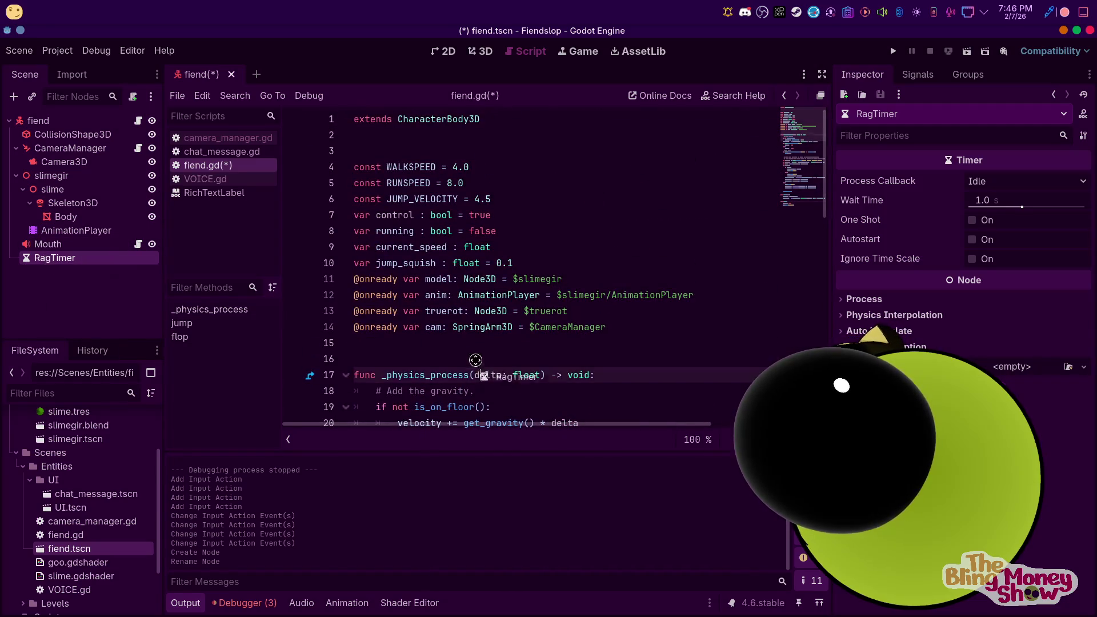
key(ctrl+v)
scroll(472, 368, down, 12)
scroll(471, 368, down, 1)
click(473, 384)
key(Return)
text(rag)
key(Return)
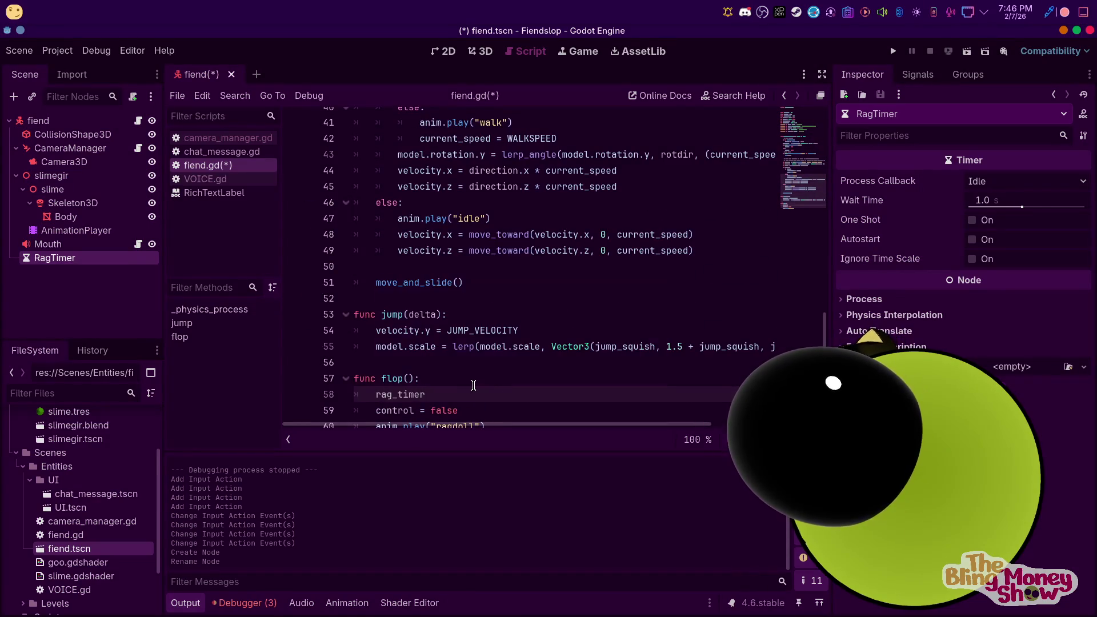
text(st)
key(Return)
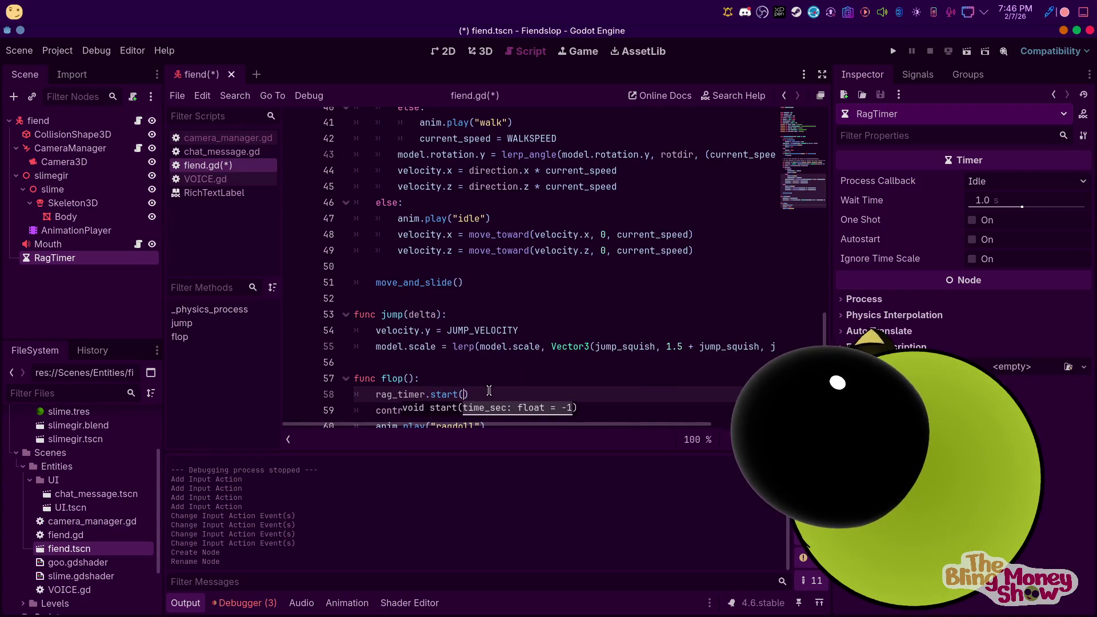
click(652, 315)
scroll(640, 331, down, 1)
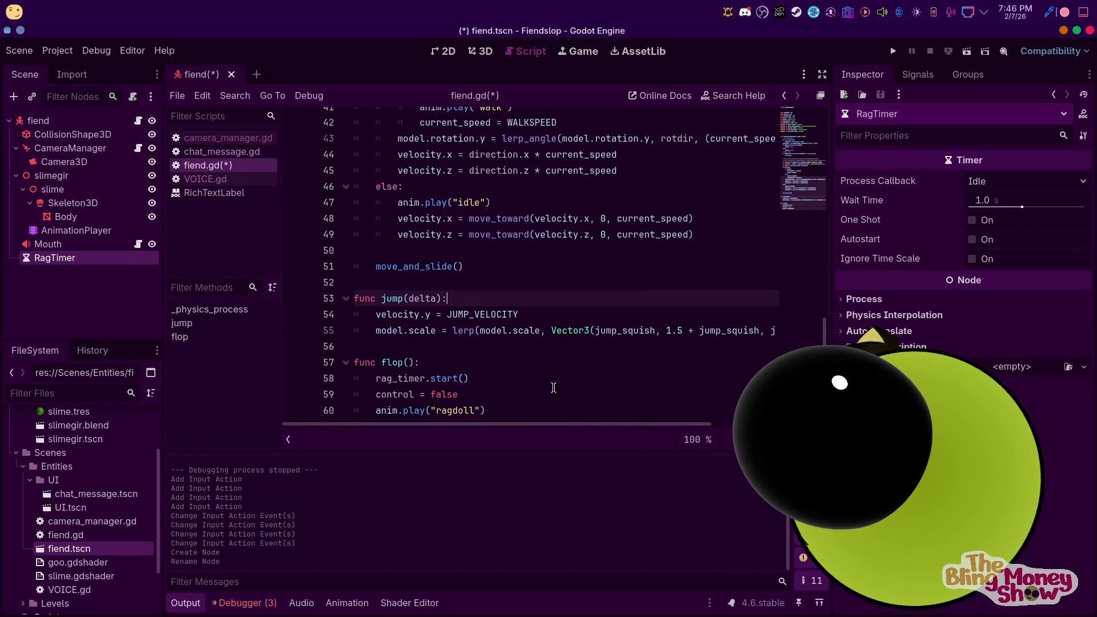
click(406, 362)
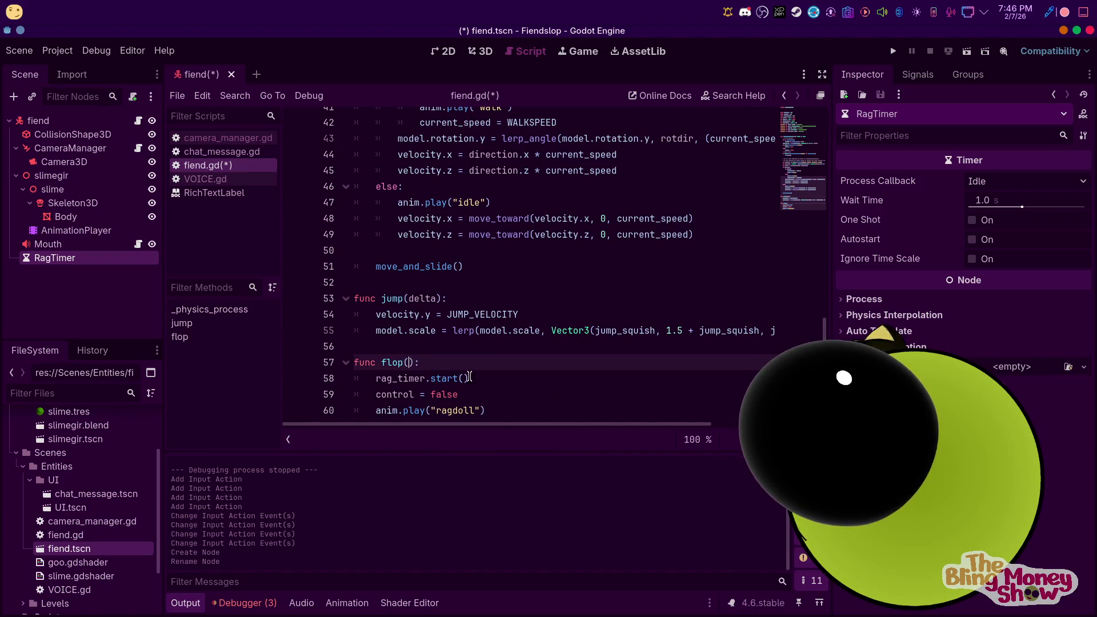
scroll(628, 265, up, 7)
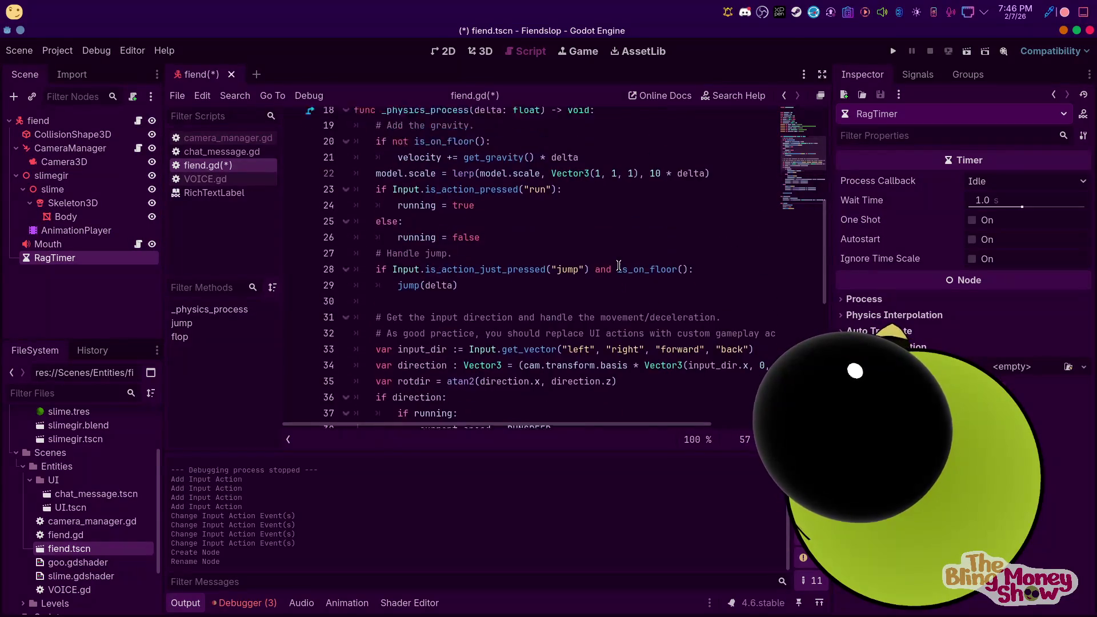
scroll(619, 266, up, 6)
scroll(594, 260, down, 7)
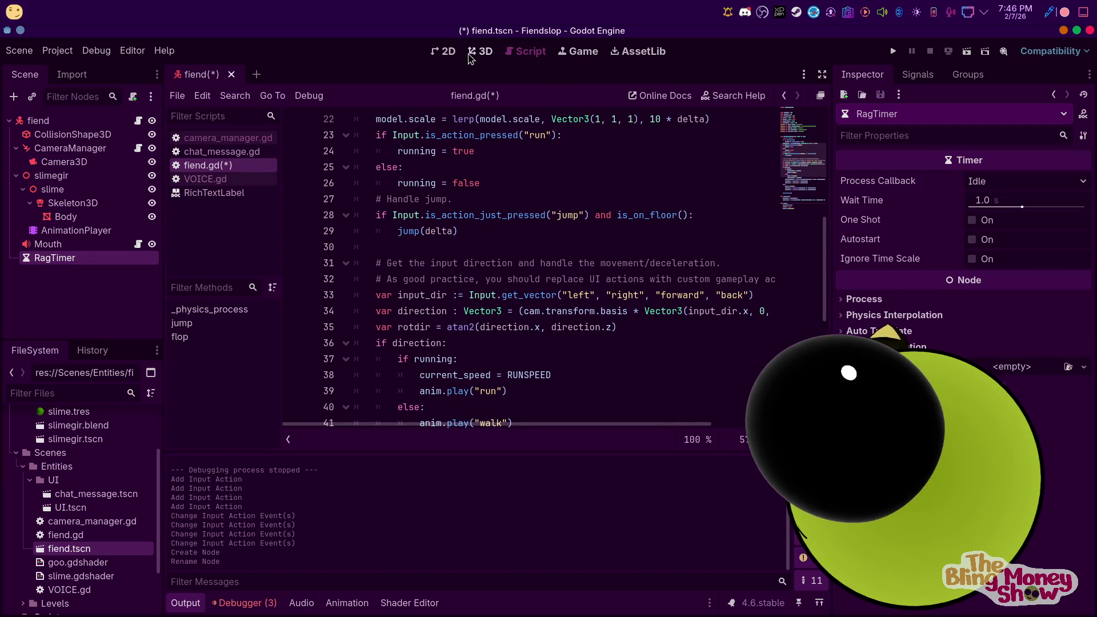
Select the fiend root node in the 3D view and open its script.
click(447, 54)
click(480, 50)
scroll(502, 289, up, 5)
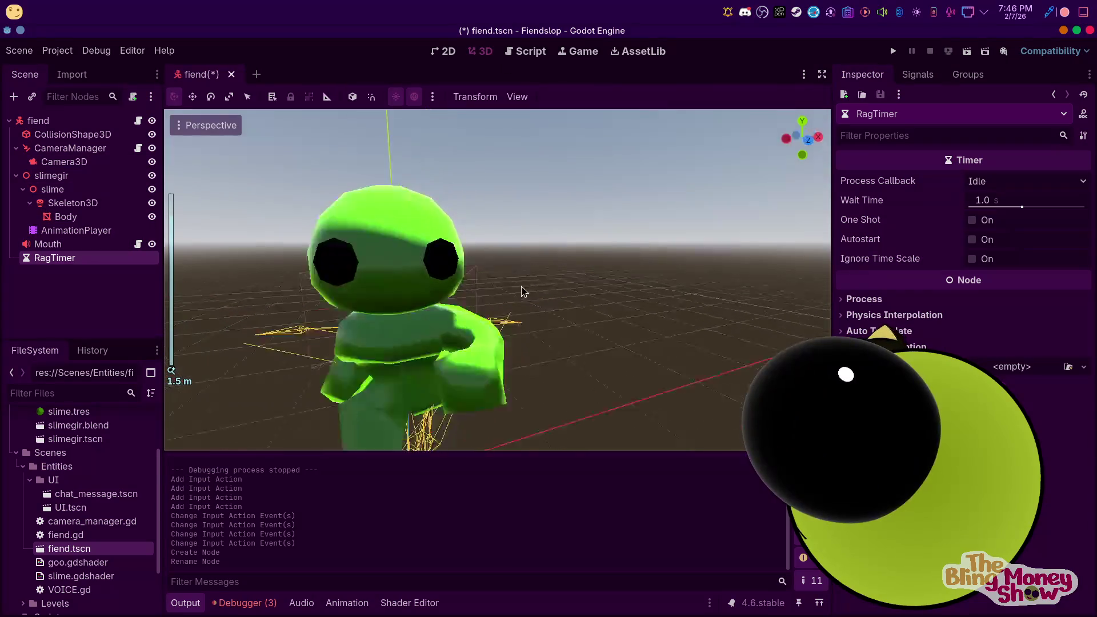
scroll(705, 289, down, 4)
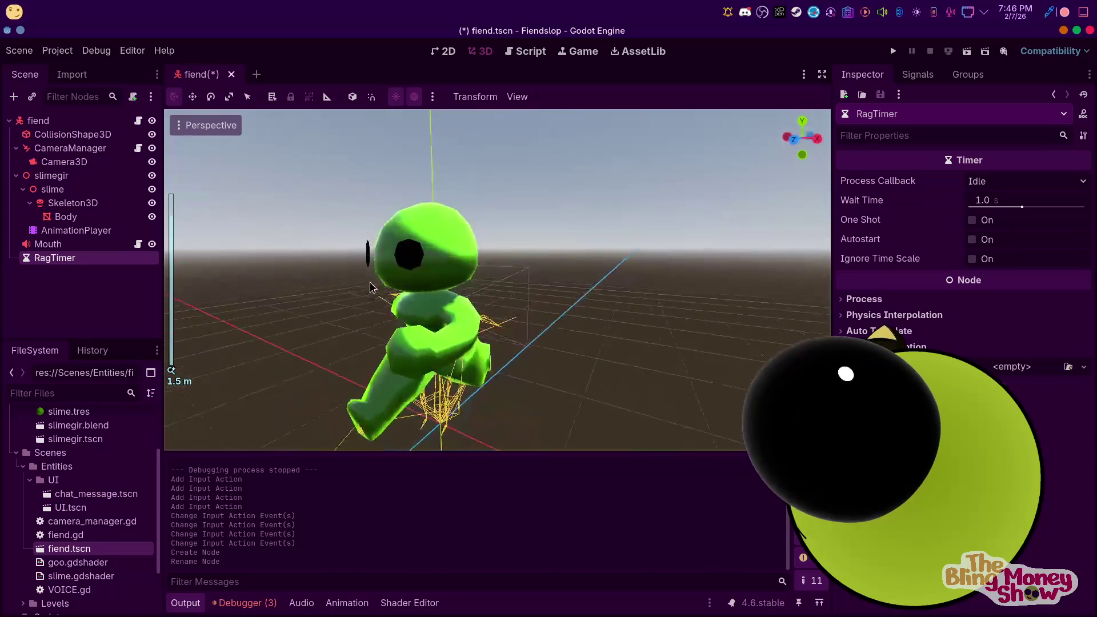
click(100, 123)
click(139, 121)
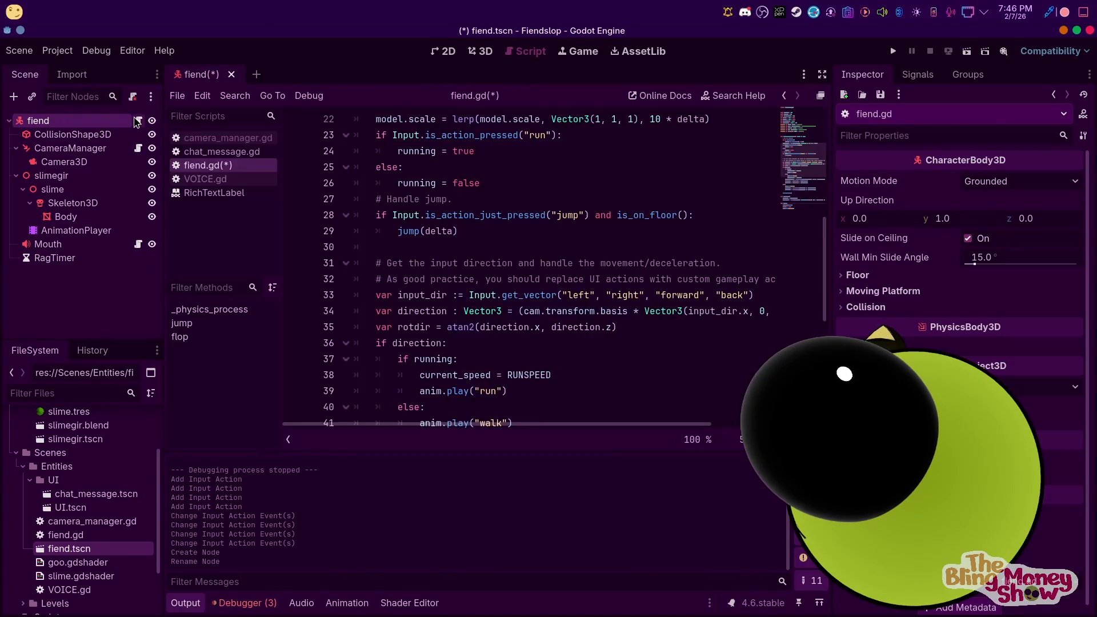
Add exported variables user : String and id : int below the extends line.
click(540, 136)
key(Return)
key(Up)
key(Return)
text(@export v)
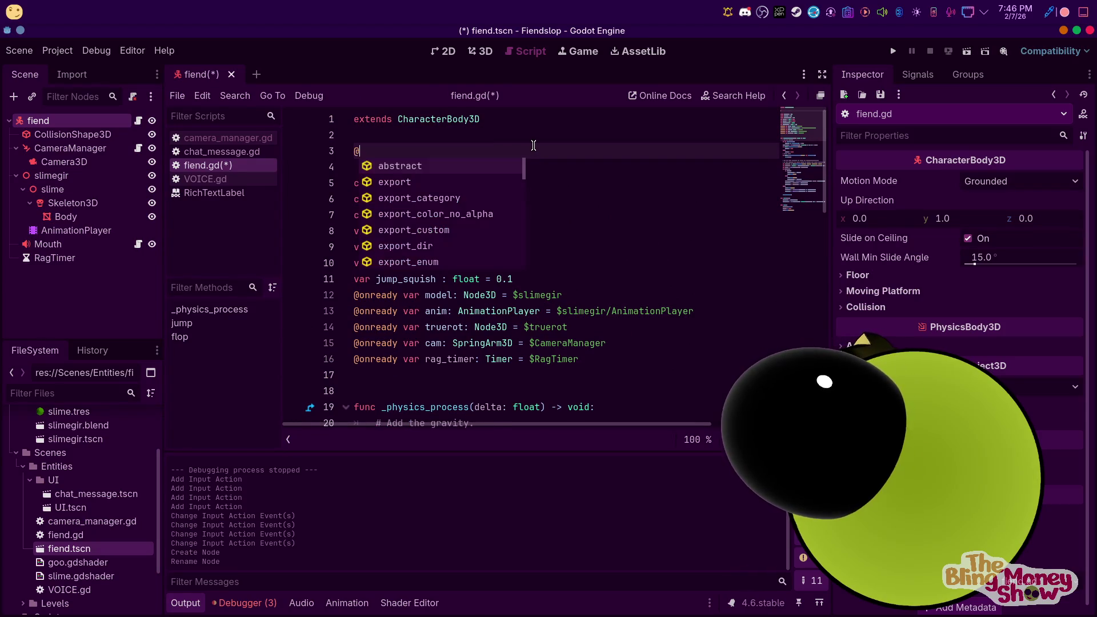
text(ar user : S)
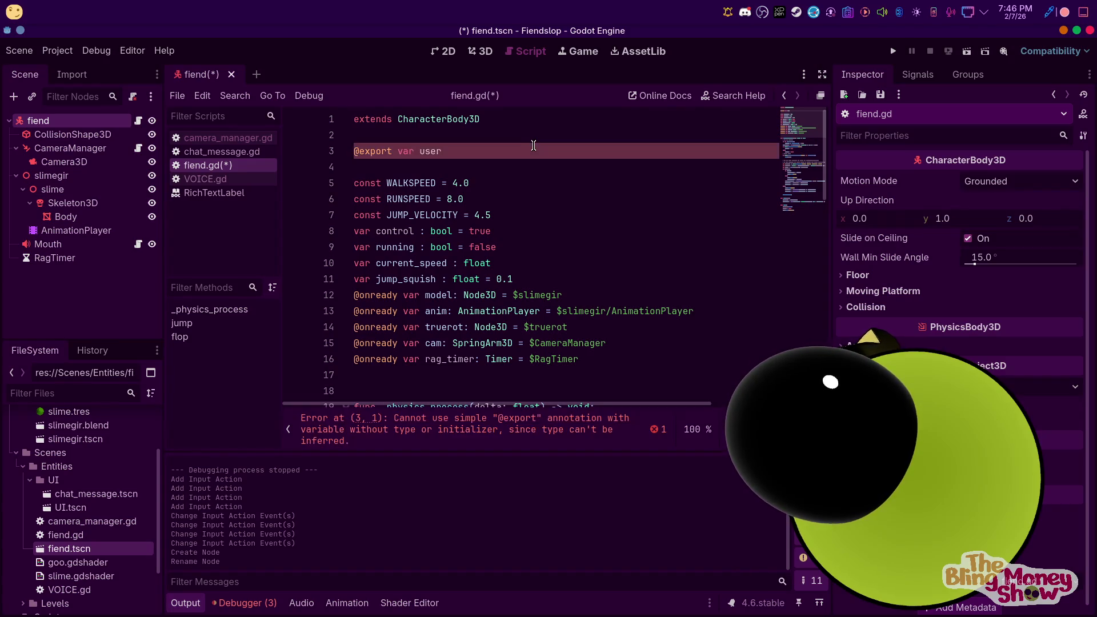
text(tri)
key(Return)
key(Return)
text(@export var I)
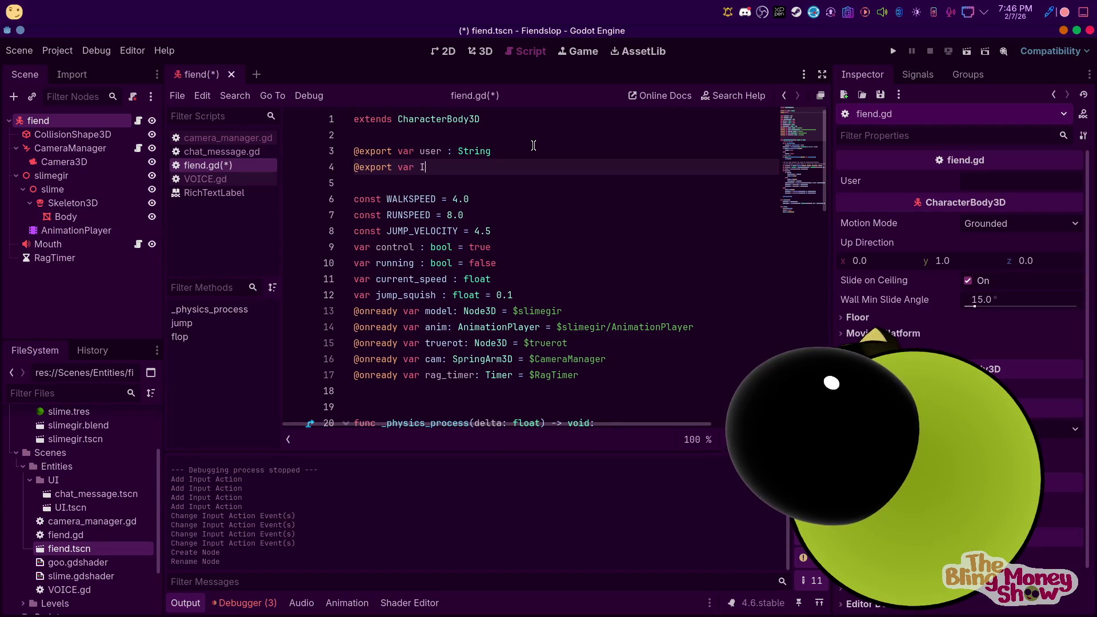
key(BackSpace)
text(ud)
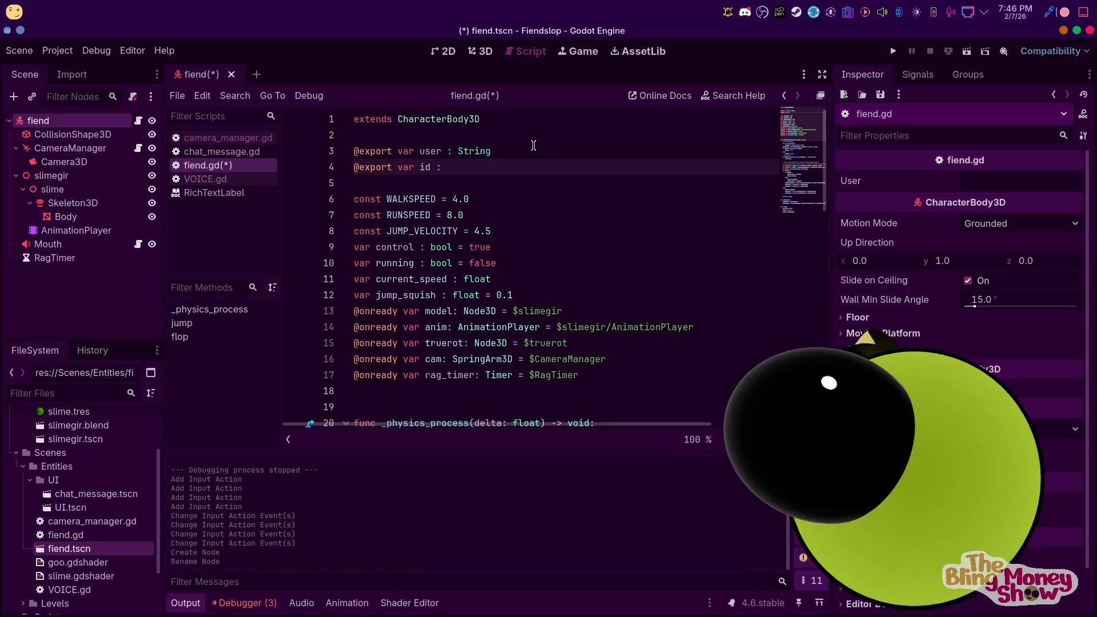
text(int)
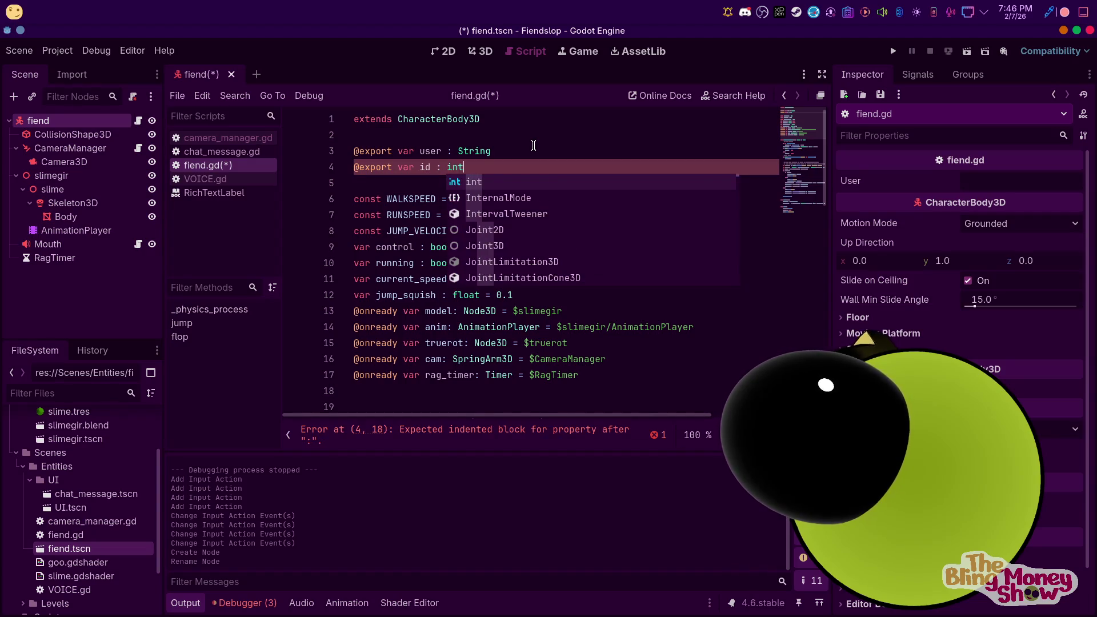
key(Return)
key(Return)
text(@export var )
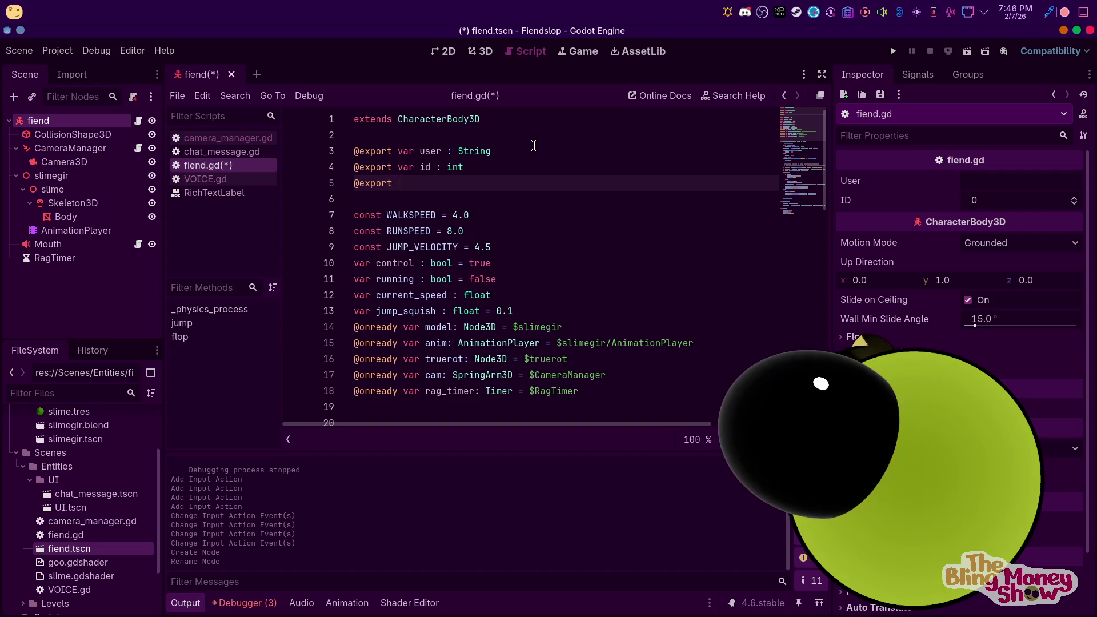
text(Co)
key(BackSpace)
key(BackSpace)
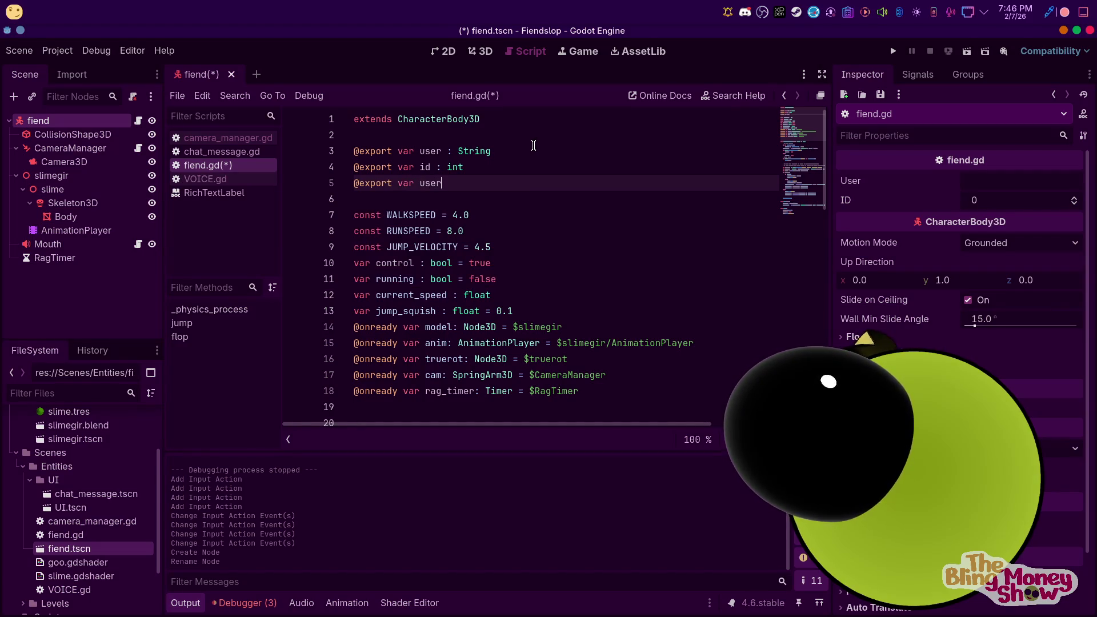
text(olor : C)
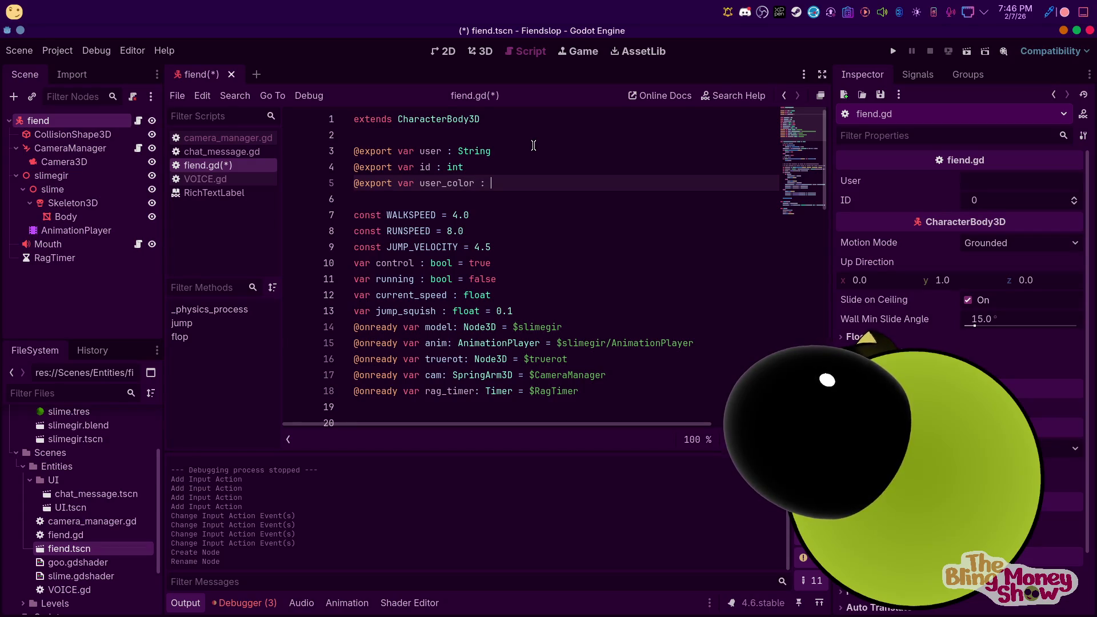
text(olo)
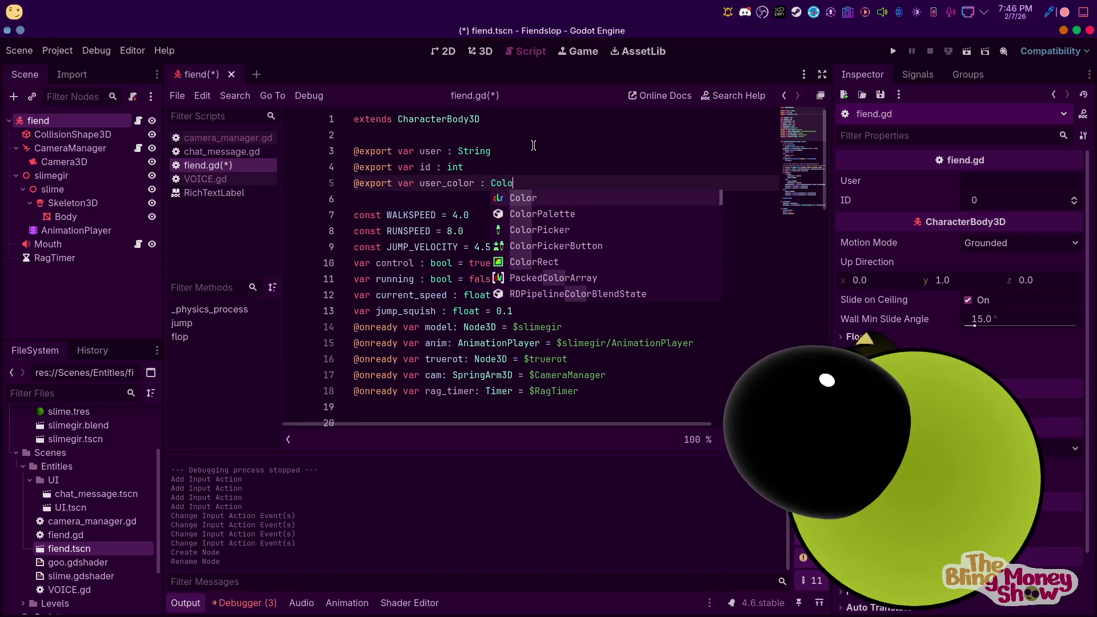
key(Return)
key(shift+Home)
key(ctrl+c)
key(BackSpace)
click(537, 151)
key(ctrl+v)
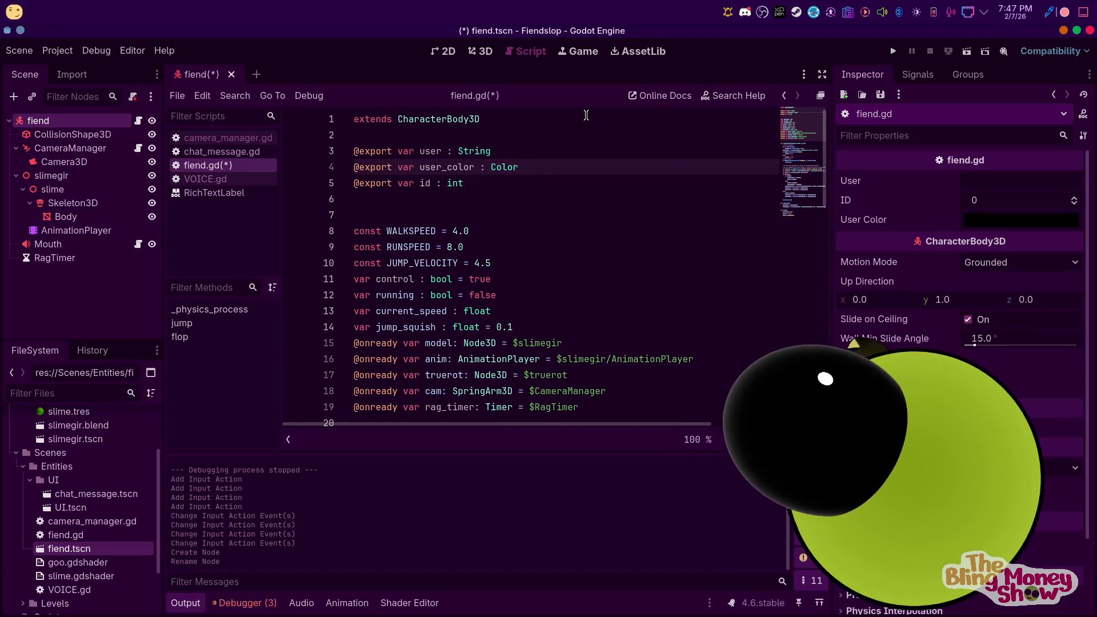
click(444, 151)
text(_name)
click(585, 196)
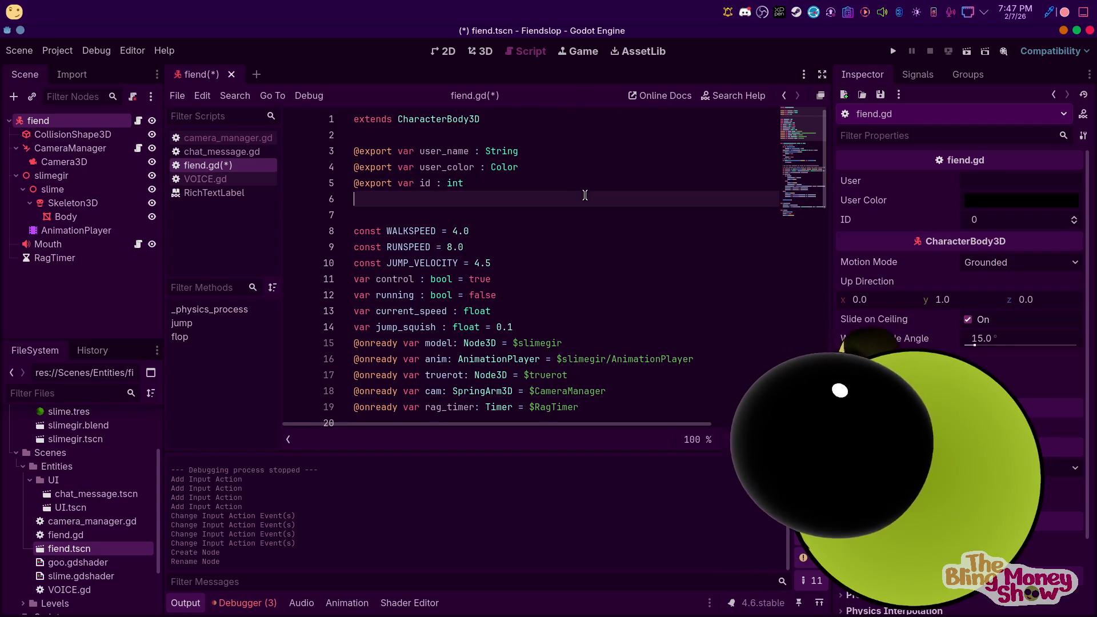
key(ctrl+s)
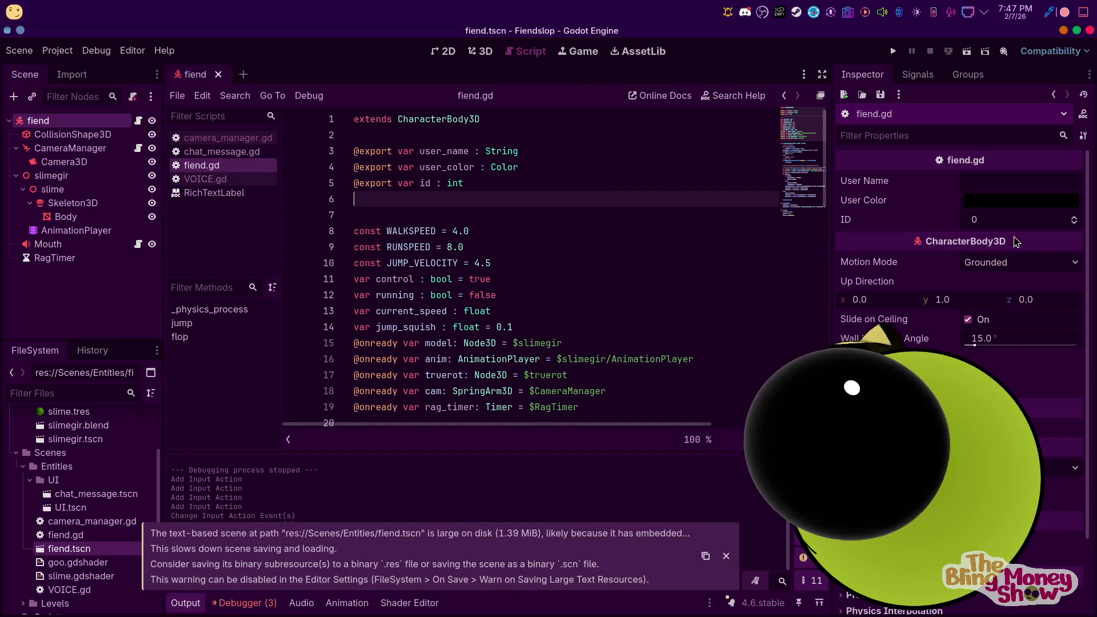
Set the fiend's User Color to red in the Inspector.
click(1011, 201)
click(1080, 321)
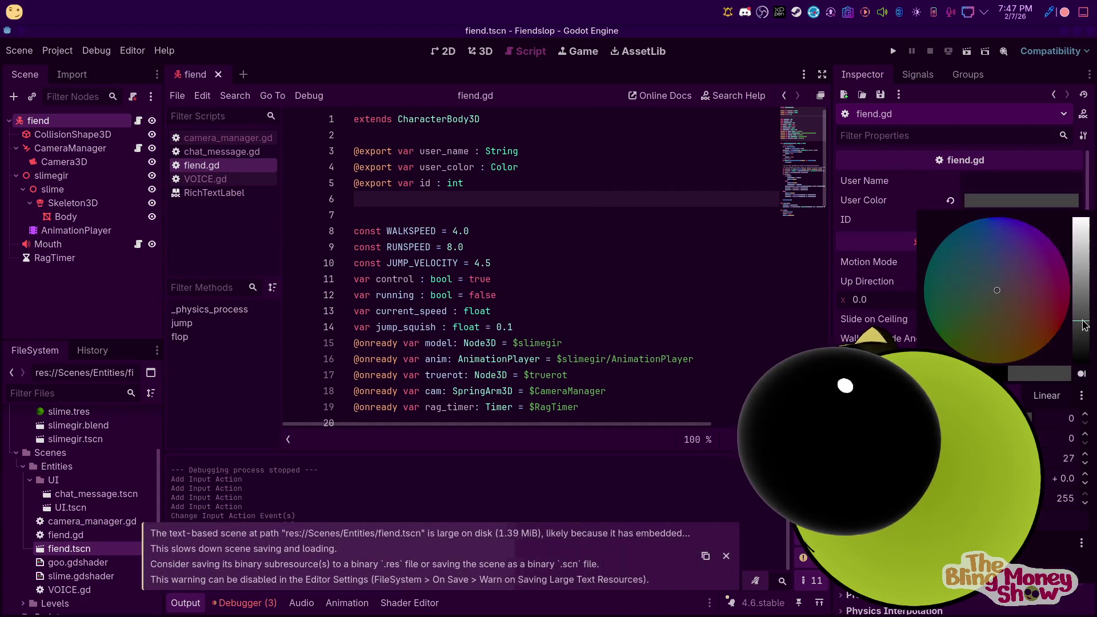
click(1032, 315)
click(1081, 285)
click(572, 206)
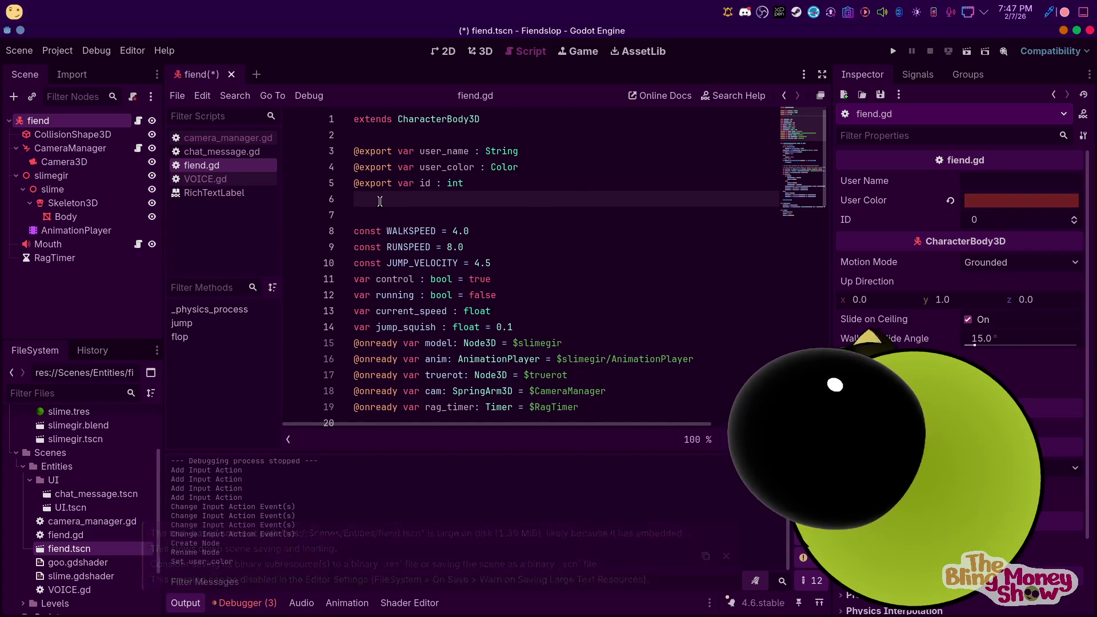
Select the Body mesh and set its material albedo colour to white.
click(66, 216)
scroll(960, 257, down, 10)
scroll(960, 257, up, 7)
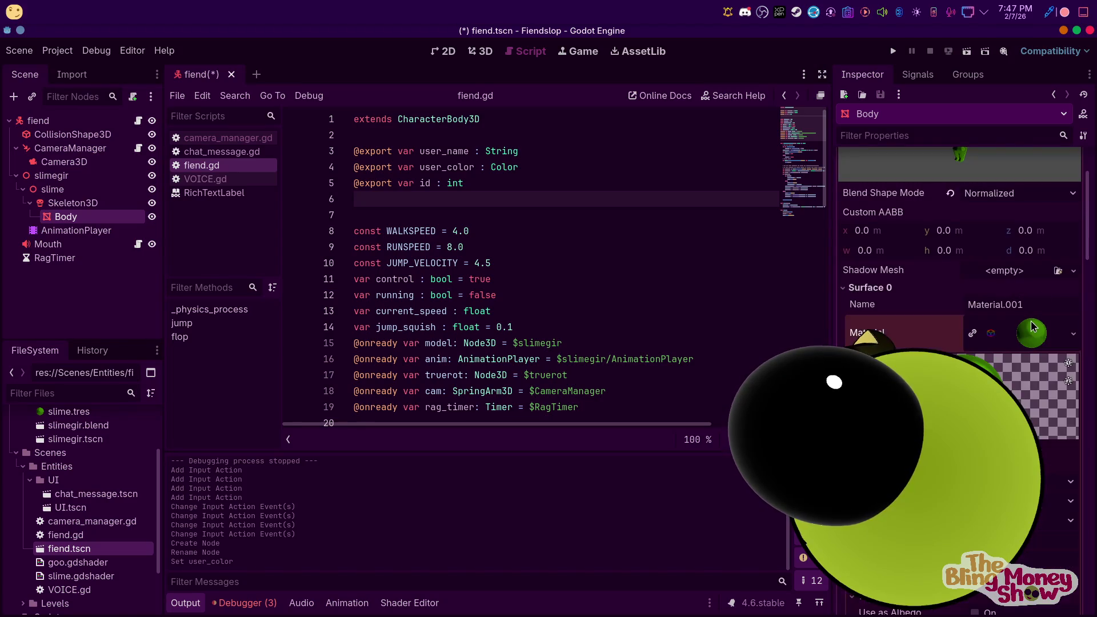
scroll(960, 257, down, 4)
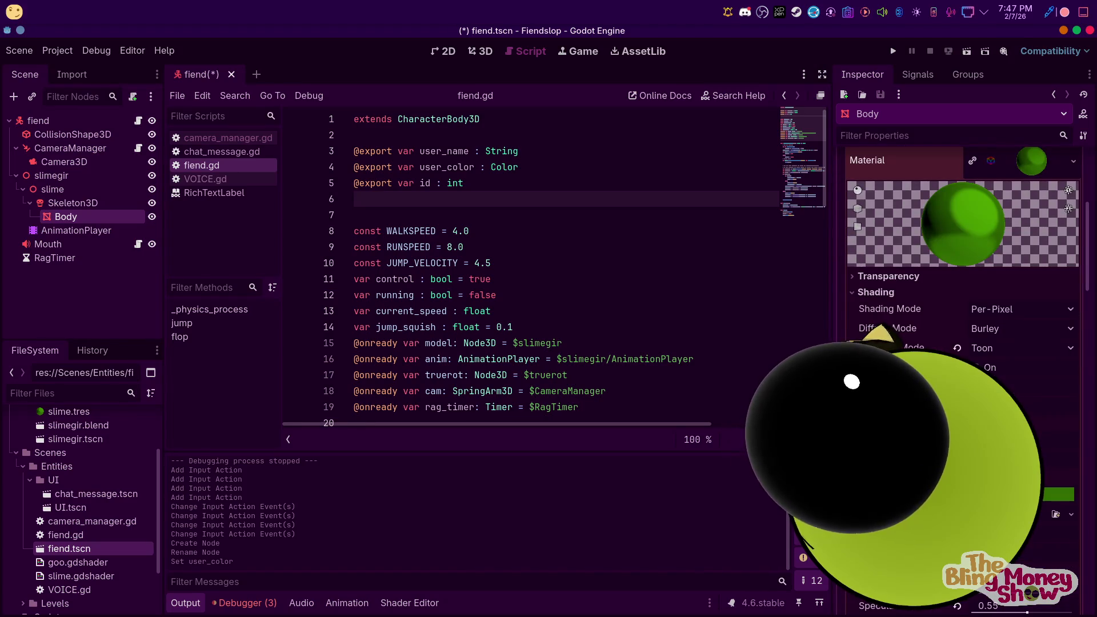
click(957, 494)
scroll(937, 228, up, 4)
scroll(937, 286, down, 4)
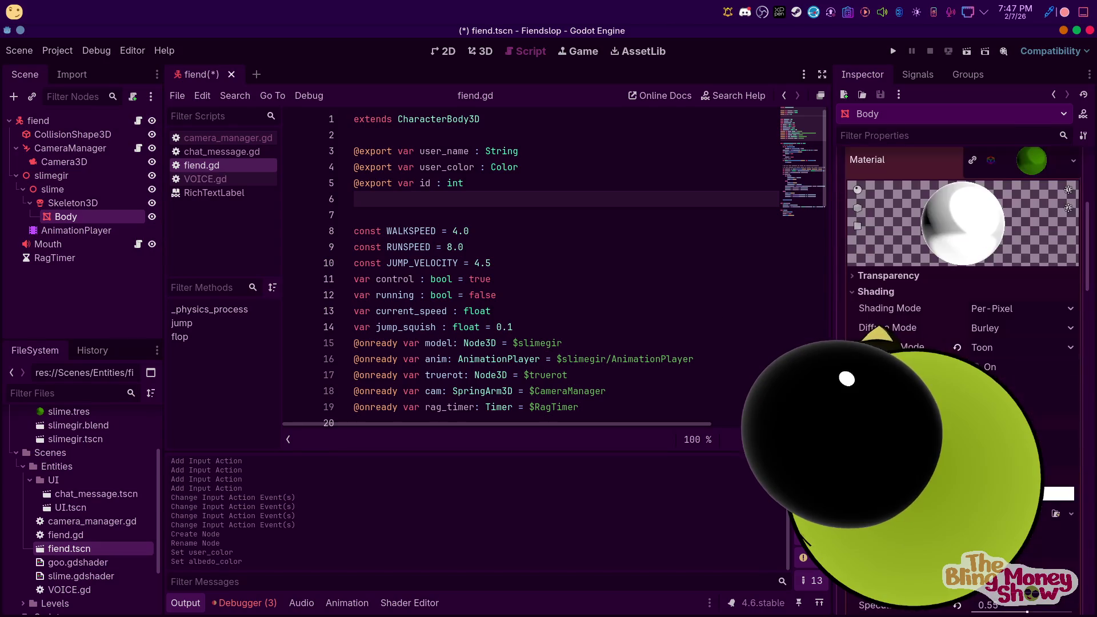
scroll(485, 294, down, 2)
scroll(485, 294, up, 2)
scroll(960, 257, up, 5)
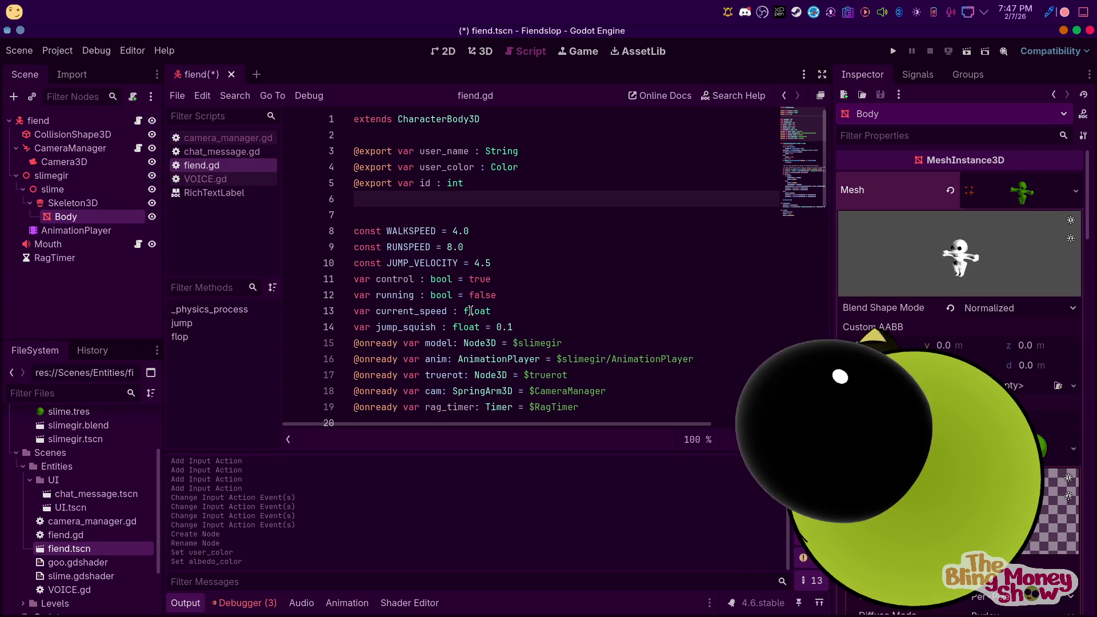
scroll(470, 310, down, 5)
scroll(468, 311, up, 2)
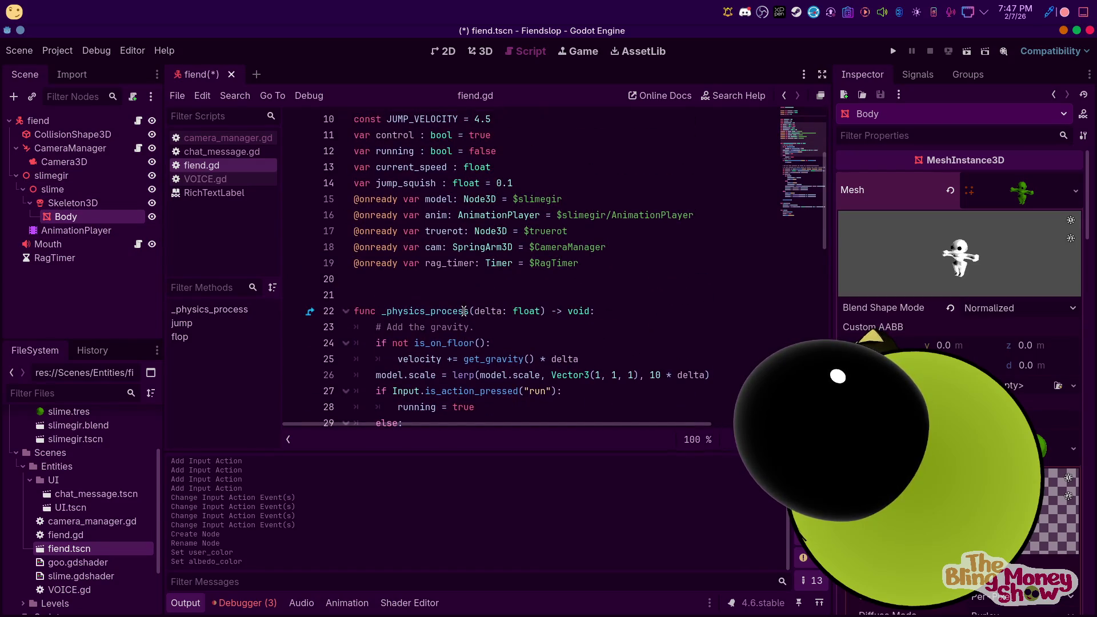
scroll(463, 311, up, 1)
scroll(463, 311, up, 1)
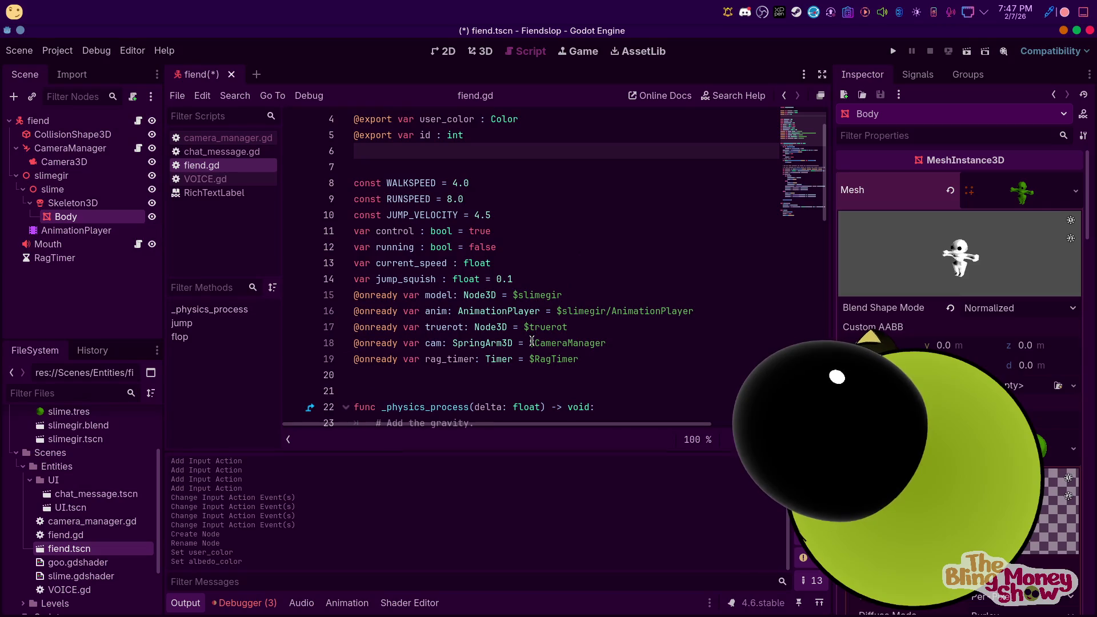
scroll(531, 341, down, 3)
scroll(514, 331, up, 2)
Add a func set_appearance(): header below the body variable in fiend.gd.
drag(65, 217, 403, 320)
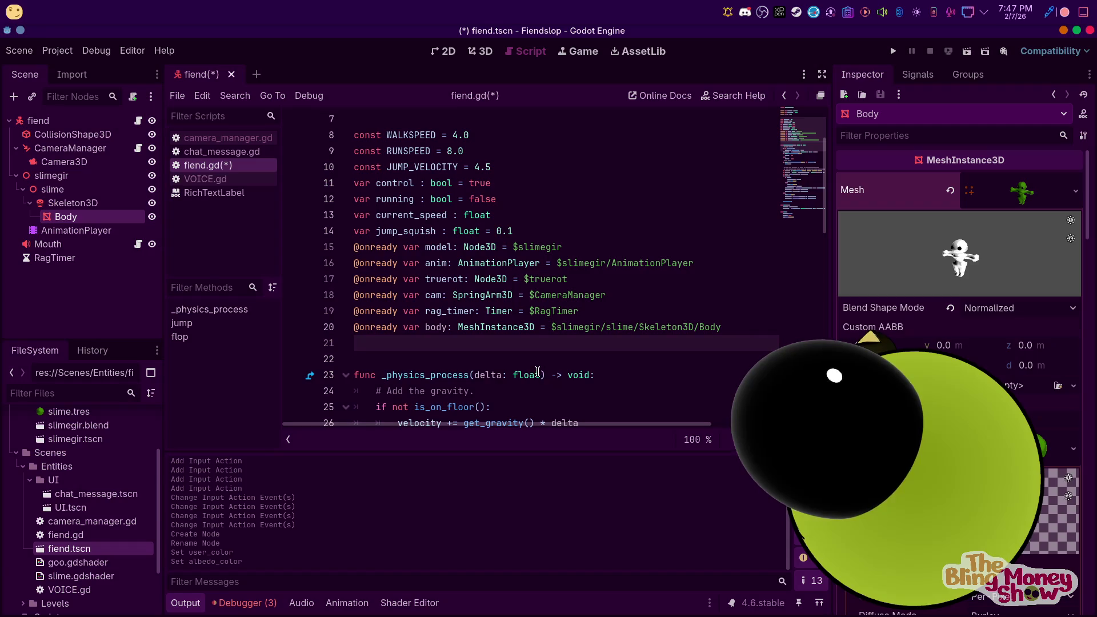
scroll(499, 361, down, 5)
key(Return)
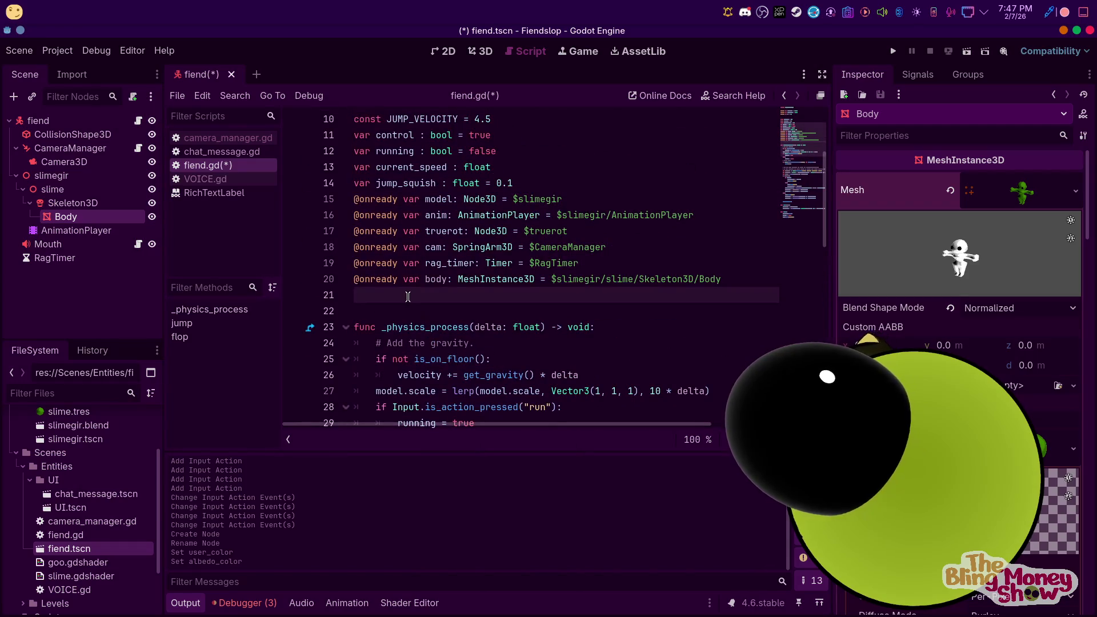
key(Down)
text(unc set_a)
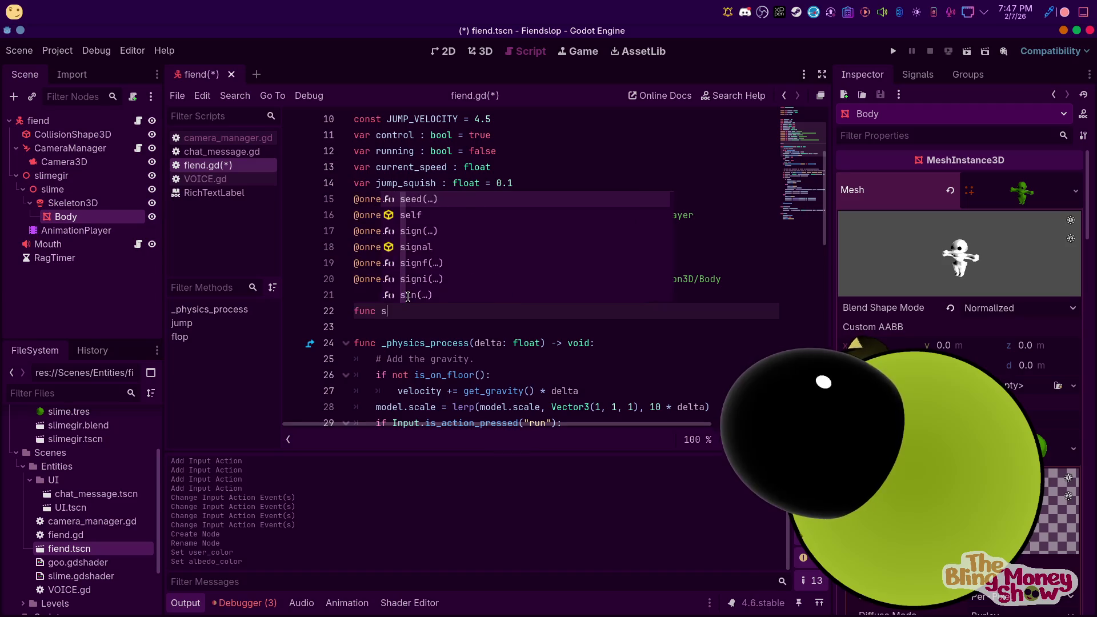
text(ppearand)
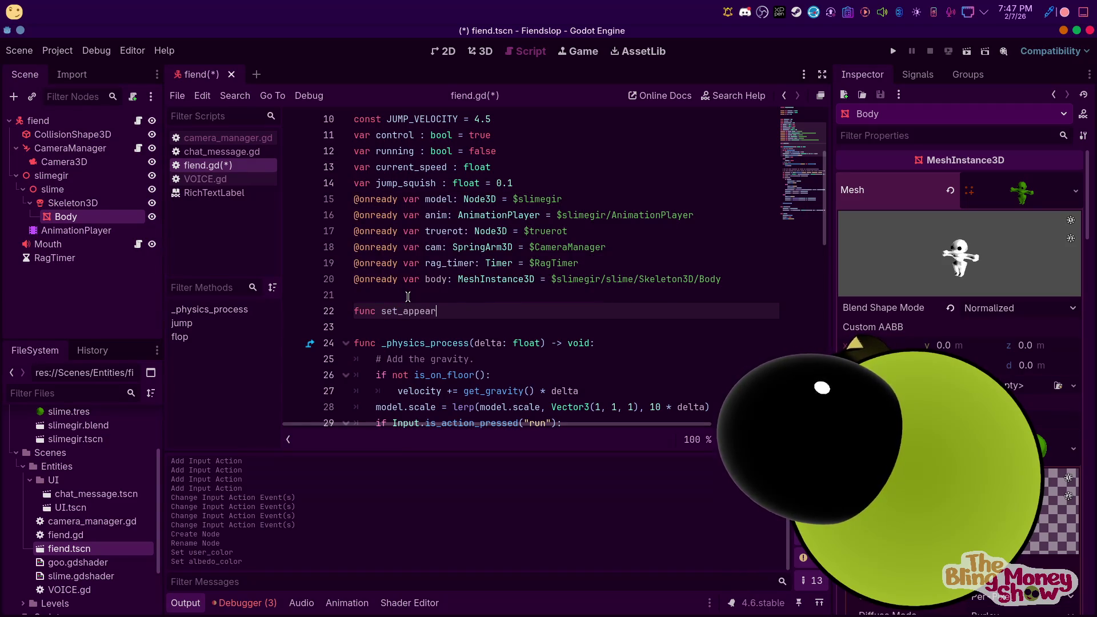
key(BackSpace)
text(ce())
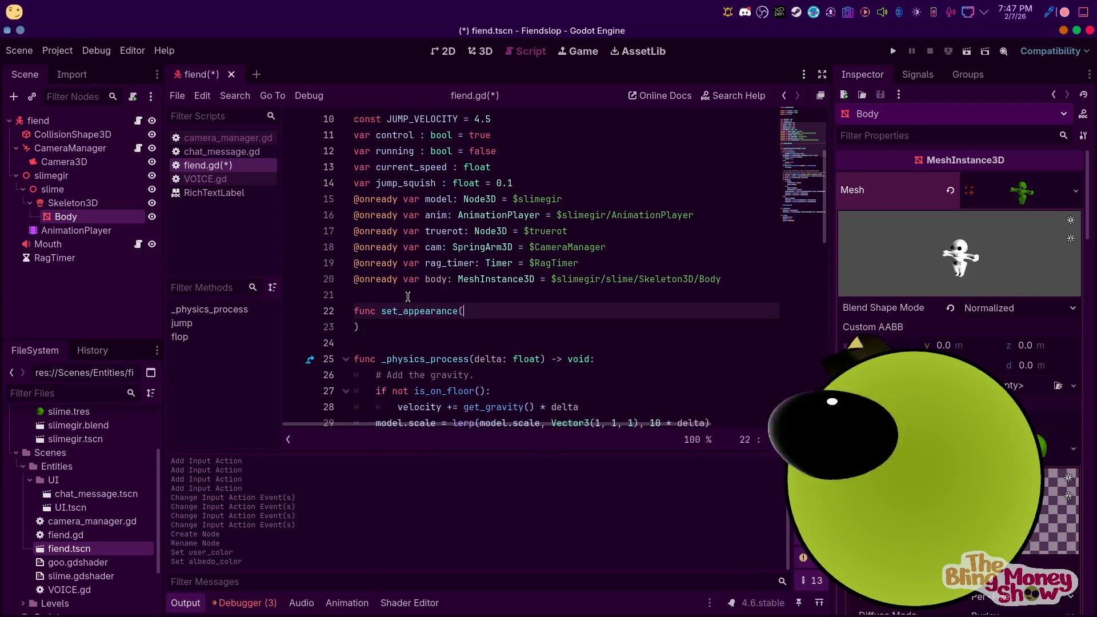
text(:)
key(Return)
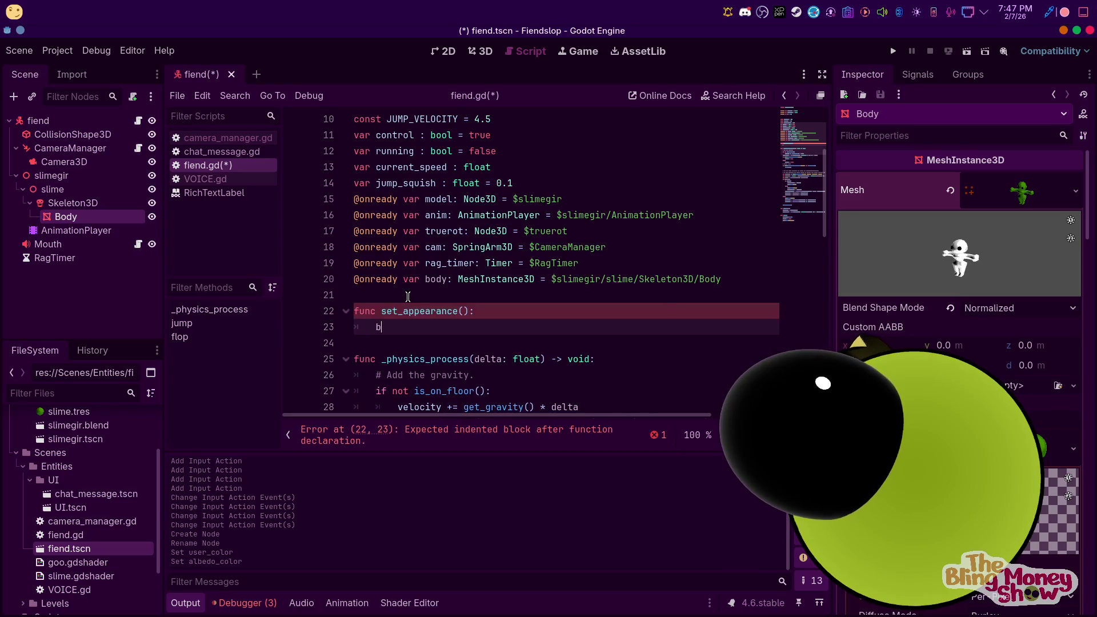
Write body.get_surface_override_material(0) as the function's first line.
text(ody.su)
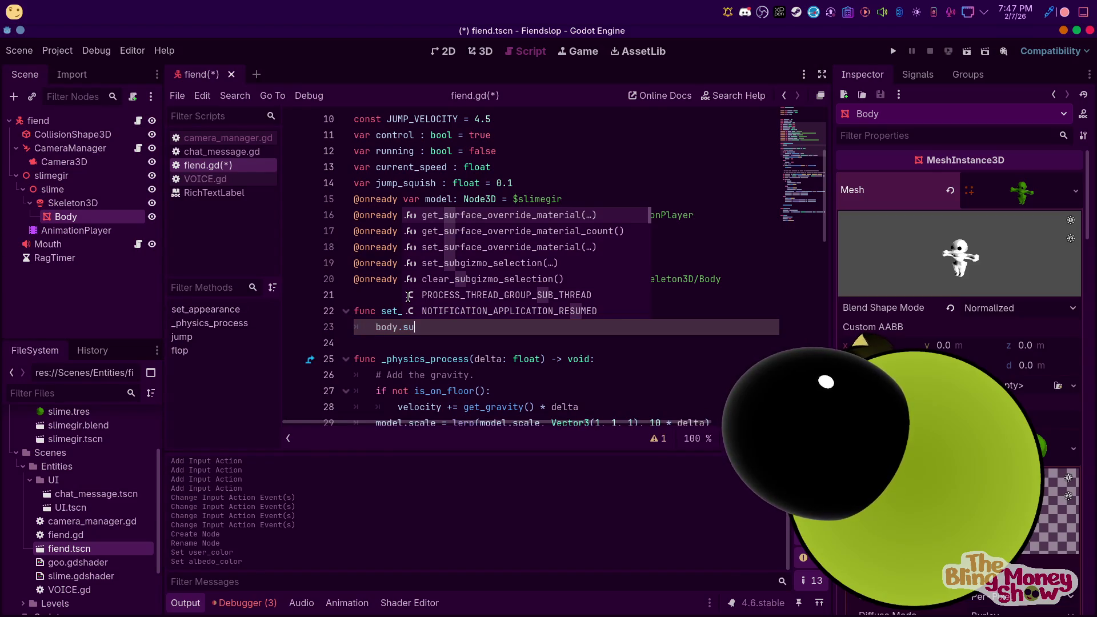
key(Down)
key(Down)
key(Down)
key(Down)
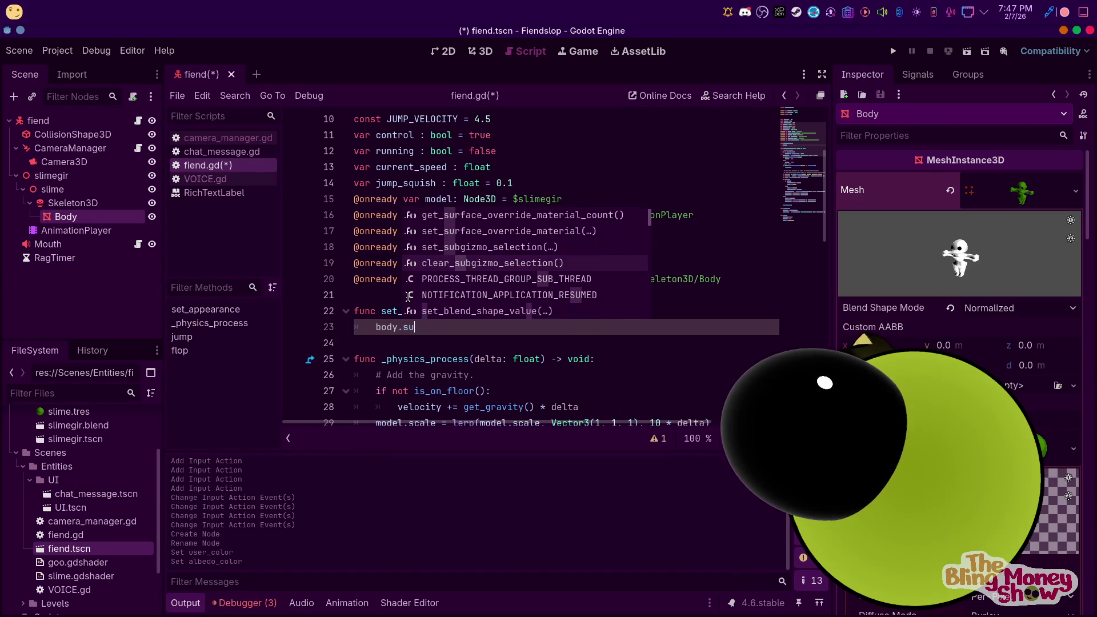
key(BackSpace)
key(BackSpace)
text(get)
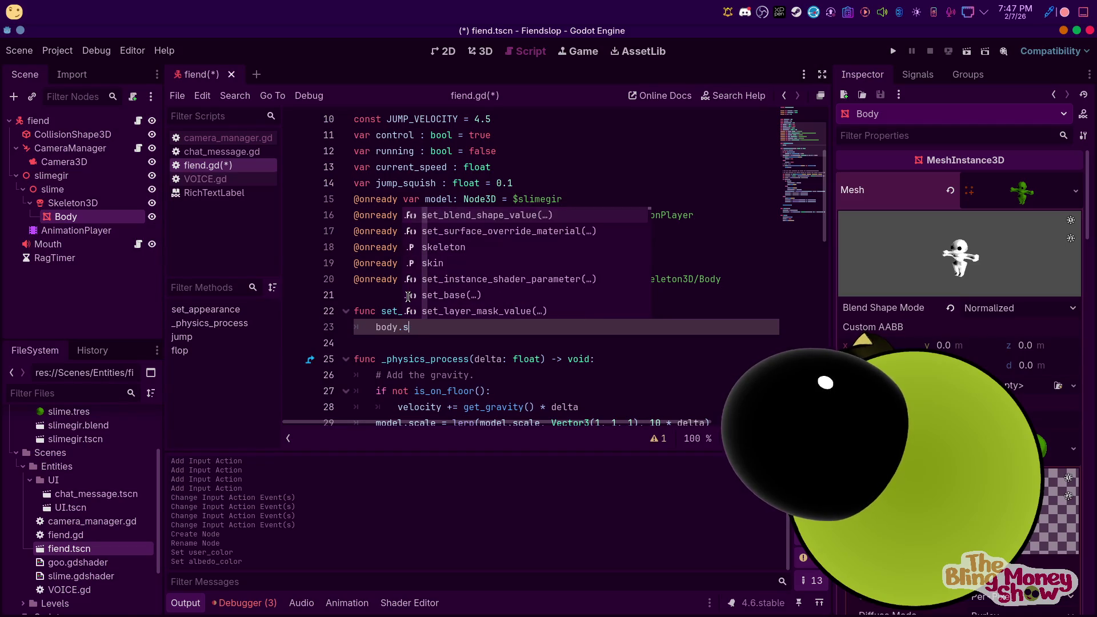
text(_su)
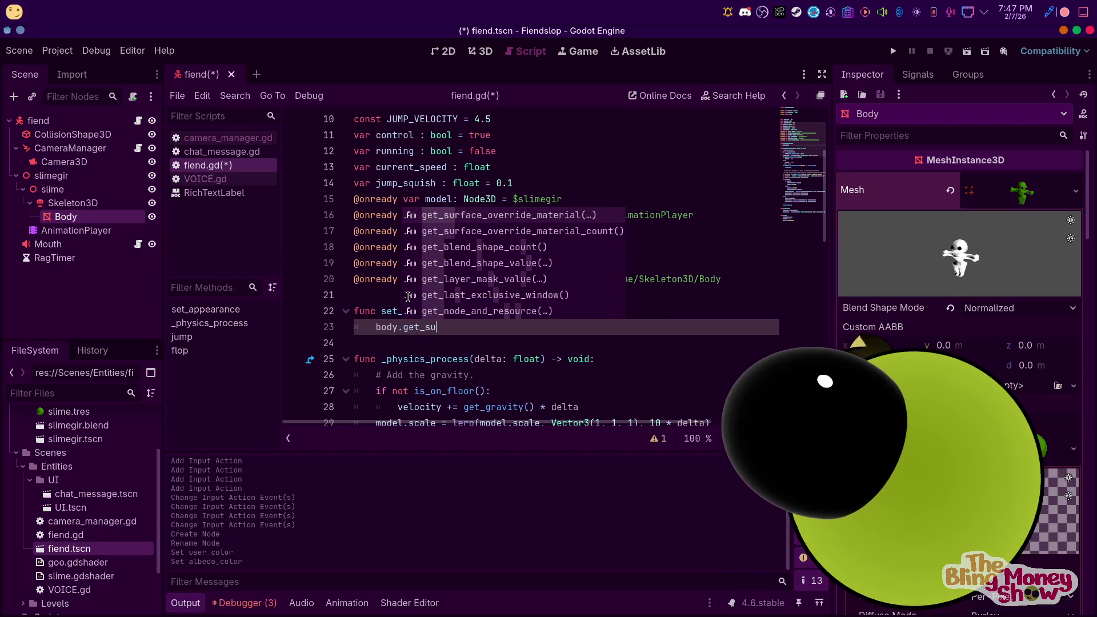
key(Return)
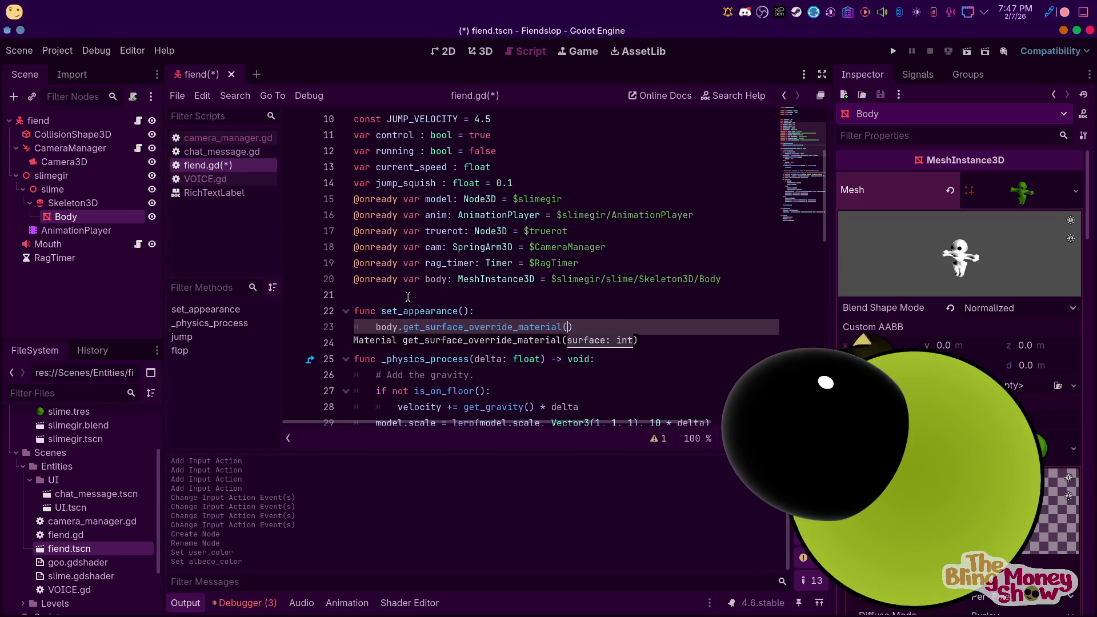
text(0)
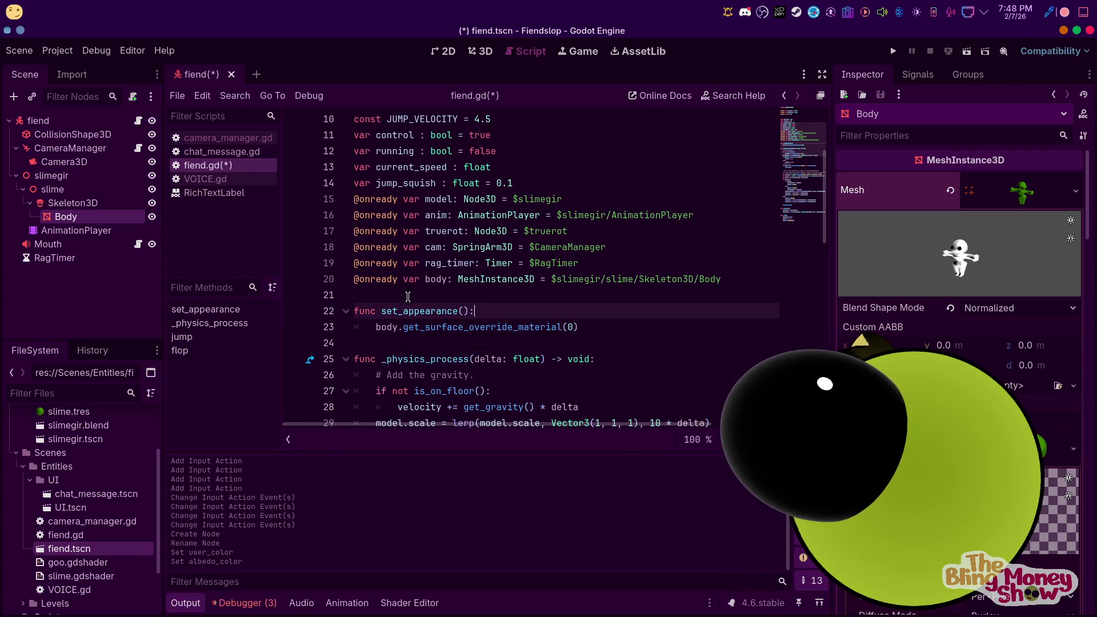
Turn that line into var new_mat = body.get_surface_override_material(0).duplicate().
key(ctrl+shift+Return)
text(var new)
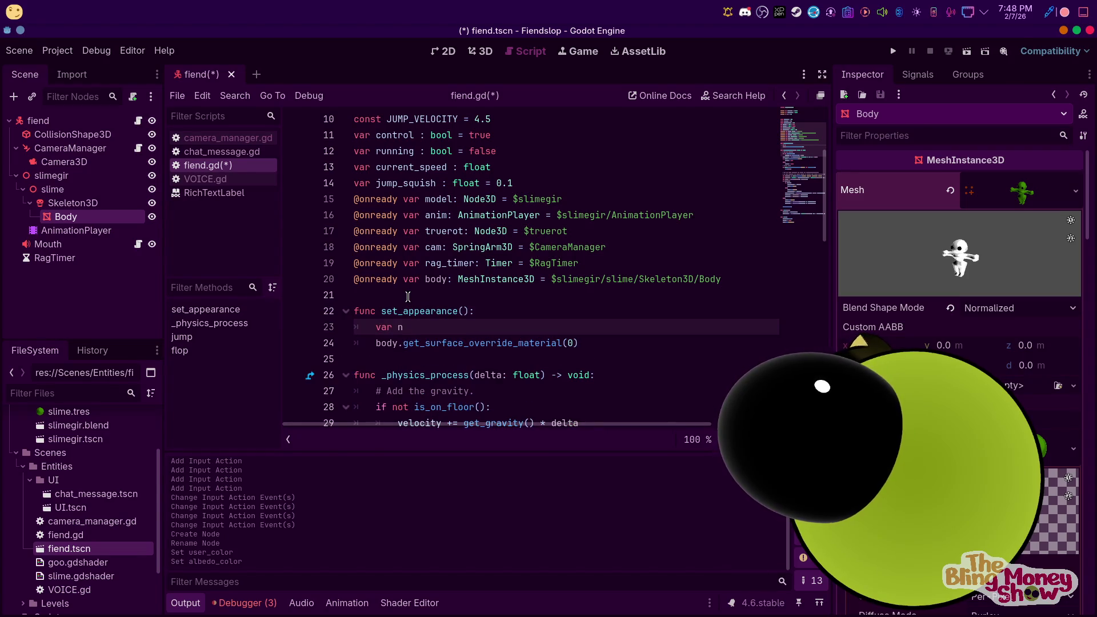
text(_mat =)
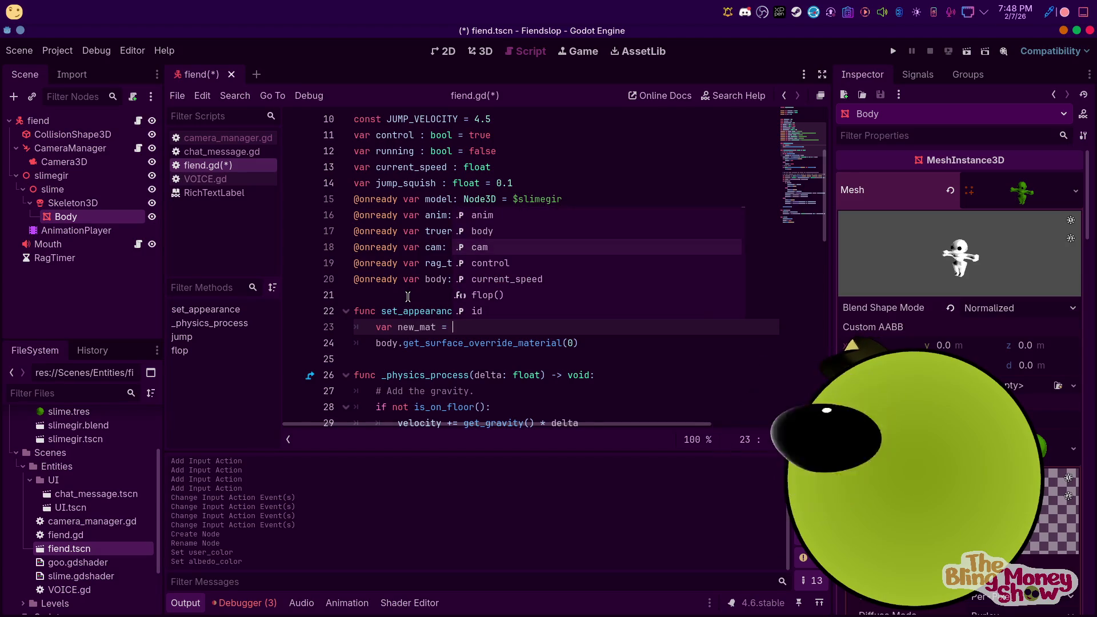
key(Escape)
key(Down)
key(Home)
key(BackSpace)
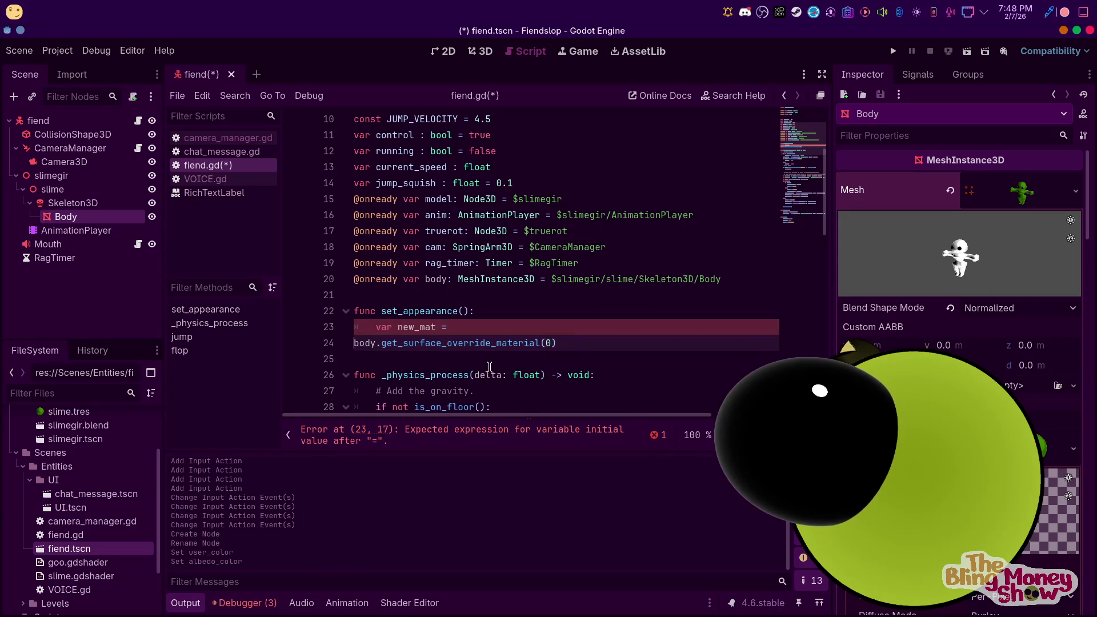
key(BackSpace)
click(708, 326)
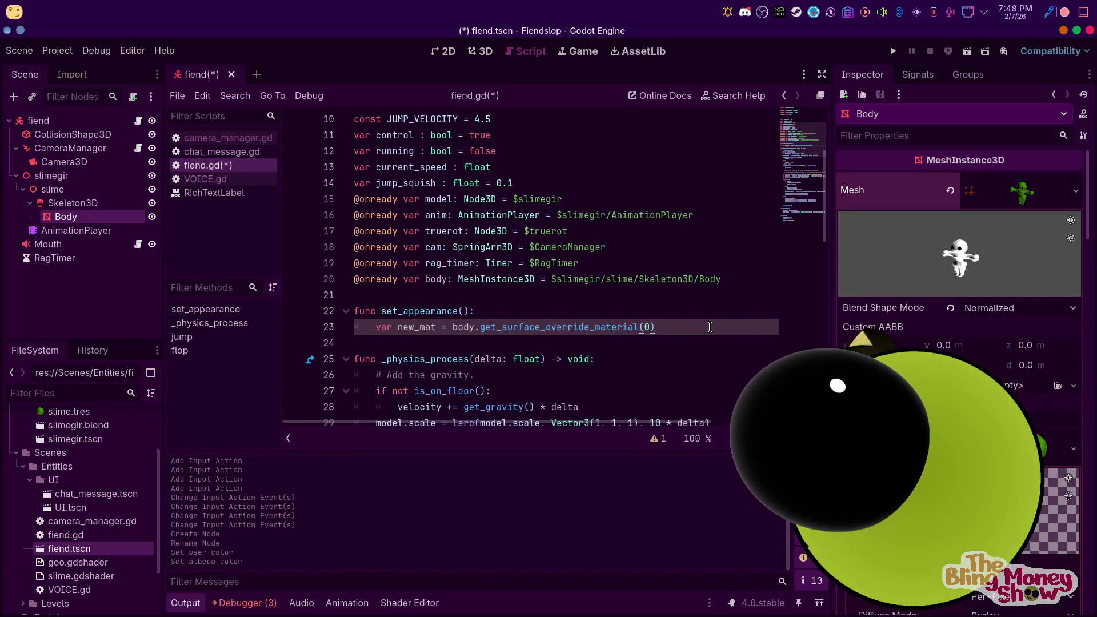
text(.)
text(dup)
key(Return)
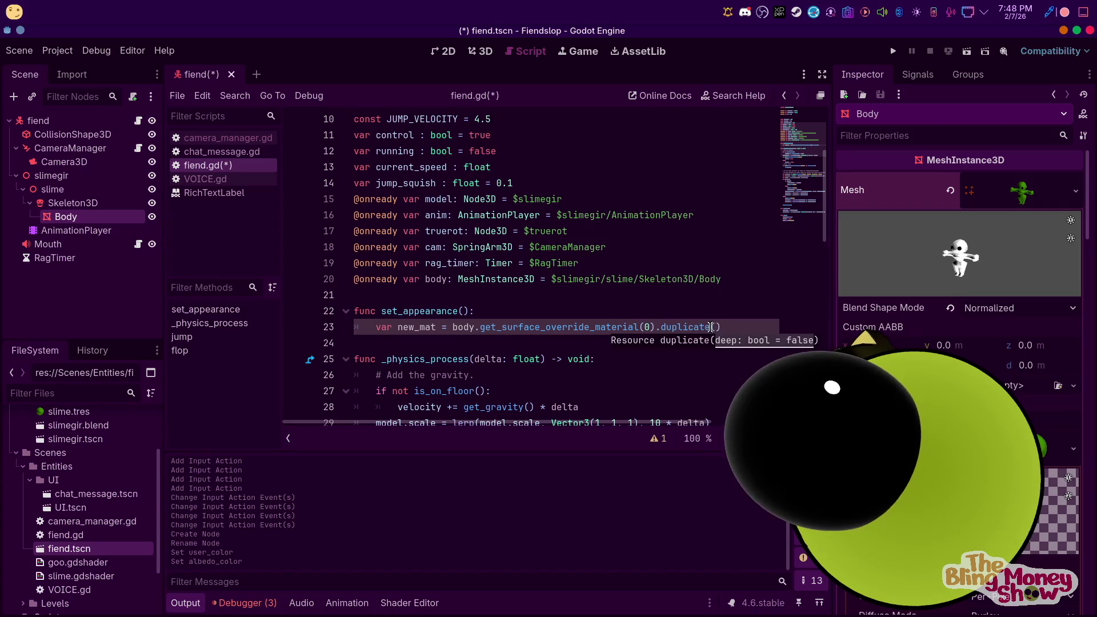
Begin a new line in set_appearance starting with new_mat.
key(Return)
text(e)
key(Return)
Browse new_mat's autocomplete members, trying albedo and set prefixes.
text(.al)
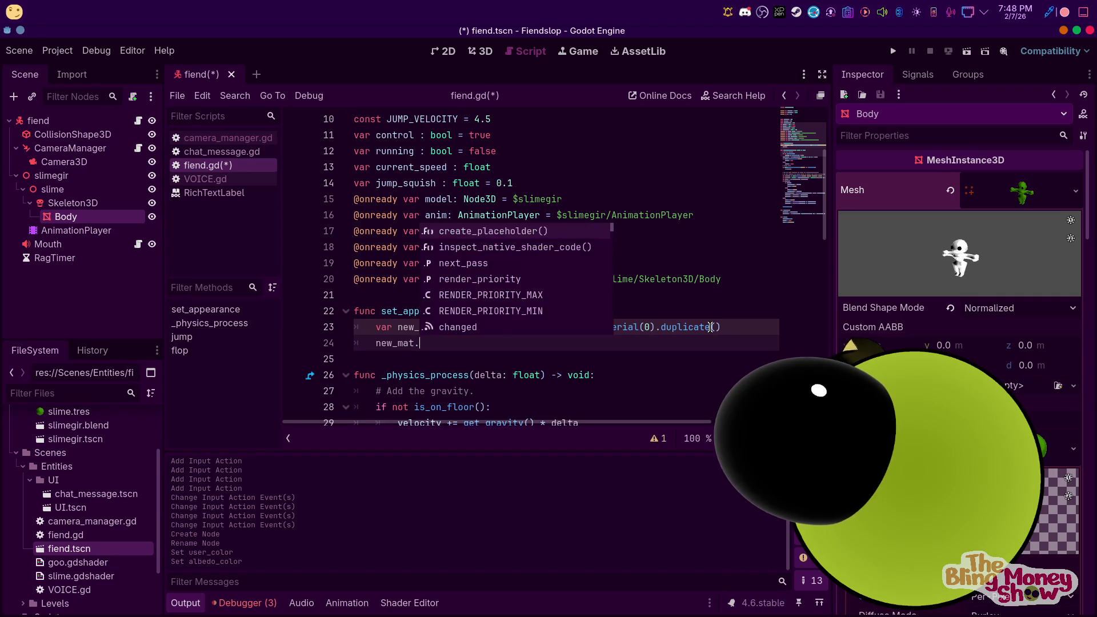
key(BackSpace)
key(BackSpace)
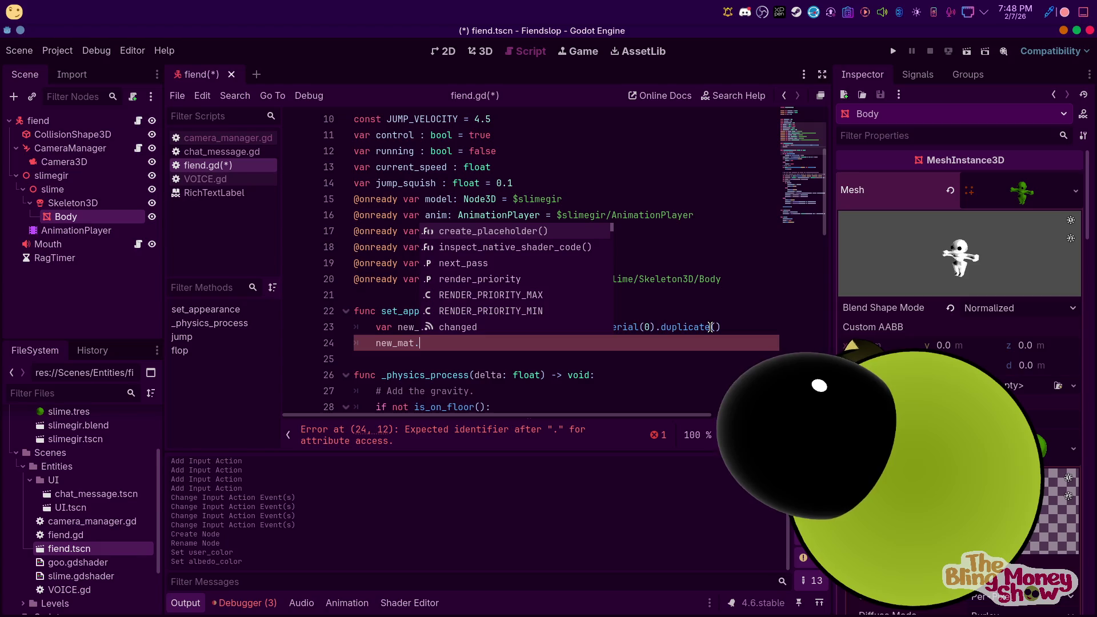
text(al)
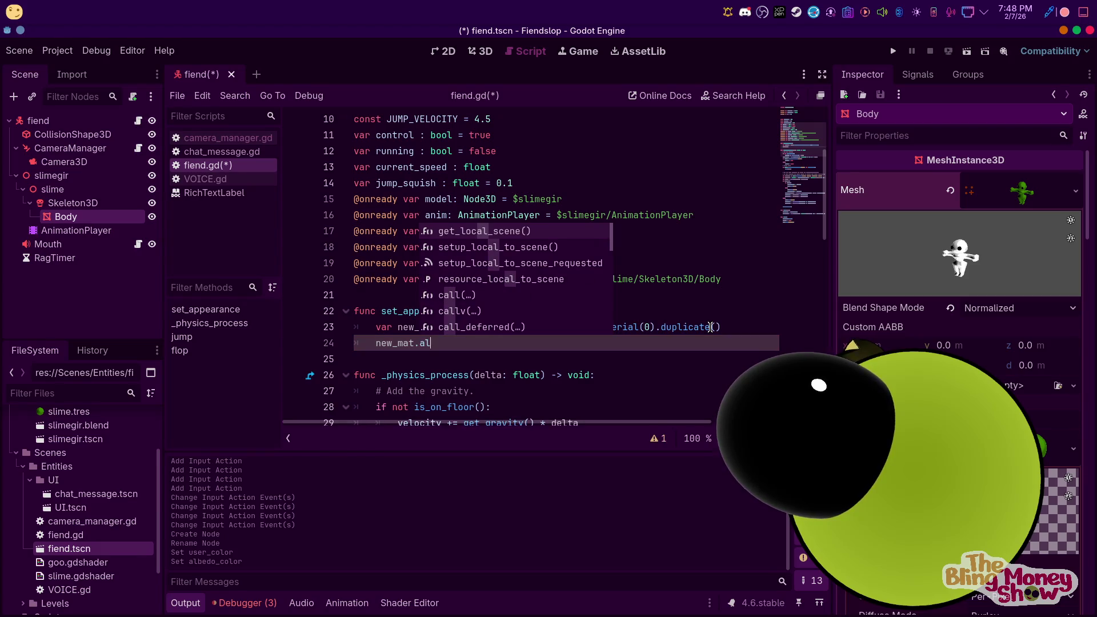
text(b)
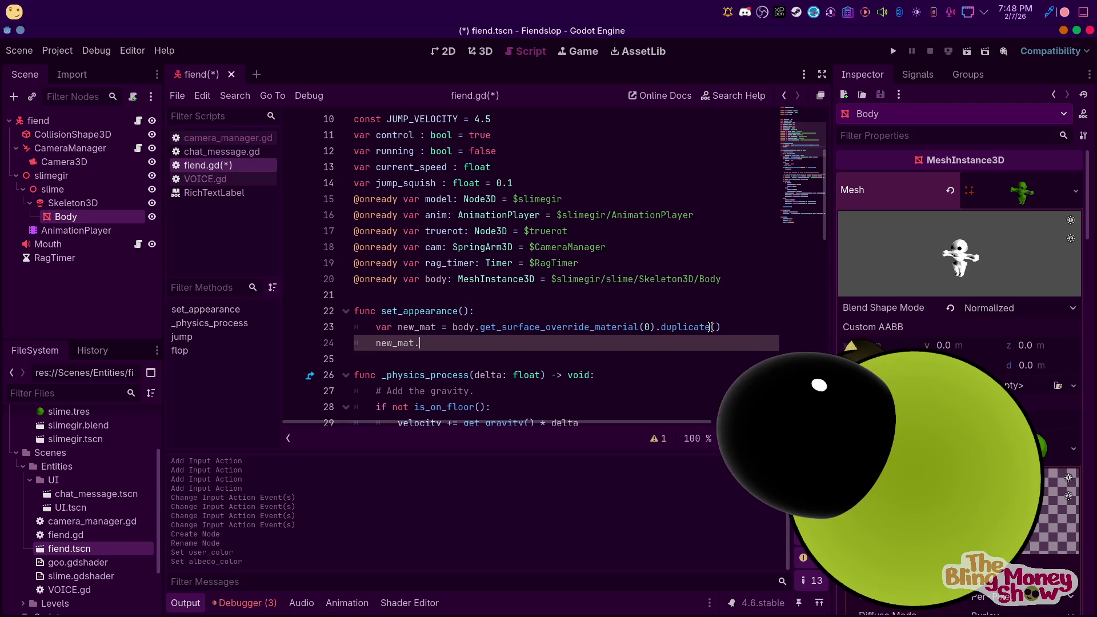
text(.se)
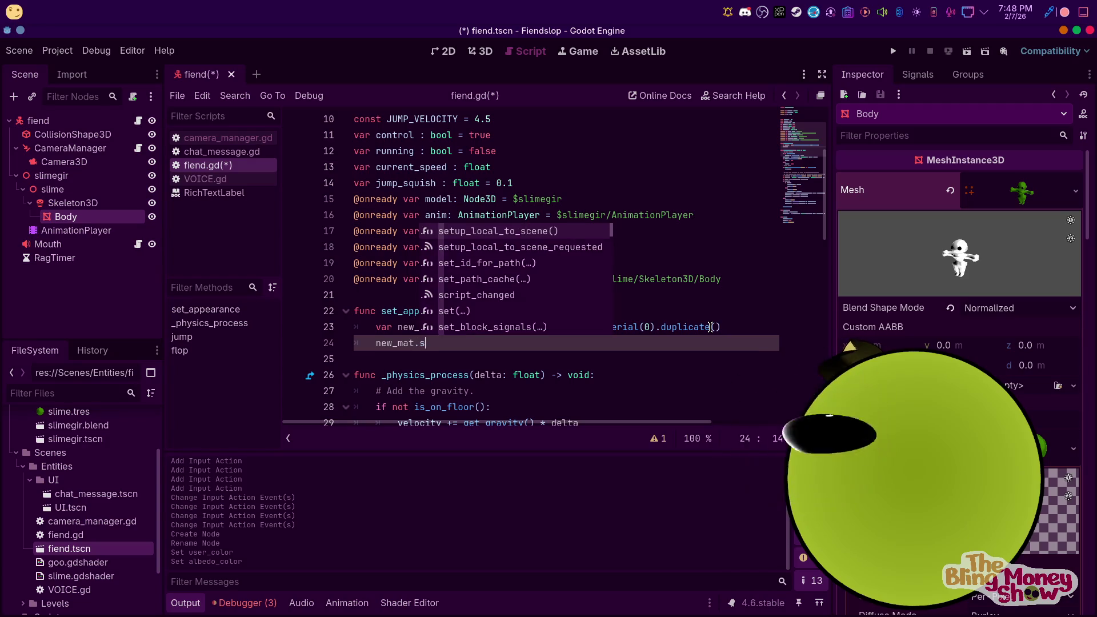
text(t)
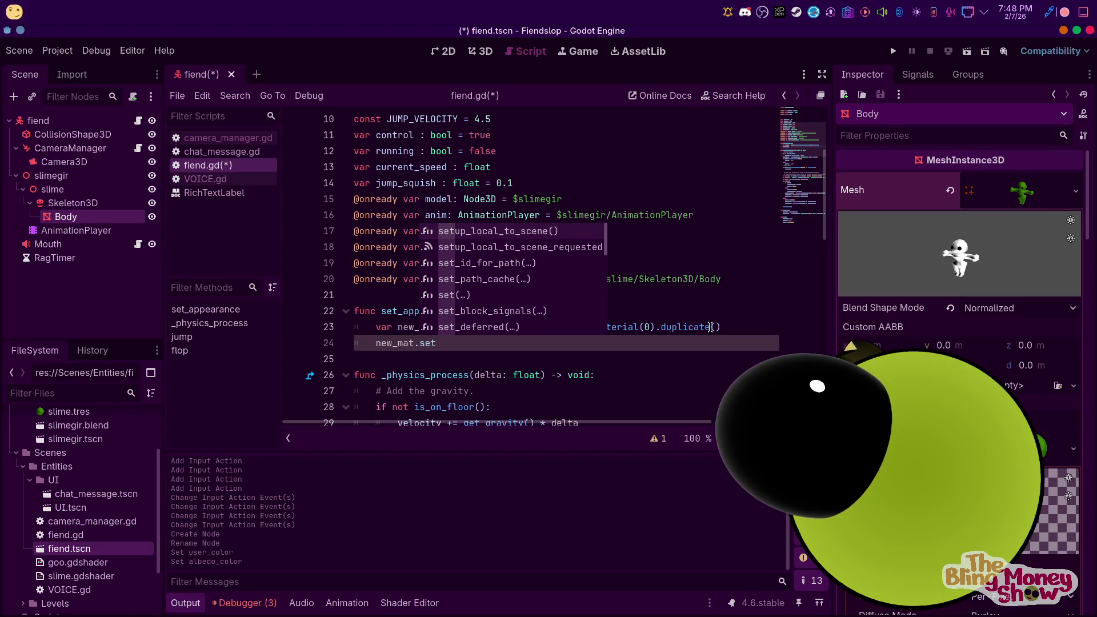
key(BackSpace)
key(BackSpace)
key(BackSpace)
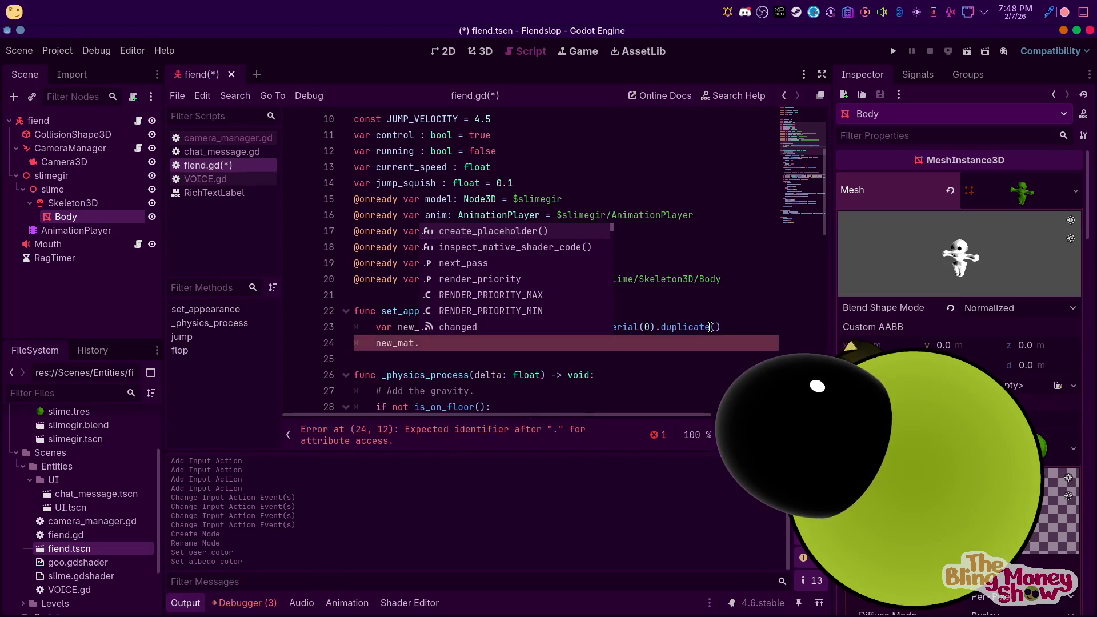
key(Down)
key(Down)
key(Down)
key(Down)
key(Down)
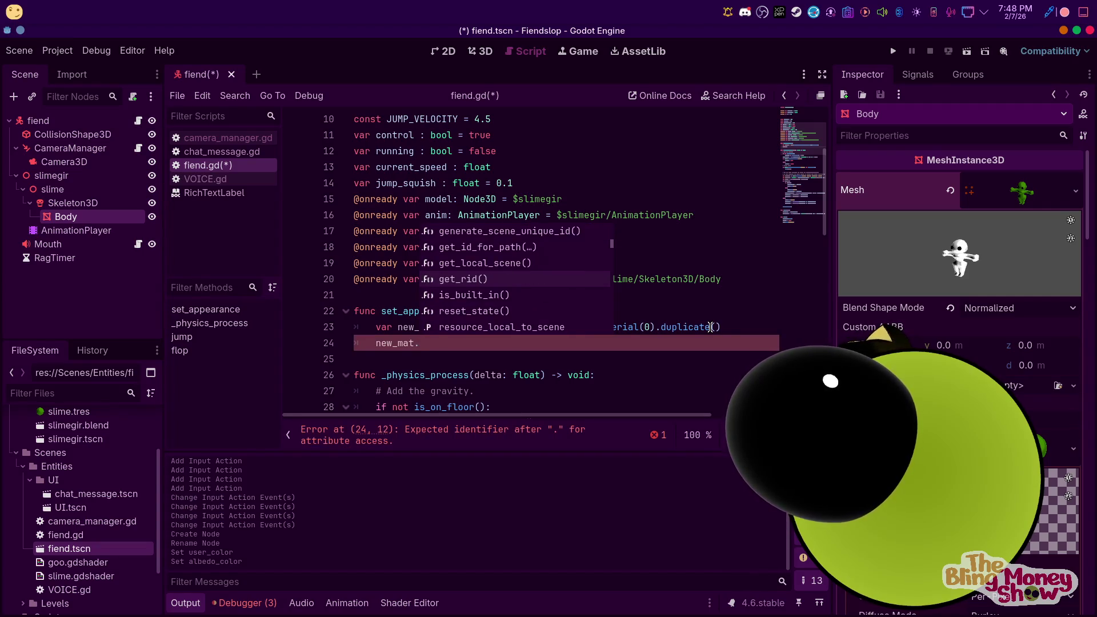
key(Down)
key(Down)
key(Down)
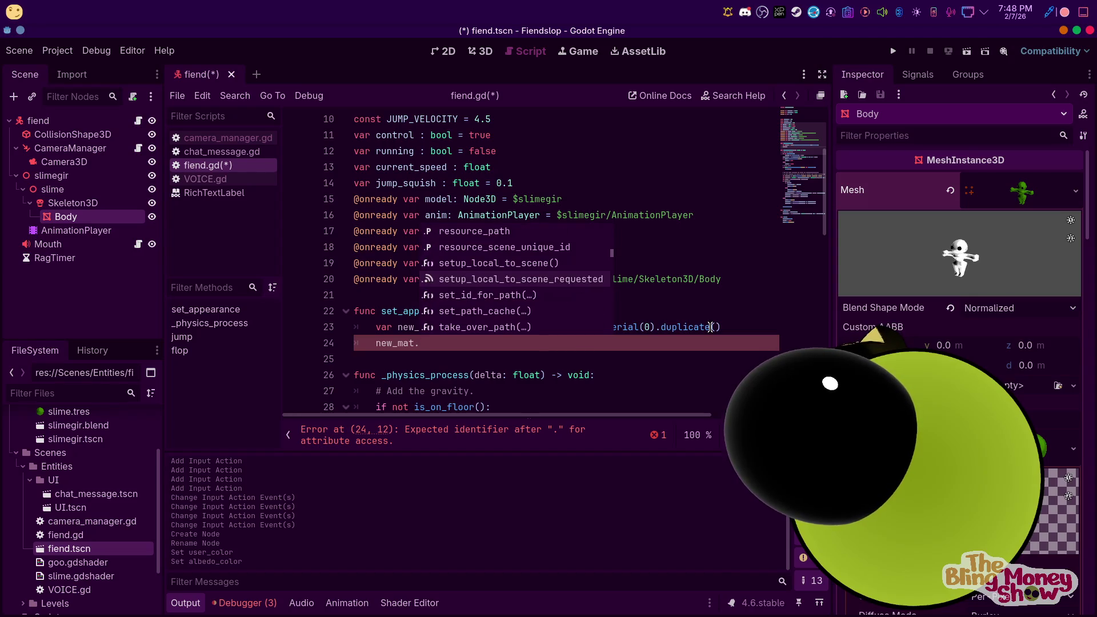
key(Down)
key(Down)
key(Down)
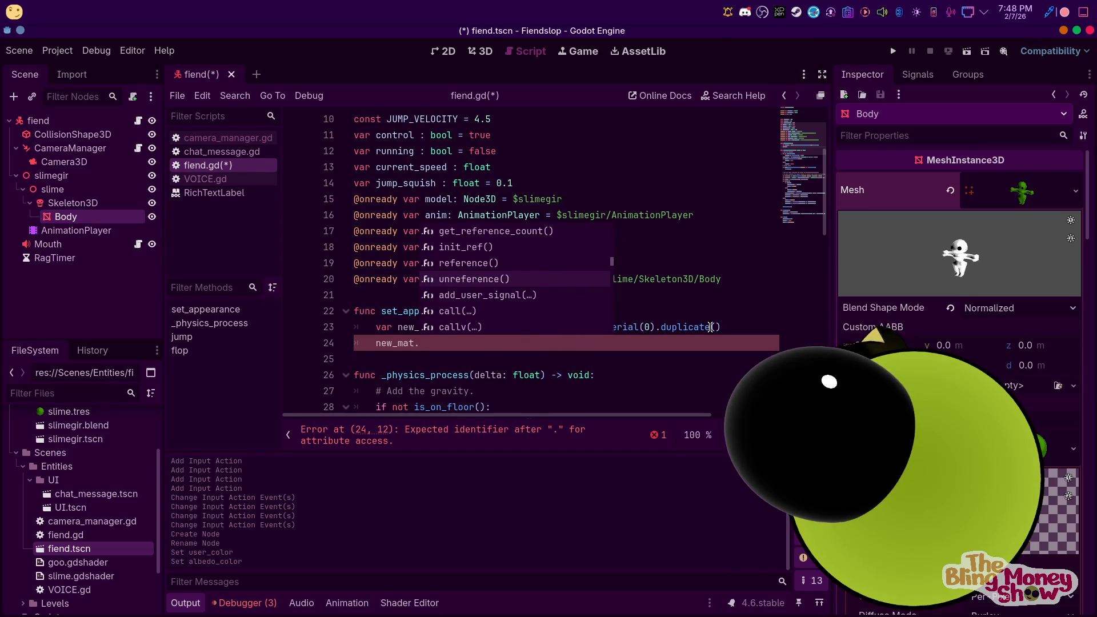
key(Down)
key(Down)
key(Down)
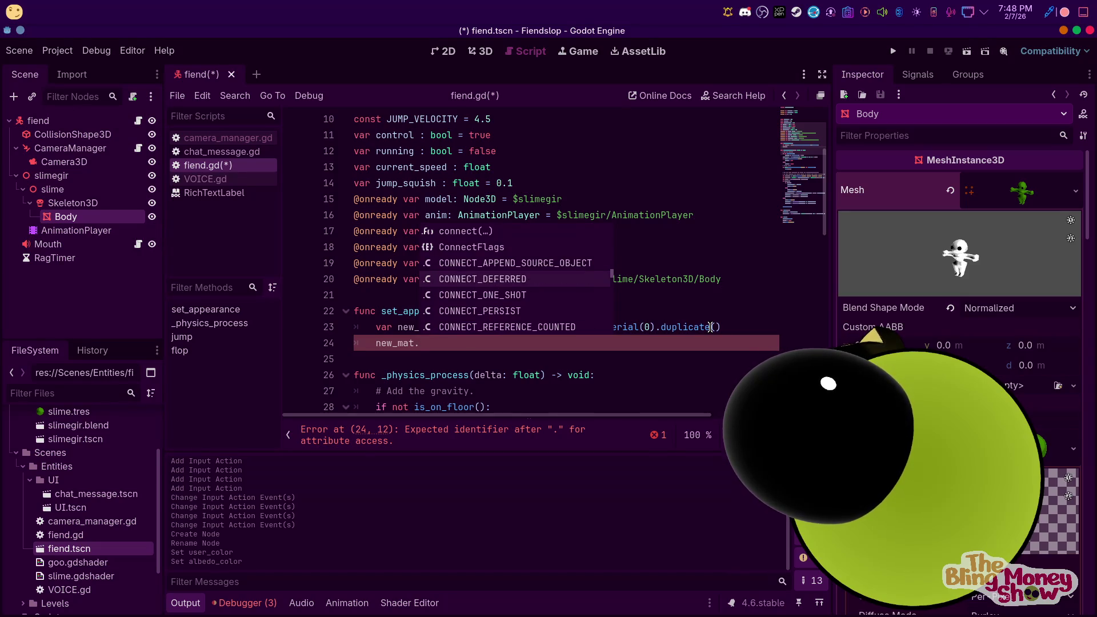
key(Down)
key(Down)
key(Down)
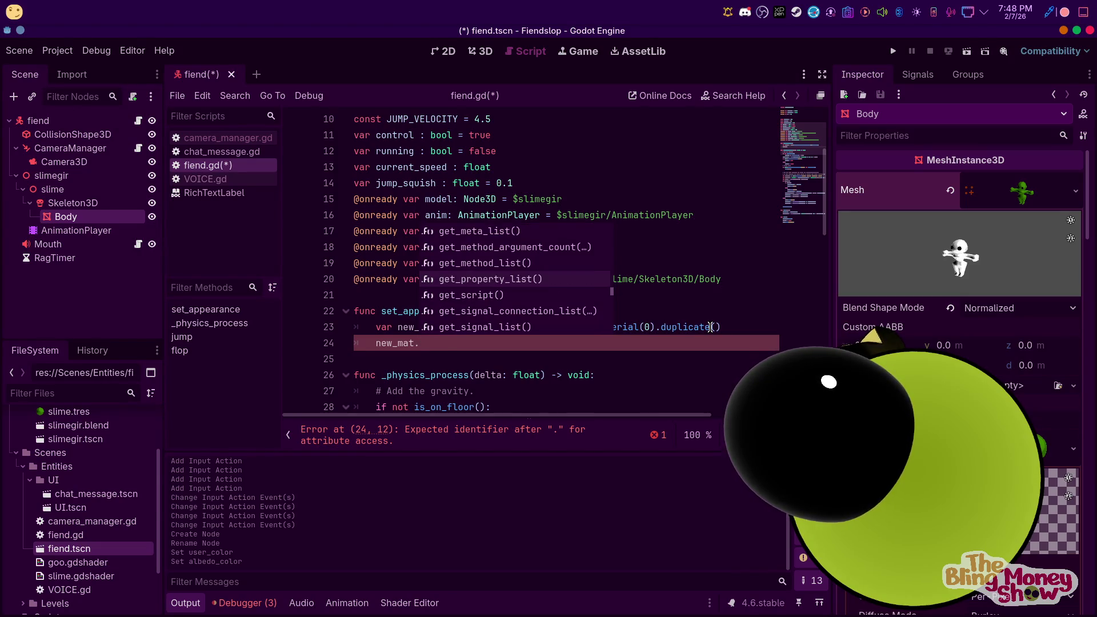
key(Down)
key(Down)
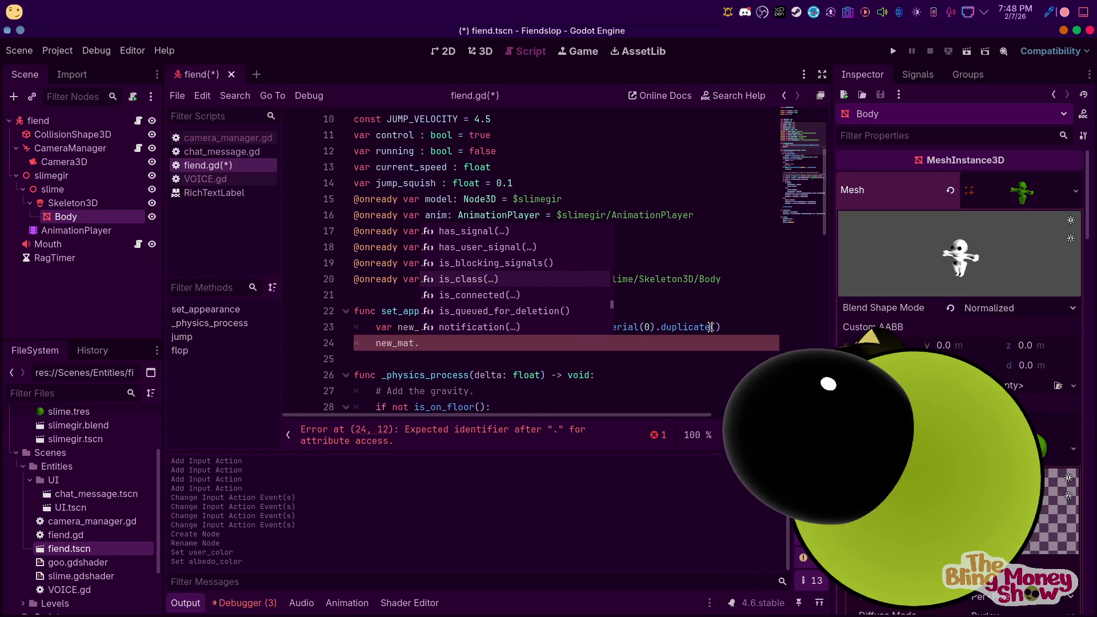
Try more member prefixes on new_mat, then open the Material class documentation.
text(g)
text(_al)
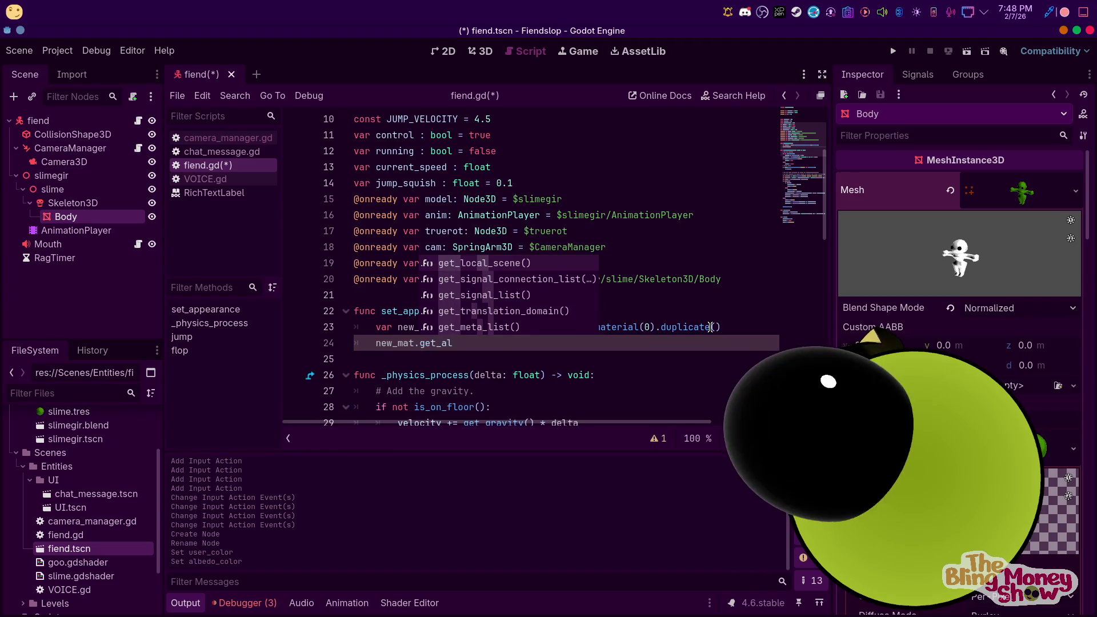
key(BackSpace)
key(BackSpace)
key(BackSpace)
text(set_a)
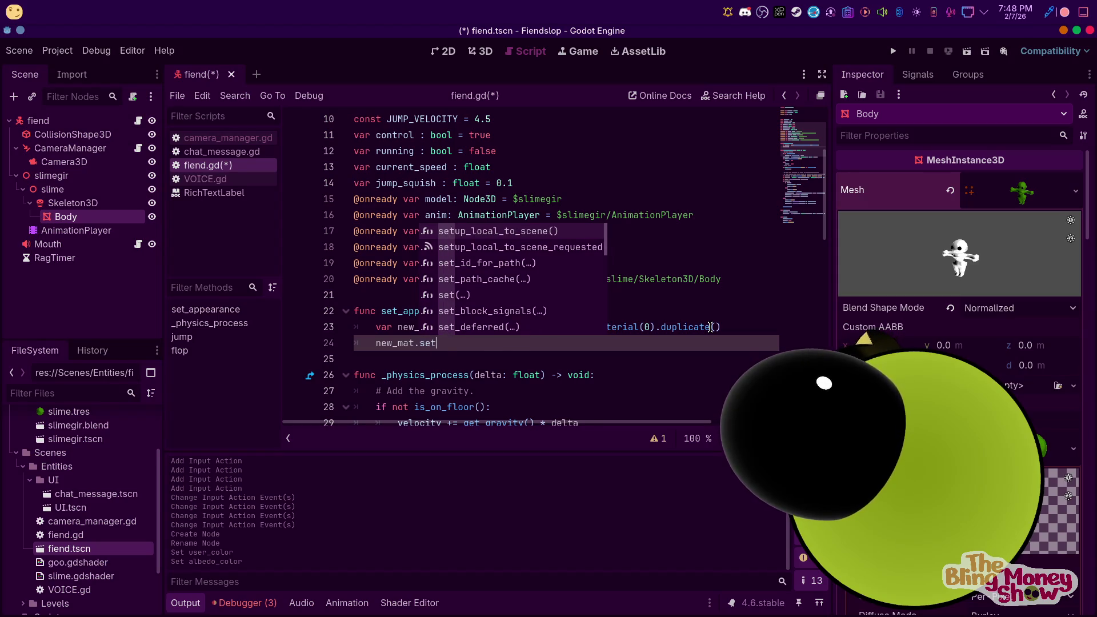
key(BackSpace)
key(BackSpace)
key(BackSpace)
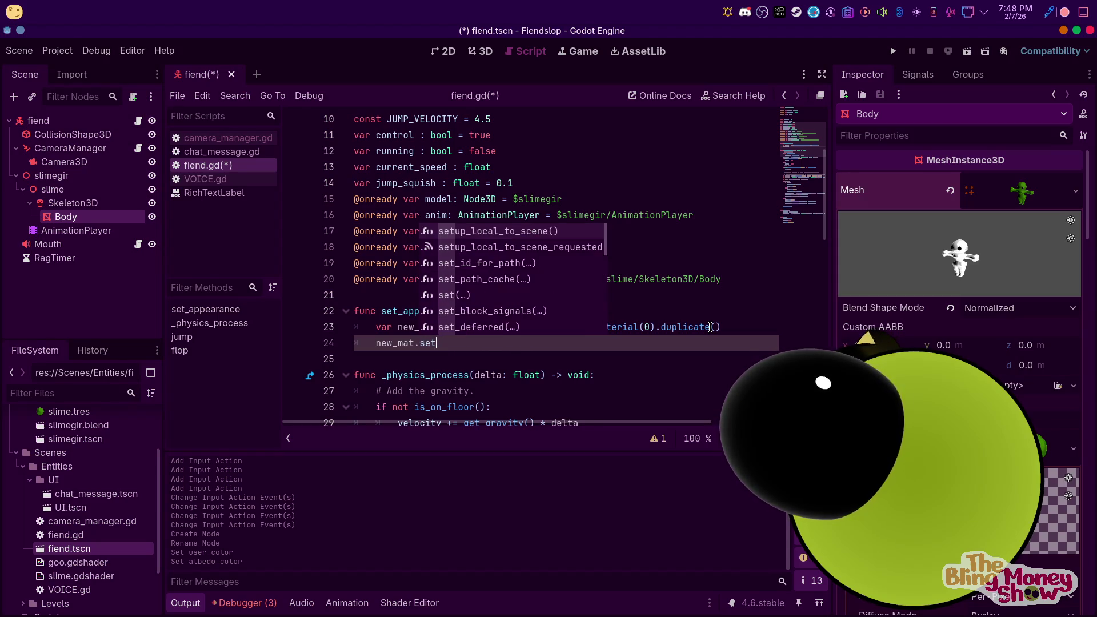
key(BackSpace)
text(n)
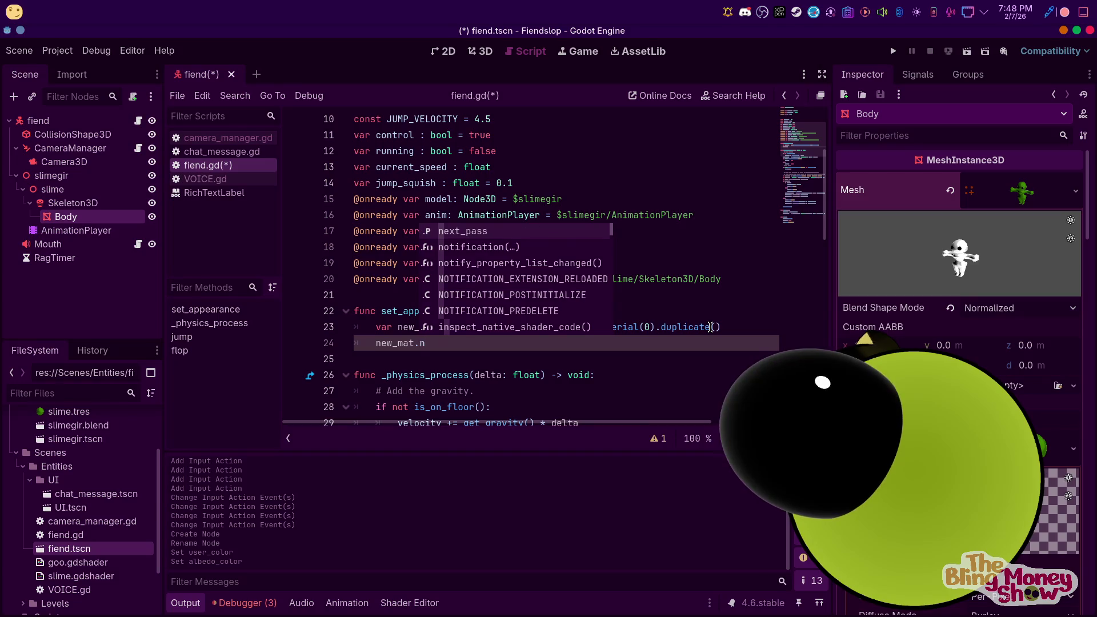
key(BackSpace)
text(m)
key(BackSpace)
text(se)
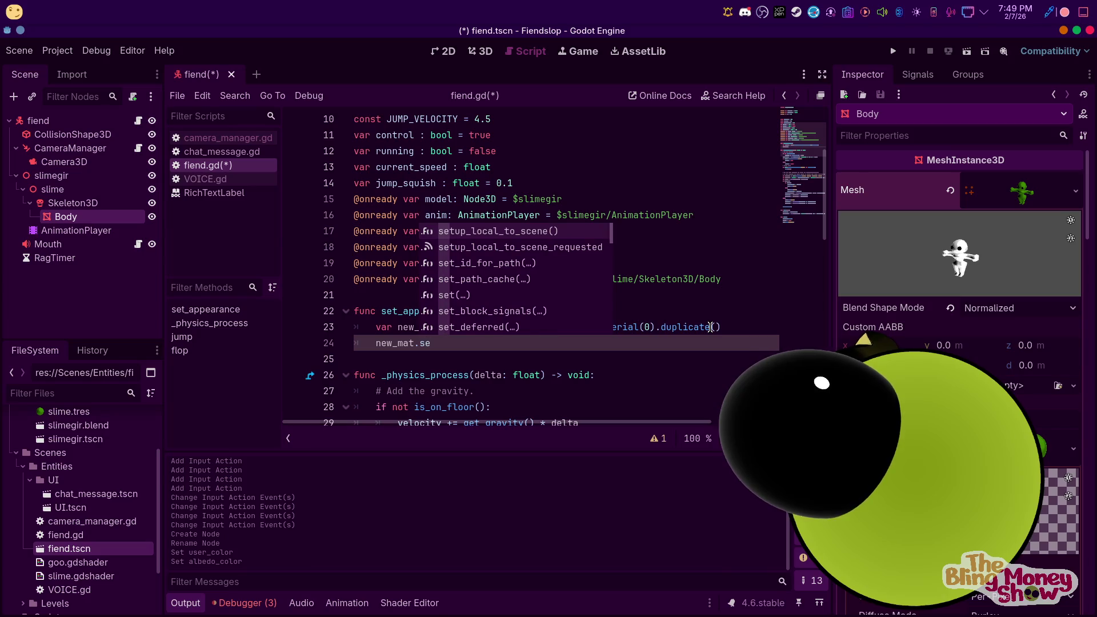
key(BackSpace)
key(BackSpace)
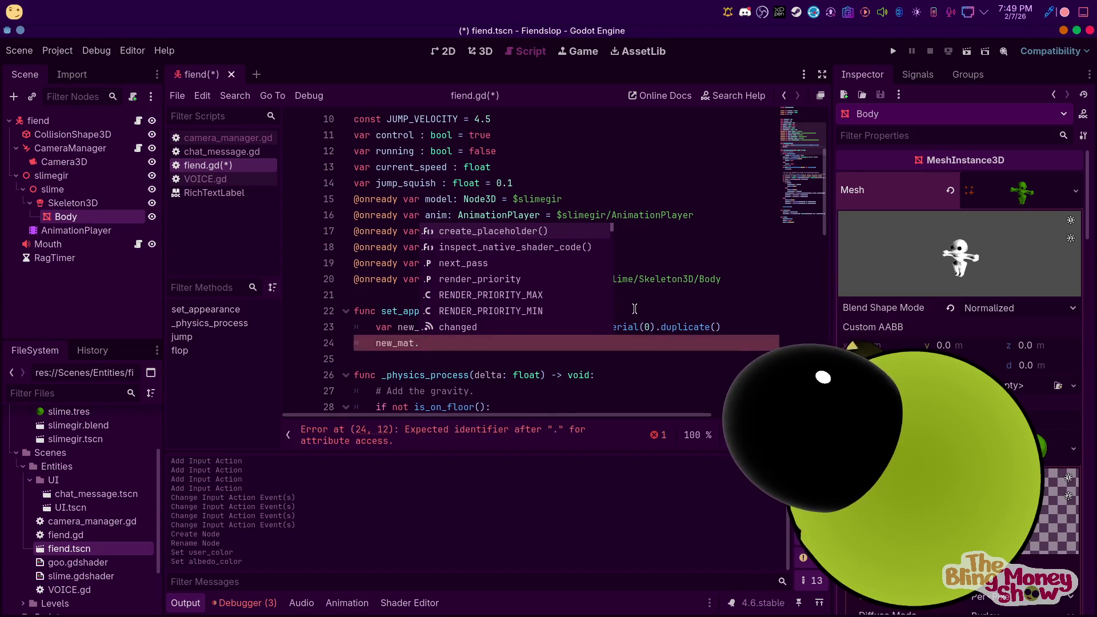
ctrl+click(623, 327)
click(415, 161)
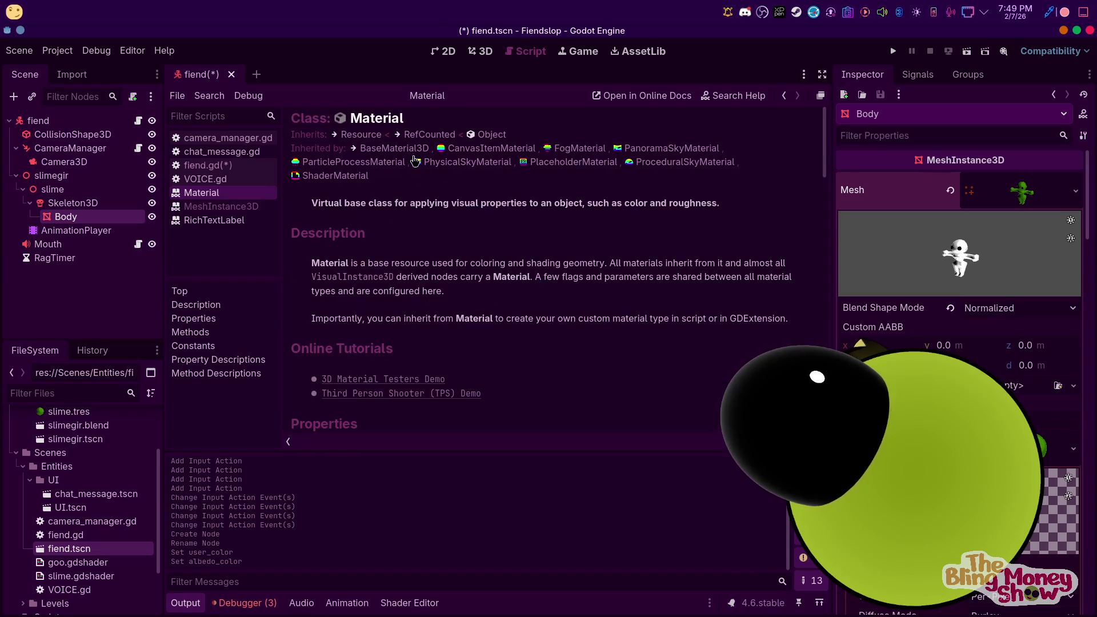
scroll(507, 300, down, 10)
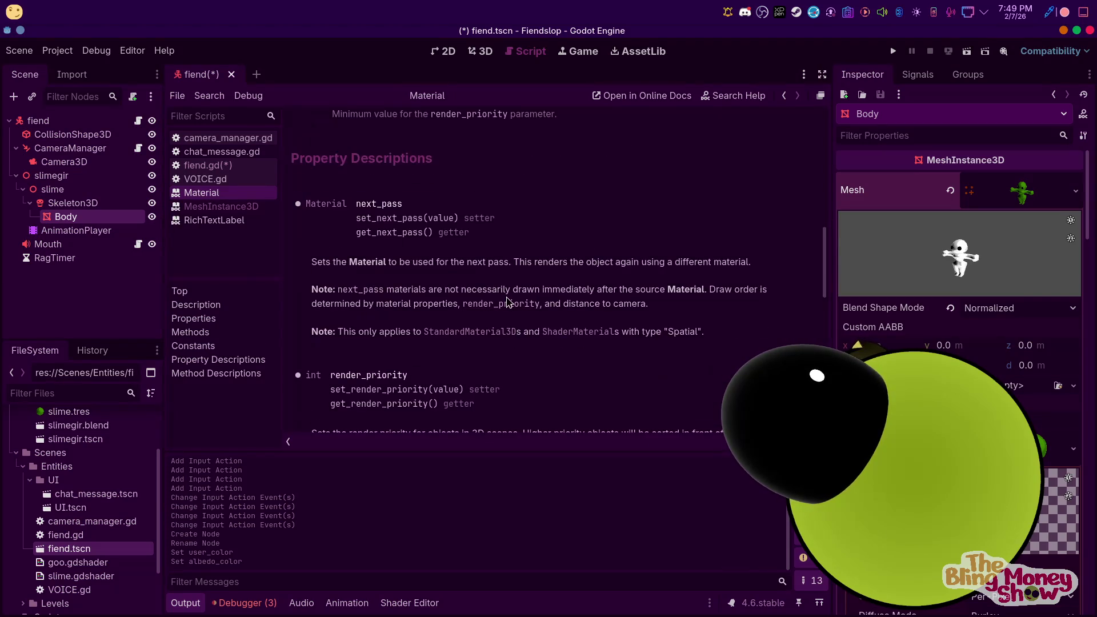
scroll(379, 229, down, 3)
scroll(384, 221, down, 5)
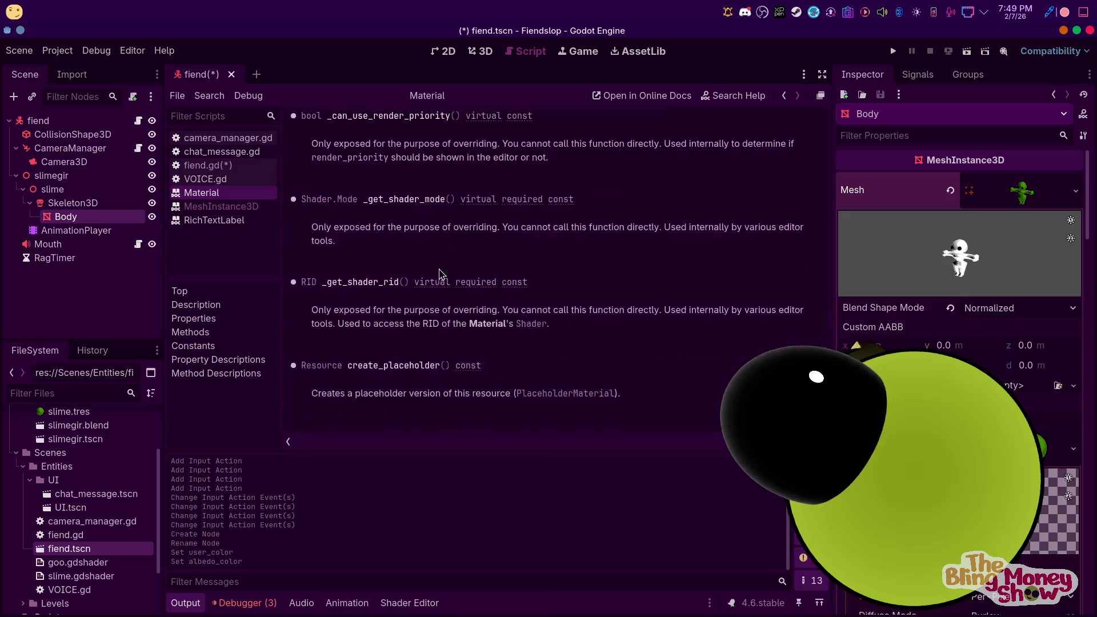
scroll(445, 305, up, 8)
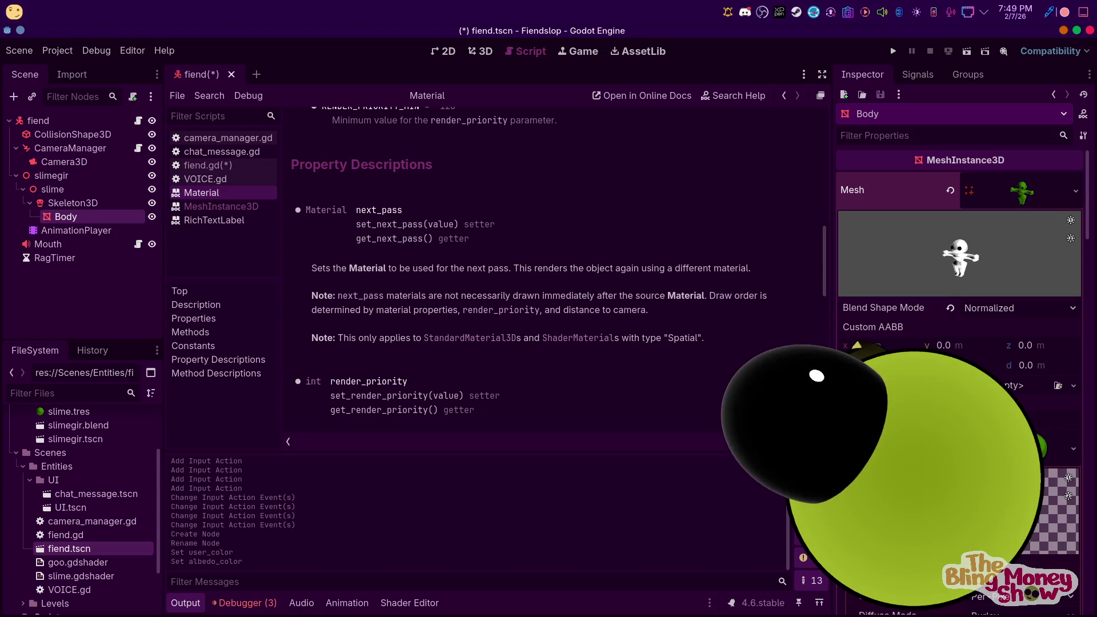
click(481, 55)
click(536, 52)
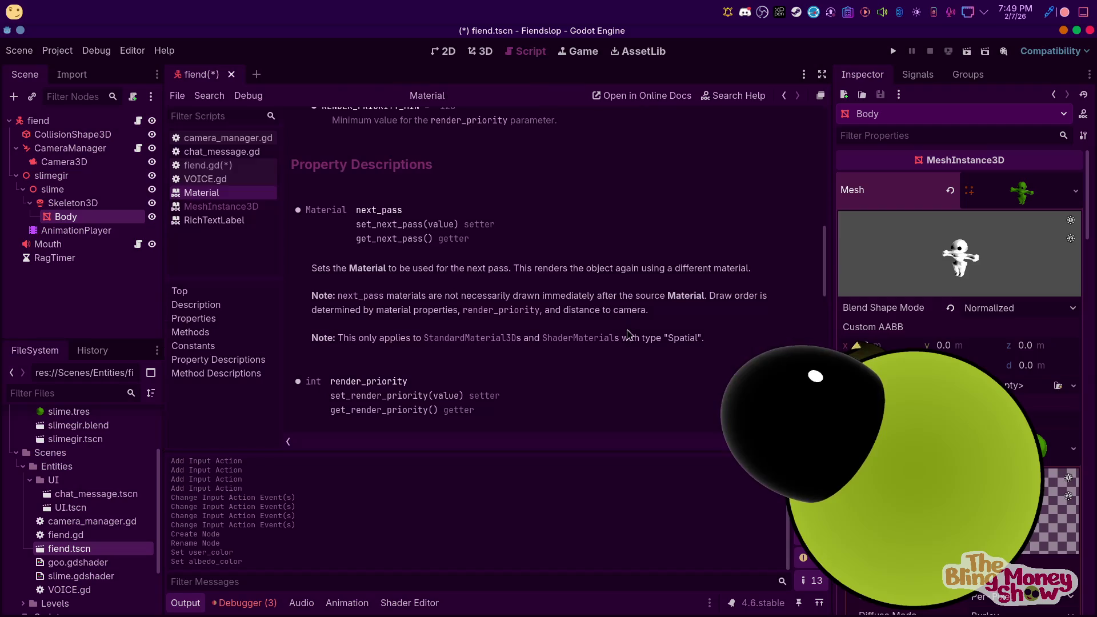
click(231, 167)
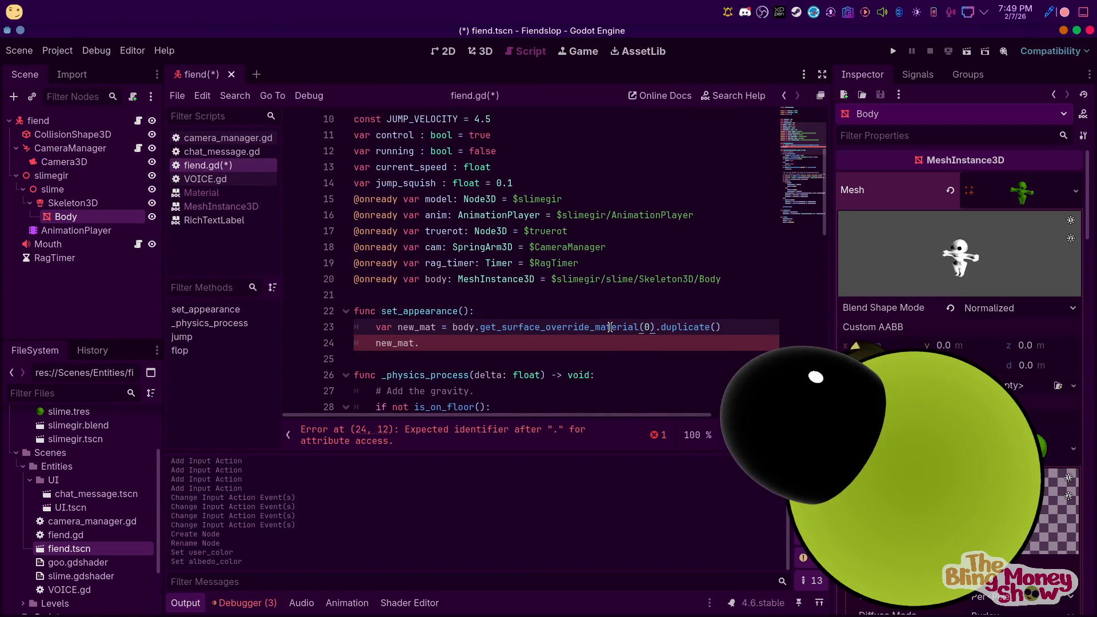
ctrl+click(607, 327)
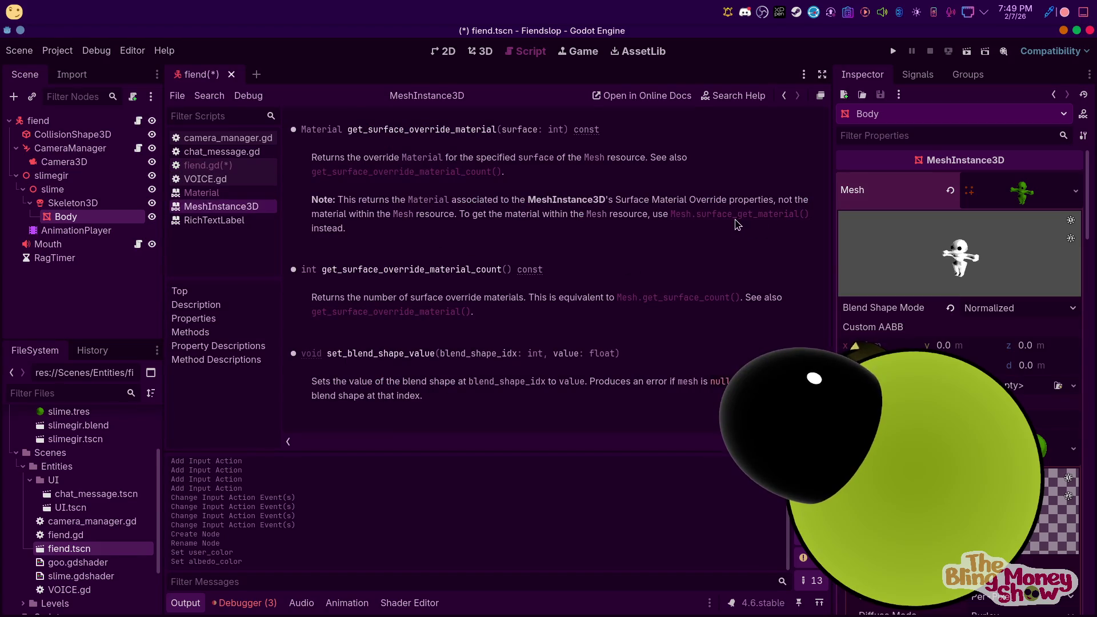
click(208, 165)
drag(591, 331, 510, 324)
Change the material getter to body.get_active_material(0).
key(BackSpace)
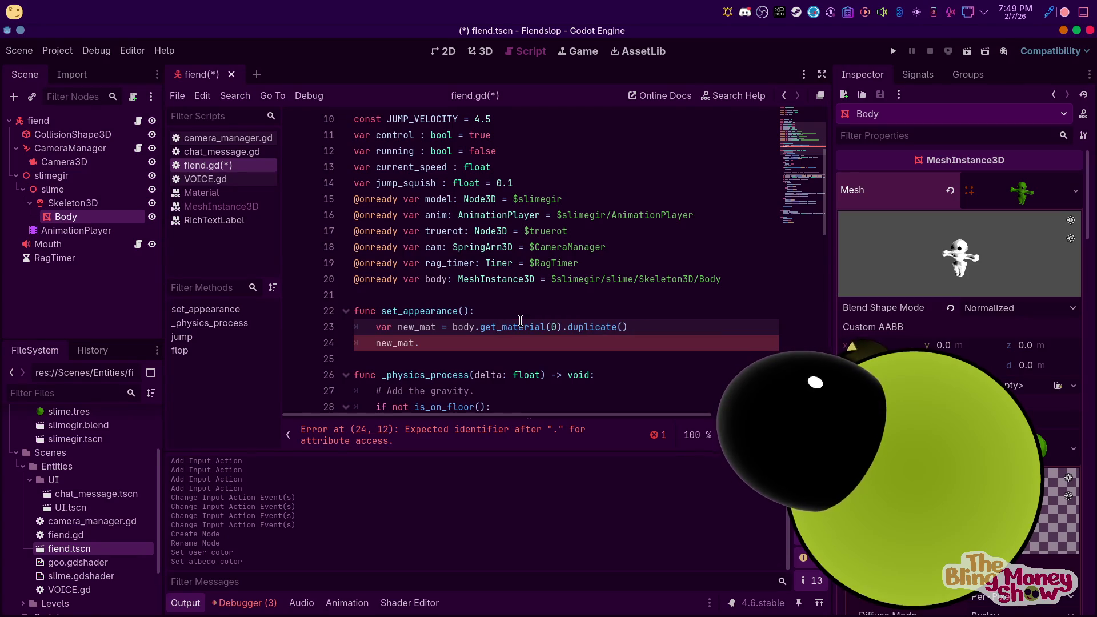
text(_su)
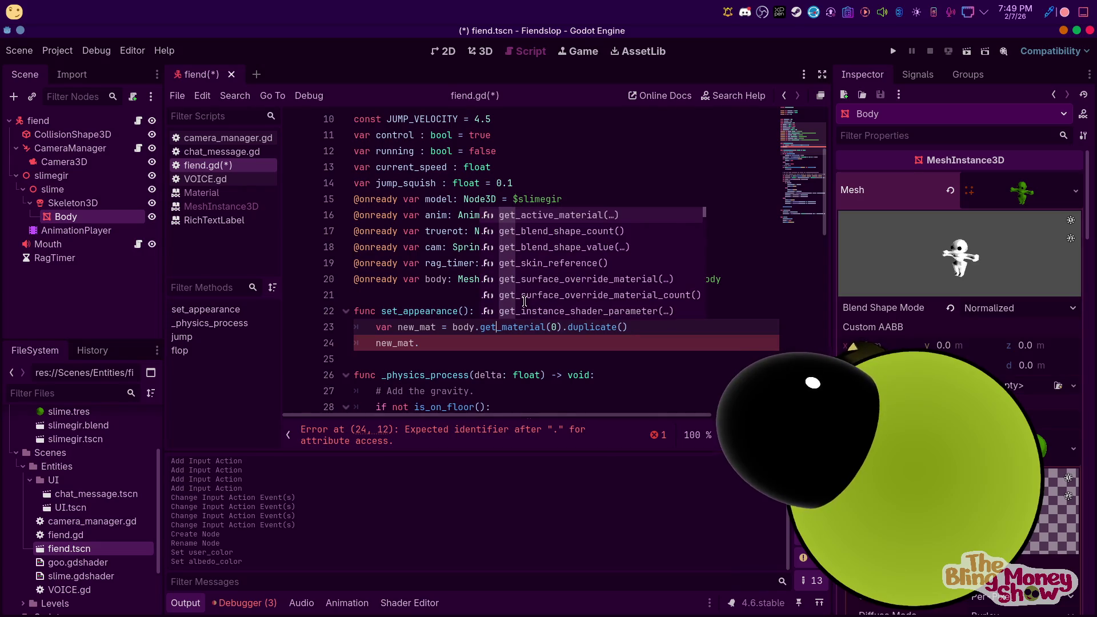
key(Down)
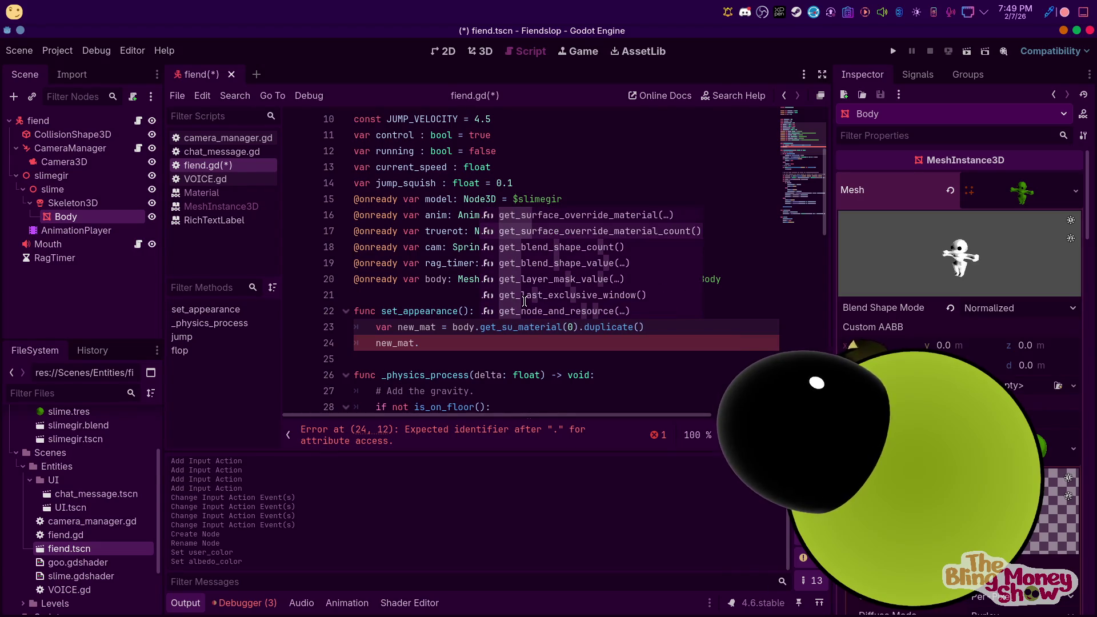
key(Down)
key(Down)
key(Down)
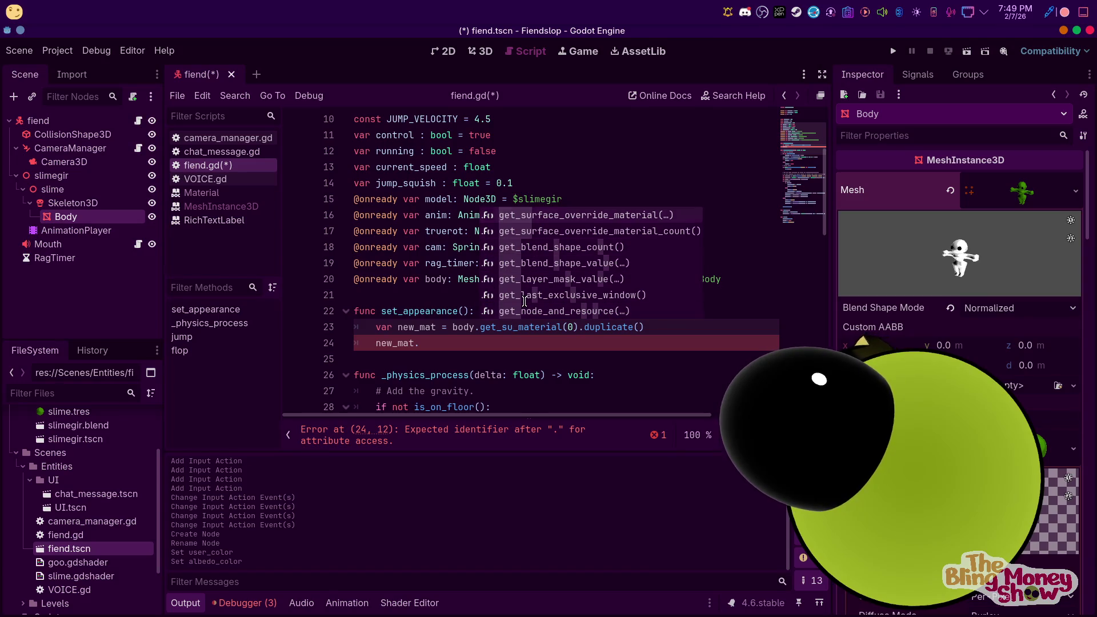
text(r)
key(Delete)
key(Delete)
key(Delete)
key(BackSpace)
key(BackSpace)
key(BackSpace)
text(ma)
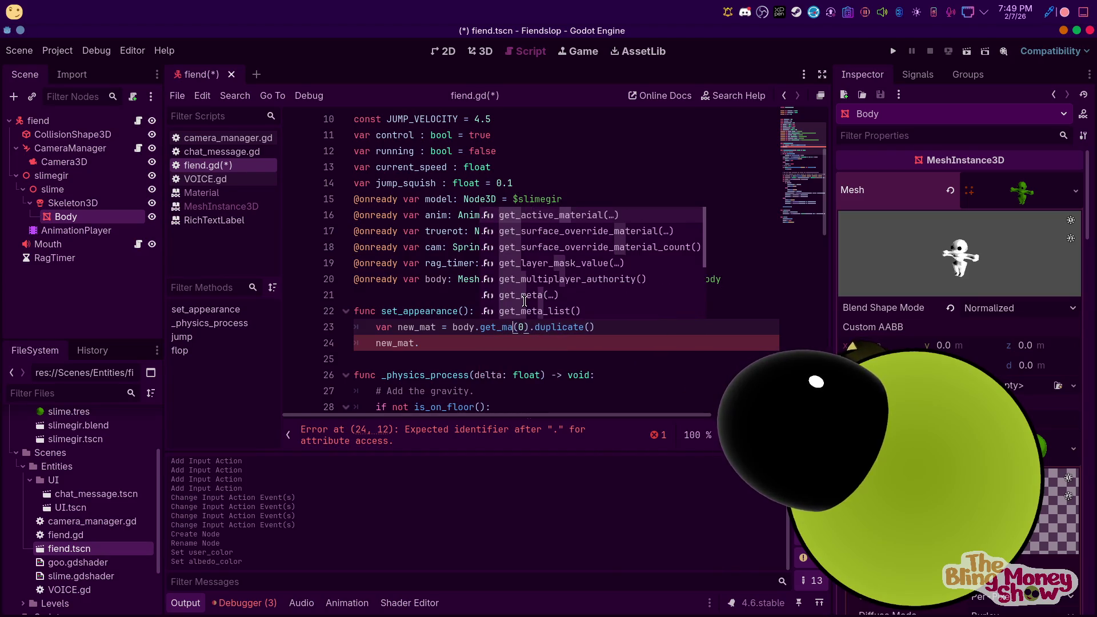
key(Return)
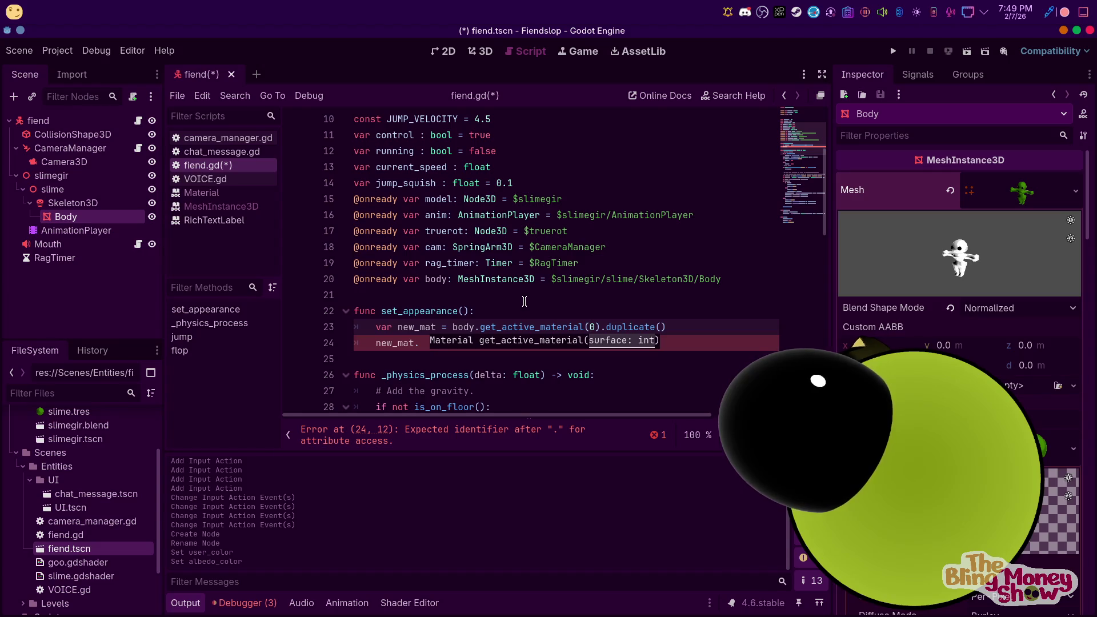
Set new_mat.albedo_color = user_color.
text(s)
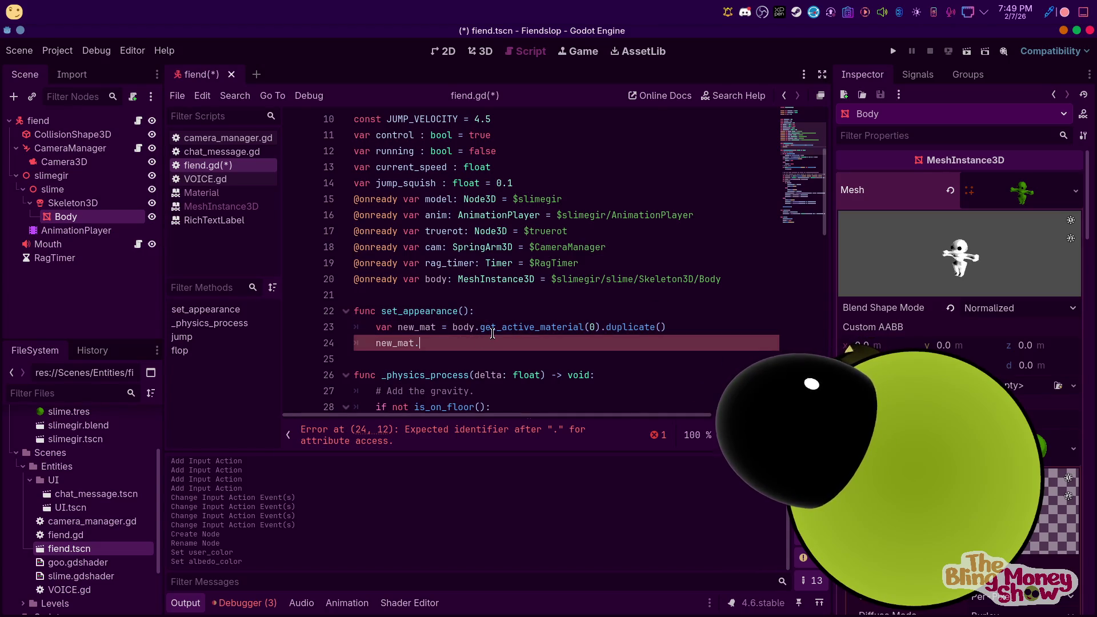
key(BackSpace)
text(alb)
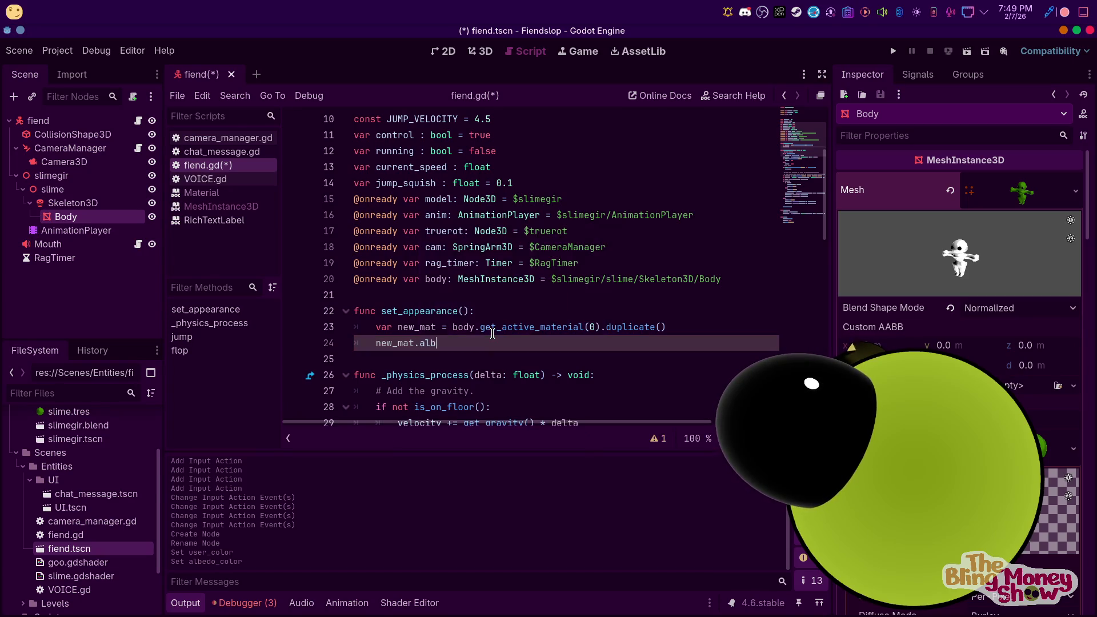
key(BackSpace)
key(BackSpace)
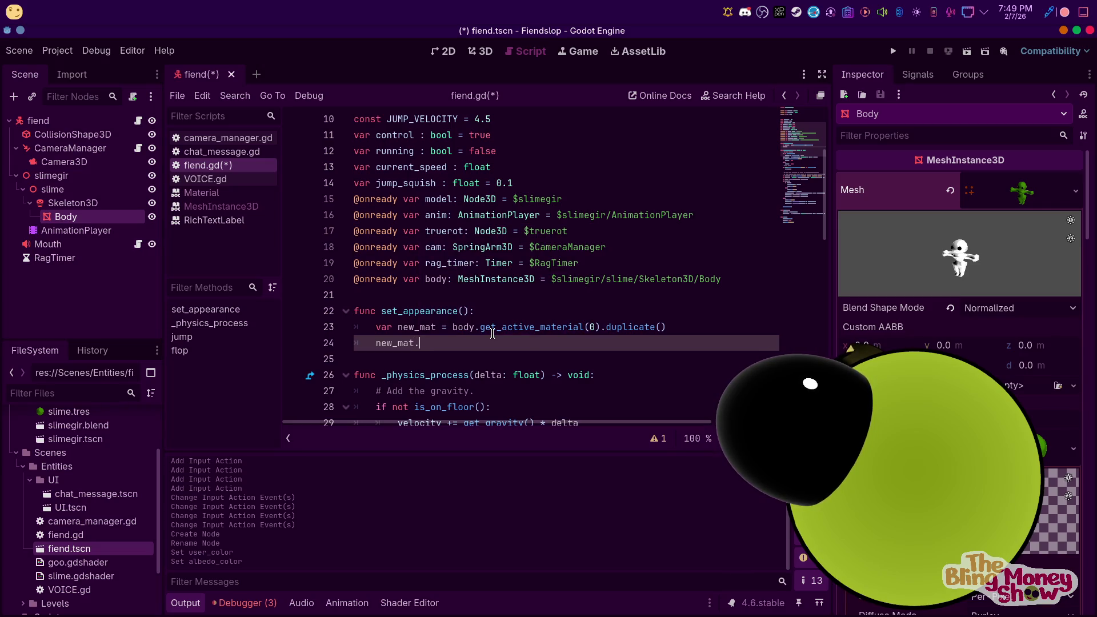
text(a)
key(BackSpace)
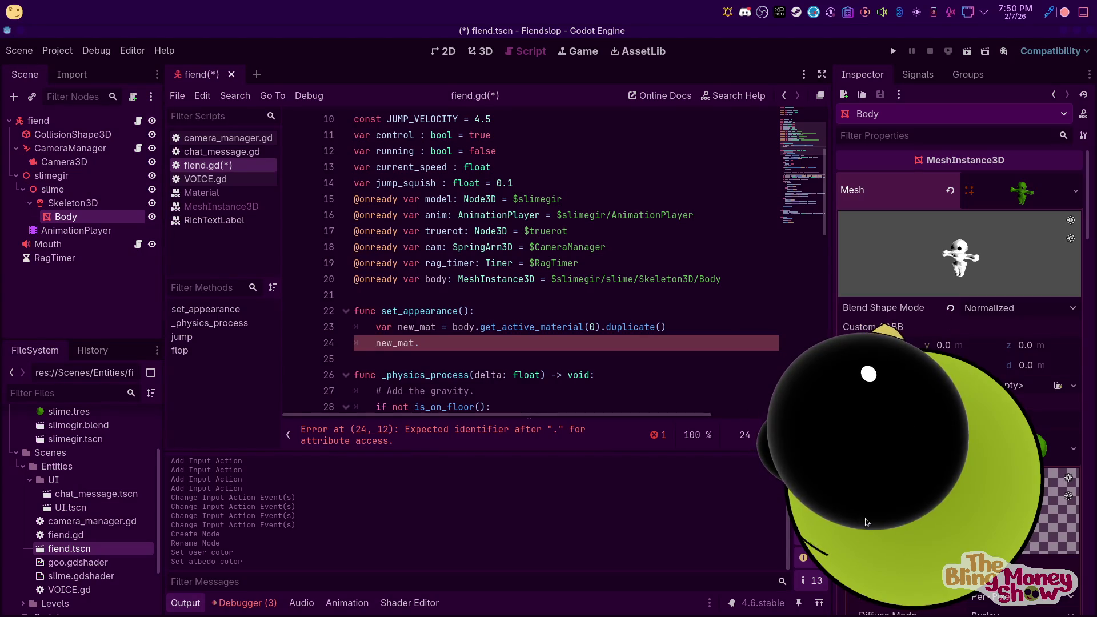
text(a)
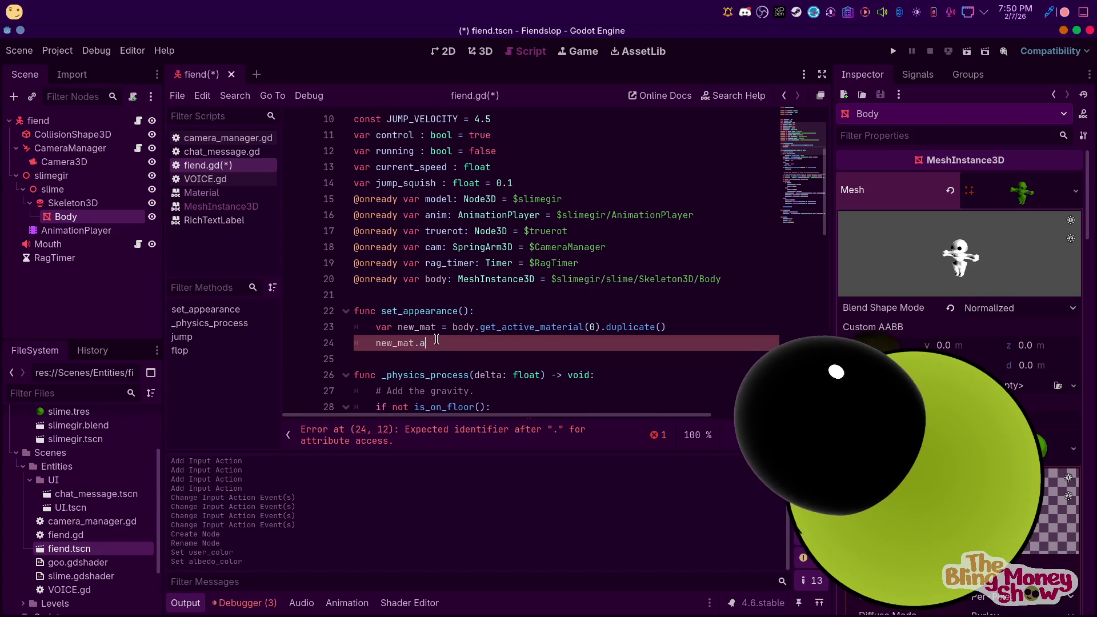
text(lbedo_color)
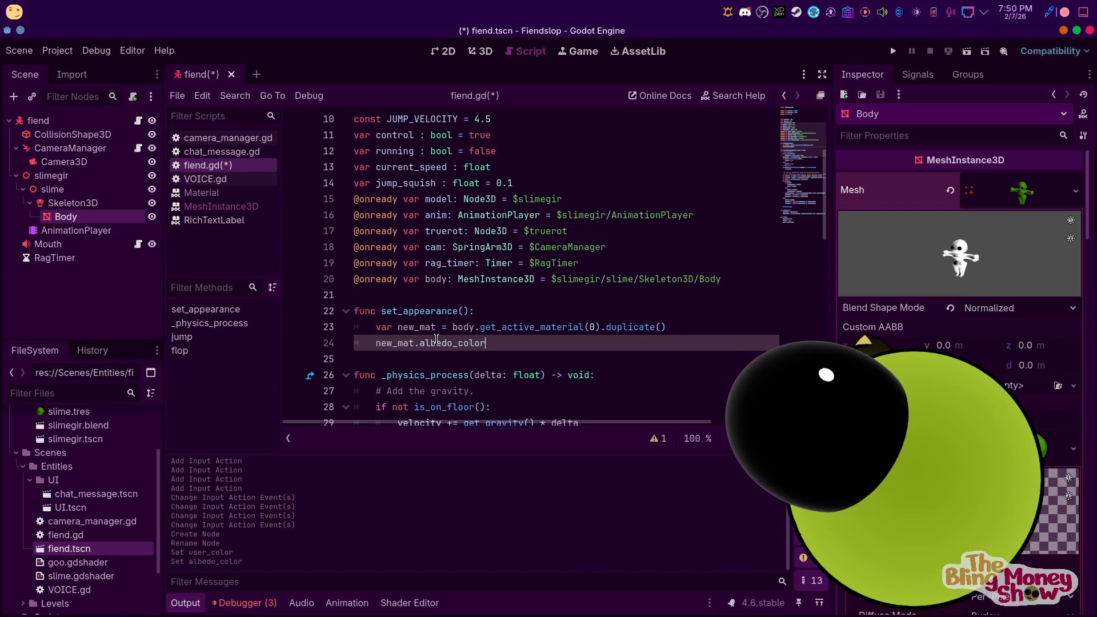
text(= user_color)
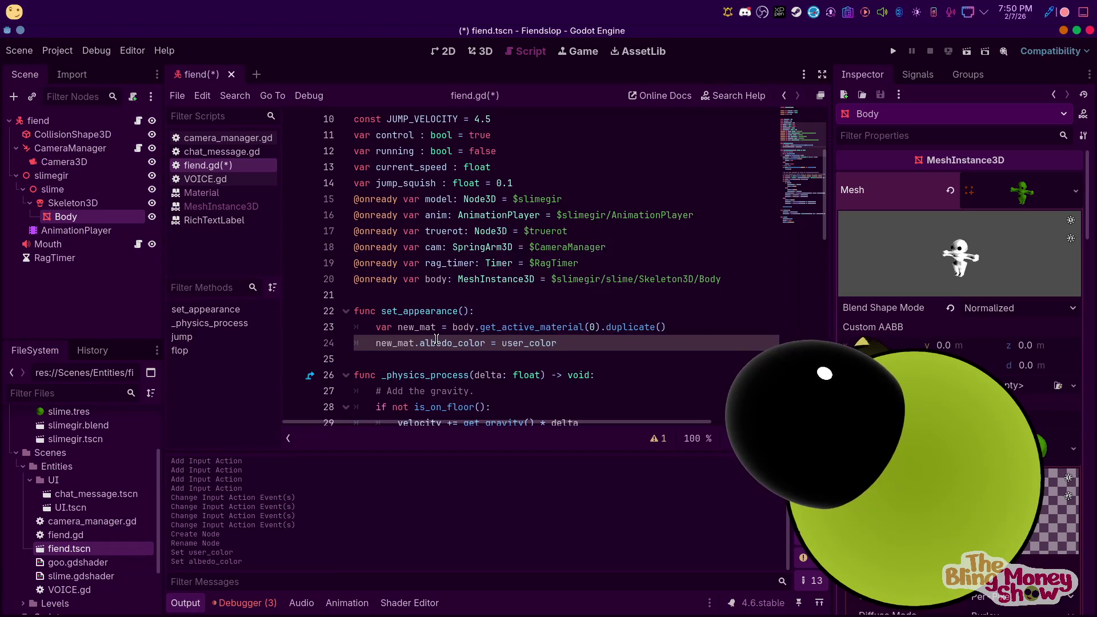
Apply the material with body.set_surface_override_material(0, new_mat).
key(Return)
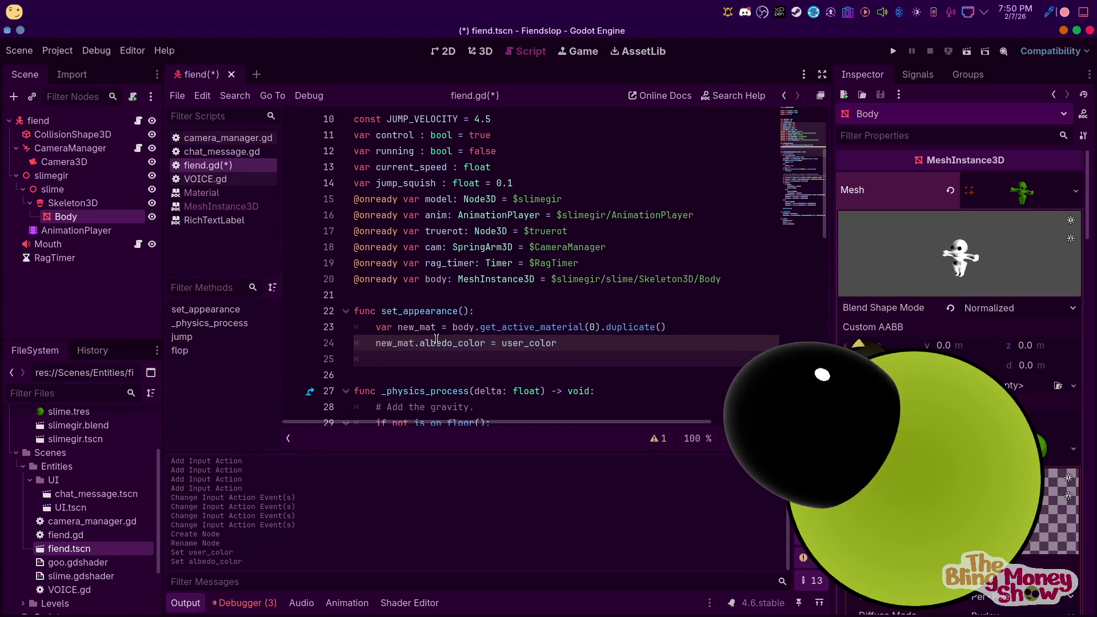
text(body.set)
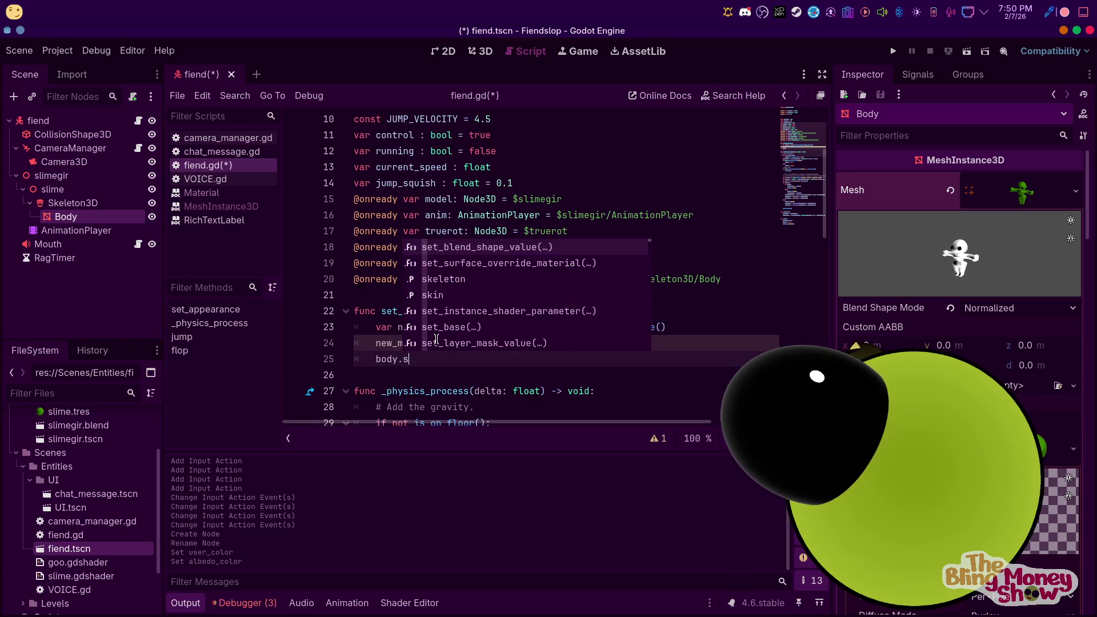
key(Down)
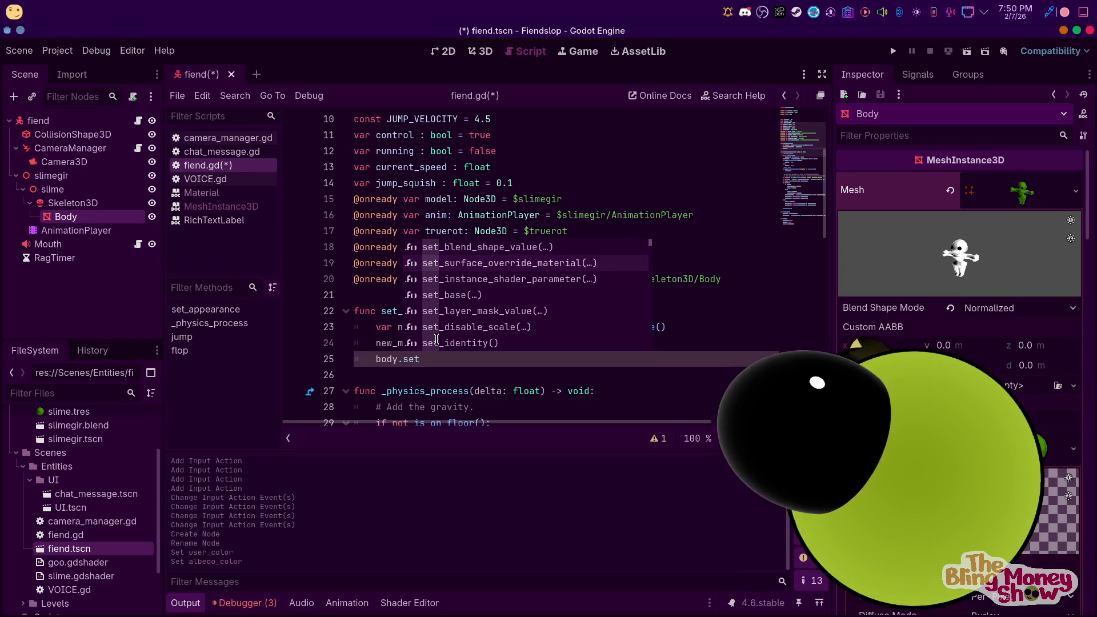
key(Return)
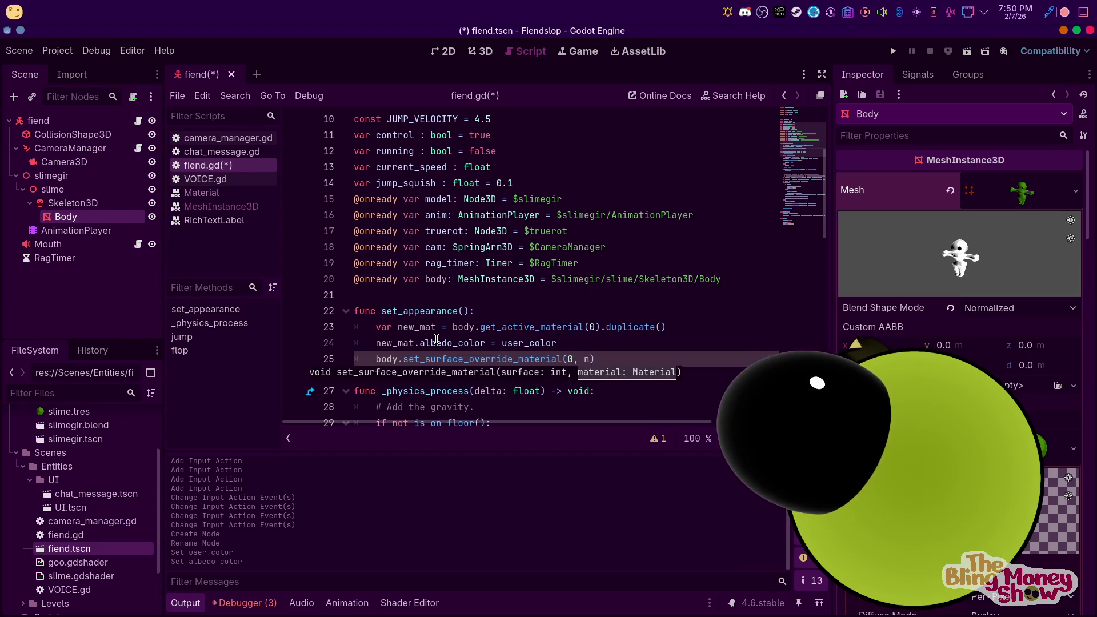
key(Return)
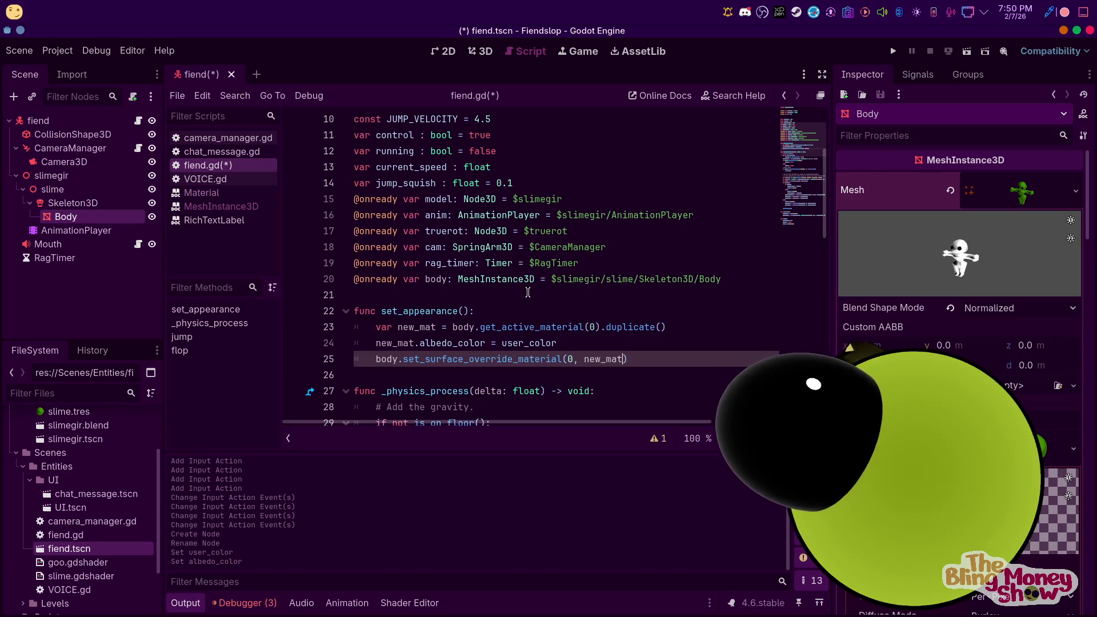
Begin a func _ready declaration above set_appearance.
click(528, 292)
key(Return)
text(func r)
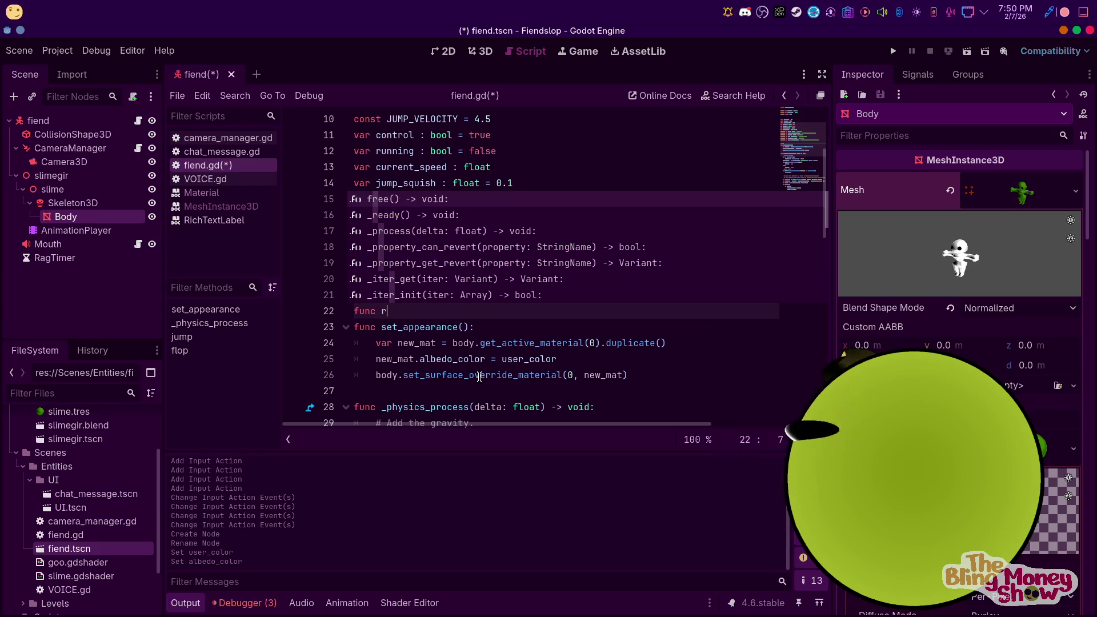
Complete func _ready() so it calls set_appearance().
key(Down)
key(Return)
key(Return)
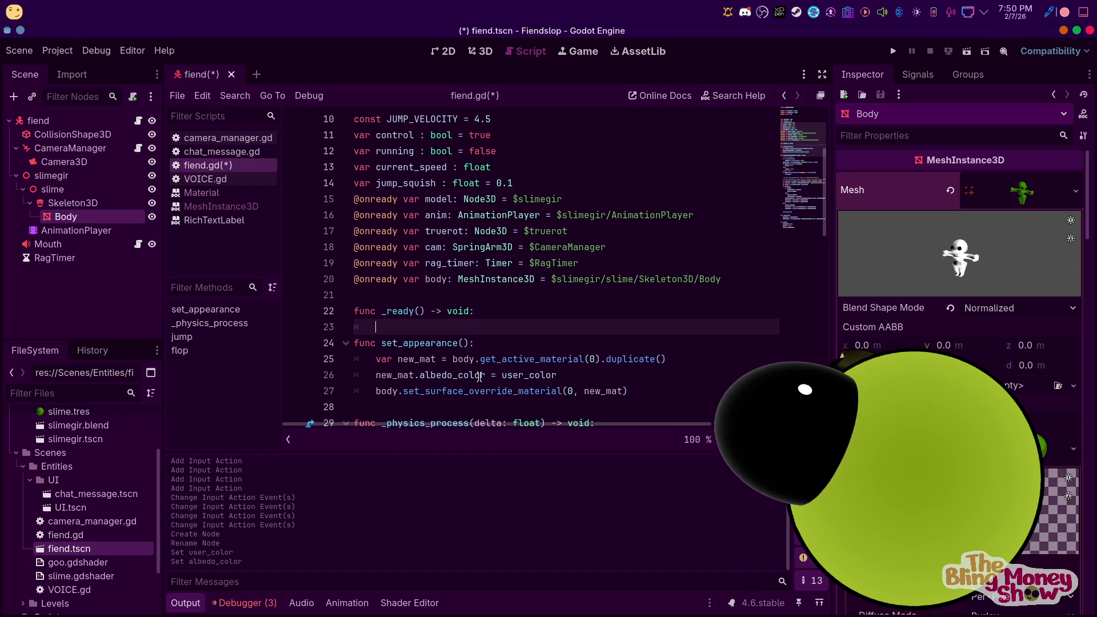
text(set)
key(Return)
key(Return)
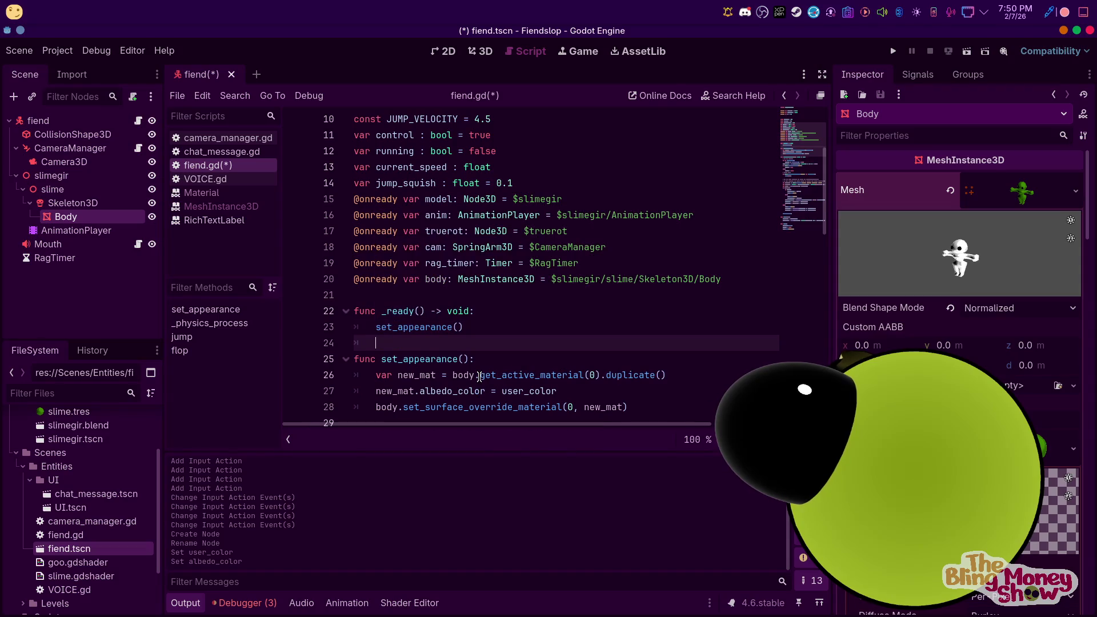
Save and run with F5, walk and run the slime while the camera swings, then stop with F8.
key(F5)
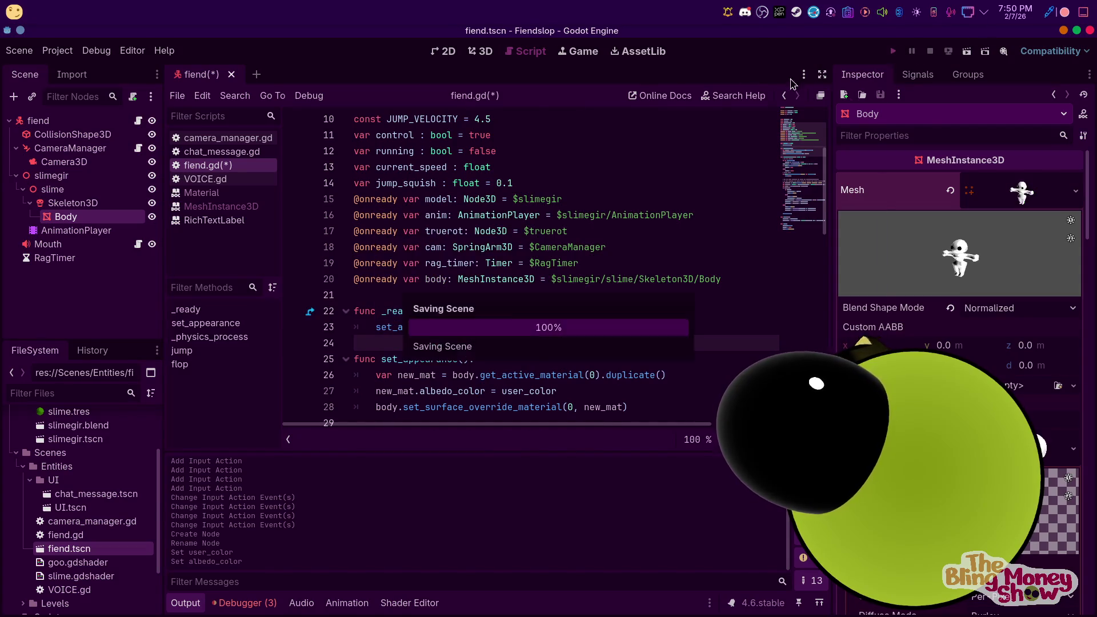
key(w)
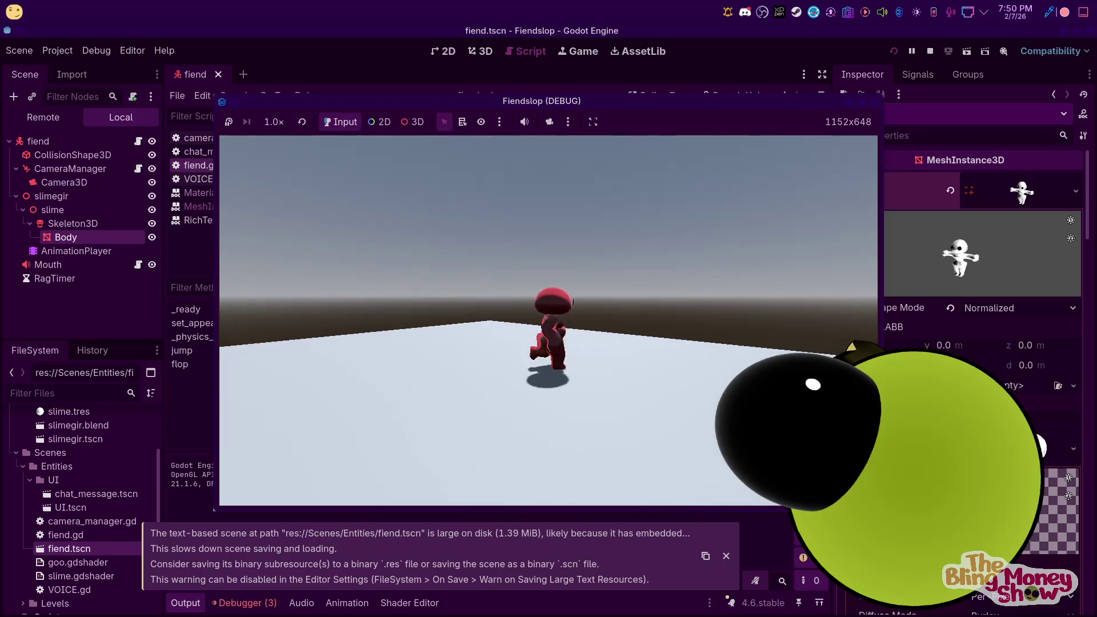
key(w)
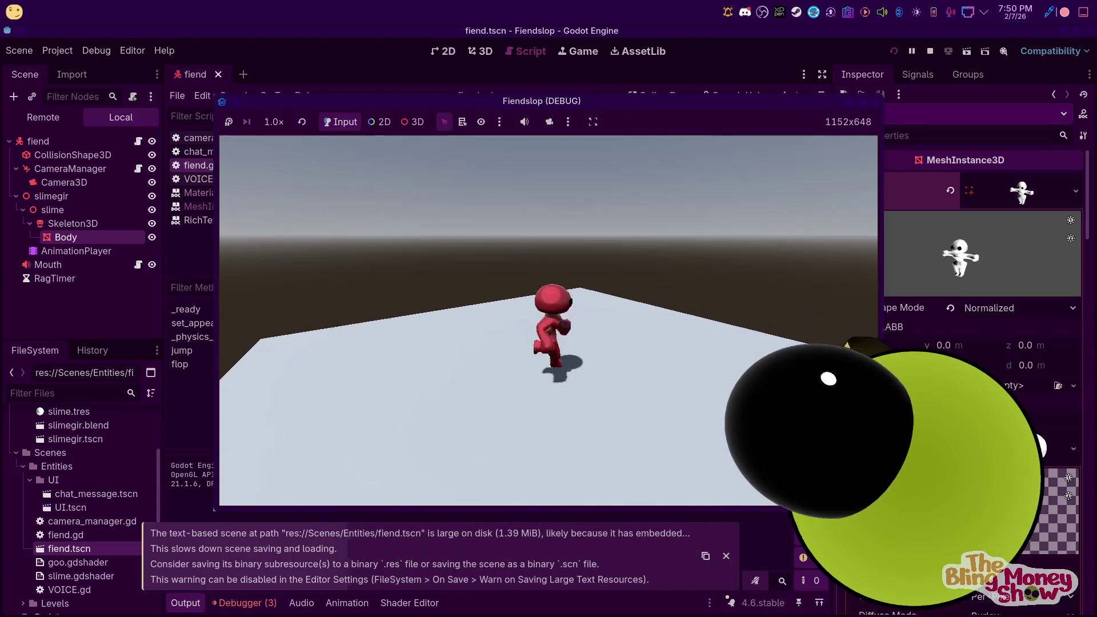
key(w)
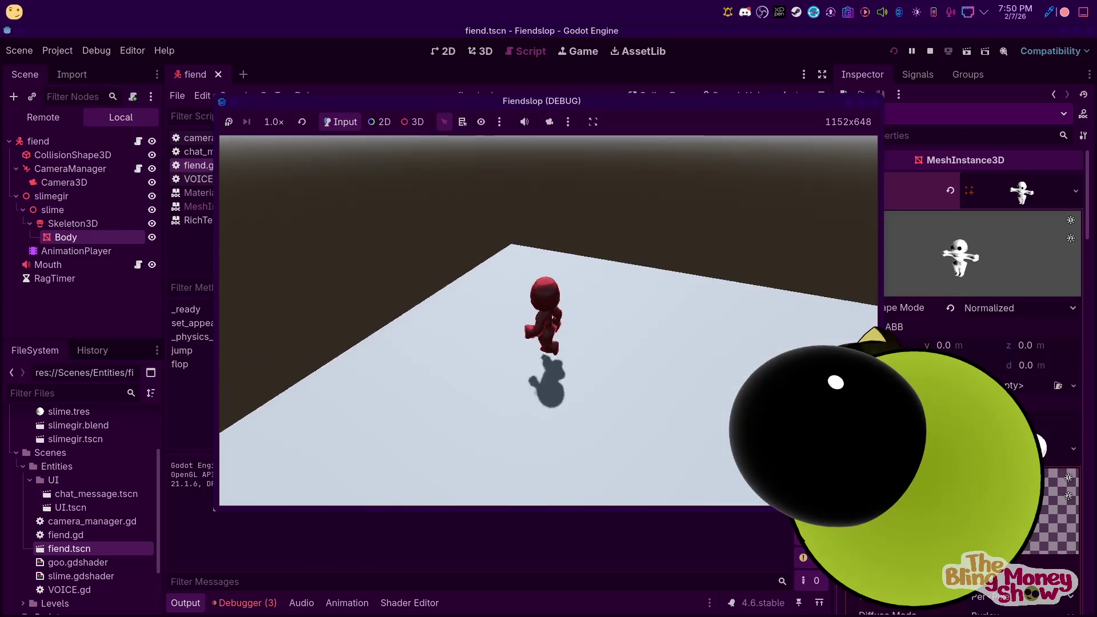
key(w)
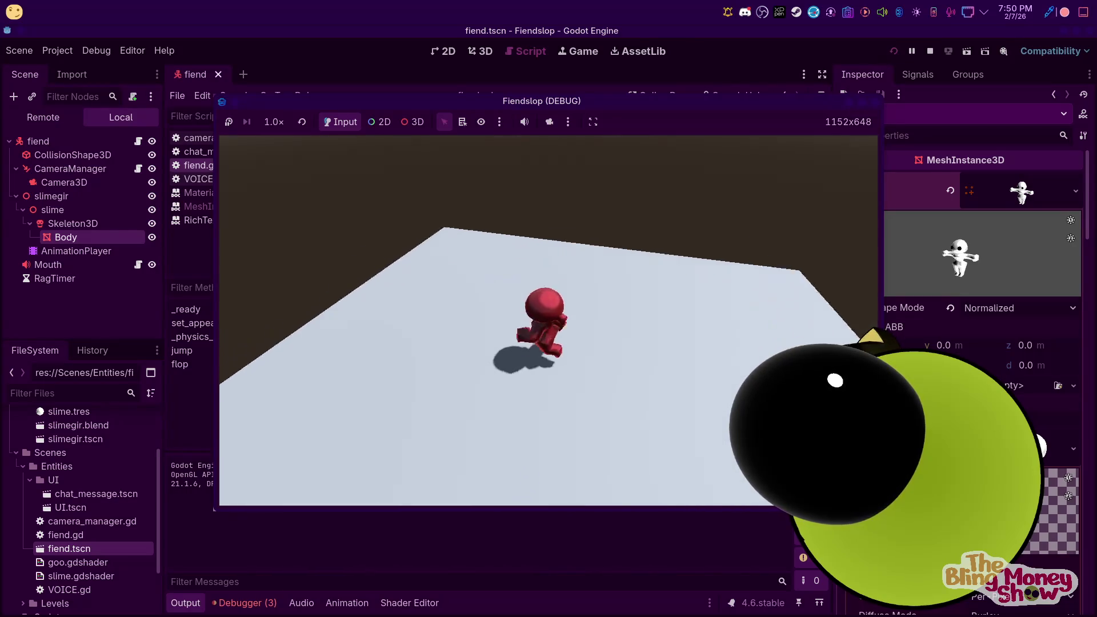
key(w)
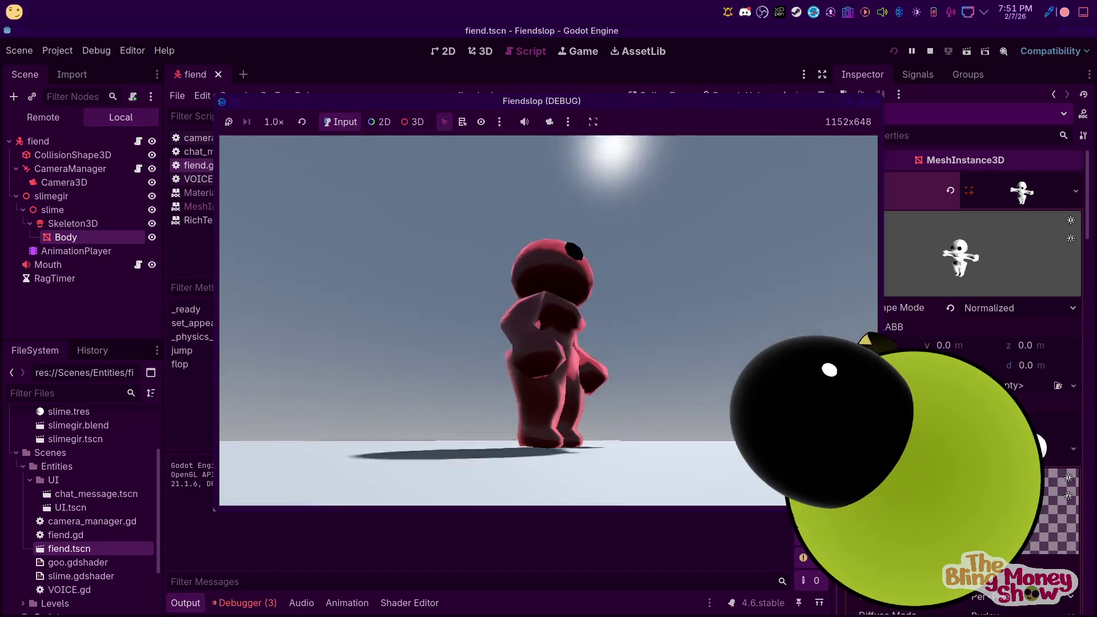
key(F8)
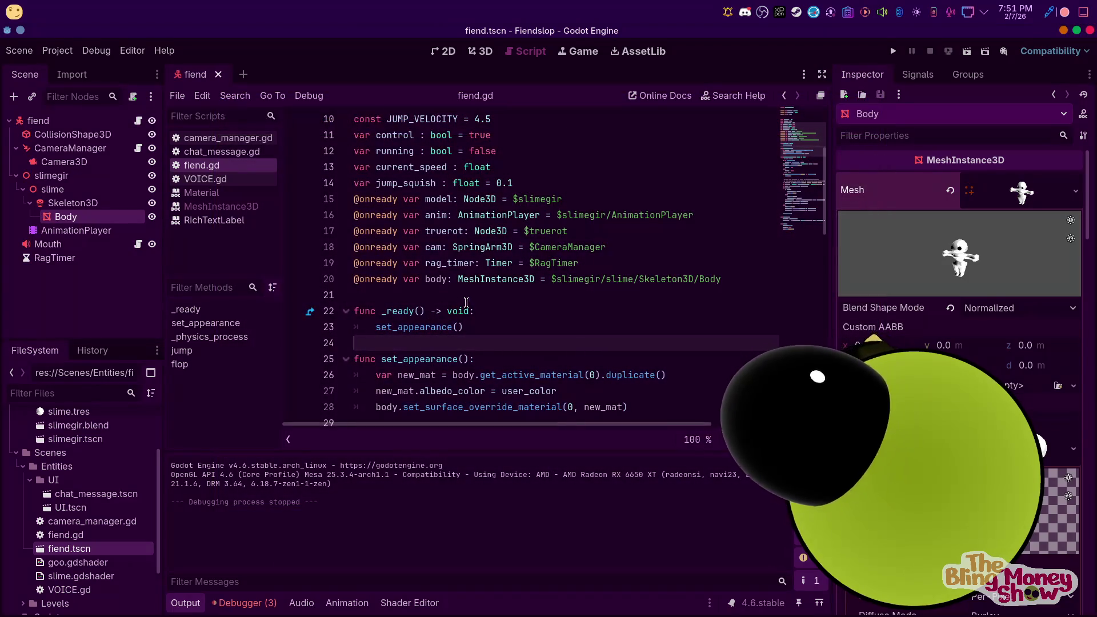
Set the fiend root's User Color to deep red and playtest the red-tinted slime.
scroll(563, 270, down, 7)
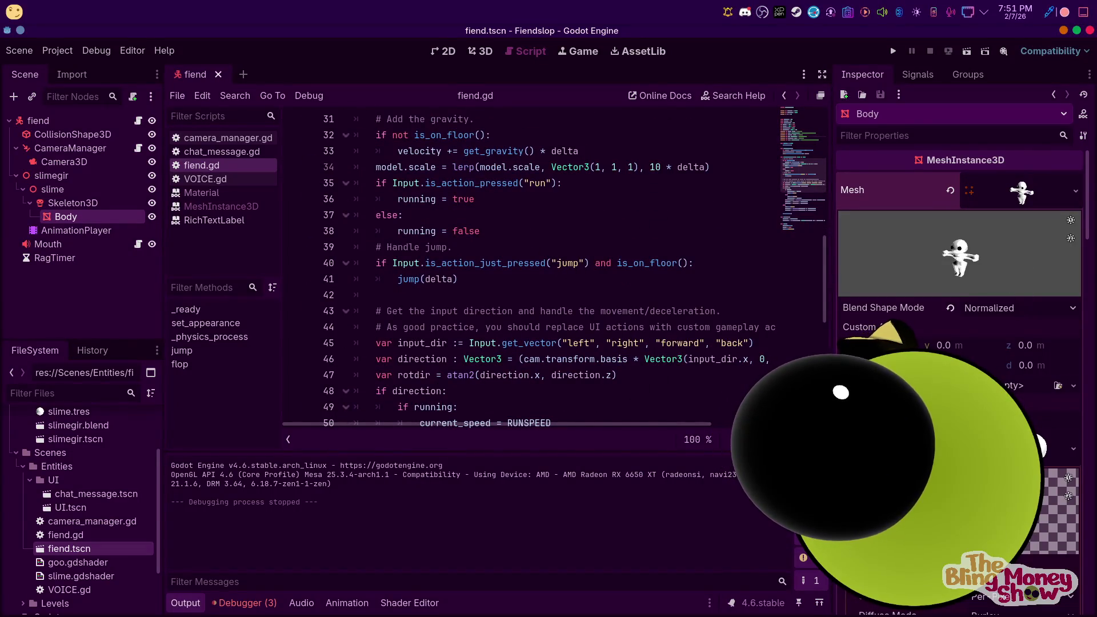
click(58, 121)
click(985, 202)
click(997, 239)
mouse_move(1077, 331)
mouse_down()
mouse_move(1077, 286)
mouse_move(1081, 331)
mouse_up()
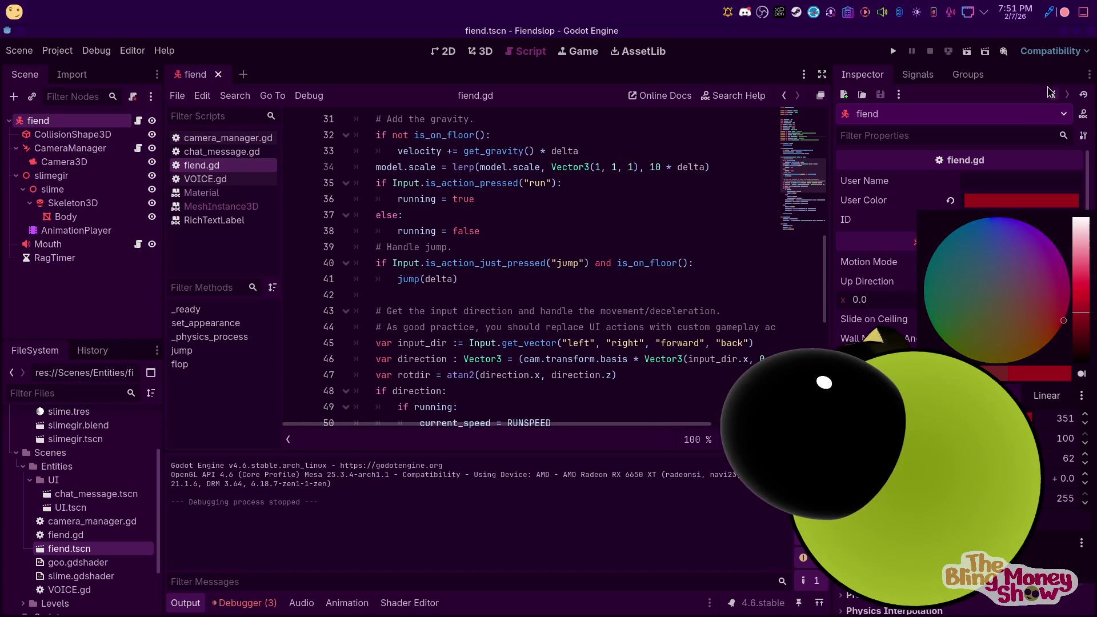
click(893, 51)
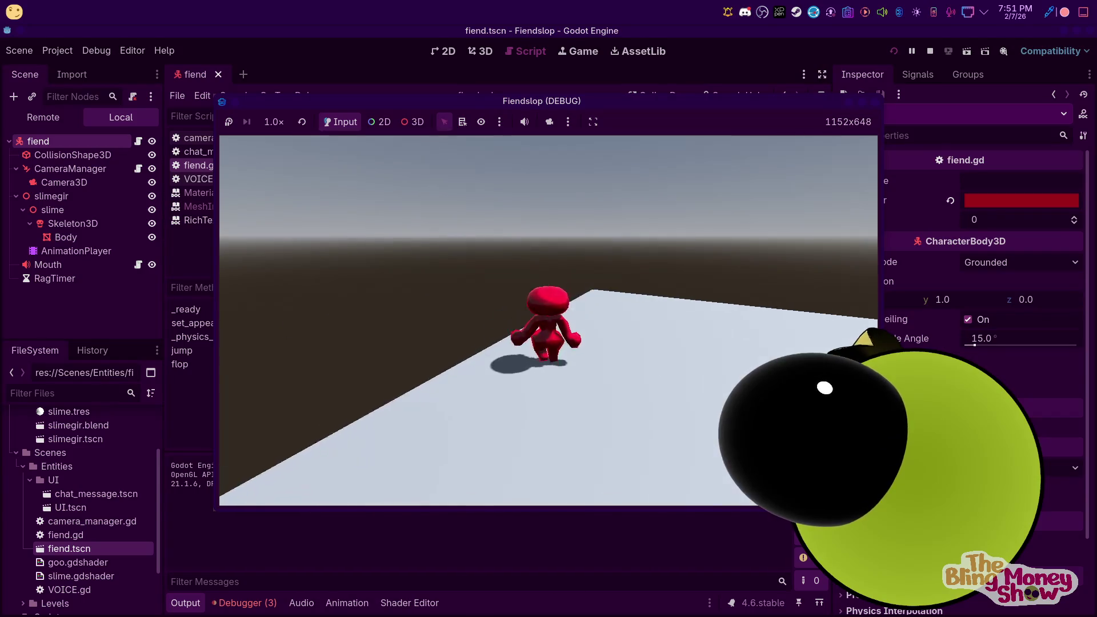
key(F8)
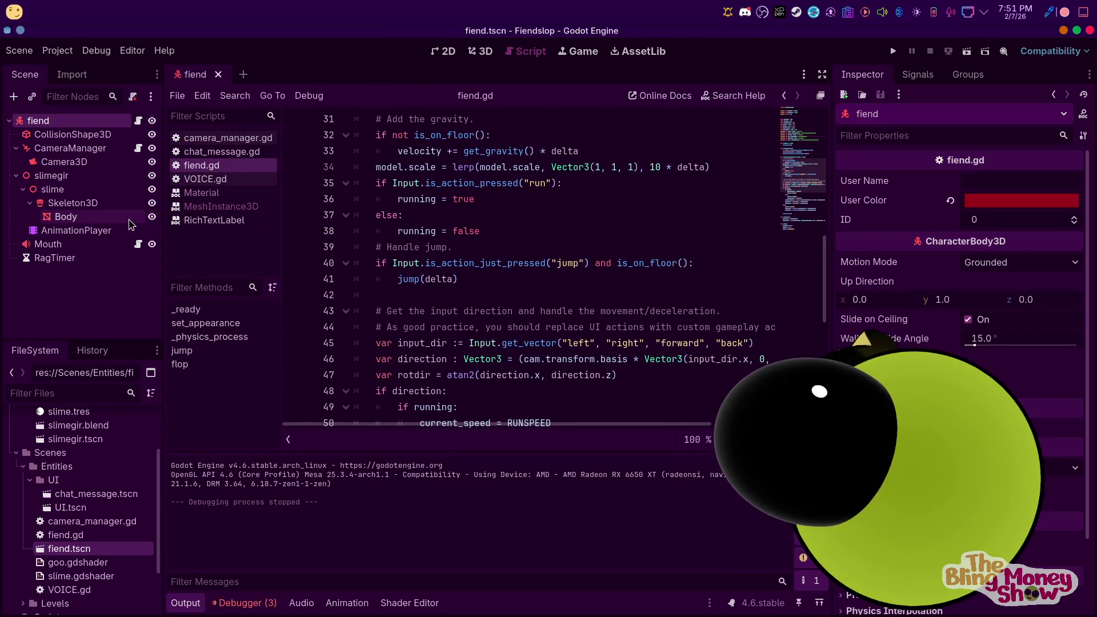
Add a func push(): header after the flop function.
scroll(447, 333, down, 8)
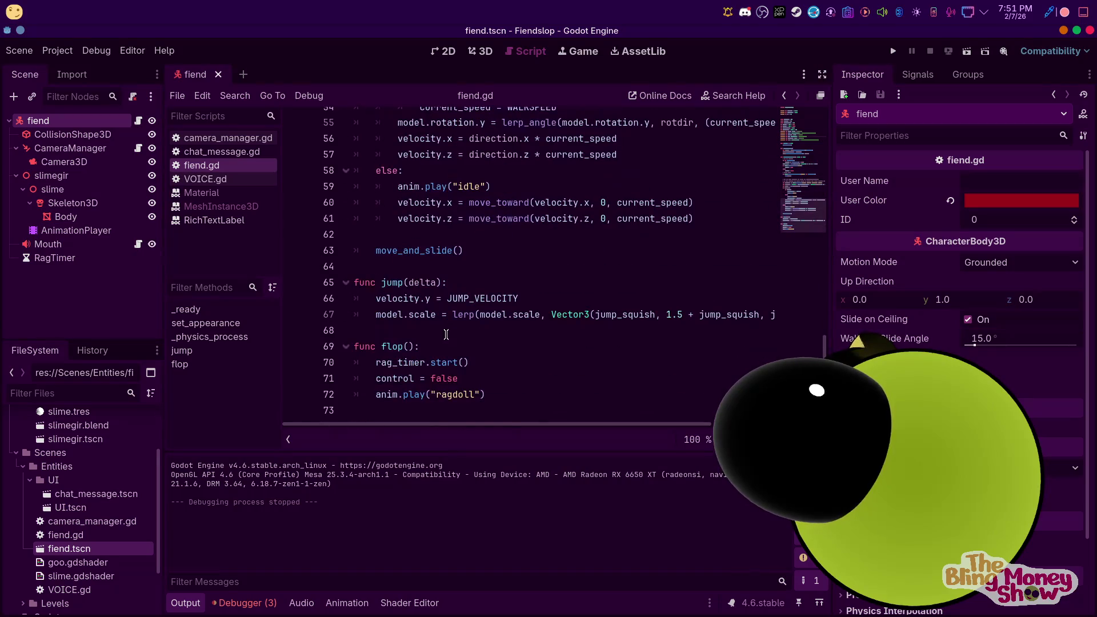
click(567, 403)
key(Return)
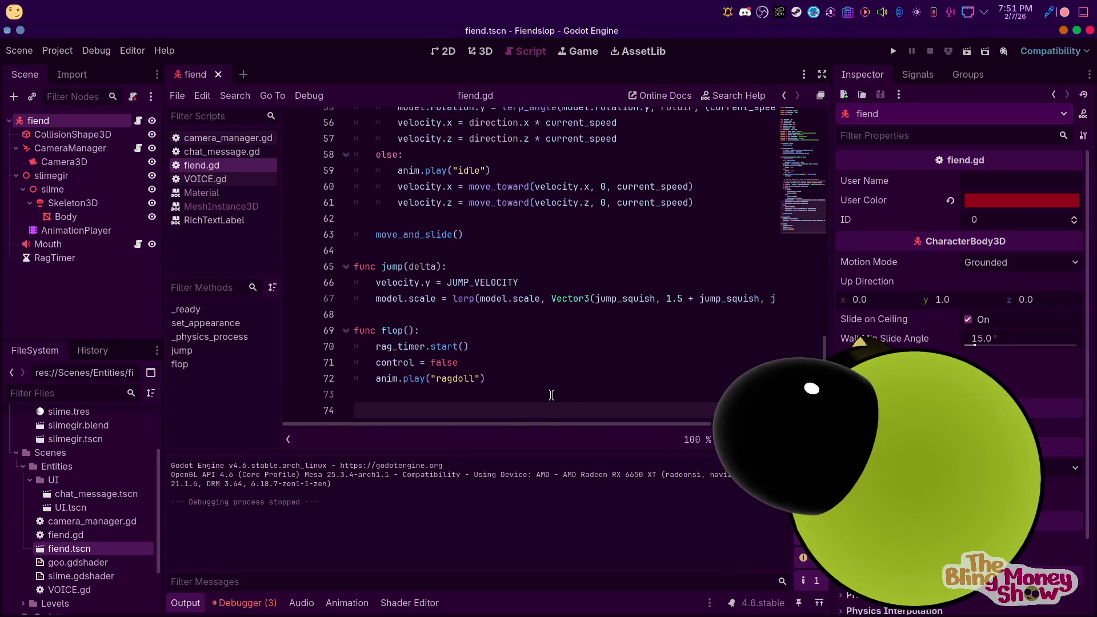
text(nc push())
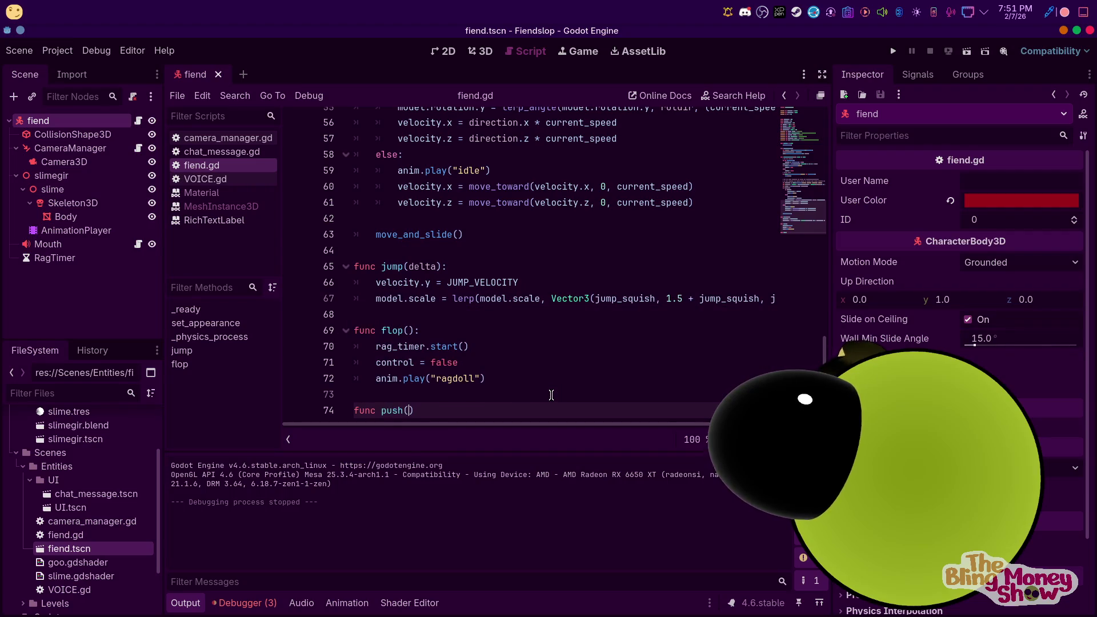
text(:)
key(Return)
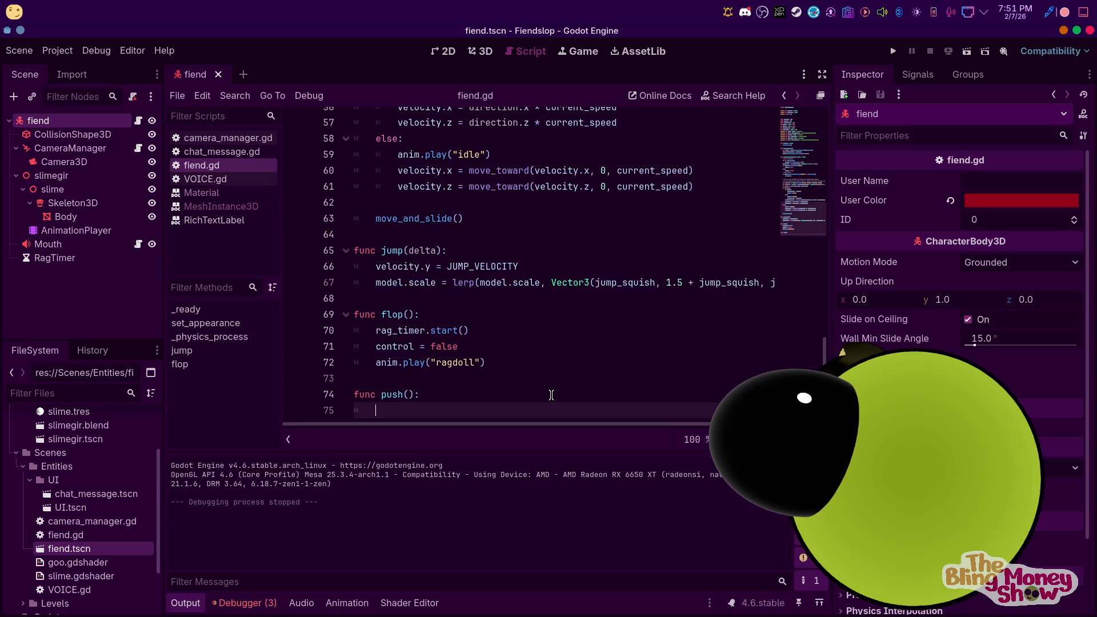
Give push() the lines anim.play("push") and control = false.
text(anim.)
text(play()
text(push()
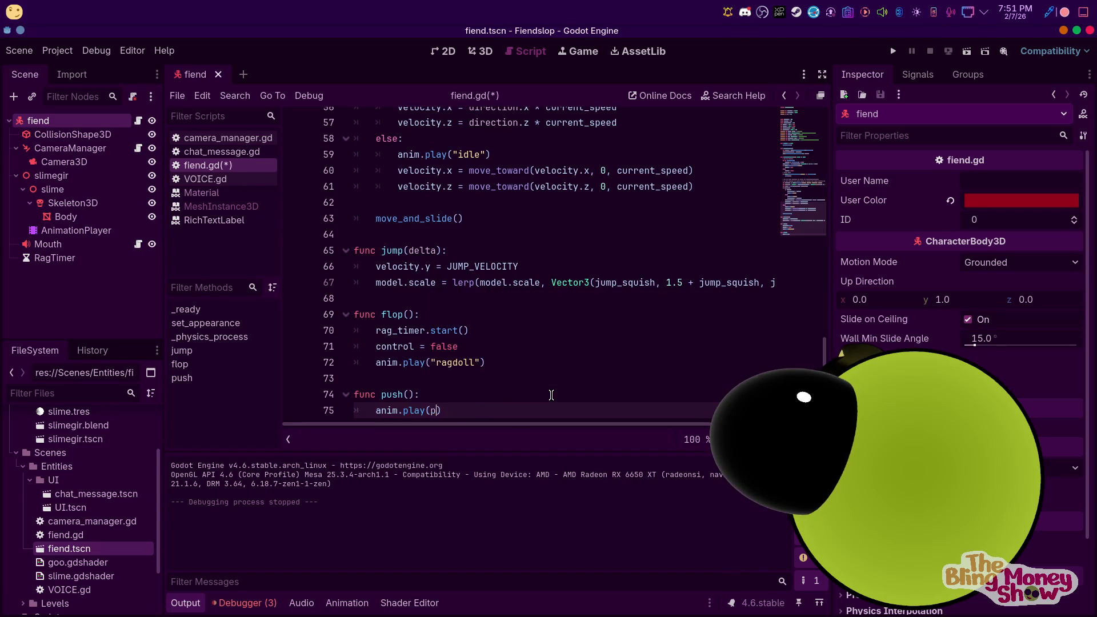
key(BackSpace)
text("p)
key(Return)
key(Return)
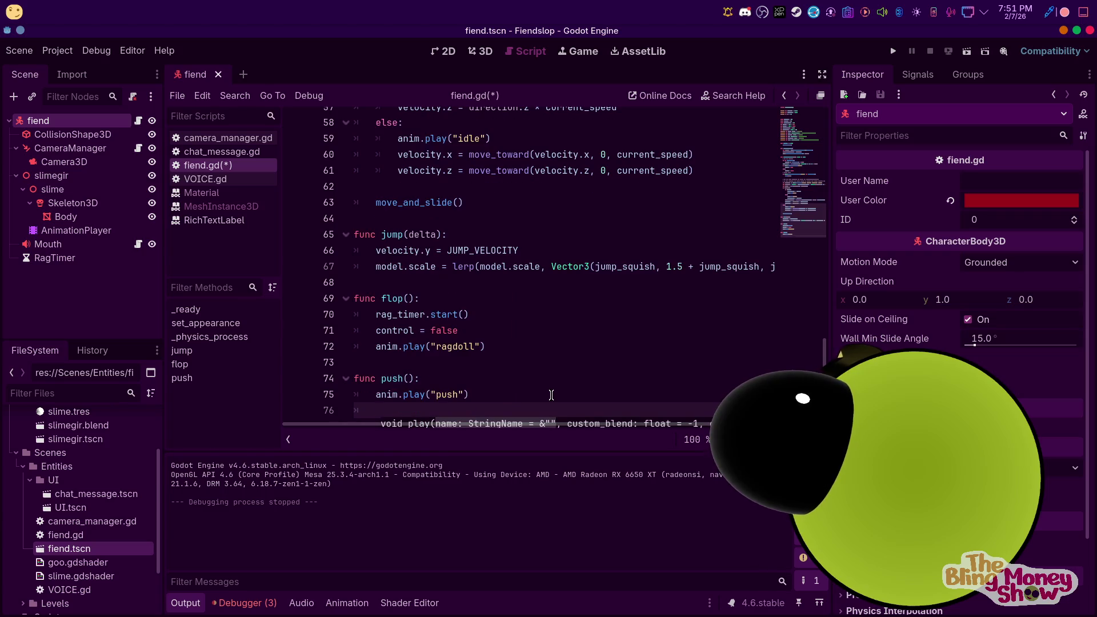
text(control)
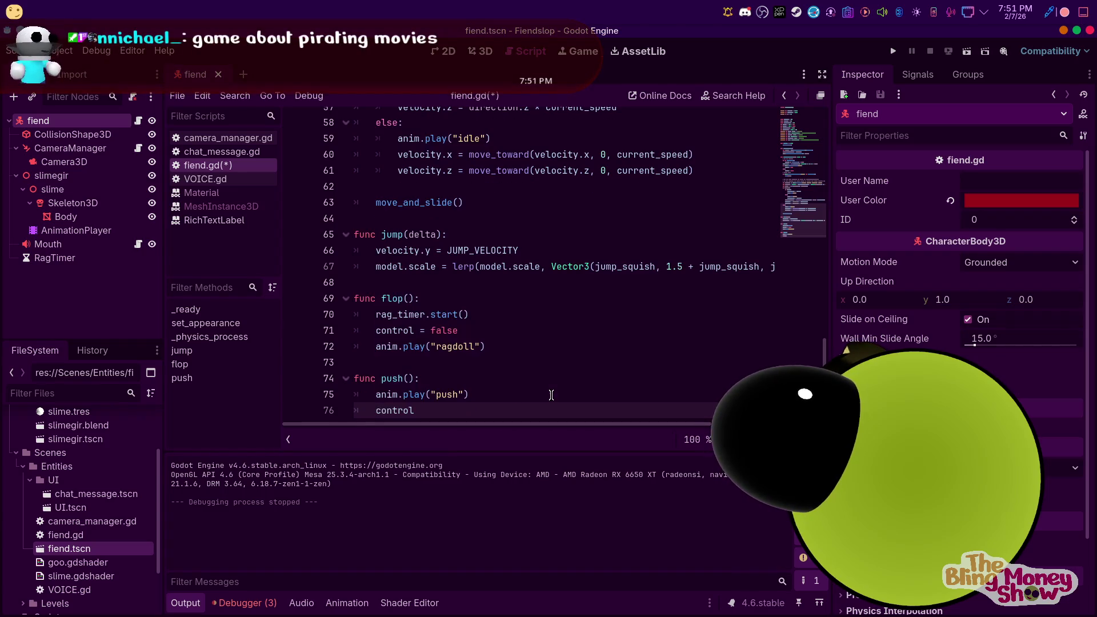
key(BackSpace)
key(BackSpace)
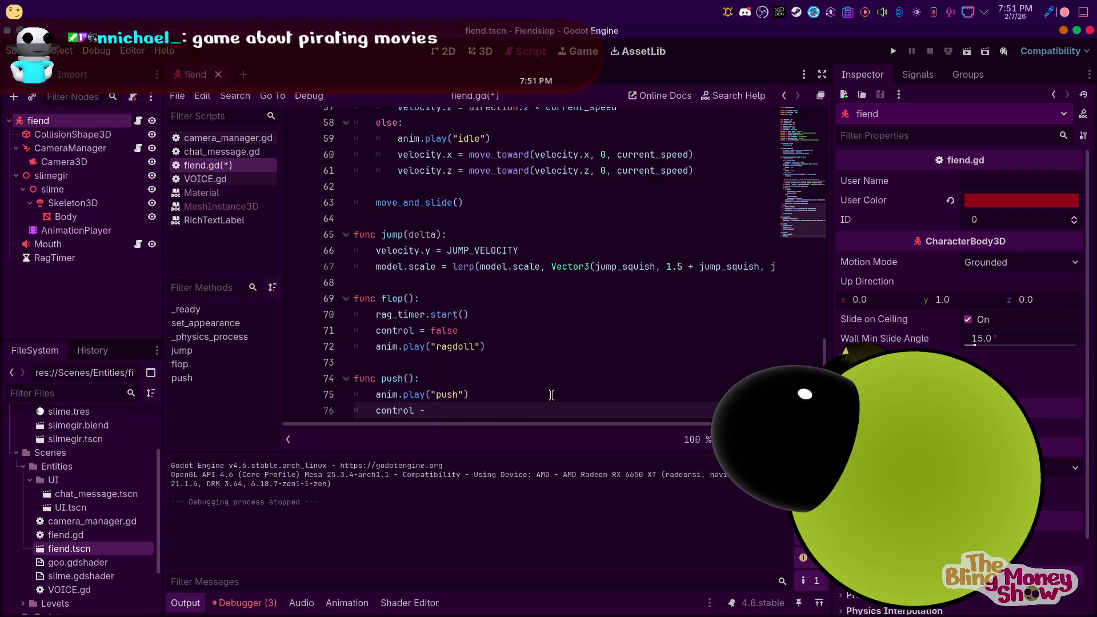
key(Return)
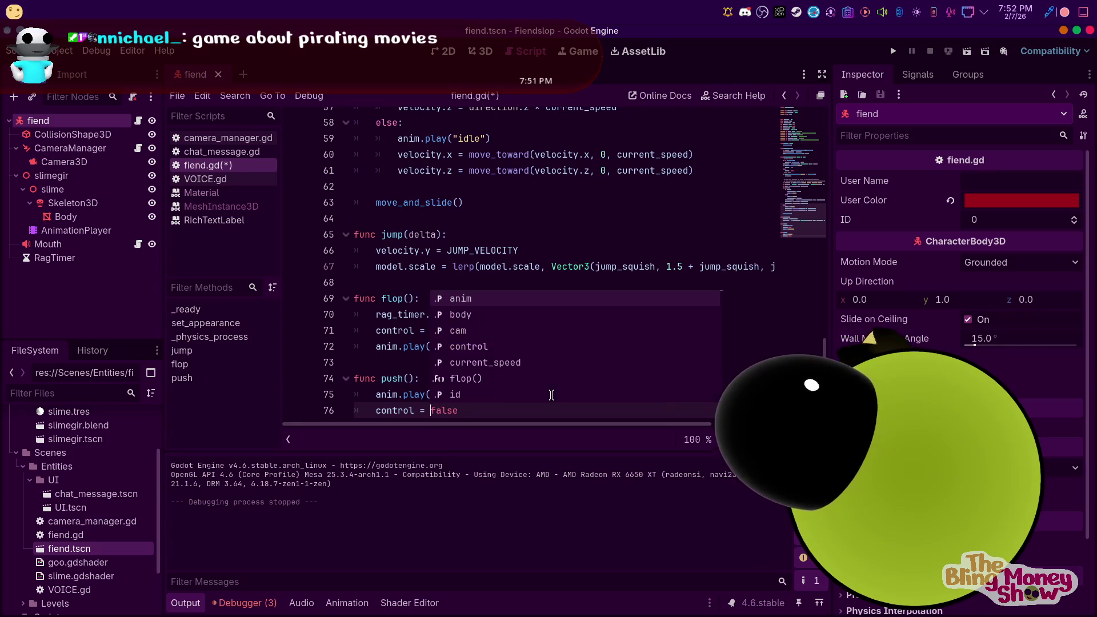
key(Escape)
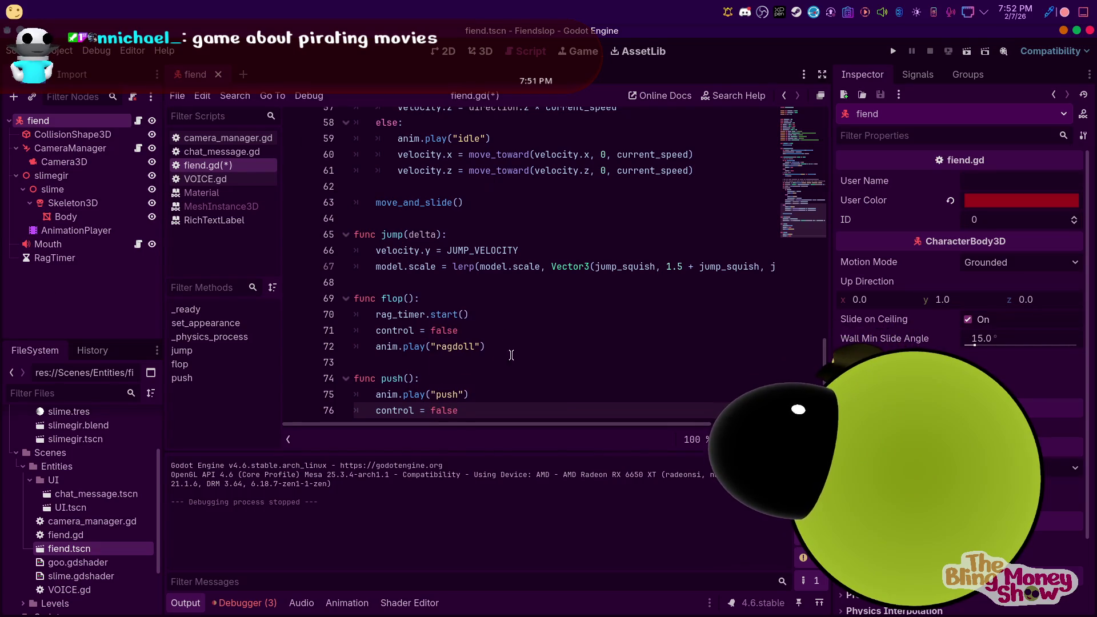
click(57, 258)
Duplicate RagTimer and rename the copy to PushTimer.
key(ctrl+d)
right_click(64, 269)
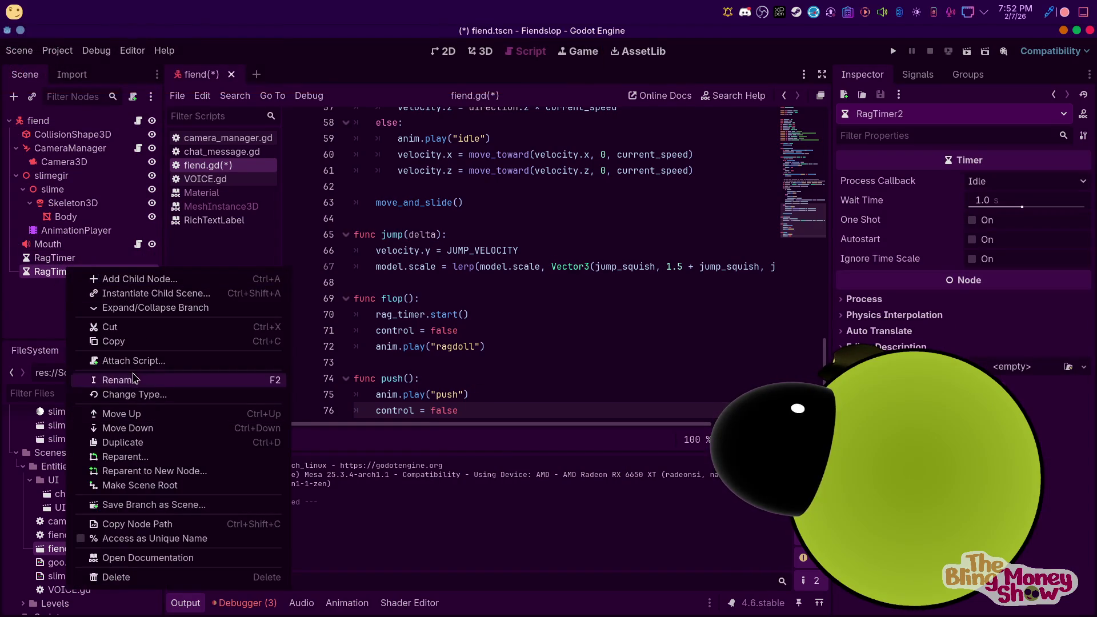
click(150, 377)
key(BackSpace)
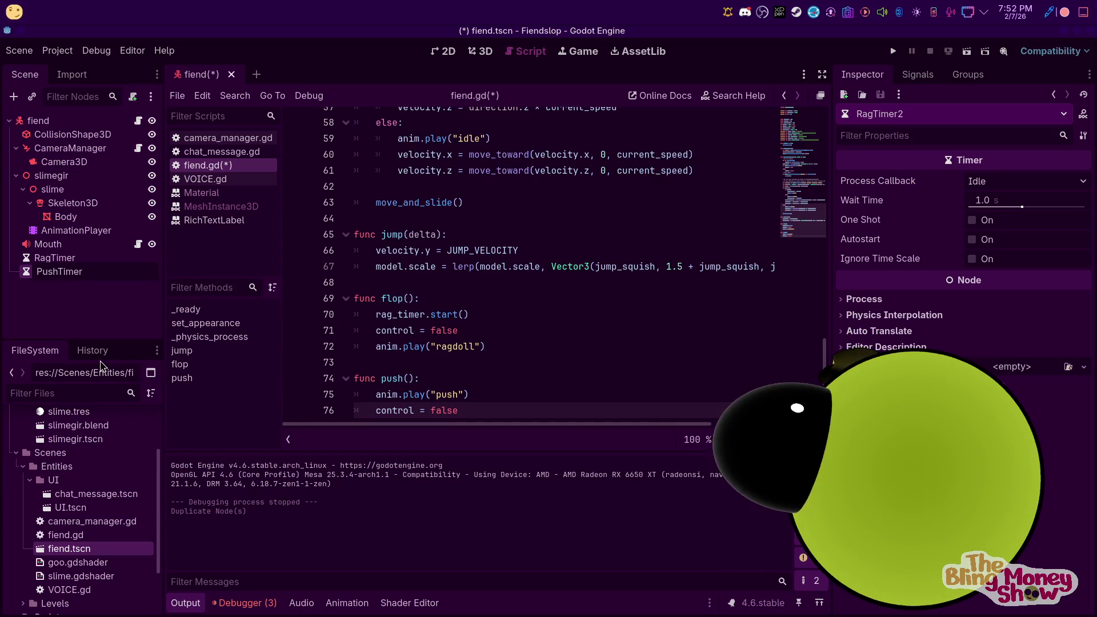
key(Return)
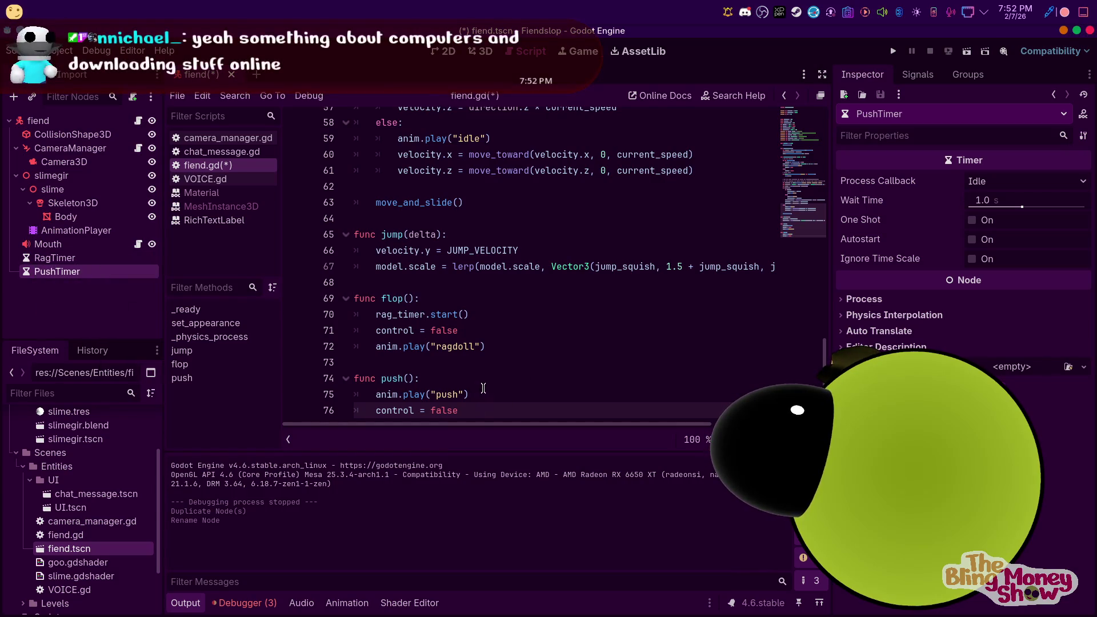
Open a new line in push() and add a blank line after the jump_squish declaration.
click(506, 374)
key(Return)
text(push)
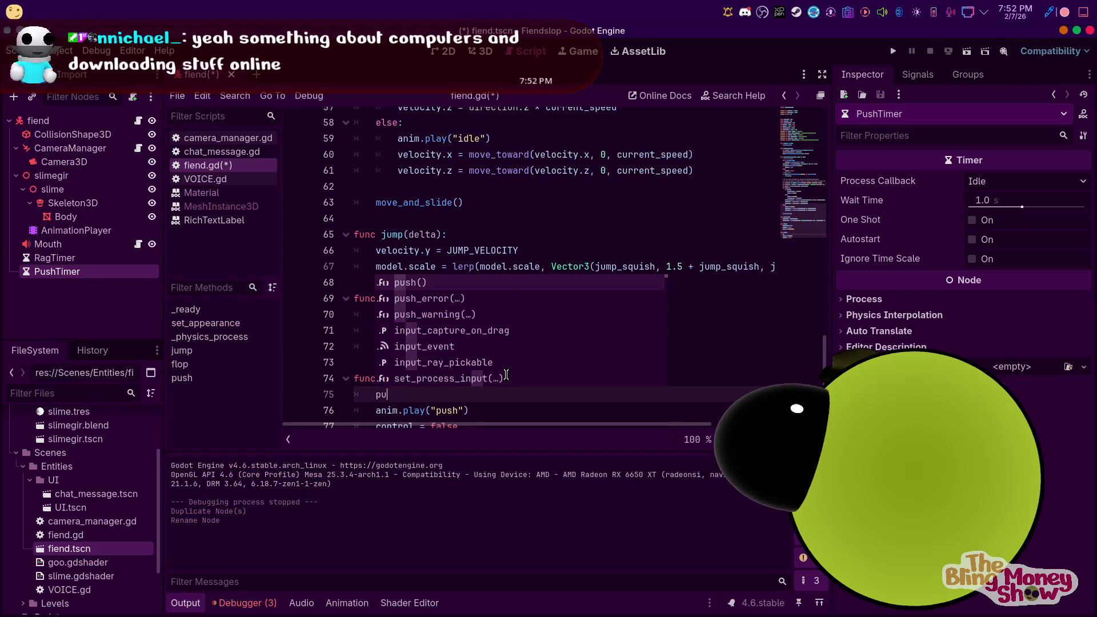
key(Return)
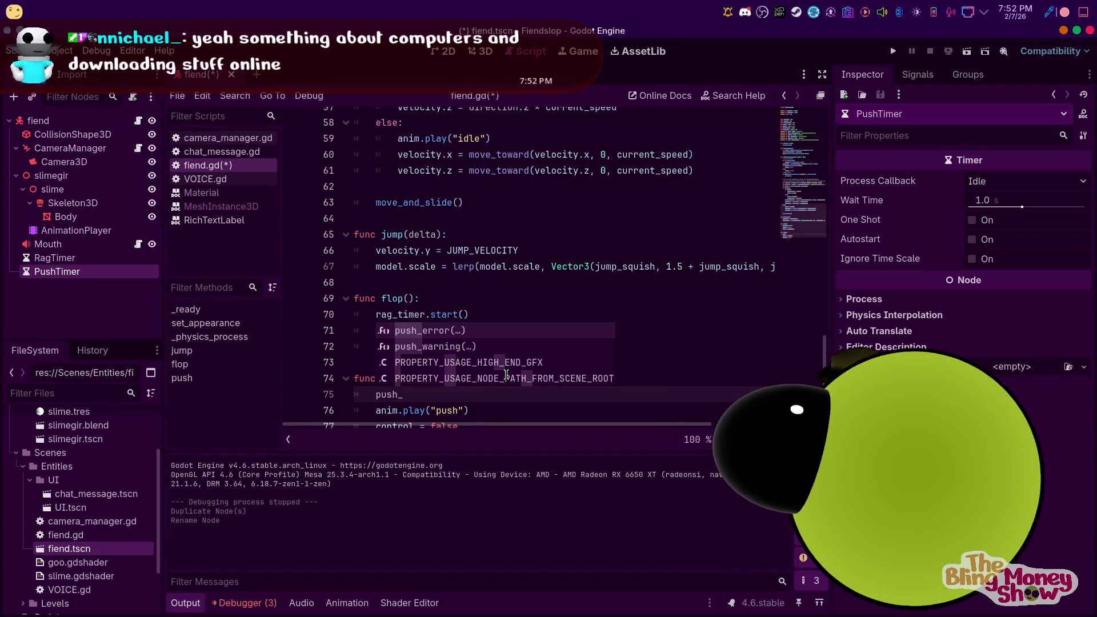
key(BackSpace)
key(BackSpace)
key(BackSpace)
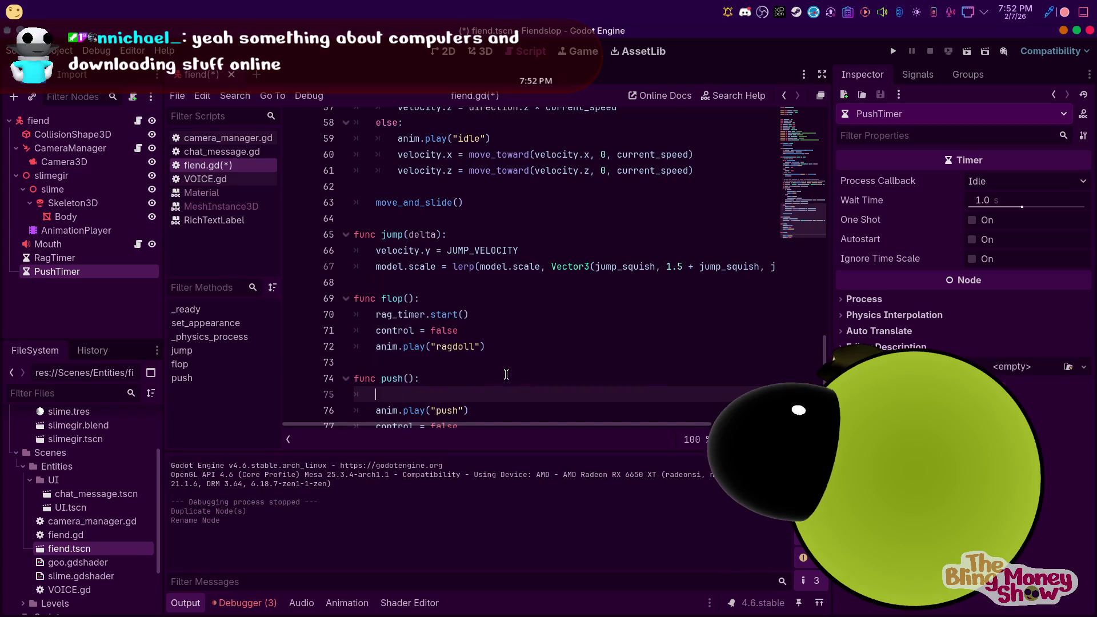
scroll(509, 374, up, 17)
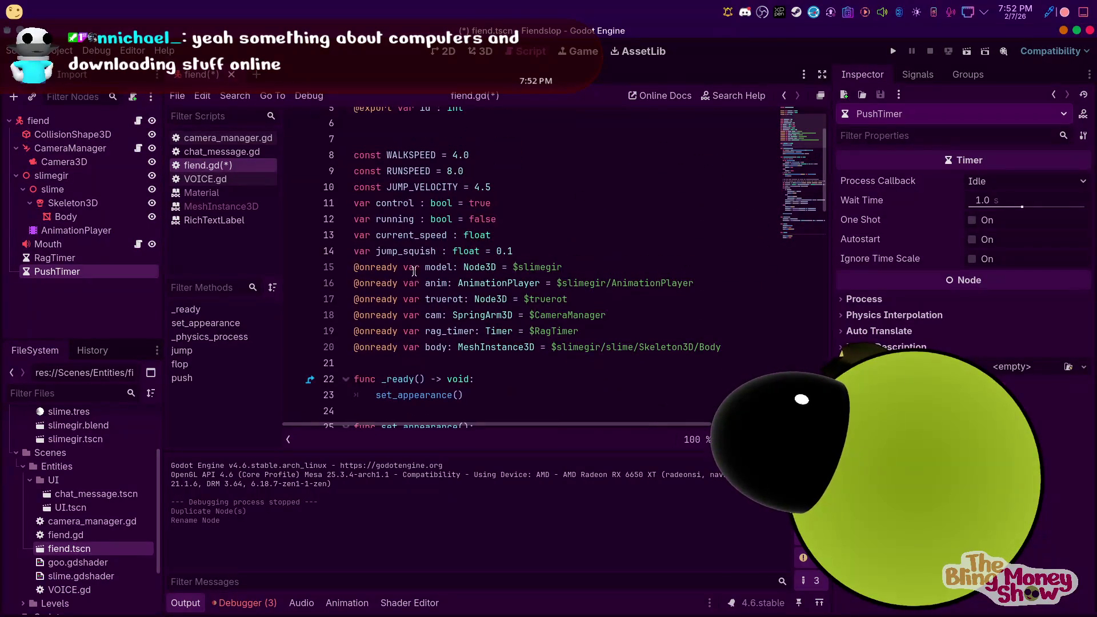
scroll(506, 321, up, 2)
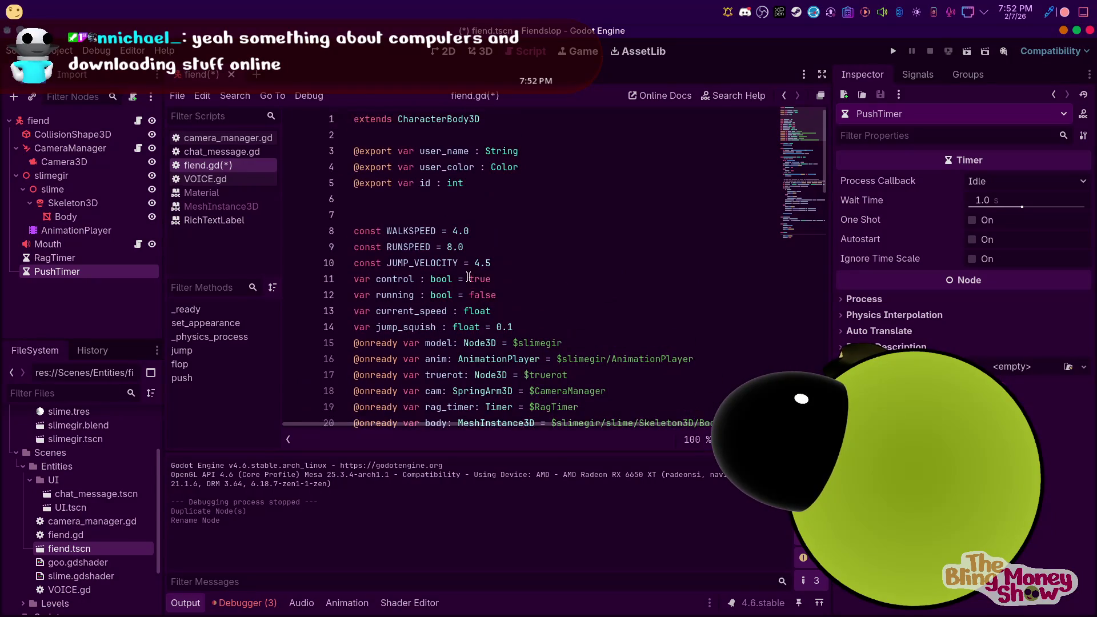
scroll(664, 304, down, 2)
click(605, 229)
key(Return)
key(Return)
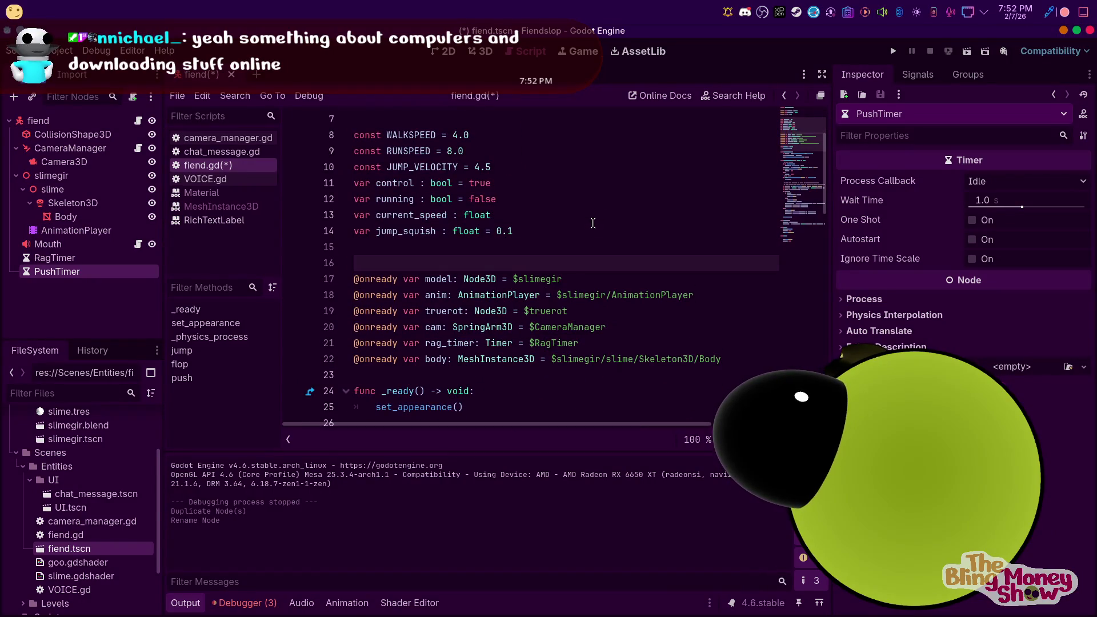
Drag in a PushTimer reference and call push_timer.start() inside push().
mouse_move(45, 274)
mouse_down()
mouse_move(389, 269)
mouse_move(417, 280)
mouse_up()
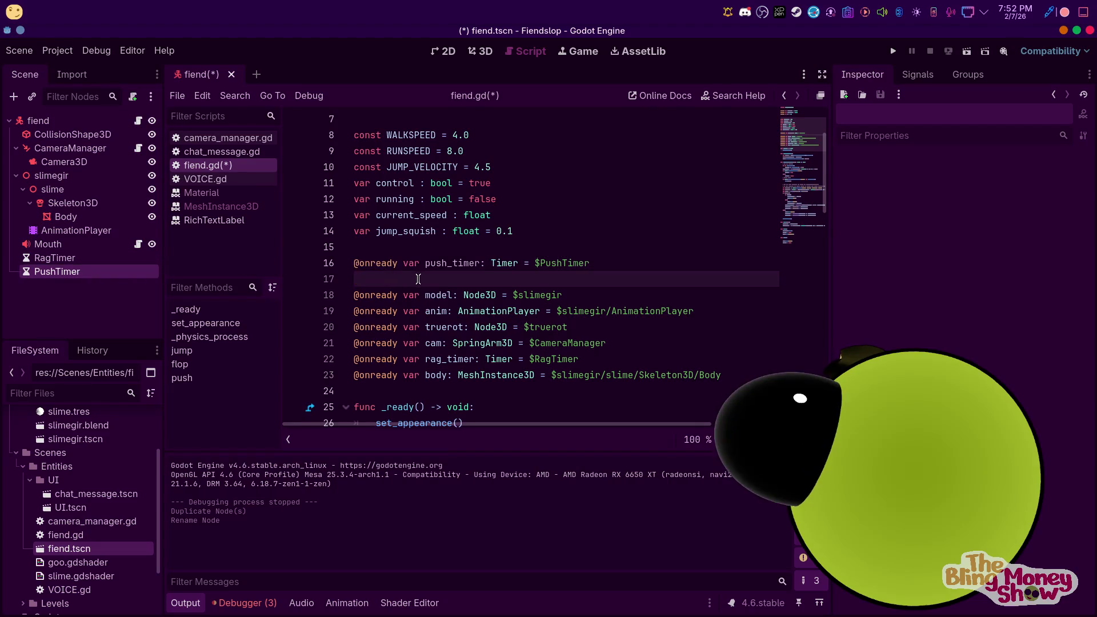
scroll(514, 320, down, 15)
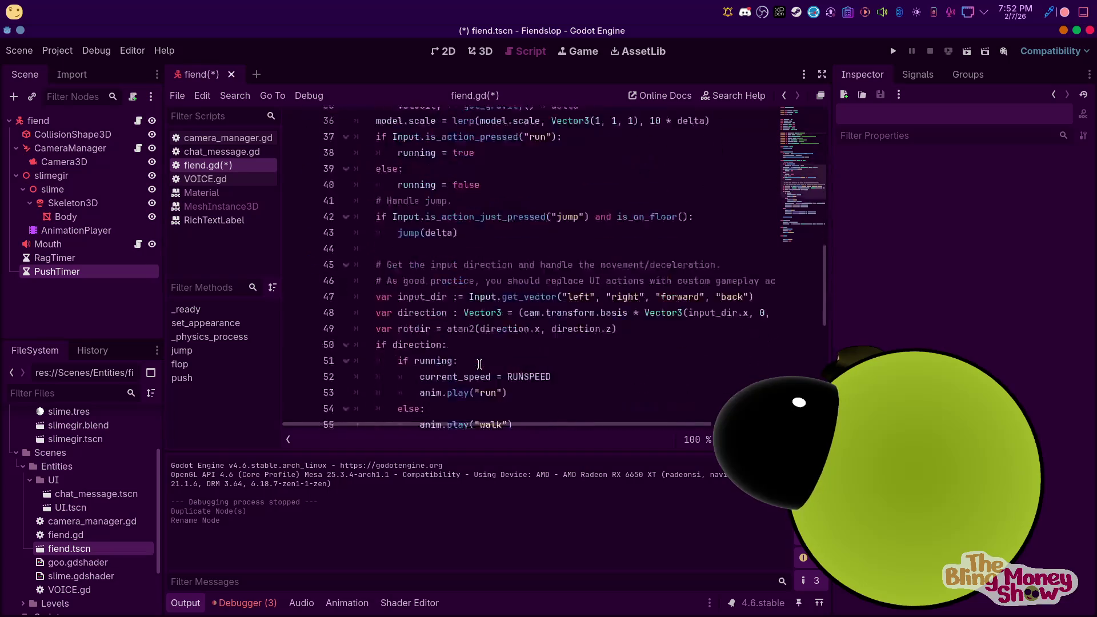
click(458, 374)
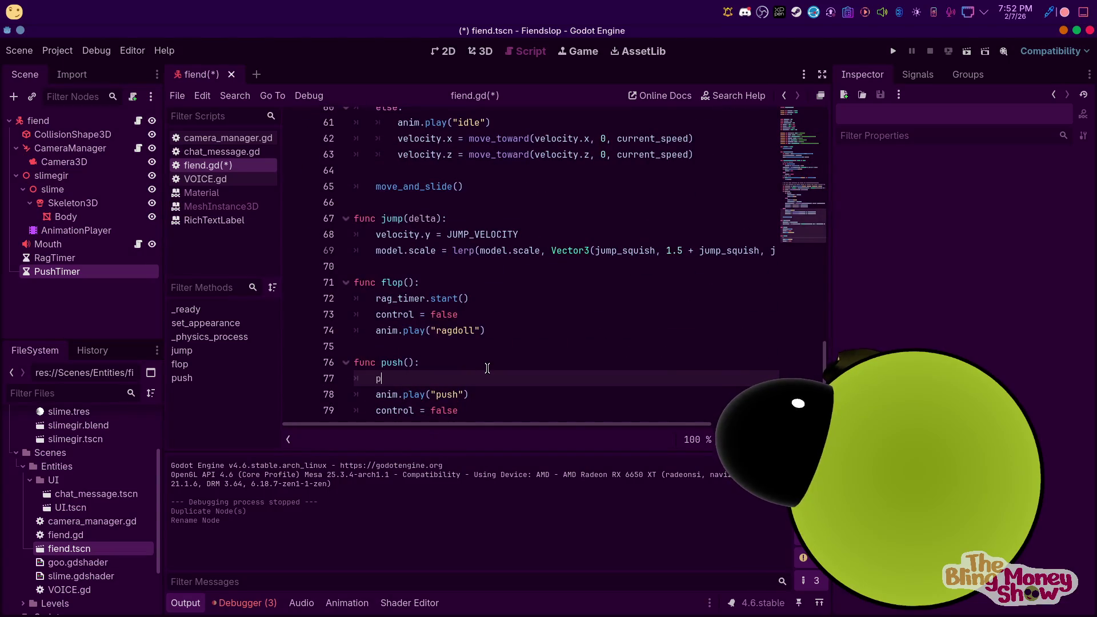
text(ush_timer.st)
key(Return)
click(332, 268)
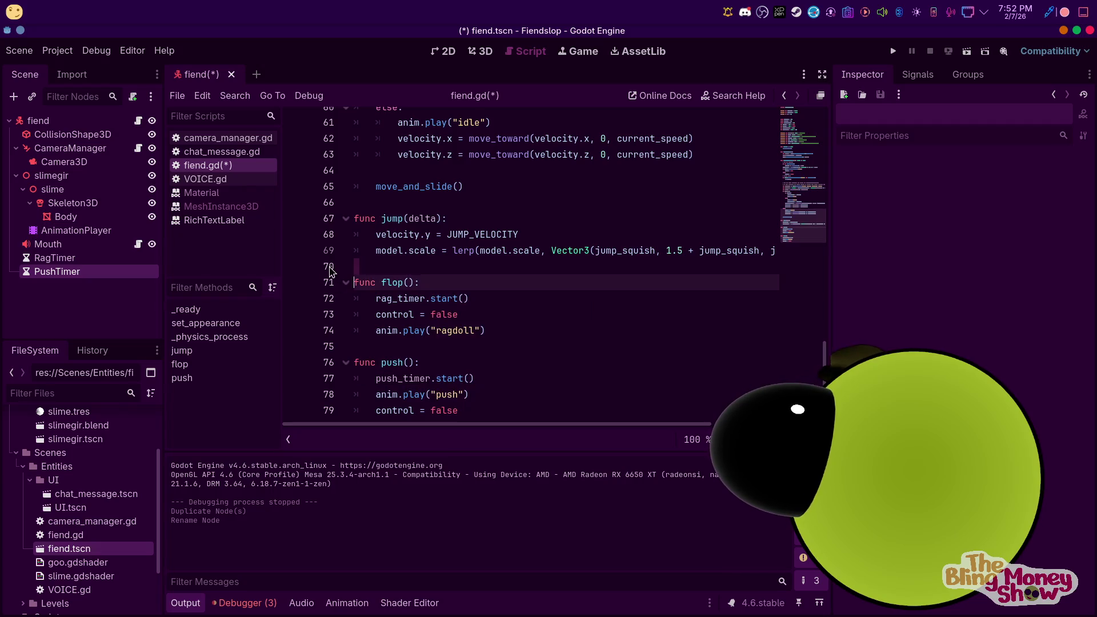
Select PushTimer in the Scene dock and review its timer settings in the Inspector.
click(75, 258)
click(102, 284)
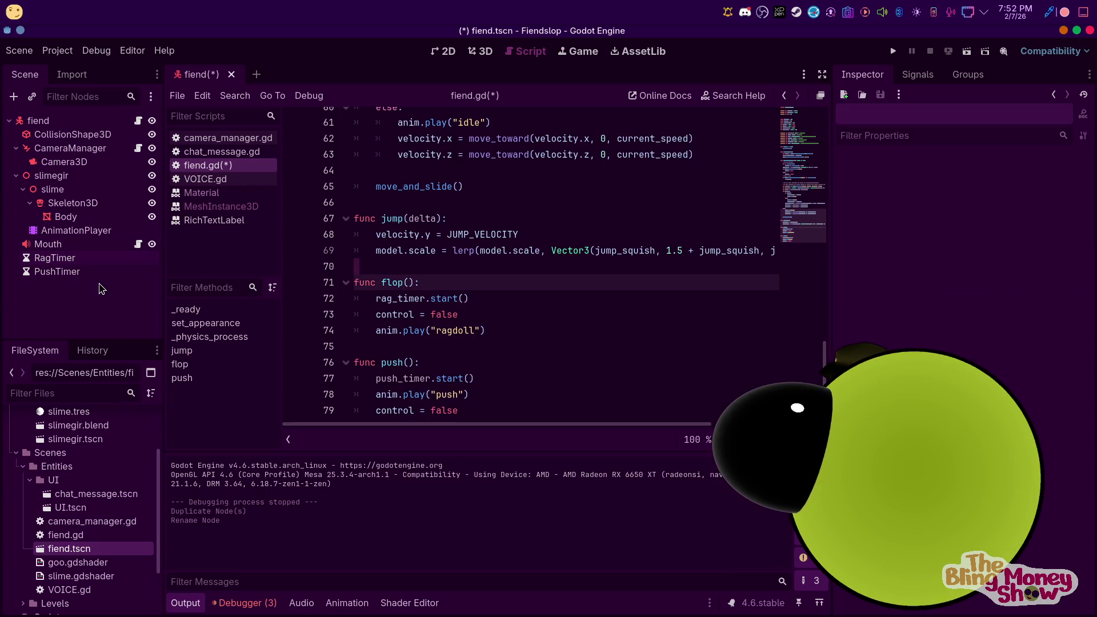
click(63, 272)
scroll(460, 335, up, 12)
scroll(460, 335, down, 6)
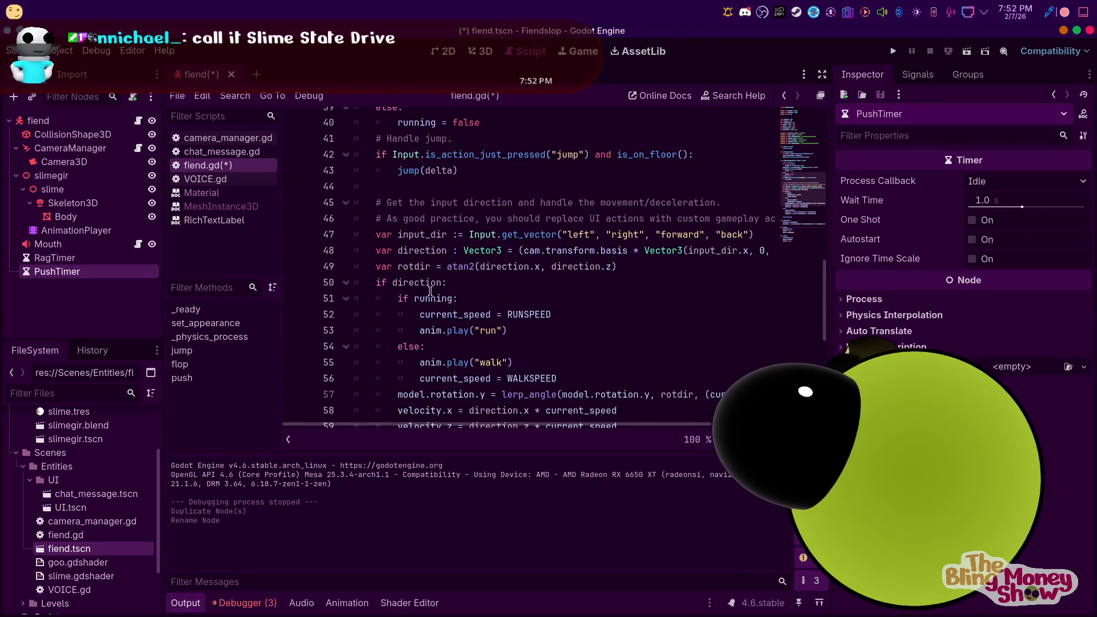
scroll(539, 302, down, 2)
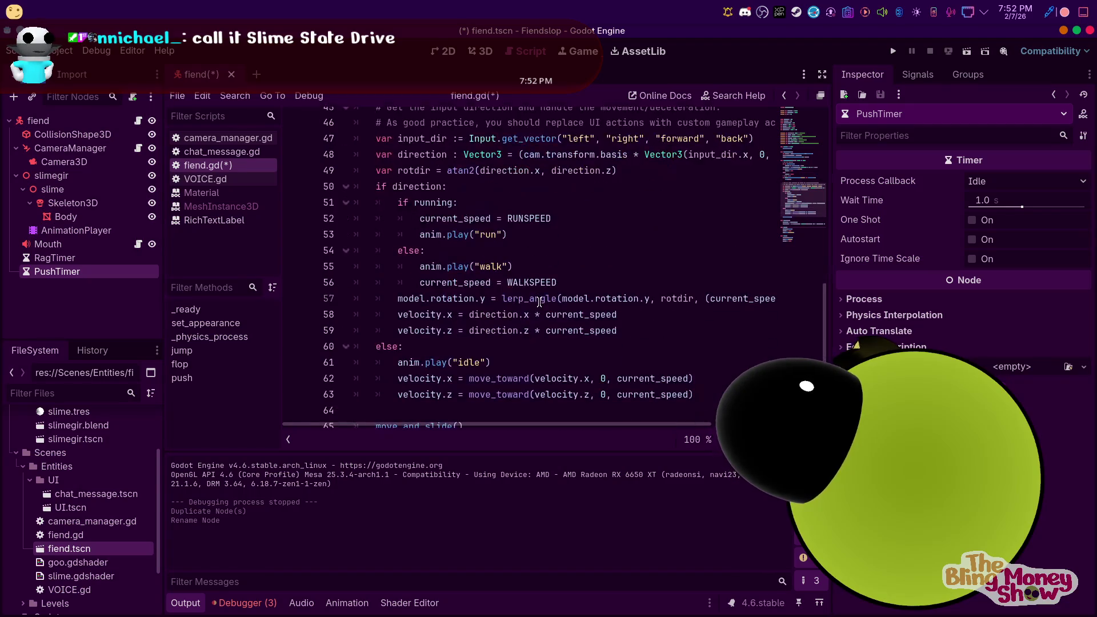
scroll(669, 329, down, 1)
scroll(745, 305, up, 1)
Add an 'if control:' line above model.rotation.y and indent the movement lines beneath it.
click(397, 311)
key(Up)
key(Return)
key(Up)
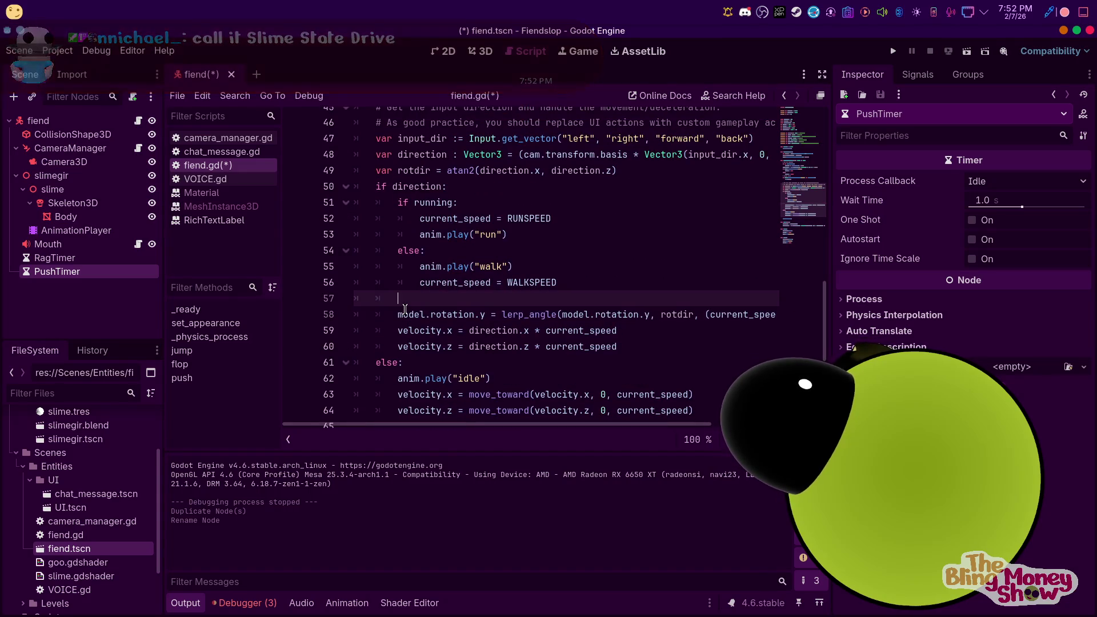
text(f controll)
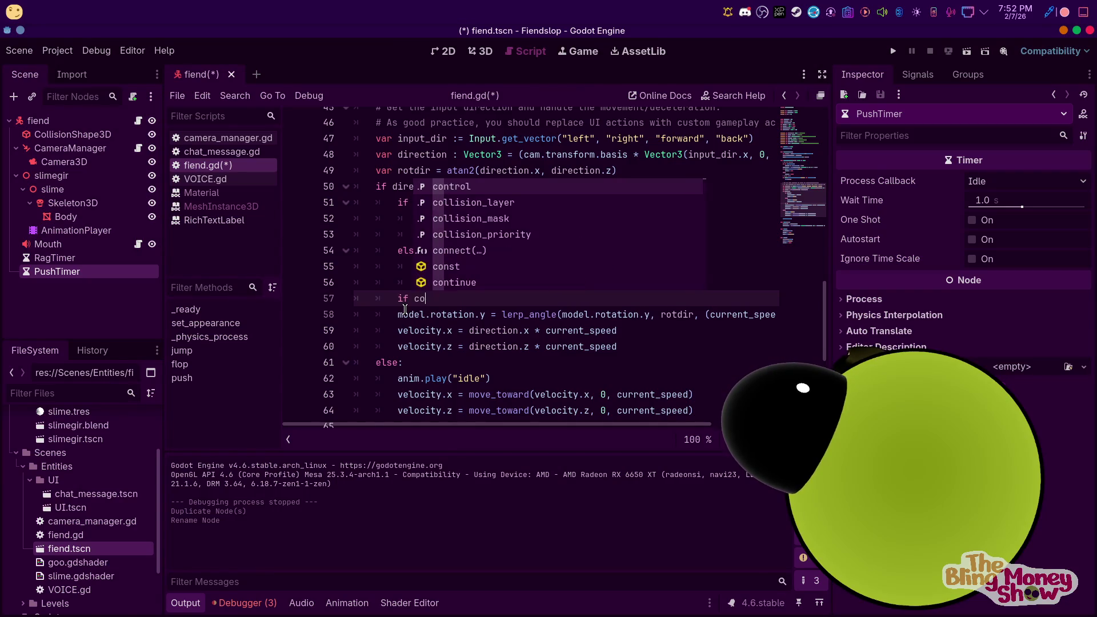
key(BackSpace)
text(:)
scroll(388, 311, up, 1)
click(412, 328)
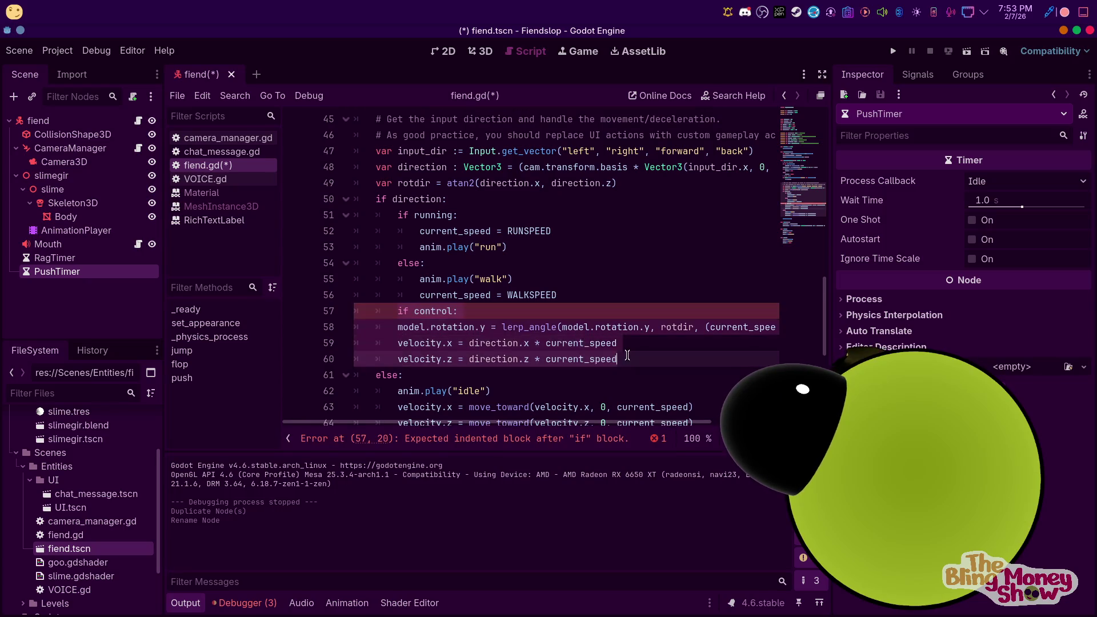
mouse_move(397, 327)
mouse_down()
mouse_move(617, 344)
mouse_move(640, 359)
mouse_up()
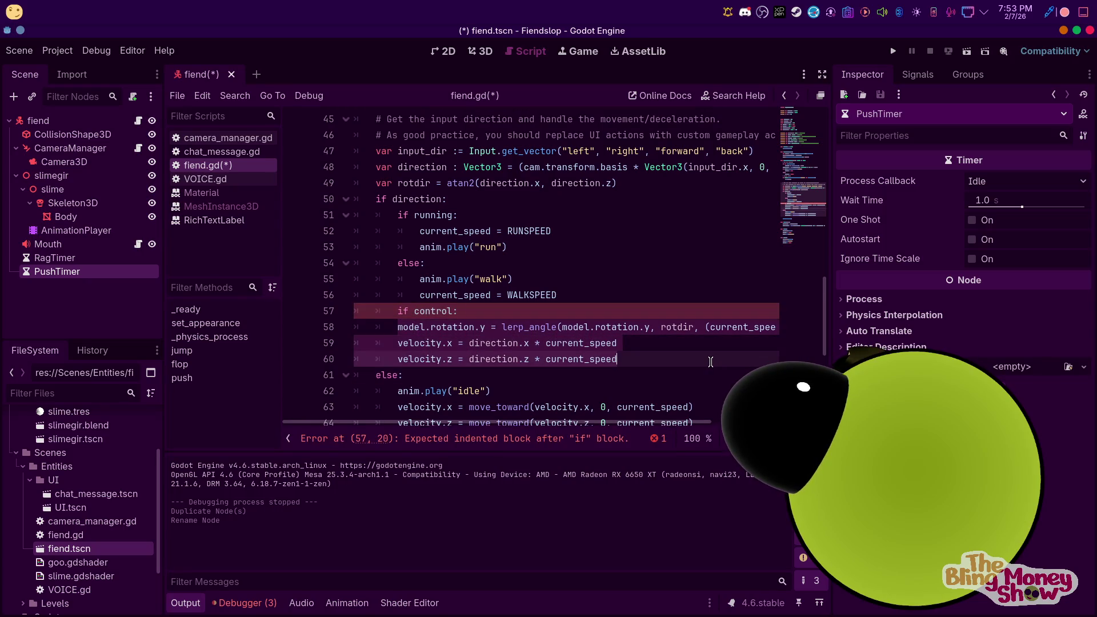
key(Tab)
Revert that first attempt, dedenting the lines and removing the if control line.
scroll(458, 361, down, 2)
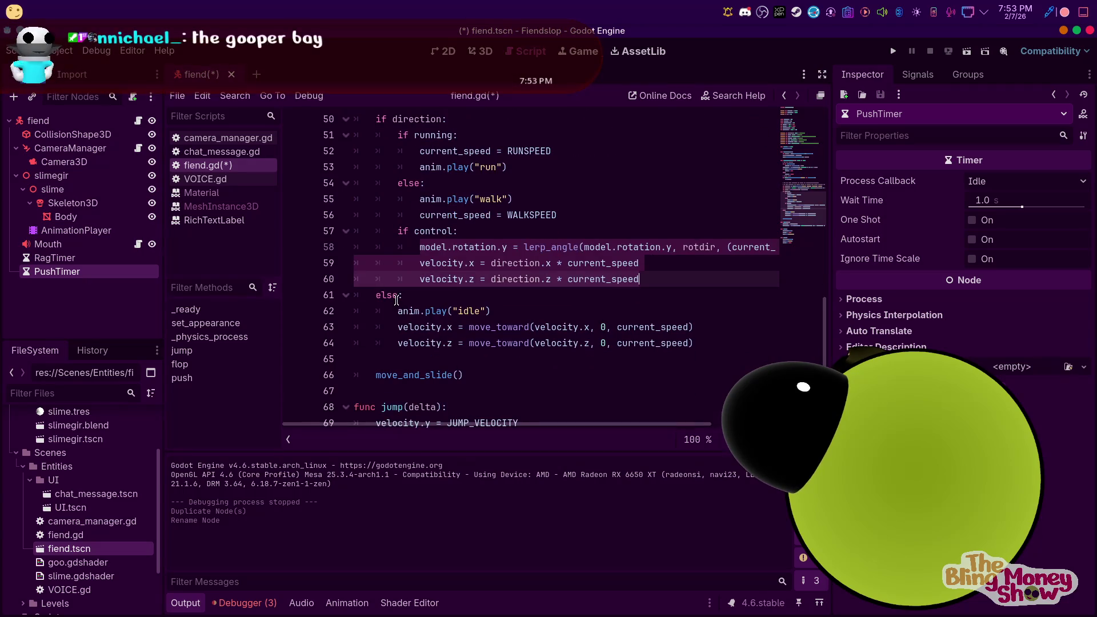
scroll(454, 334, down, 1)
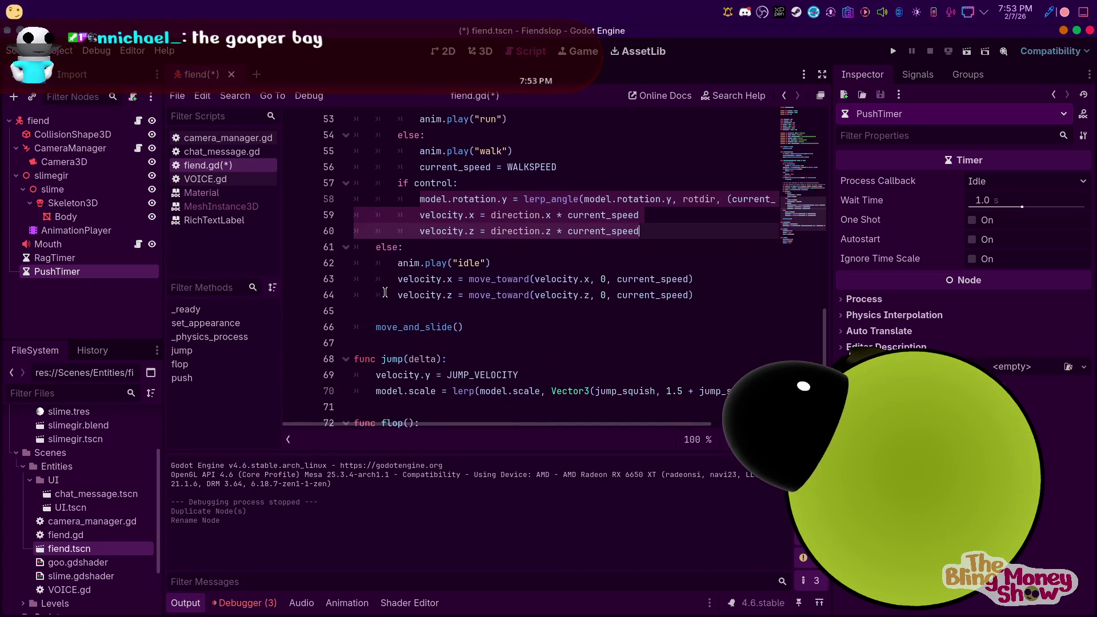
scroll(385, 292, up, 3)
key(shift+Tab)
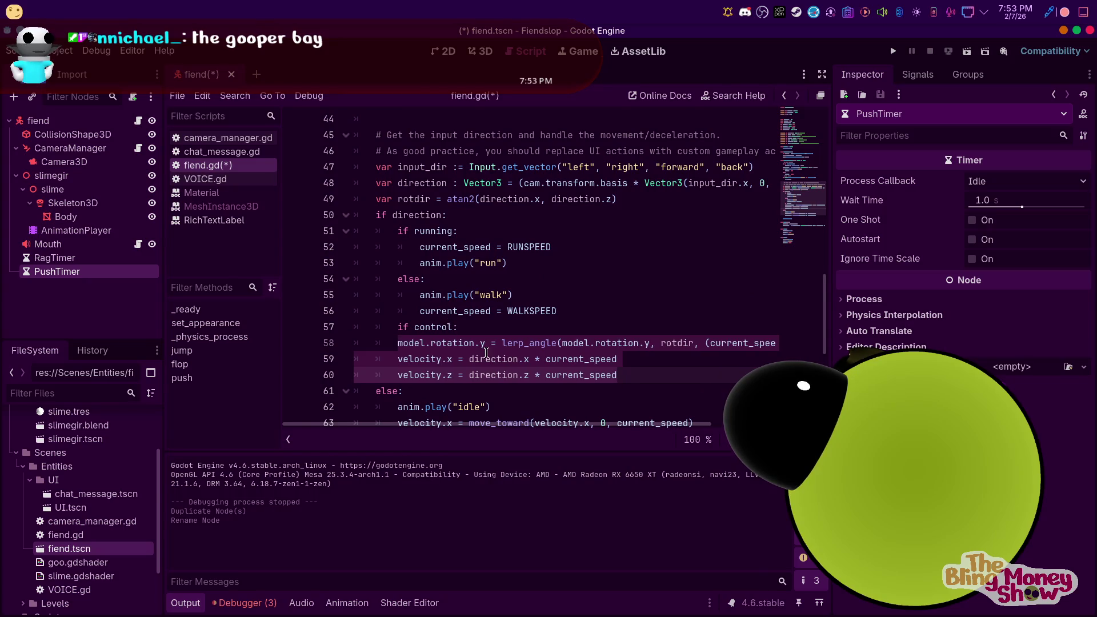
click(463, 327)
key(BackSpace)
key(BackSpace)
key(BackSpace)
key(BackSpace)
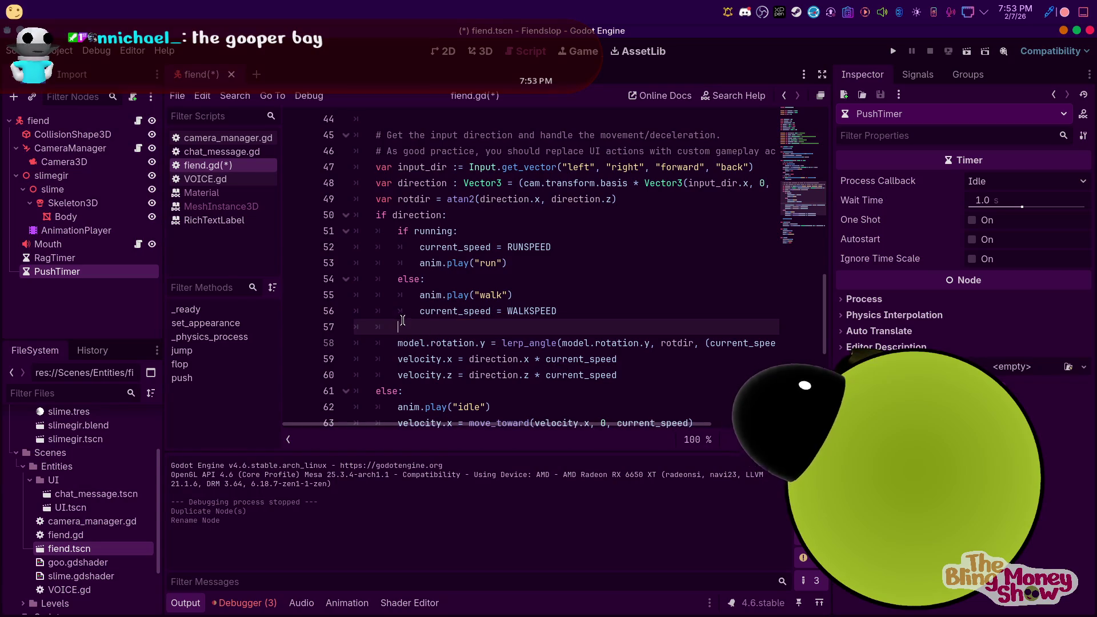
key(ctrl+shift+k)
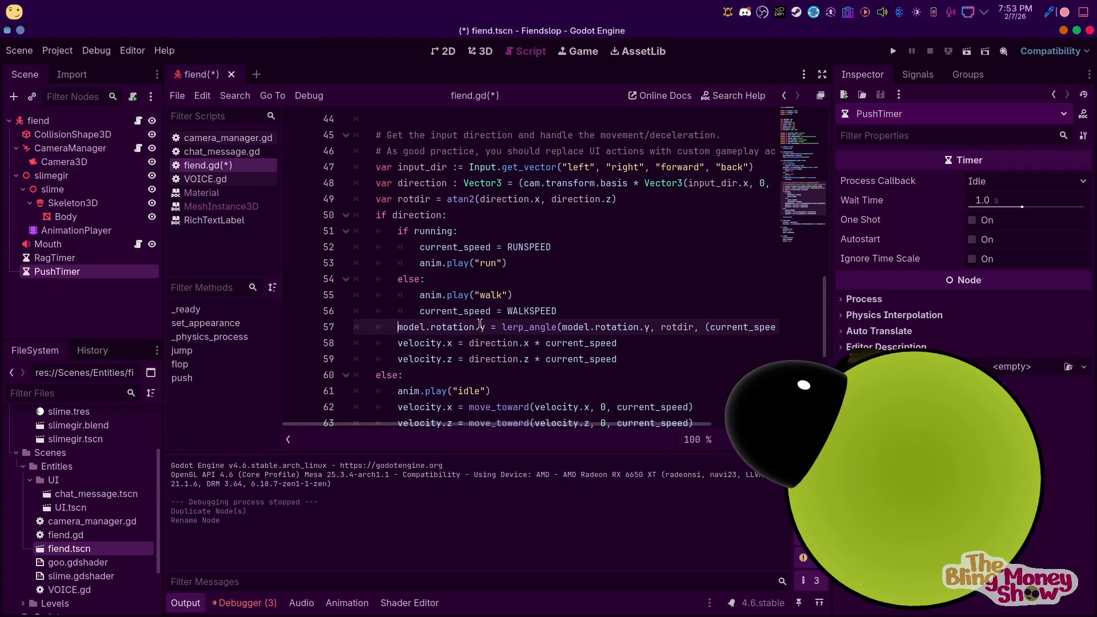
scroll(490, 327, down, 2)
scroll(646, 359, up, 2)
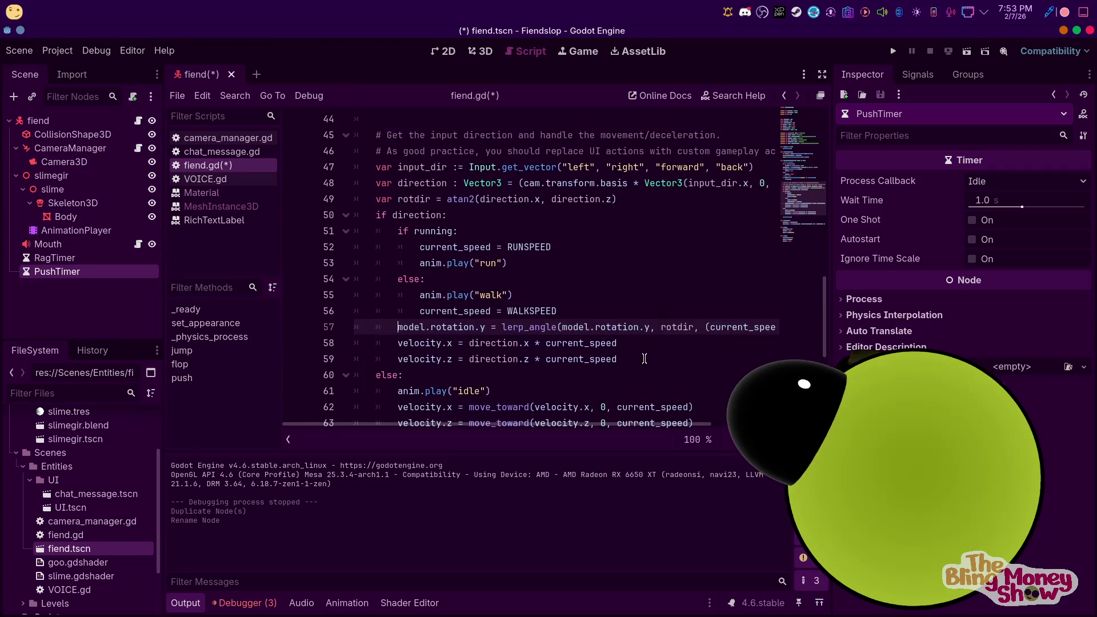
drag(629, 355, 398, 331)
key(ctrl+x)
key(ctrl+z)
key(ctrl+z)
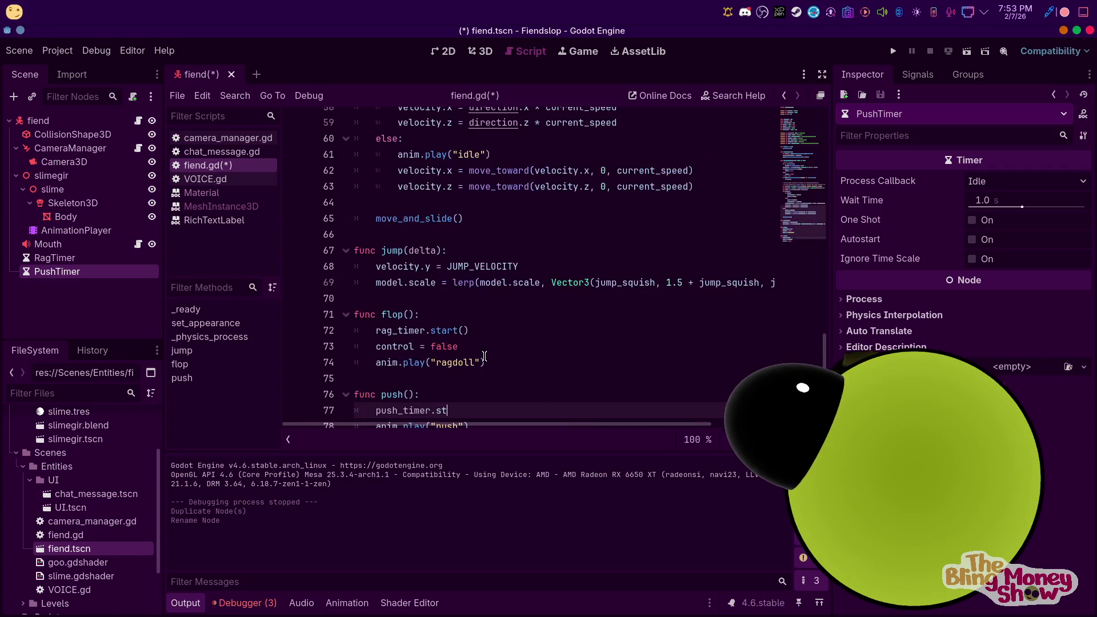
scroll(484, 356, up, 15)
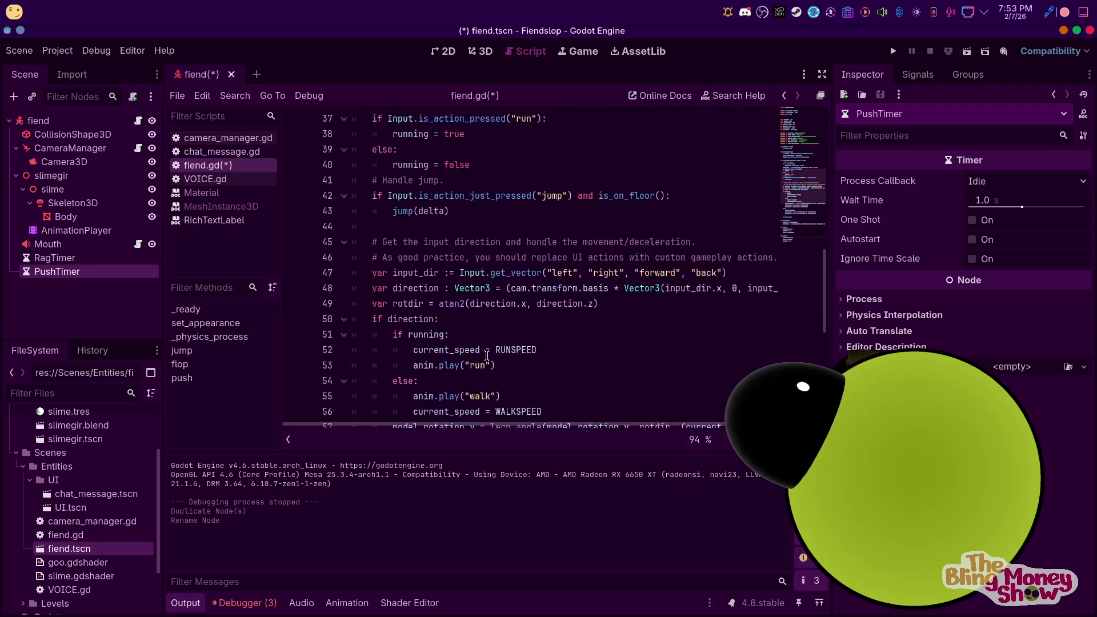
scroll(485, 356, down, 7)
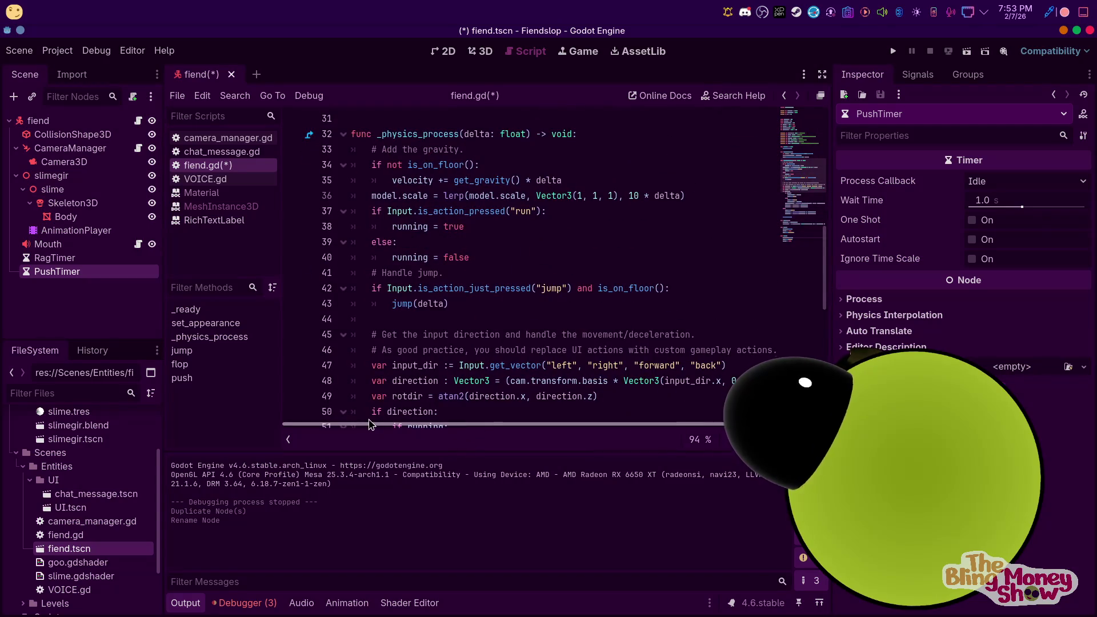
scroll(531, 321, down, 3)
scroll(515, 314, down, 2)
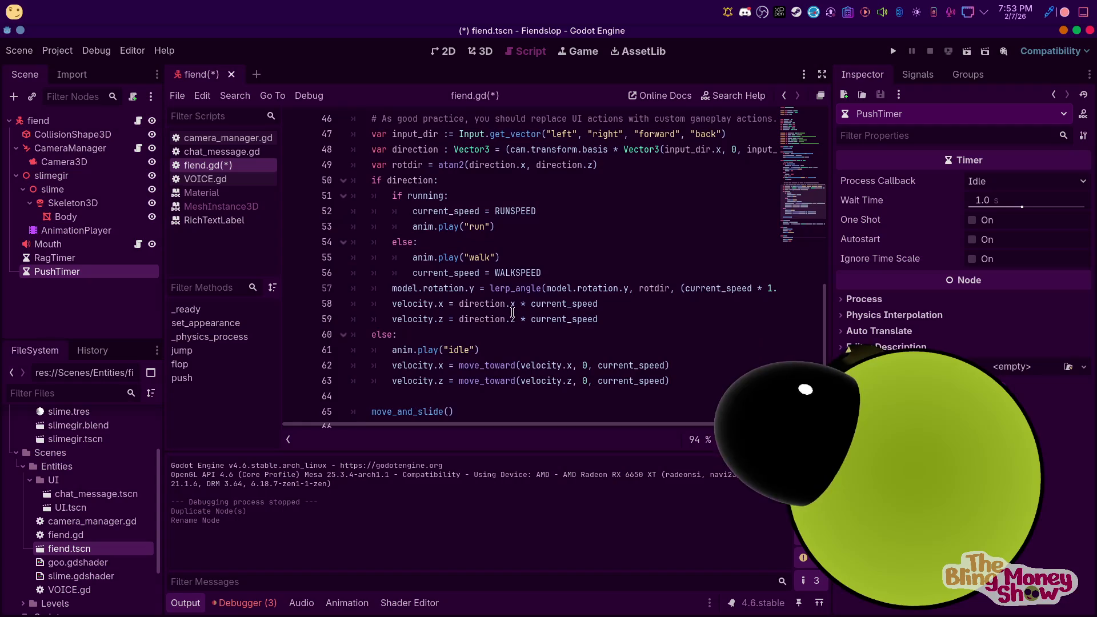
Re-insert 'if control:' above line 57 and indent the rotation and velocity lines 58–60 under it.
click(383, 281)
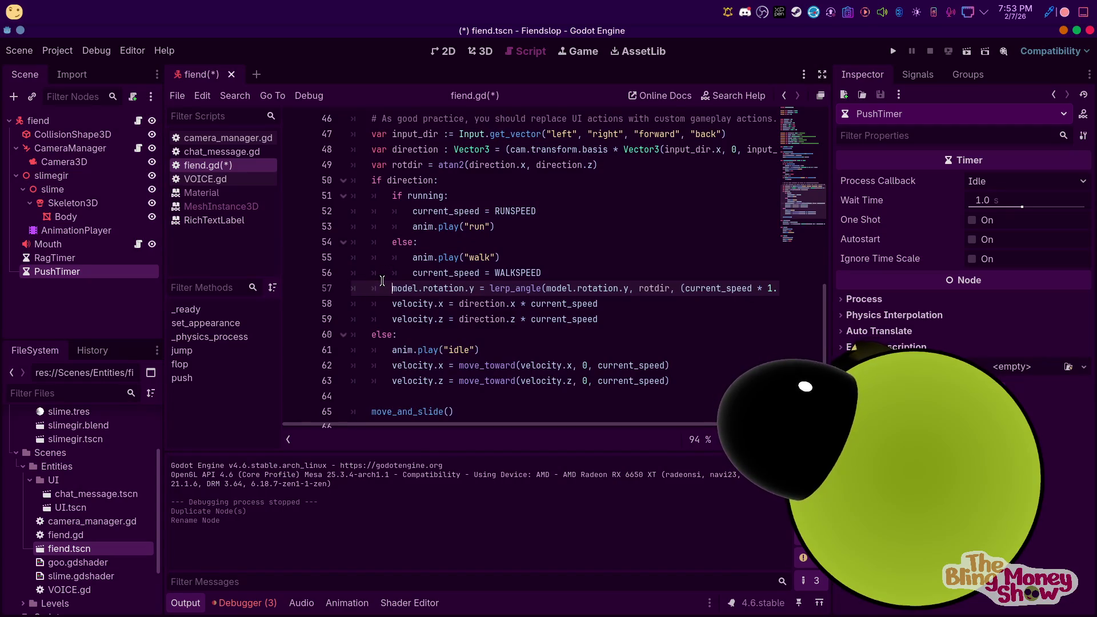
key(Return)
key(Up)
text(f control:)
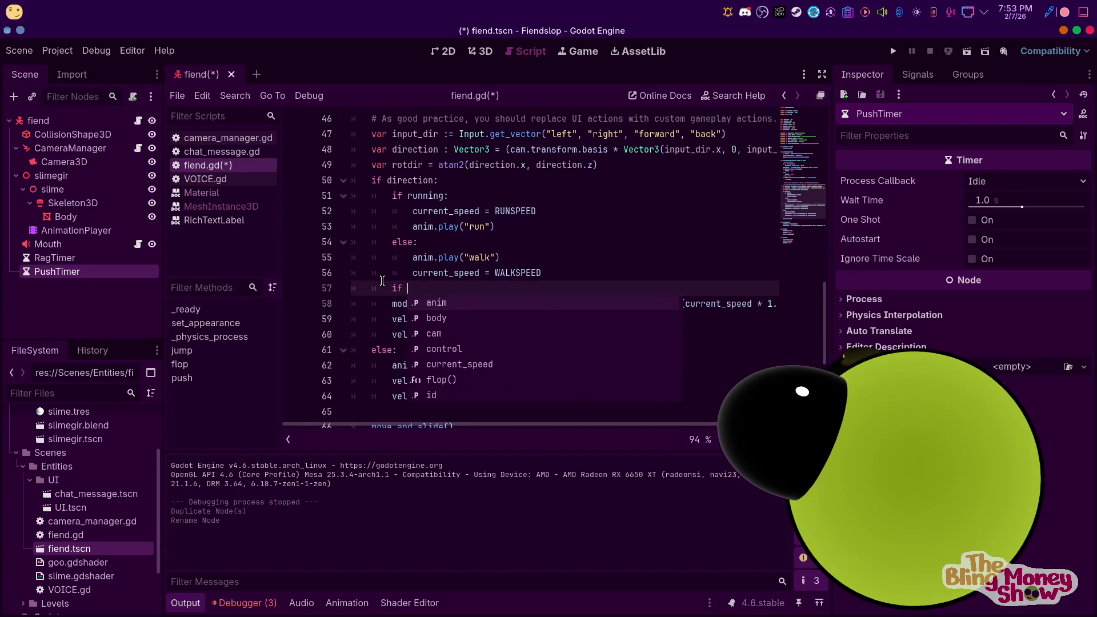
drag(392, 303, 629, 337)
key(Tab)
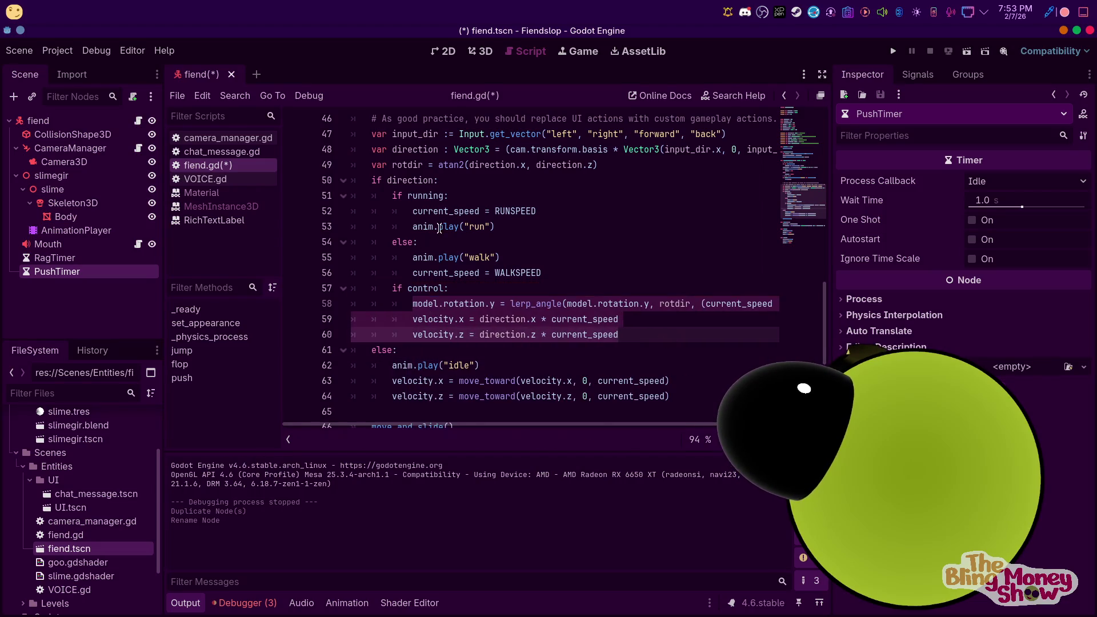
click(439, 242)
scroll(440, 251, up, 3)
scroll(443, 269, down, 5)
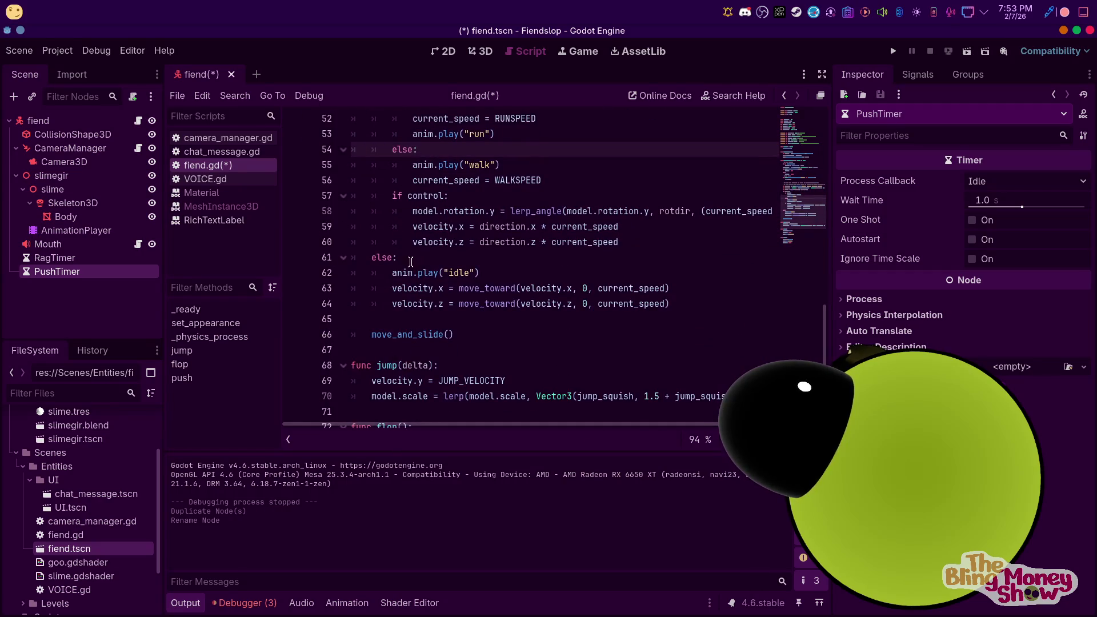
scroll(418, 261, up, 2)
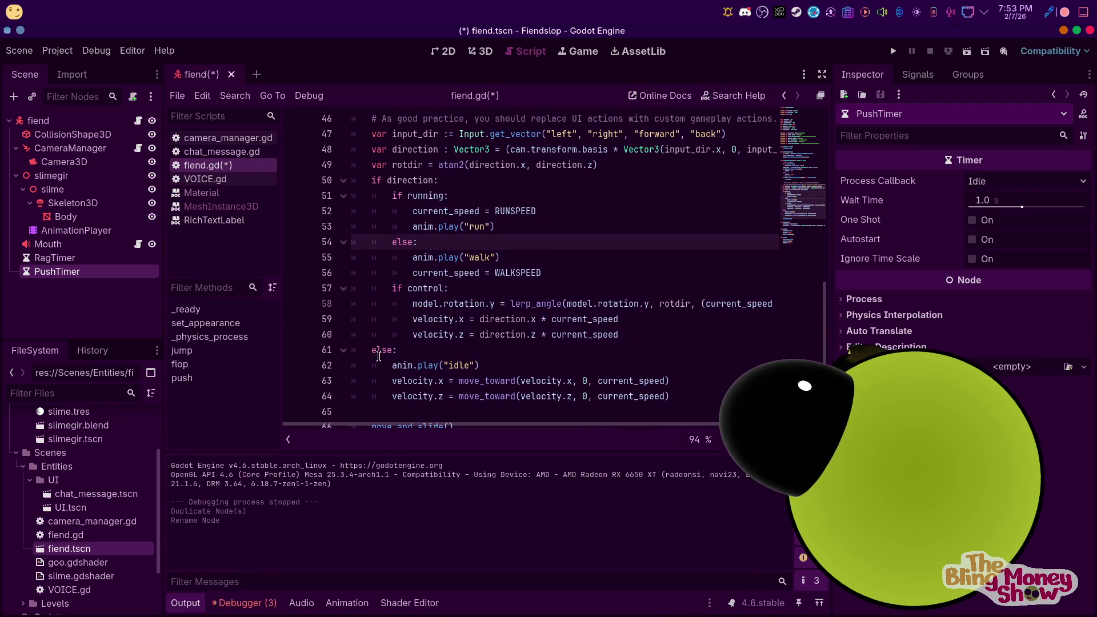
scroll(377, 358, down, 1)
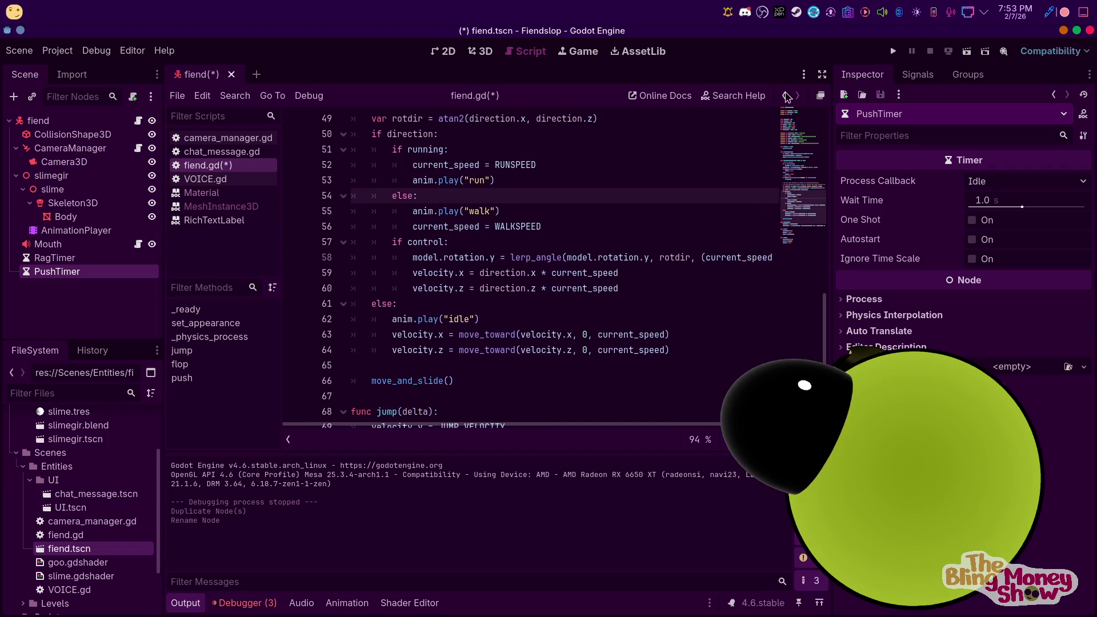
scroll(490, 285, down, 4)
scroll(459, 255, up, 9)
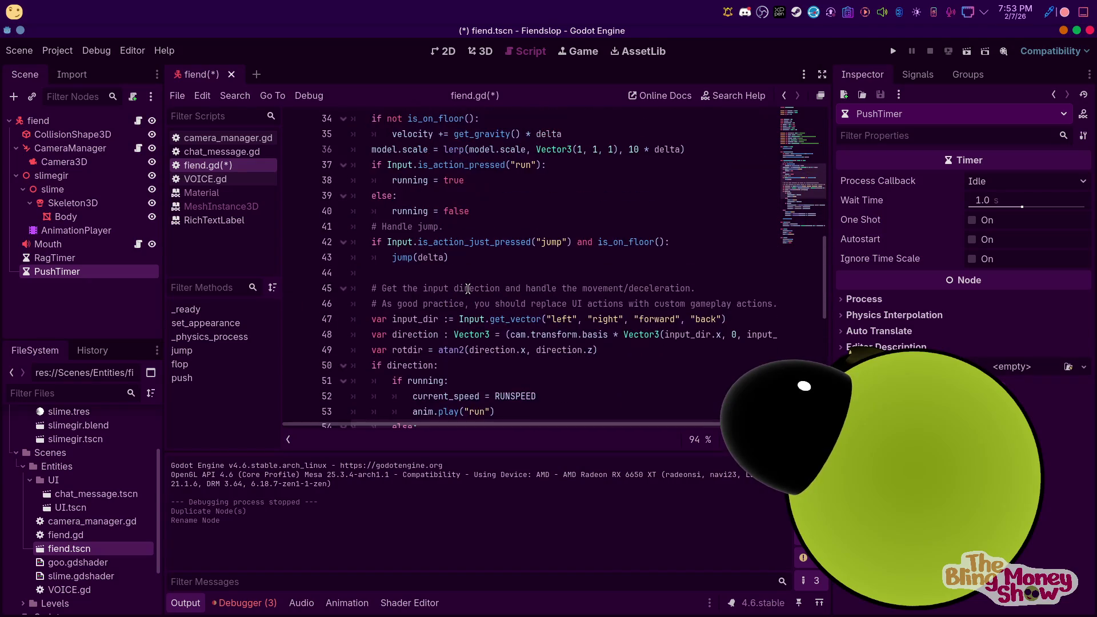
click(465, 259)
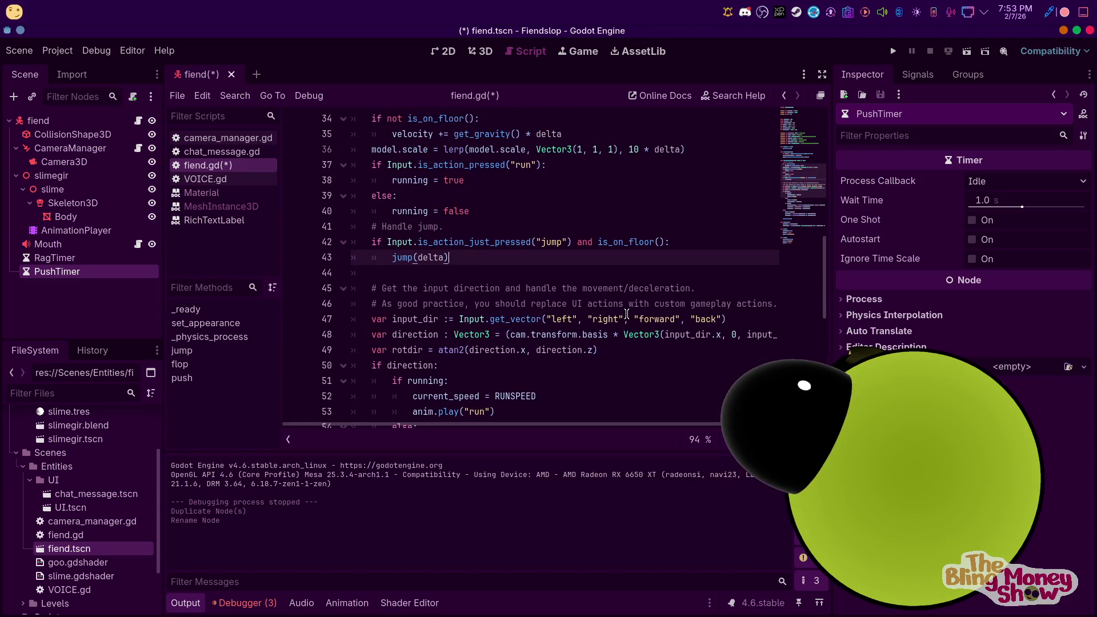
Append 'and control' to the jump condition on line 42.
click(675, 241)
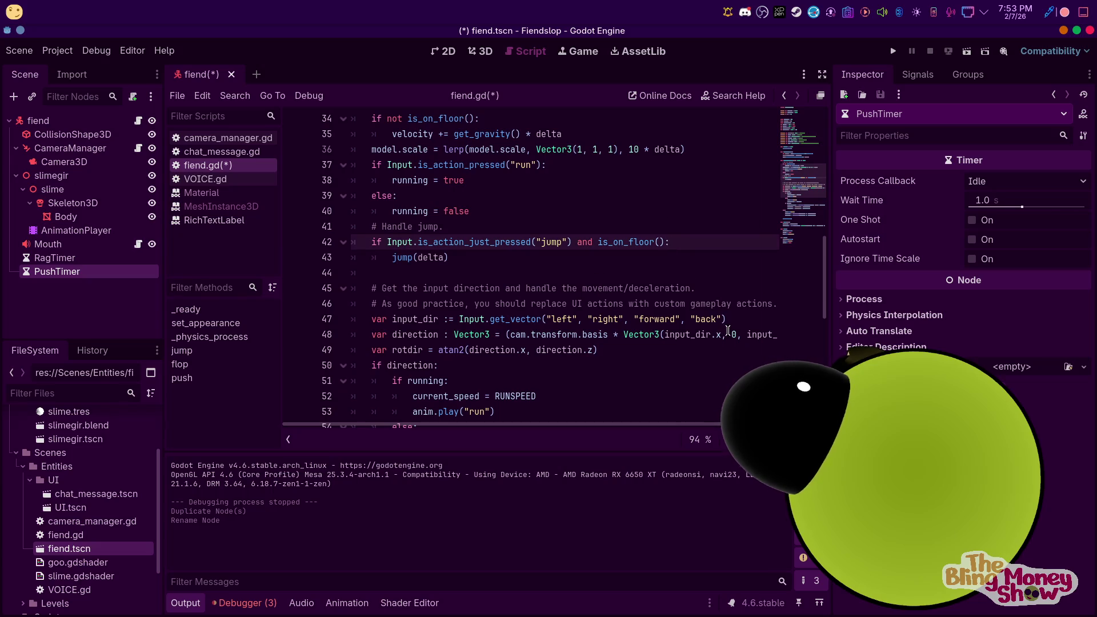
text(and control)
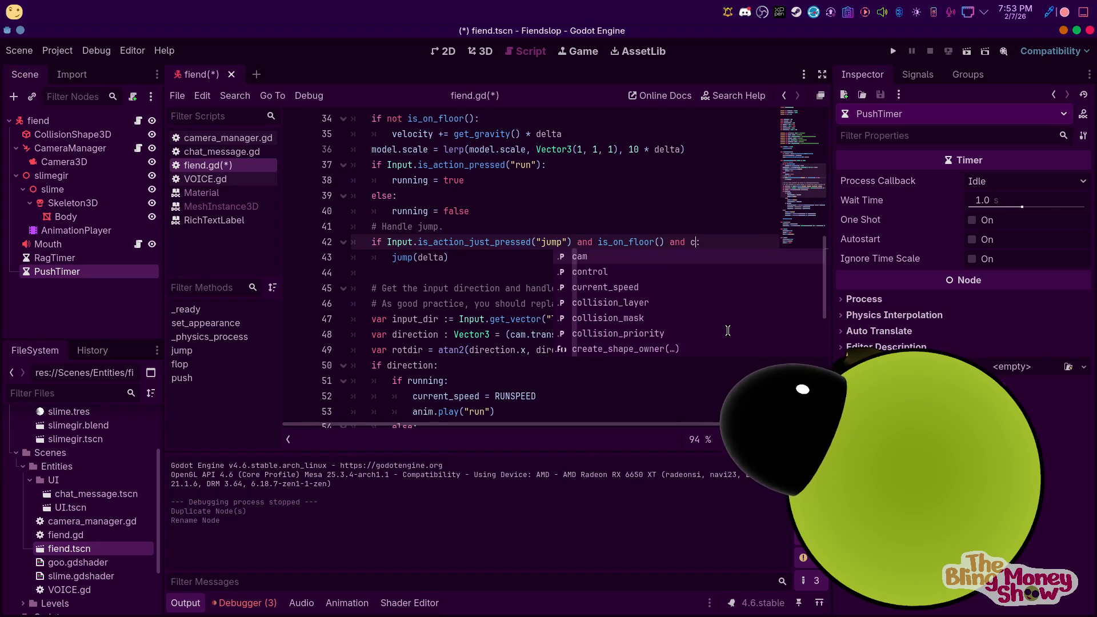
scroll(604, 313, up, 1)
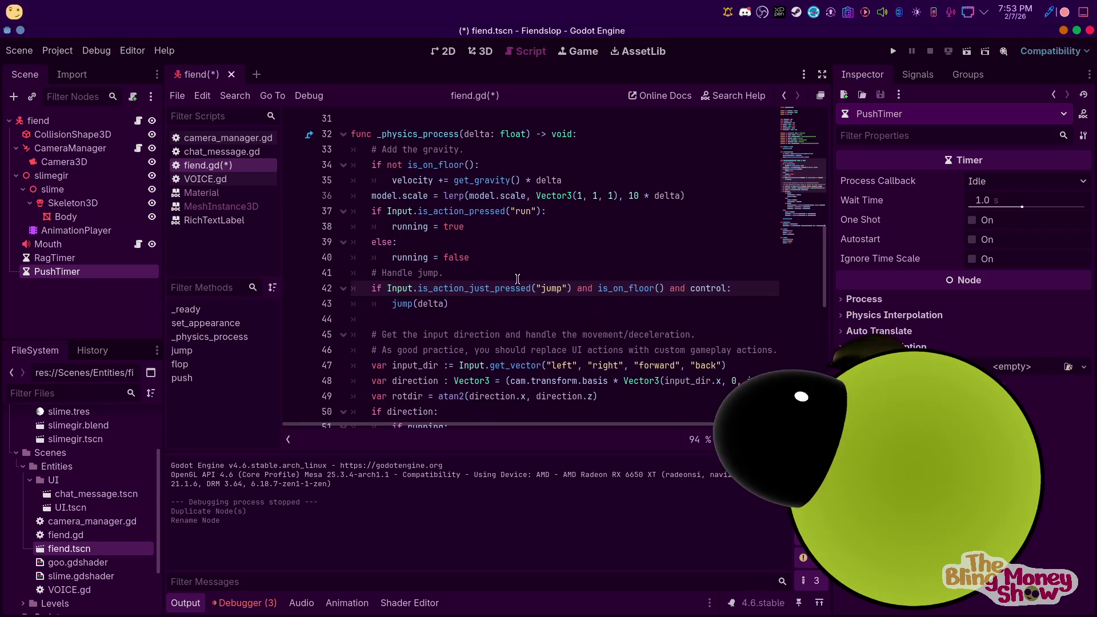
scroll(433, 263, up, 1)
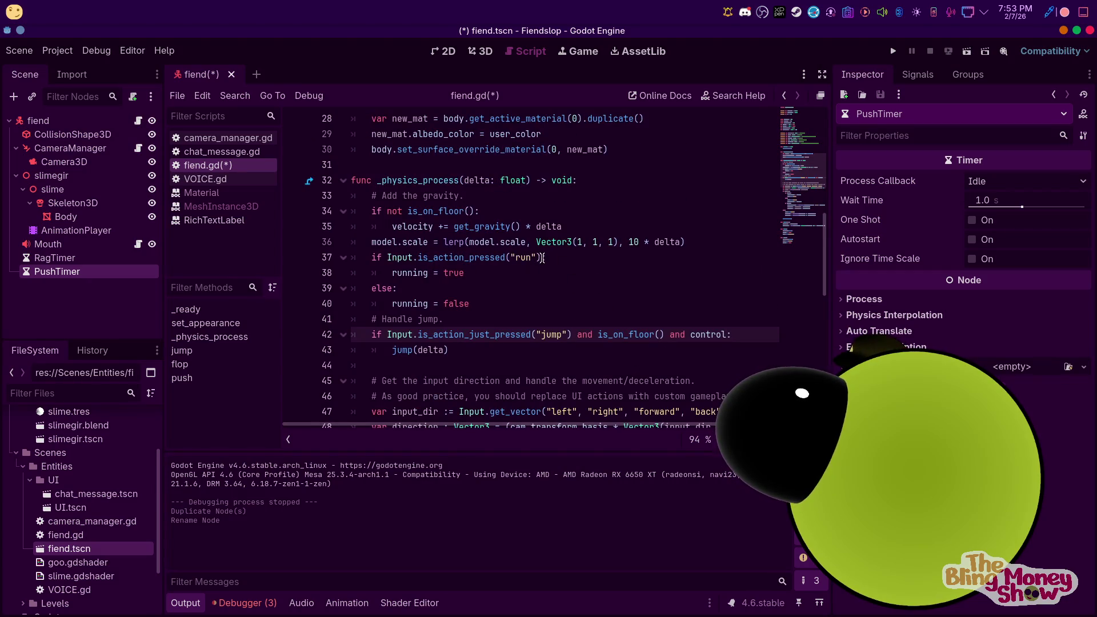
Delete the stray character after ('run') on line 37.
click(542, 258)
text(n)
key(BackSpace)
key(BackSpace)
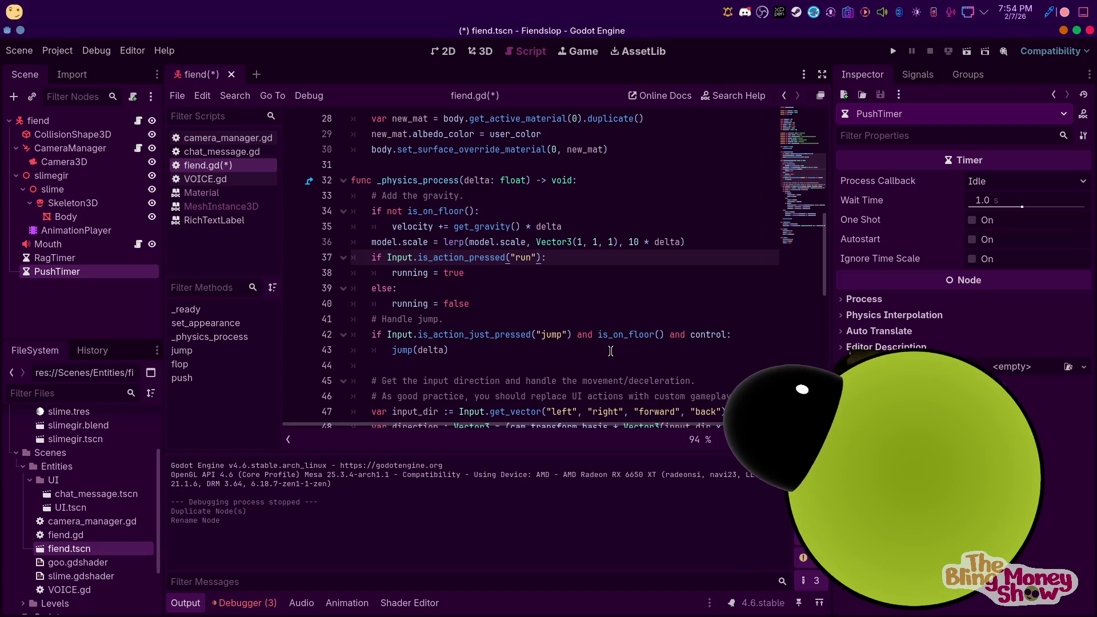
scroll(486, 312, down, 10)
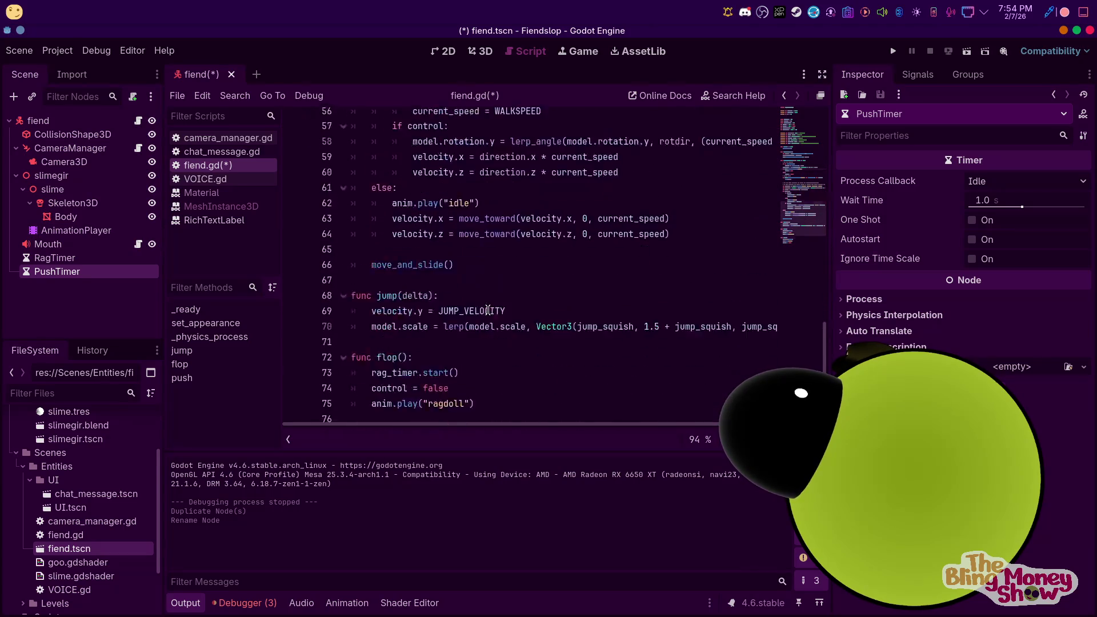
scroll(420, 312, up, 6)
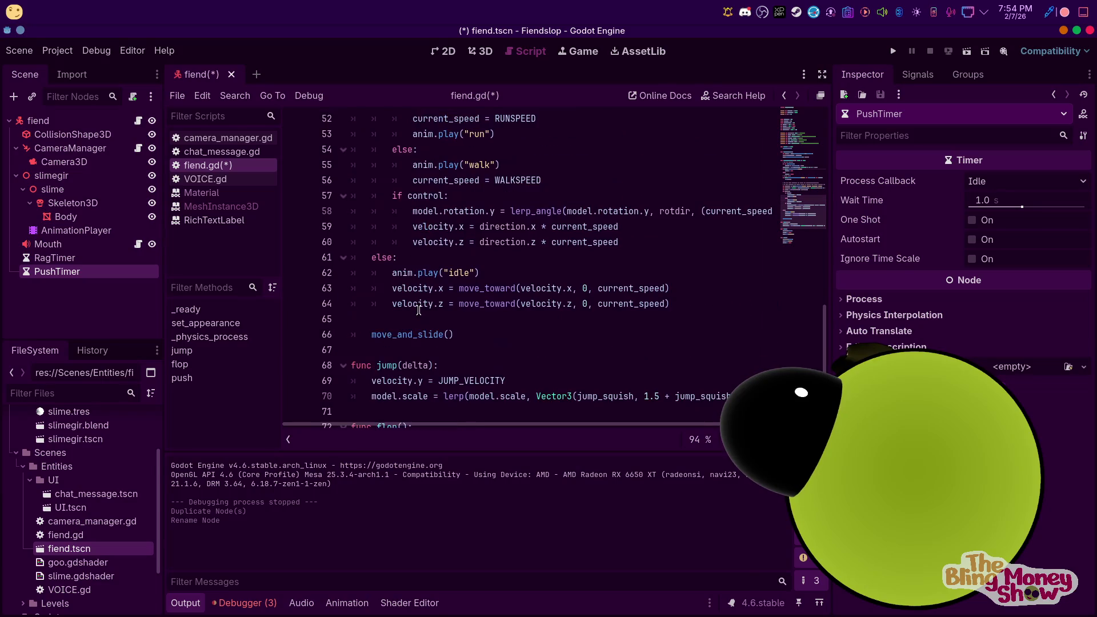
scroll(418, 309, down, 2)
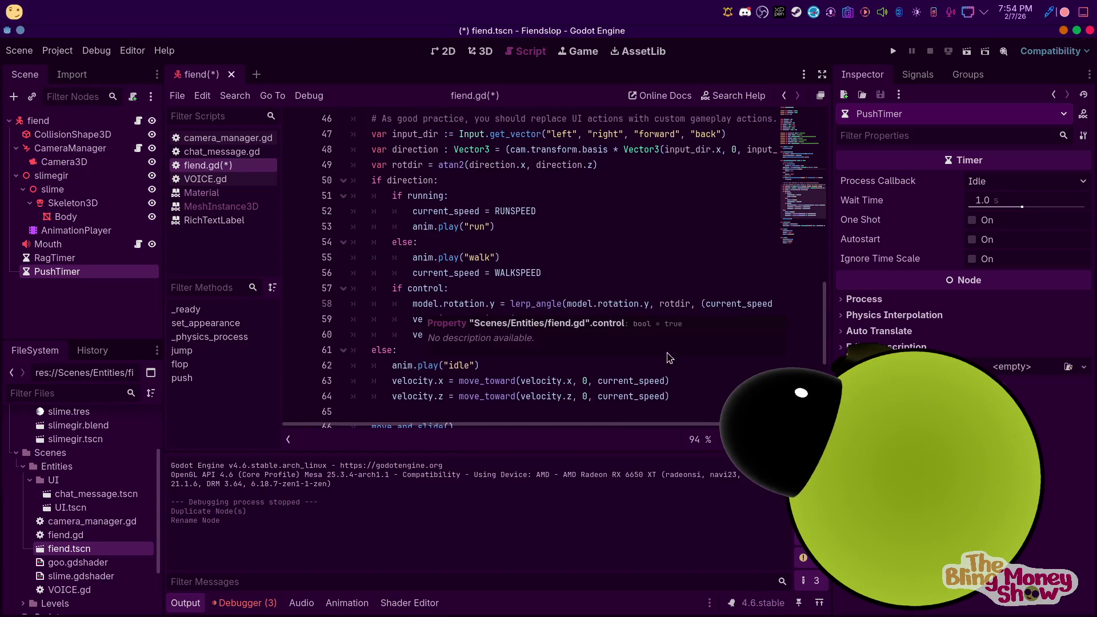
Run the project to try the slime's walking and turning, then stop it with F8.
click(893, 51)
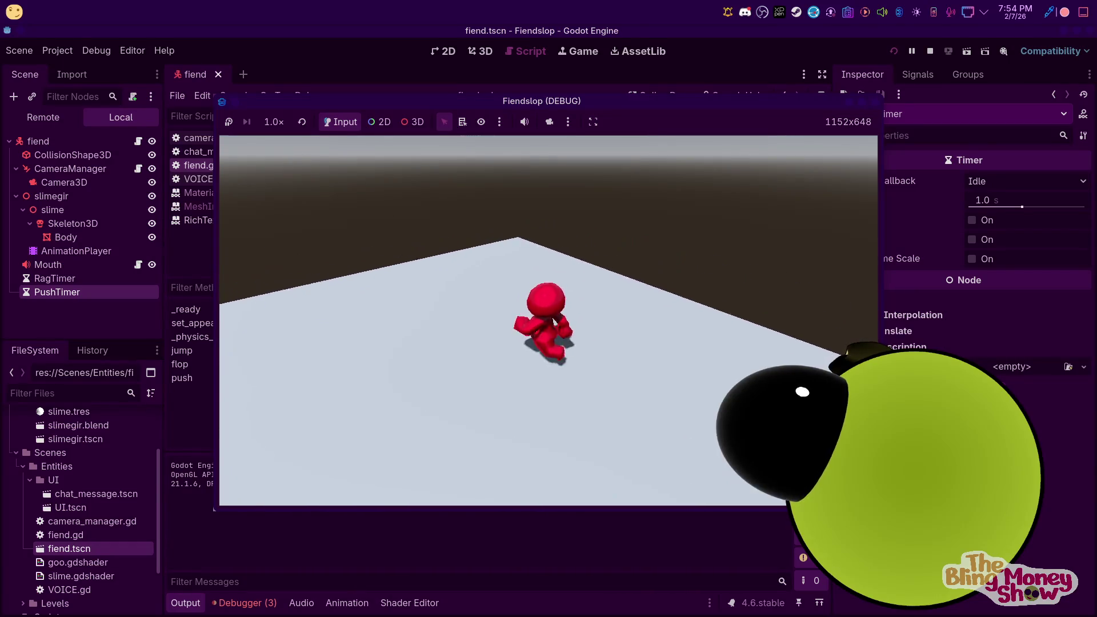
key(F8)
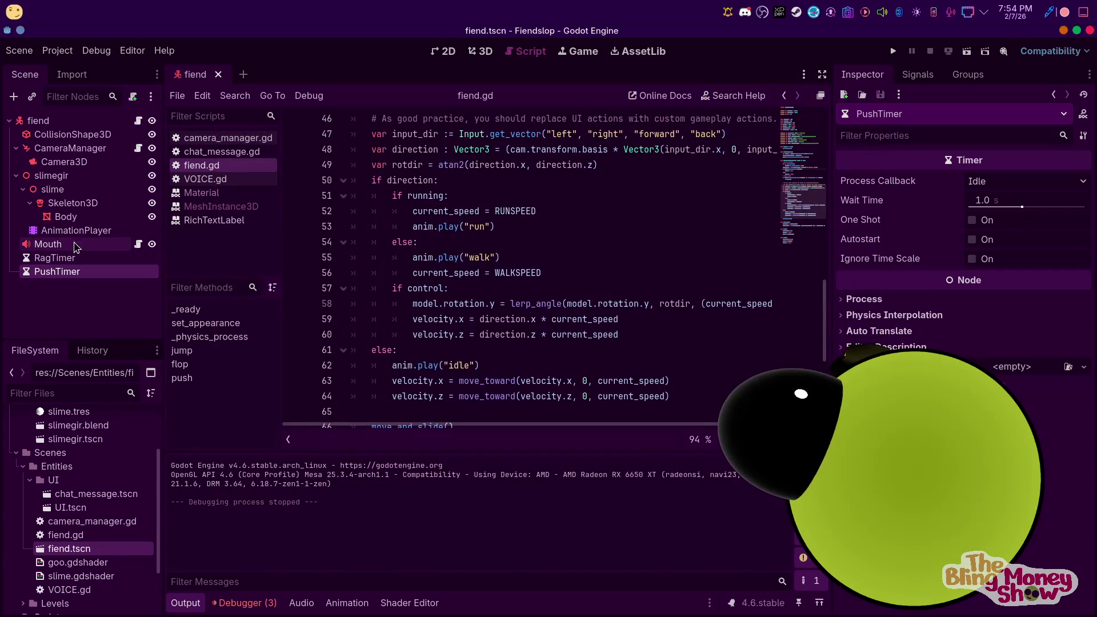
click(76, 230)
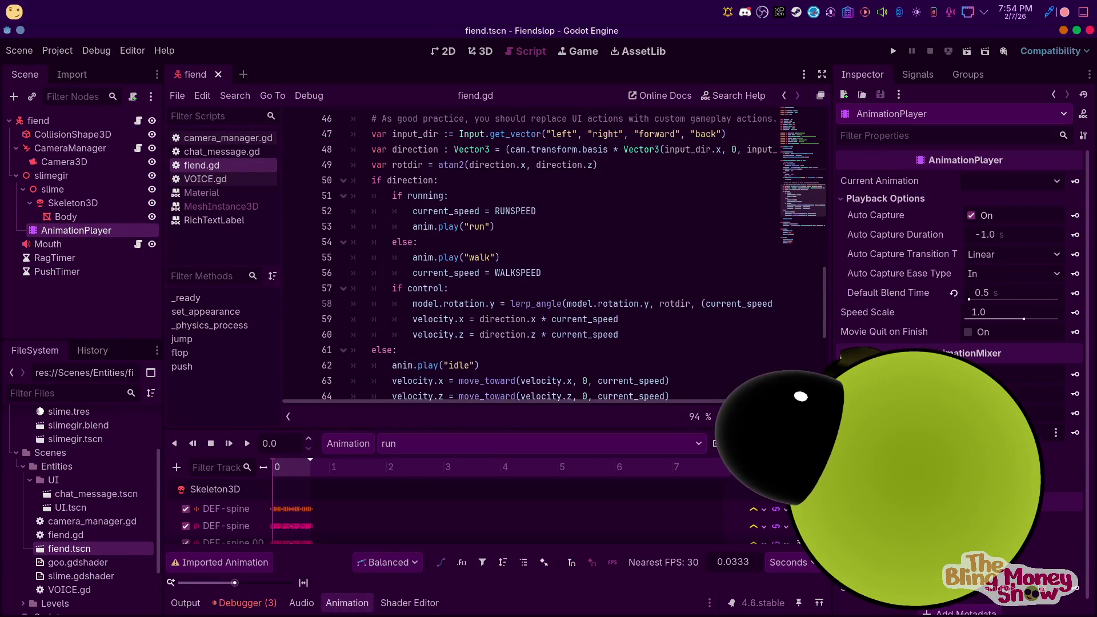
Add 'anim.speed_scale = 2' on a new line after anim.play('run').
mouse_move(487, 613)
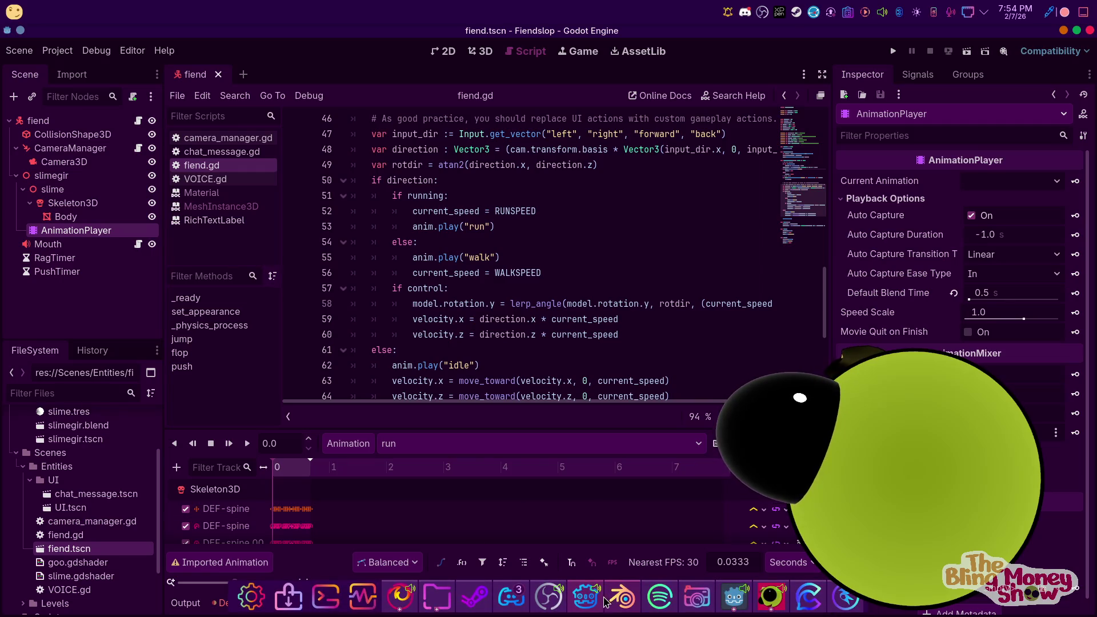
scroll(732, 215, up, 4)
scroll(629, 257, down, 4)
scroll(489, 503, down, 2)
scroll(526, 344, down, 4)
scroll(526, 345, down, 2)
scroll(486, 337, up, 6)
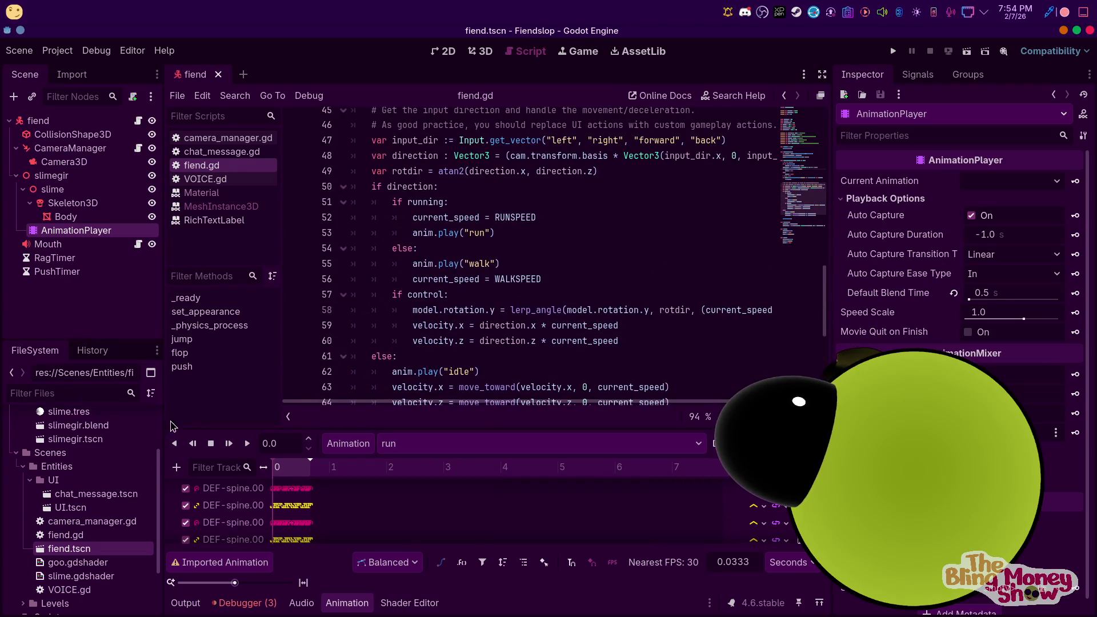
scroll(515, 277, up, 6)
scroll(602, 295, down, 2)
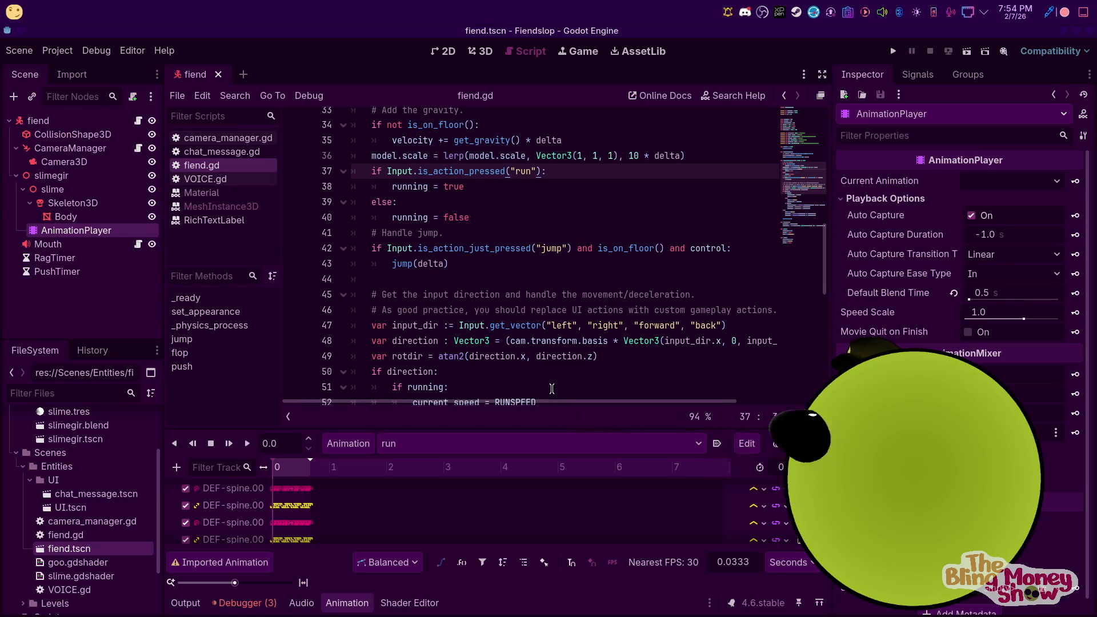
scroll(440, 356, down, 8)
scroll(441, 356, up, 3)
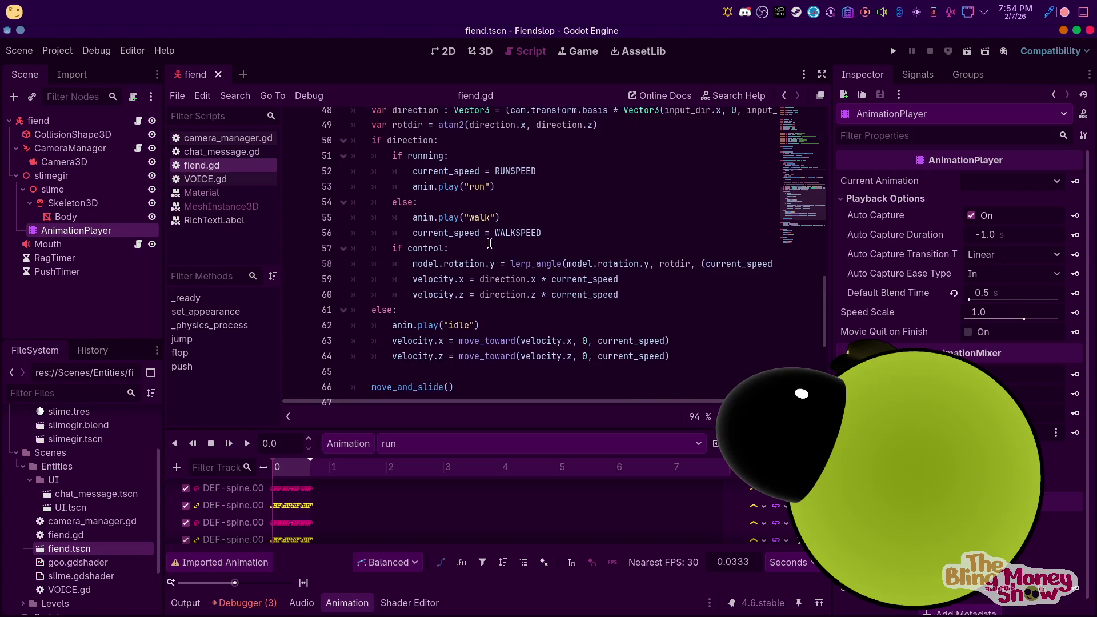
click(504, 191)
key(Return)
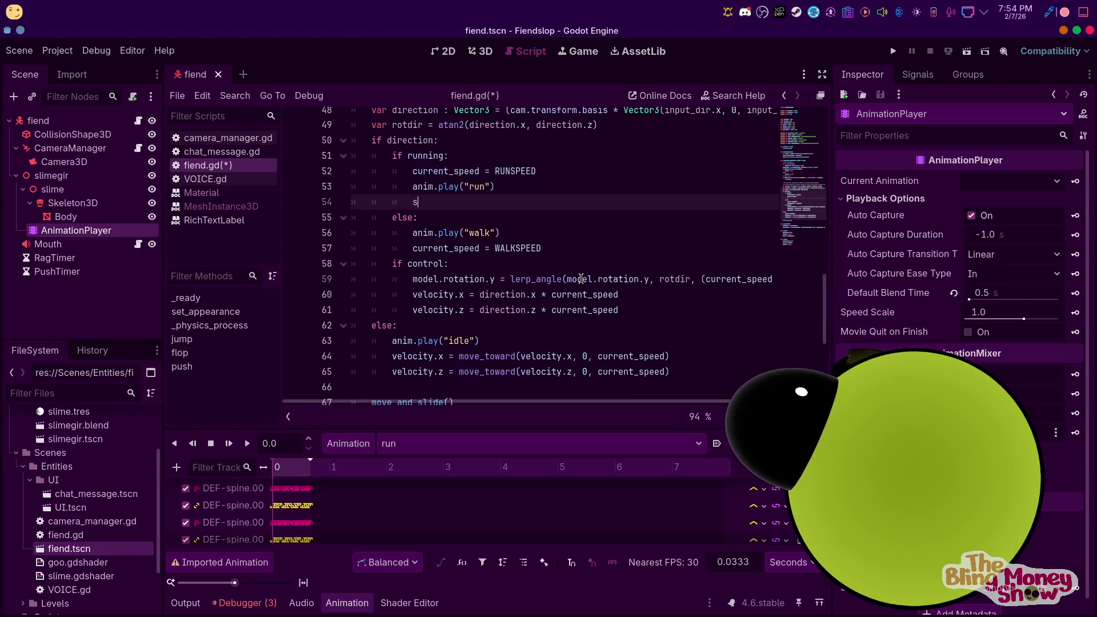
text(sp)
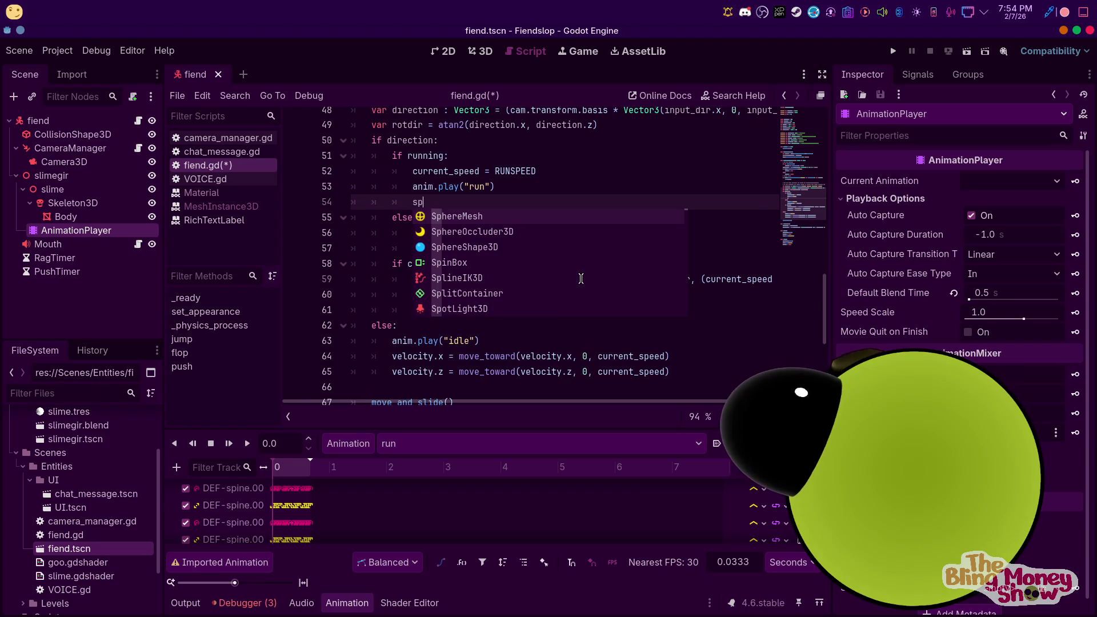
key(BackSpace)
key(BackSpace)
text(anim.sp)
key(Return)
text(2)
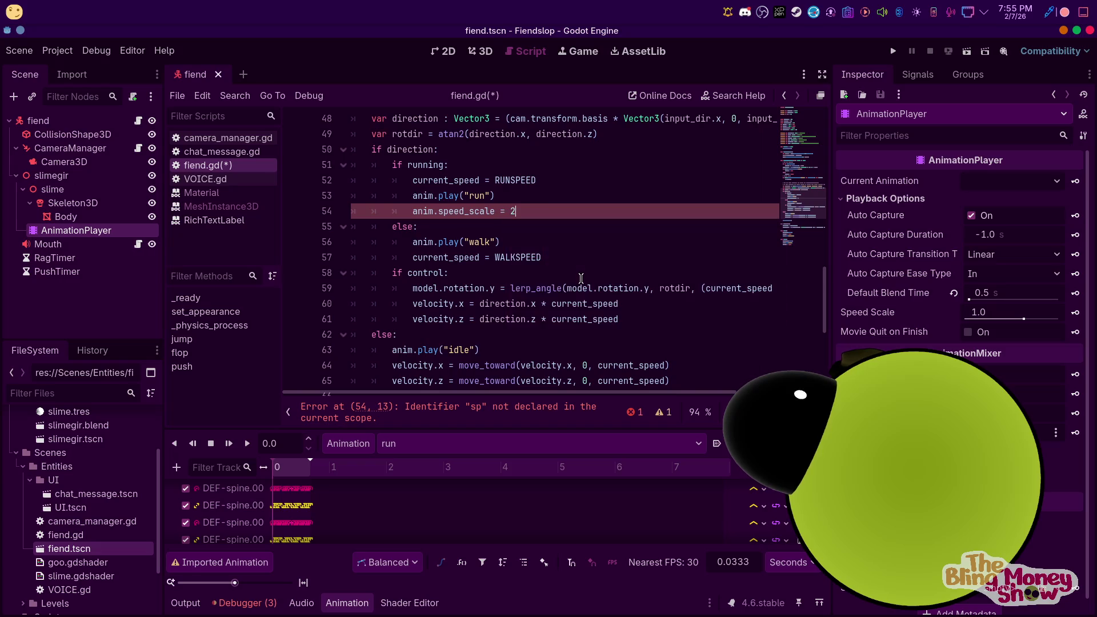
Add 'anim.speed_scale = 1' after anim.play('walk'), then run and stop the game to test.
click(520, 227)
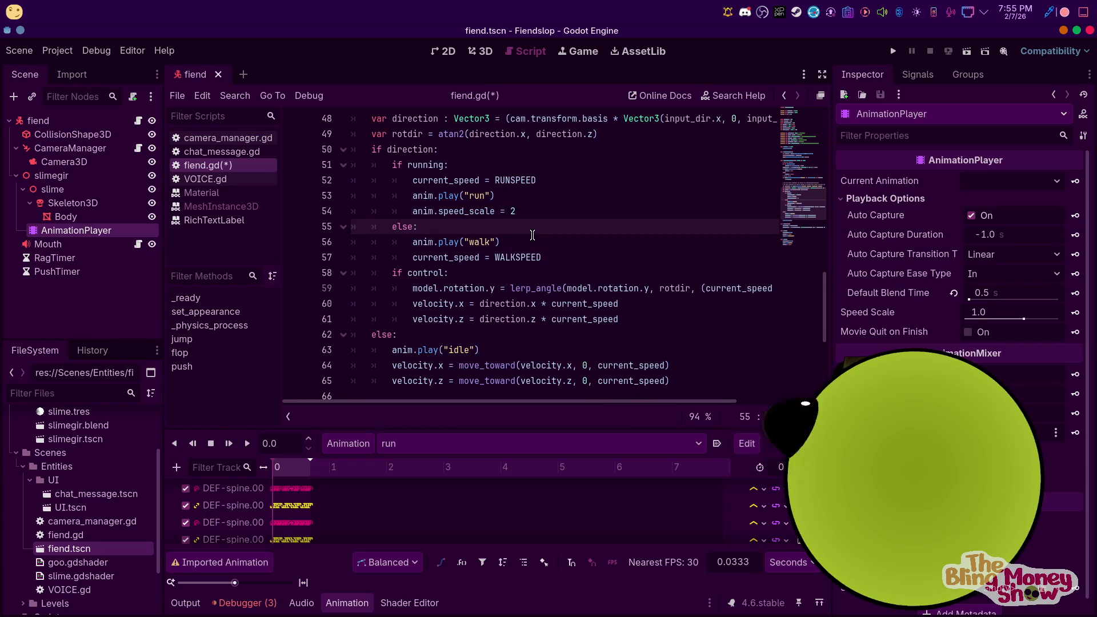
click(541, 244)
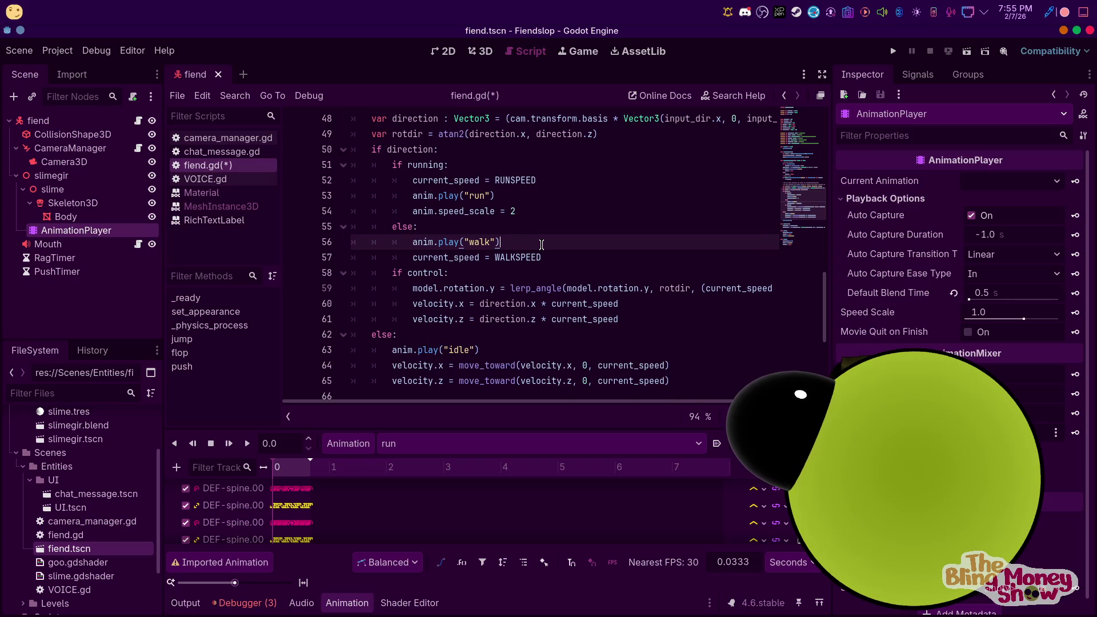
key(Return)
text(anim.sp)
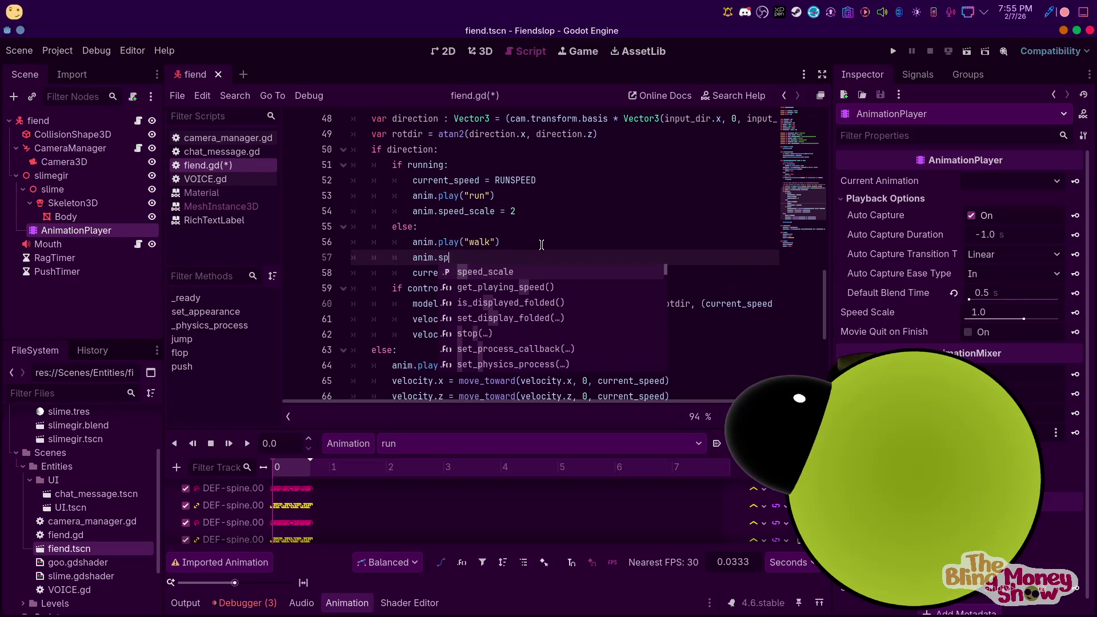
key(Return)
text(= 1)
click(893, 50)
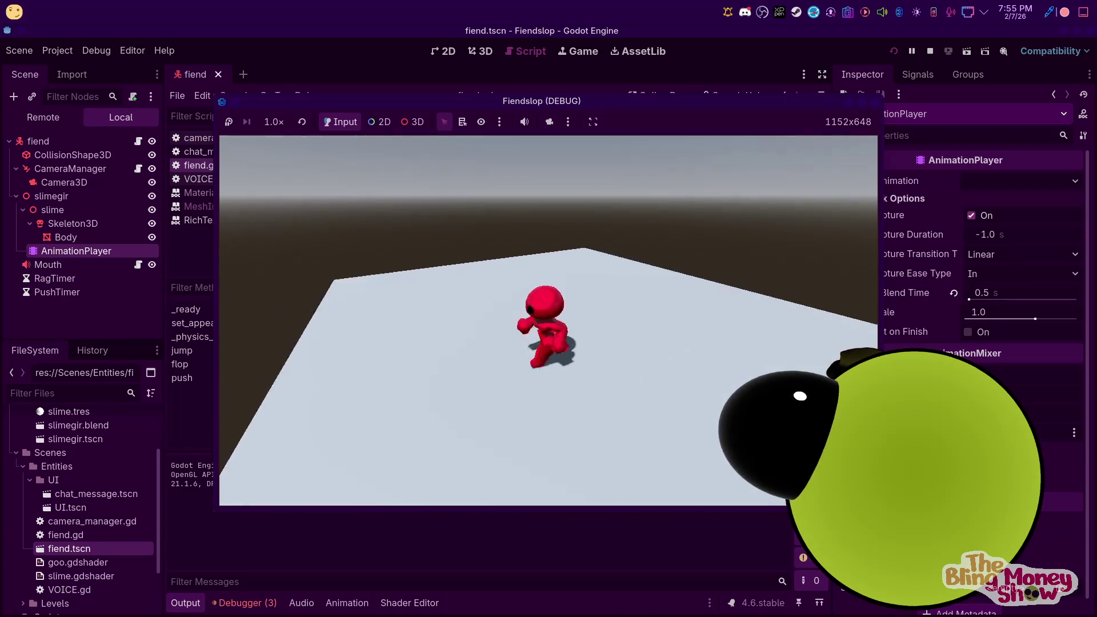
key(F8)
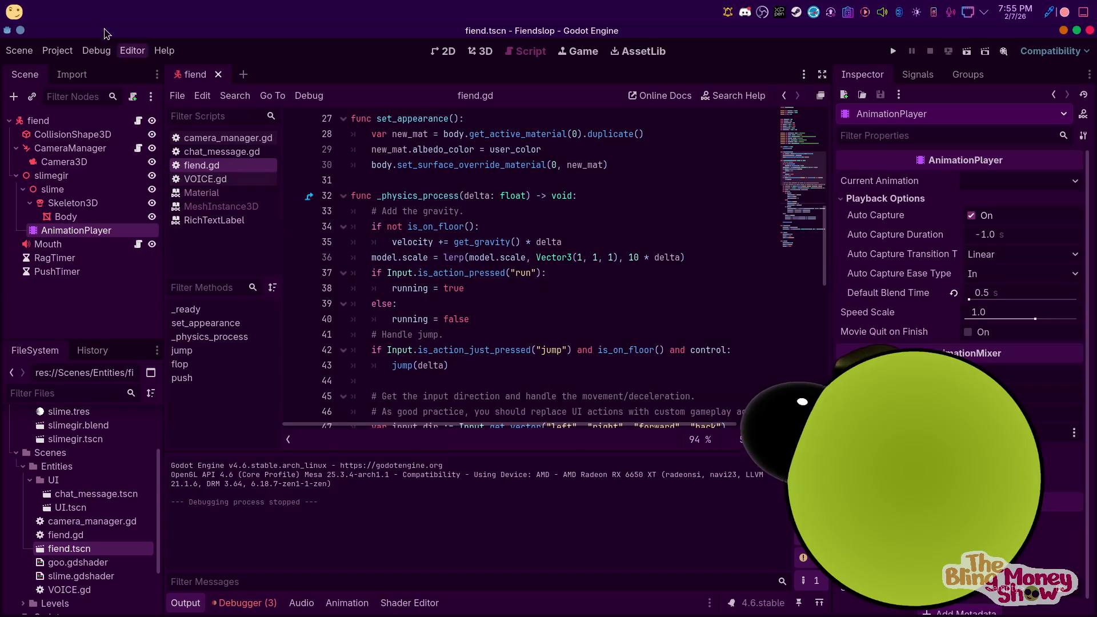
click(201, 192)
click(222, 206)
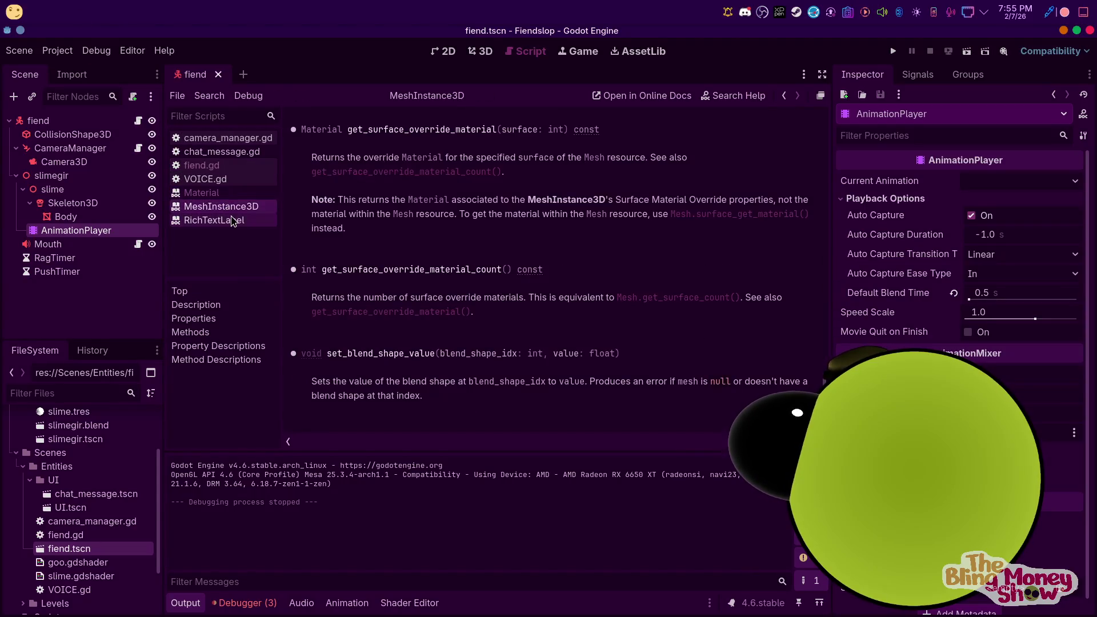
click(233, 221)
click(223, 153)
click(208, 179)
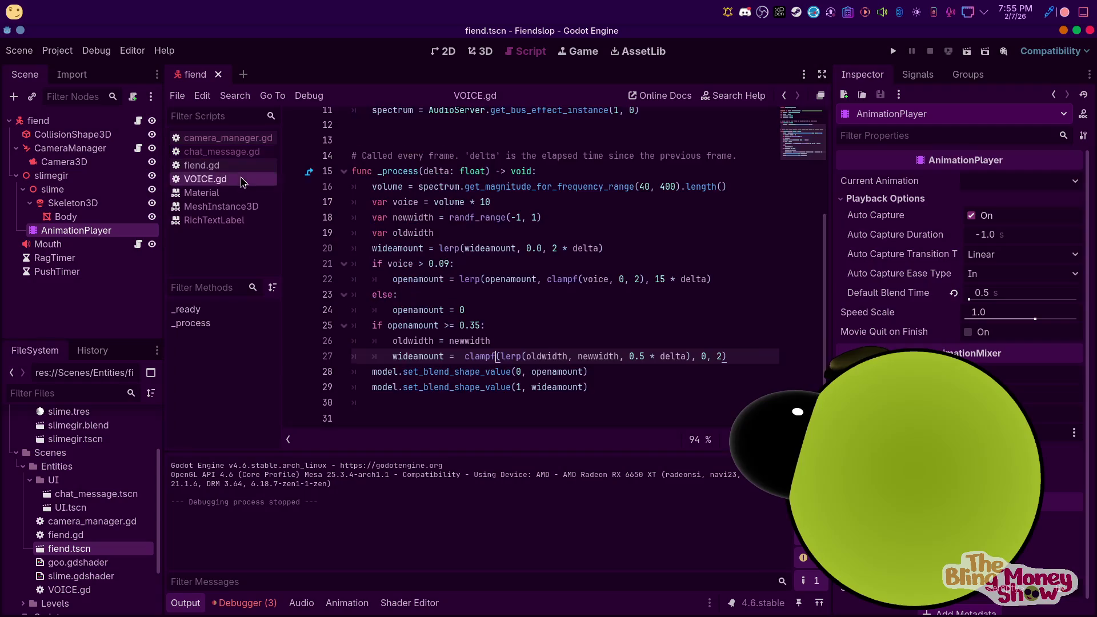
click(204, 166)
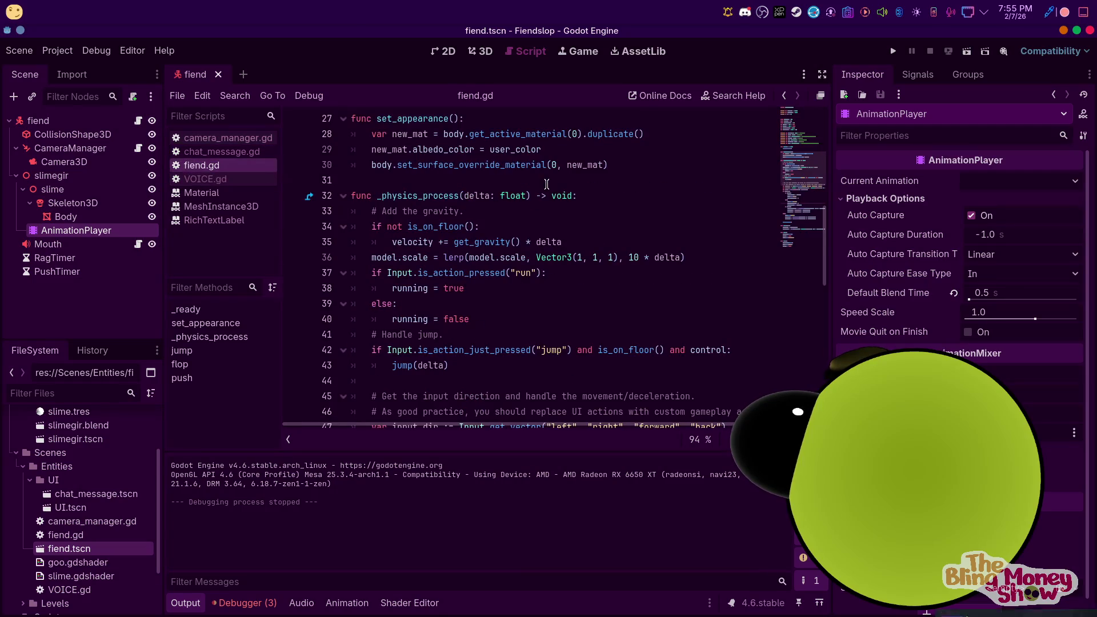
scroll(514, 189, down, 1)
scroll(532, 193, up, 3)
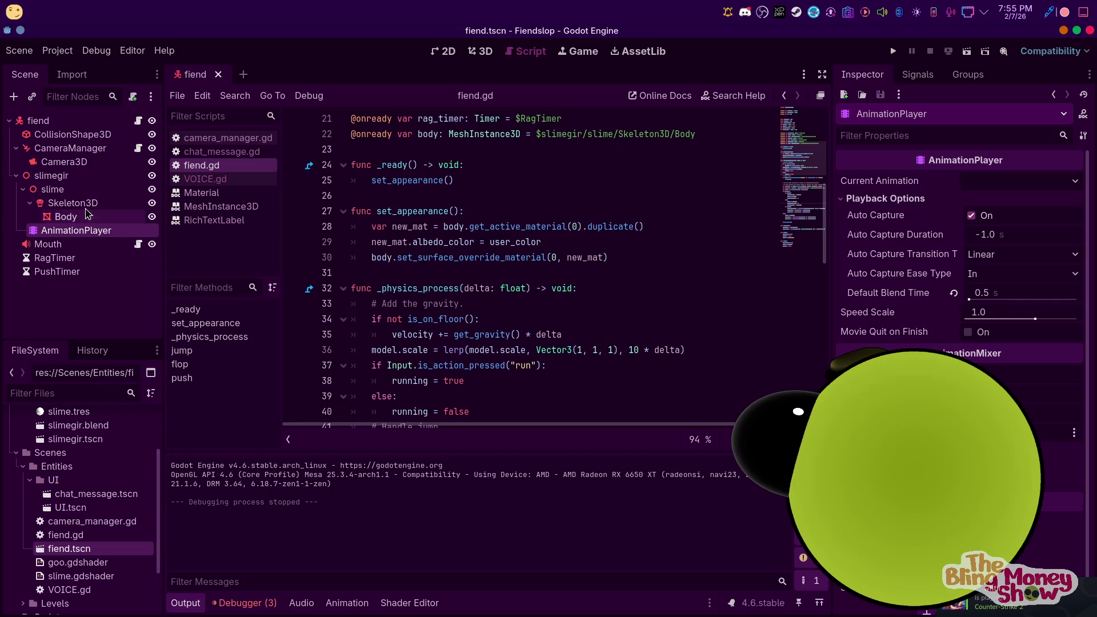
click(138, 148)
click(553, 280)
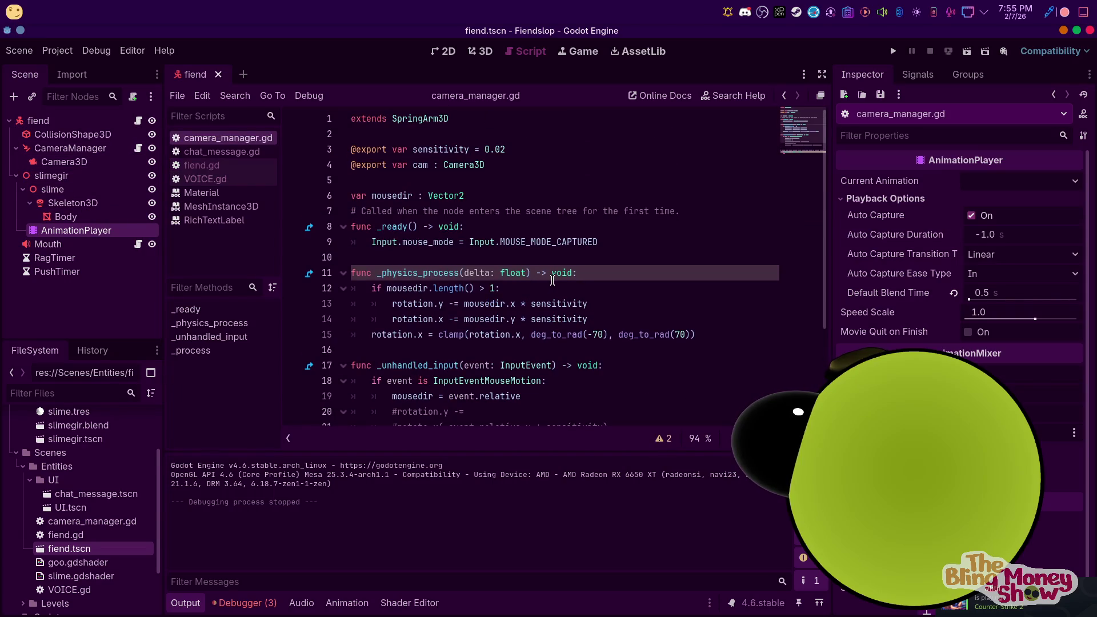
key(End)
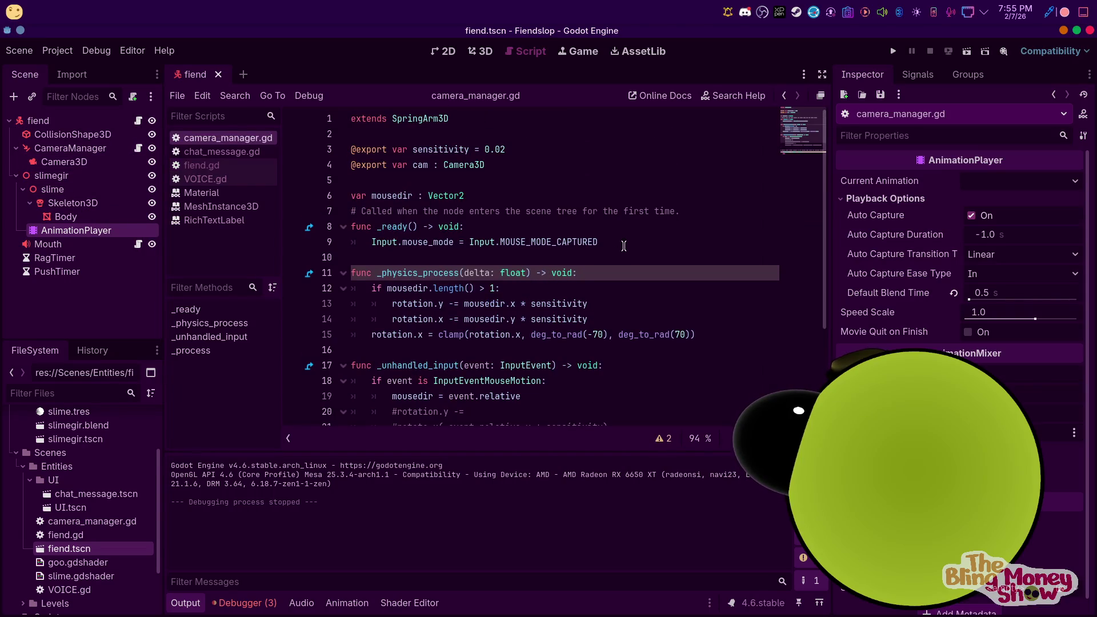
scroll(629, 242, down, 2)
scroll(596, 274, up, 1)
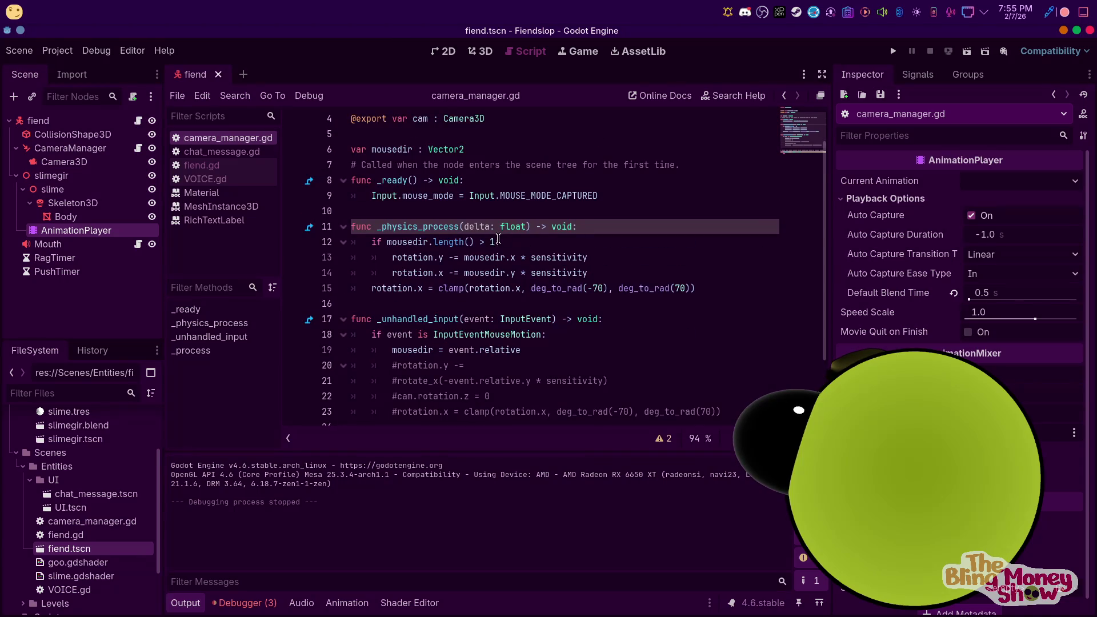
click(491, 242)
click(510, 252)
key(Up)
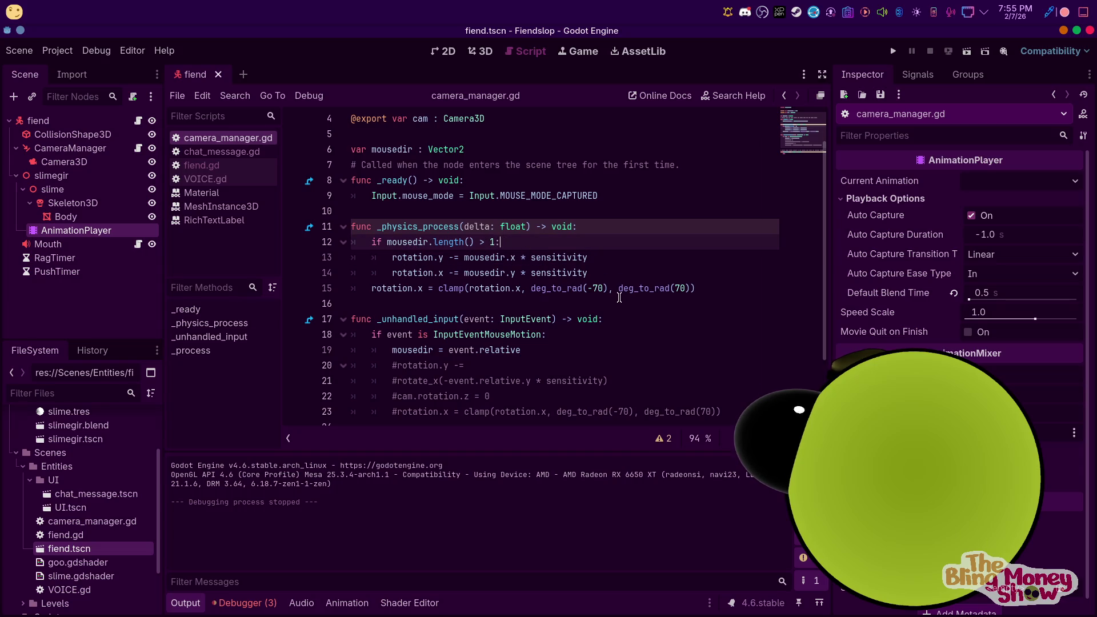
scroll(590, 271, down, 2)
click(590, 270)
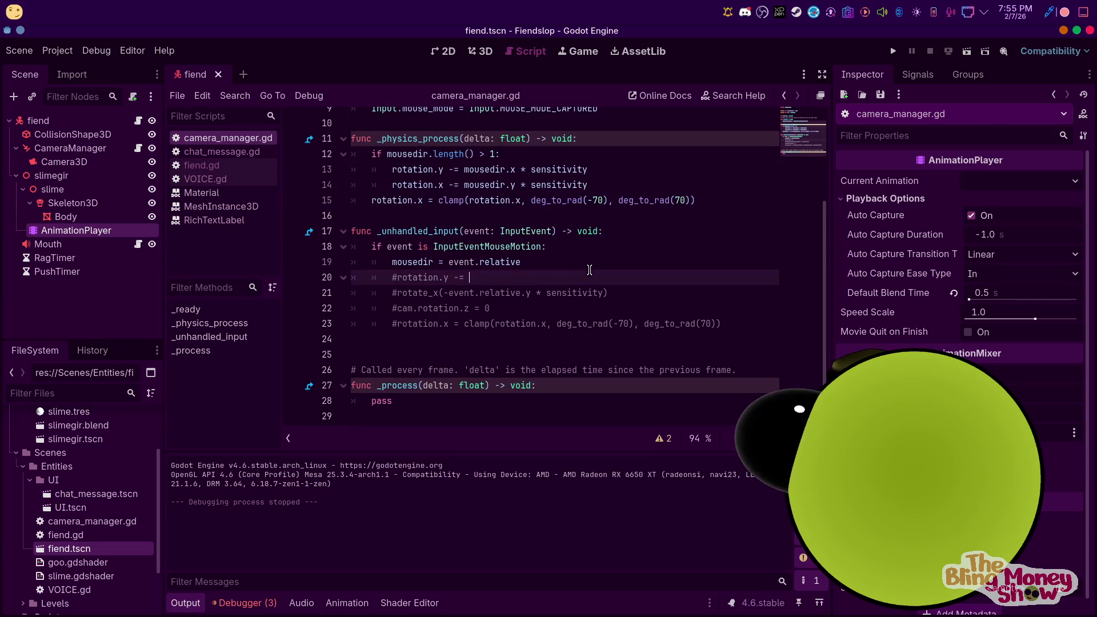
click(546, 268)
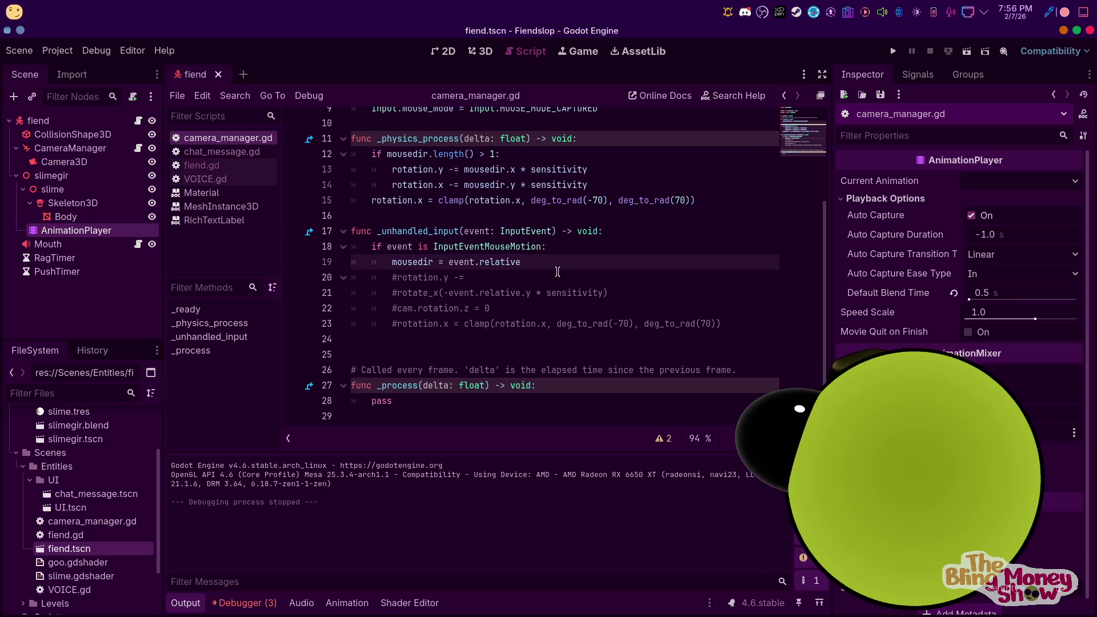
drag(410, 411, 365, 398)
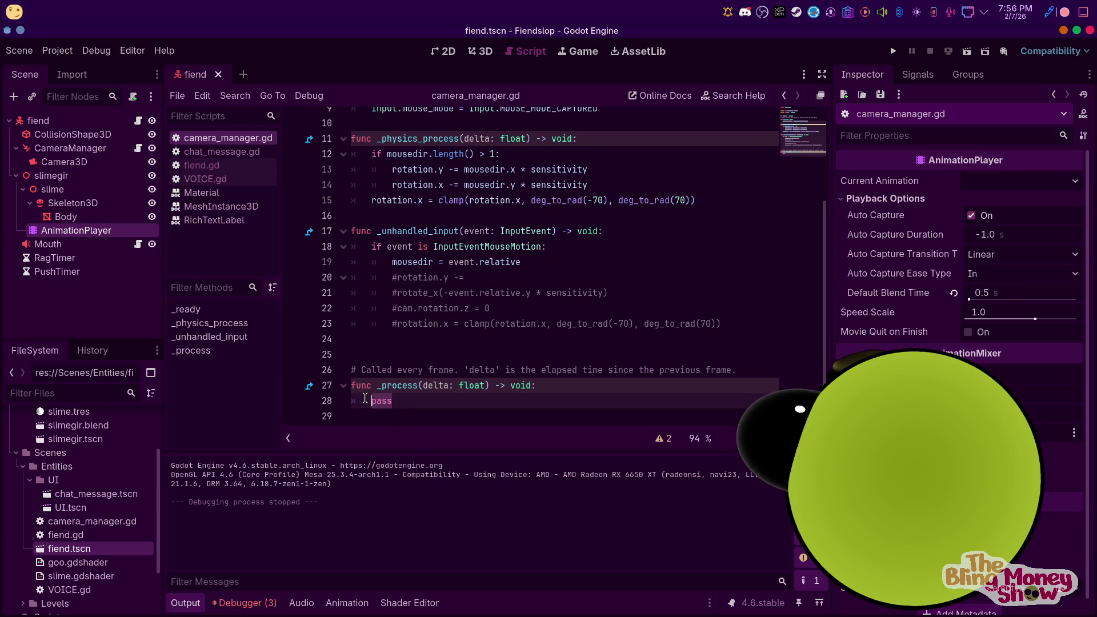
Replace pass with an Input.get_axis call taking 'cam_left' and 'cam_right' plus two more action strings.
text(if inp)
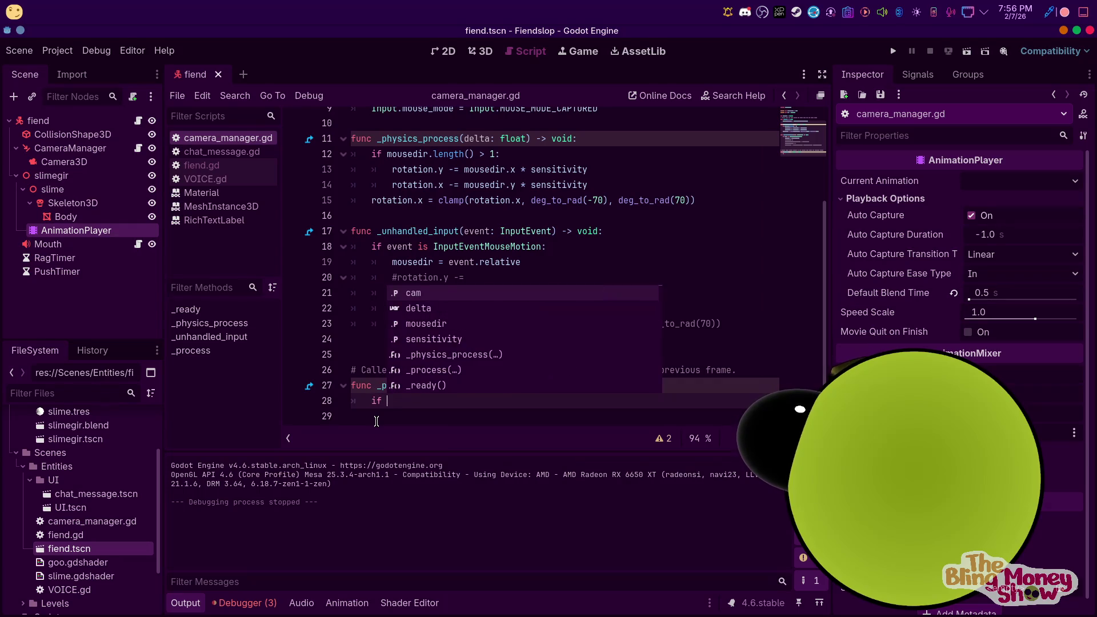
key(Return)
text(.ge)
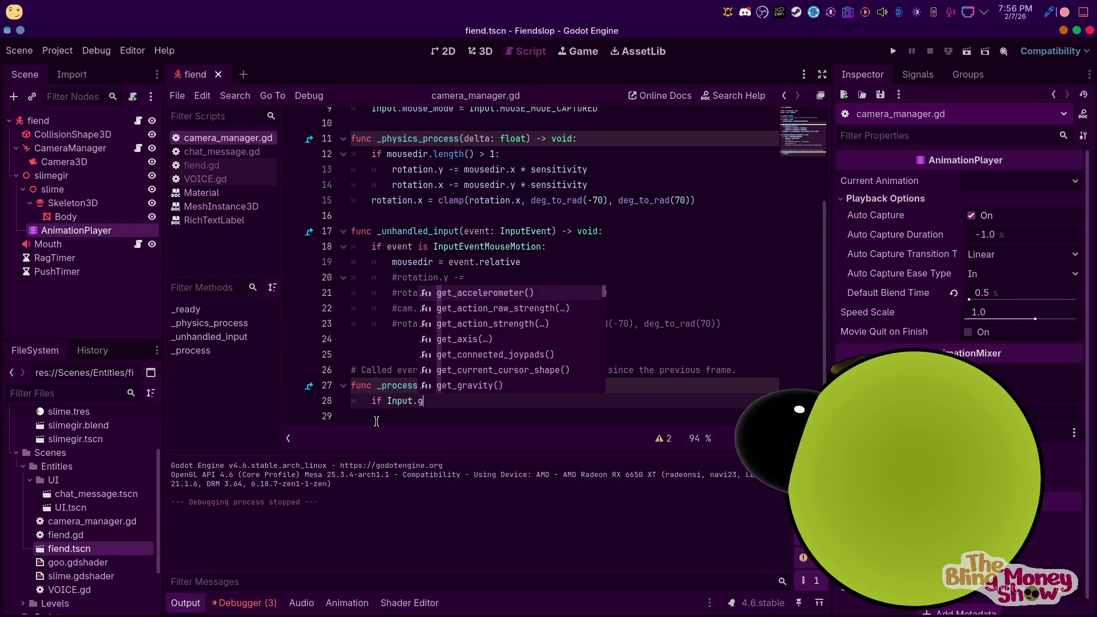
key(Down)
key(Down)
key(Down)
key(Return)
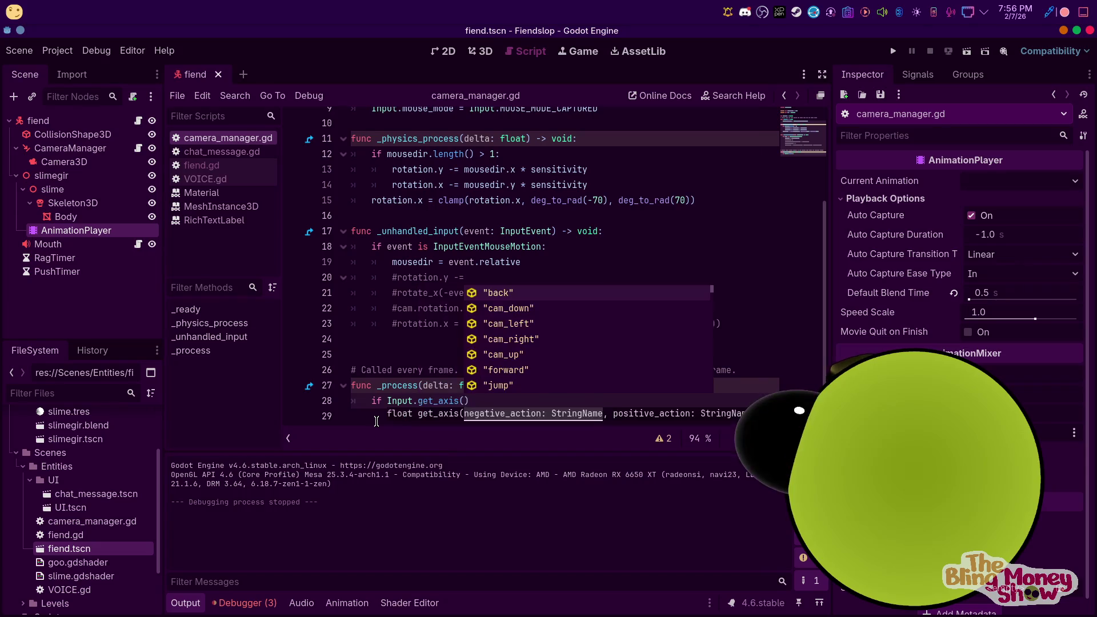
key(Down)
key(Down)
key(Return)
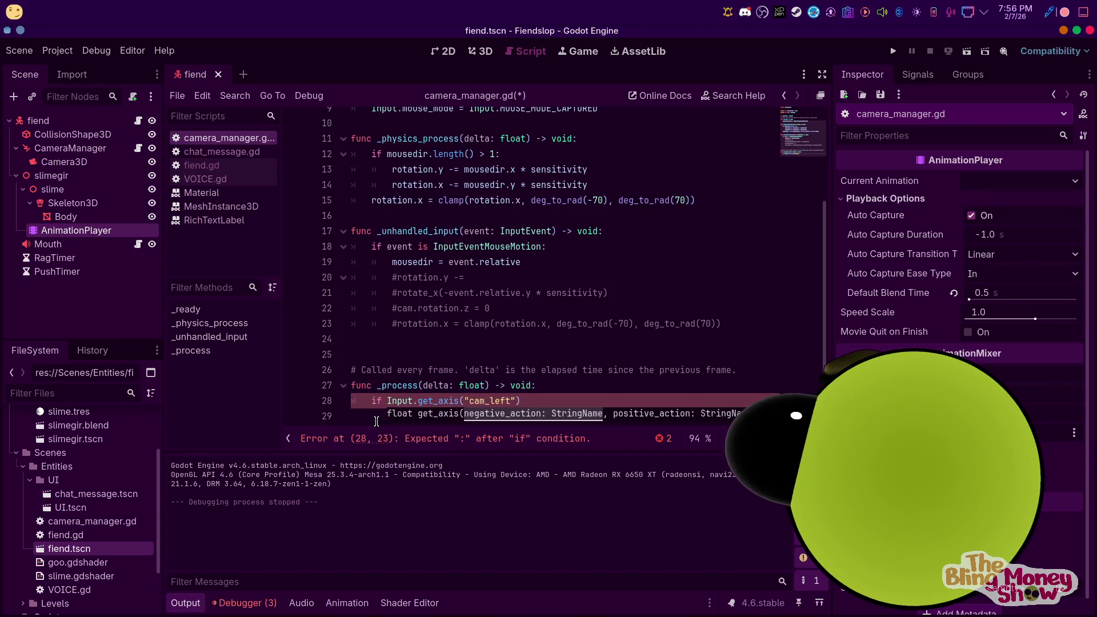
key(Down)
key(Down)
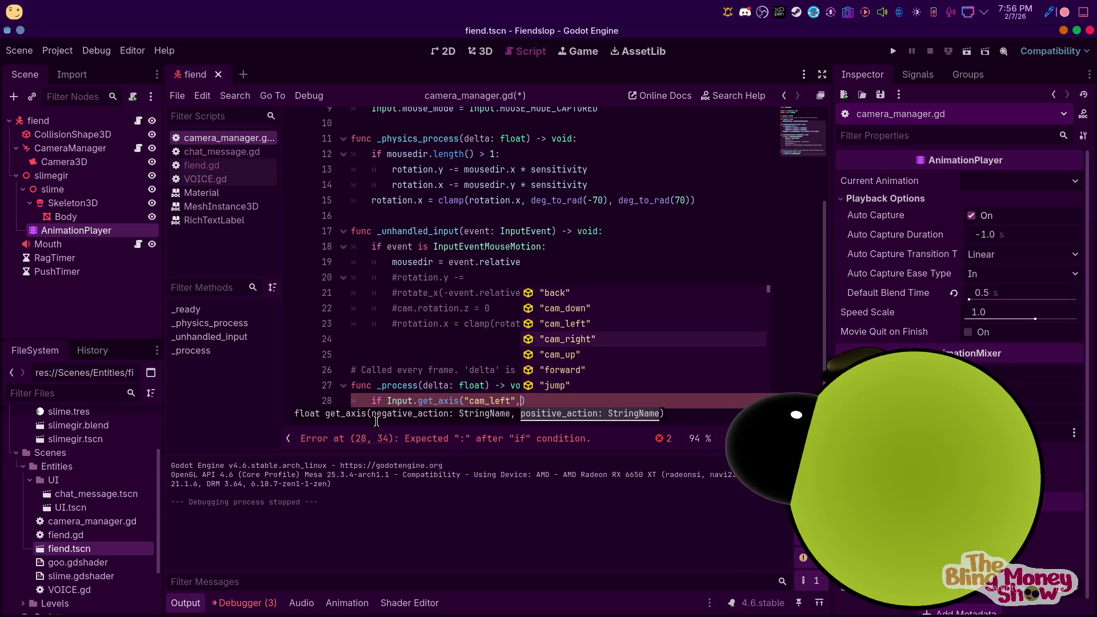
key(Return)
text(,c)
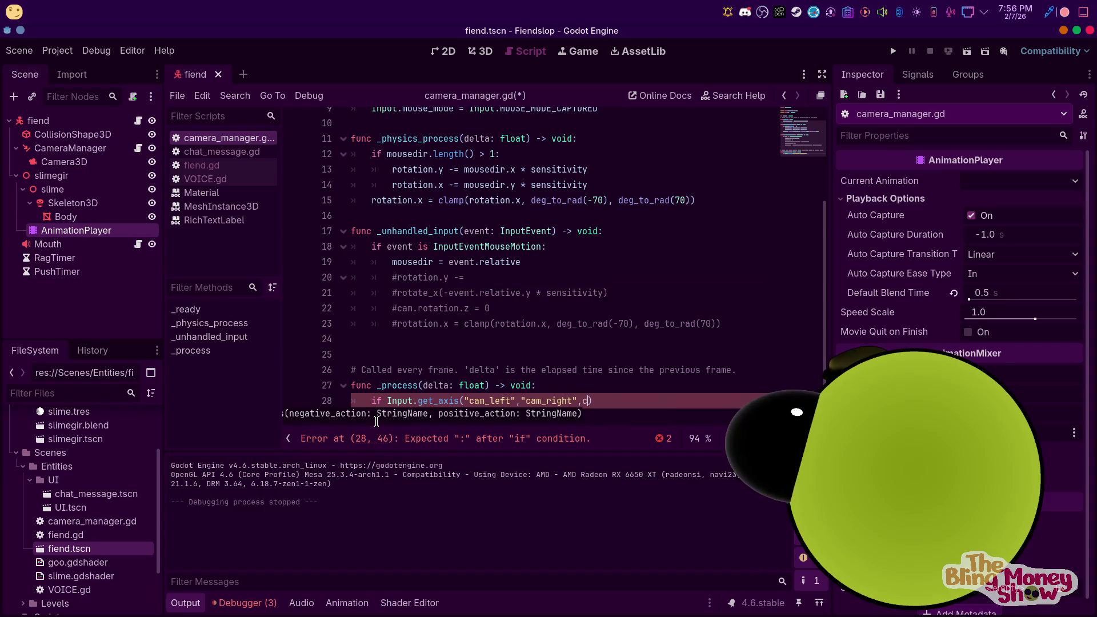
key(BackSpace)
text("")
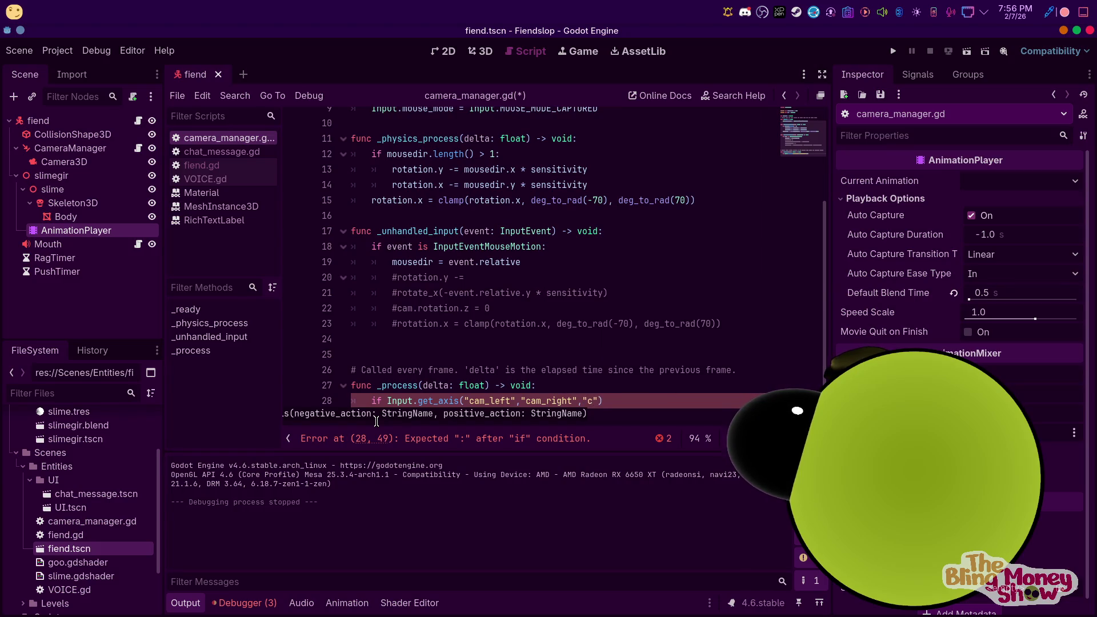
text(c)
text(ca)
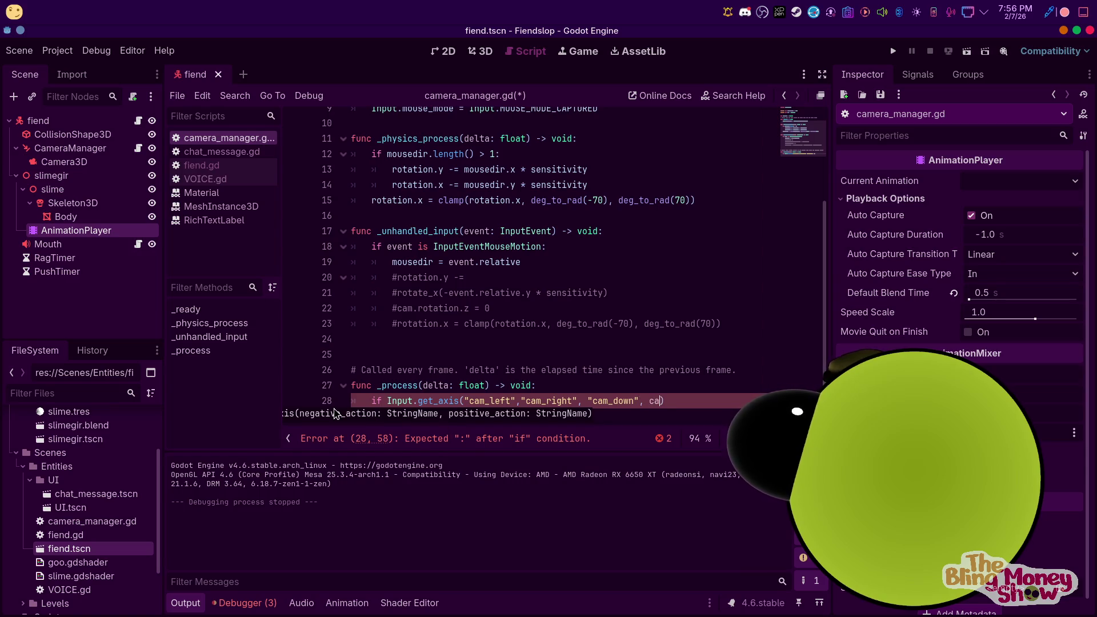
key(BackSpace)
key(BackSpace)
text(")
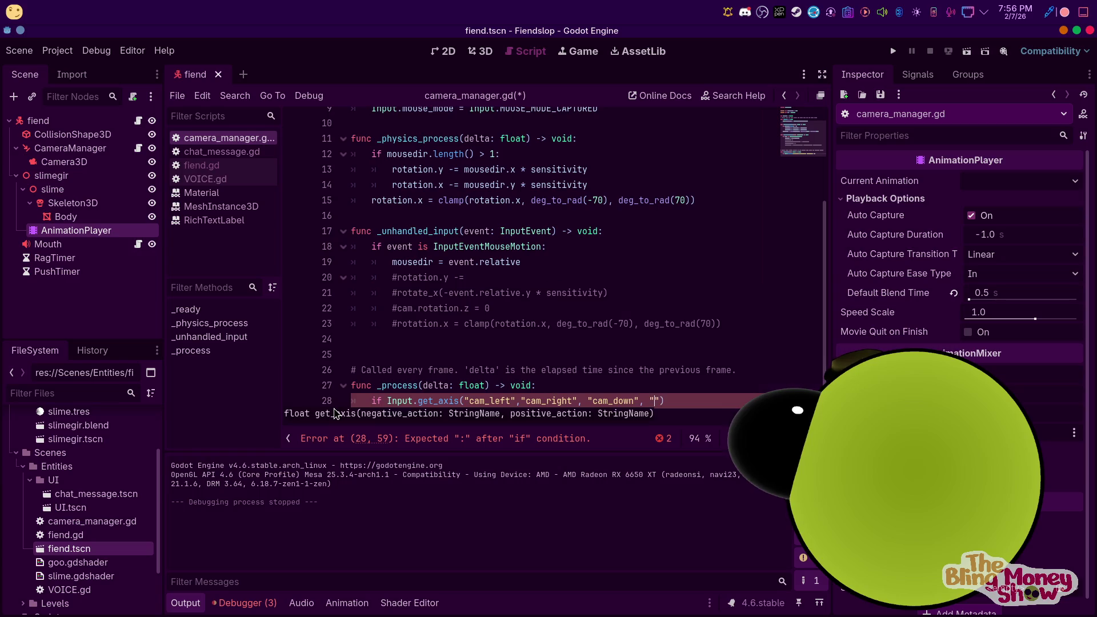
Change the call to get_vector ending with 'cam_up', and assign it to var stickdir.
click(468, 402)
key(BackSpace)
key(BackSpace)
key(BackSpace)
text(v)
key(Return)
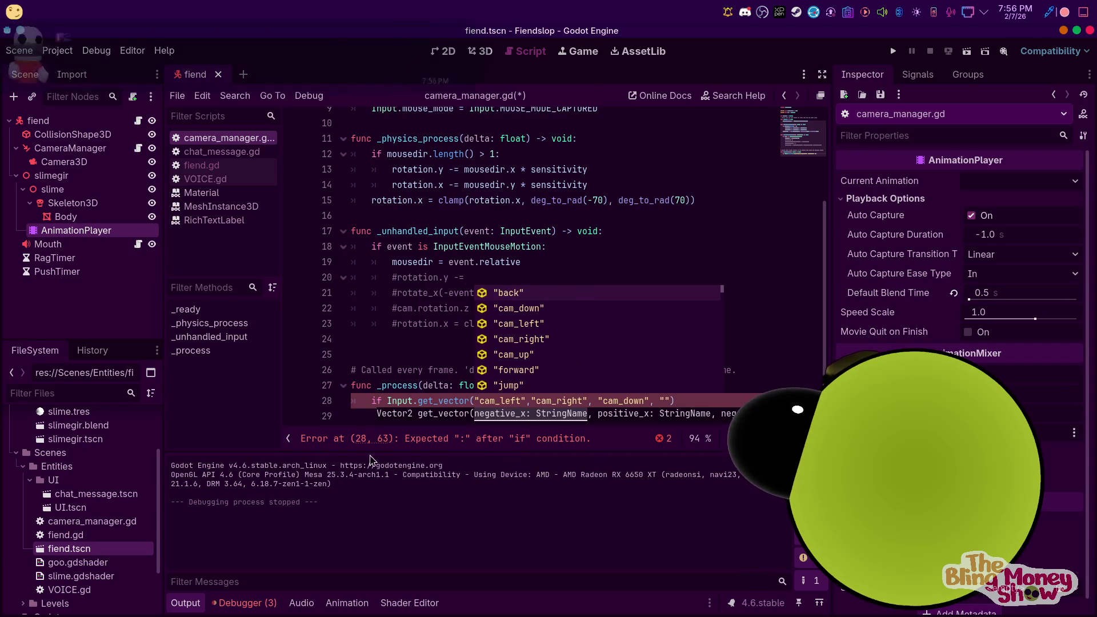
click(670, 402)
text(ca)
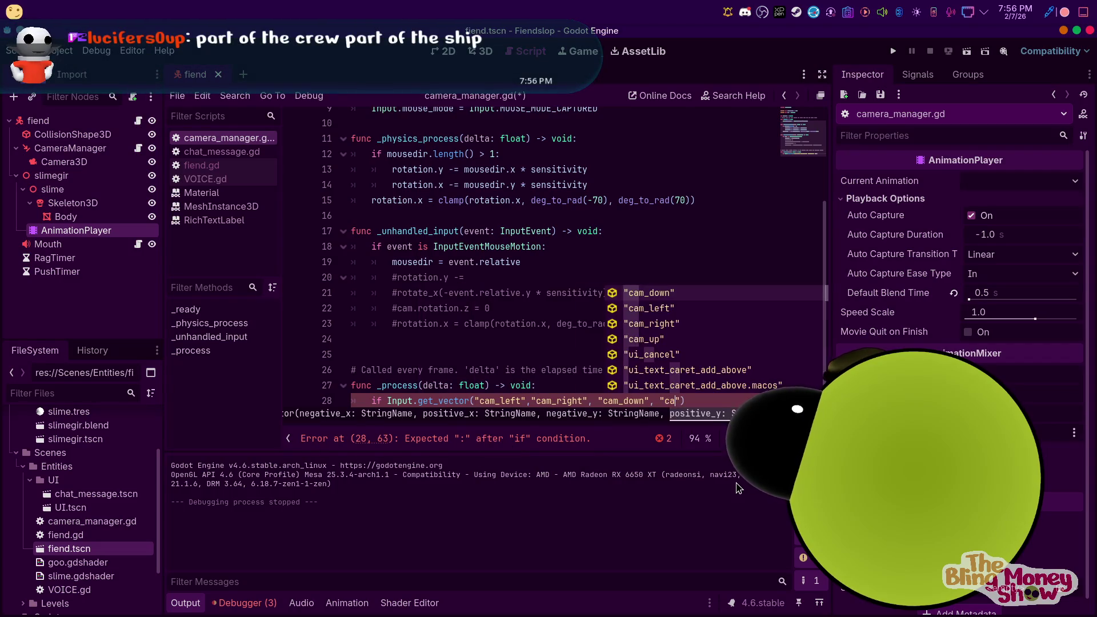
key(Down)
key(Down)
key(Return)
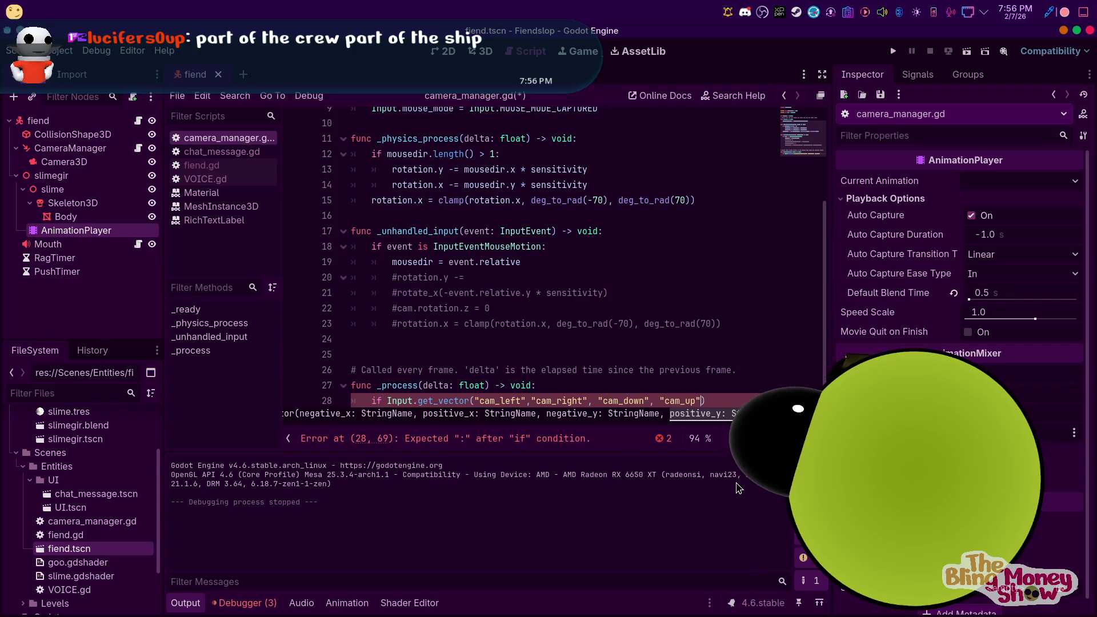
double_click(378, 396)
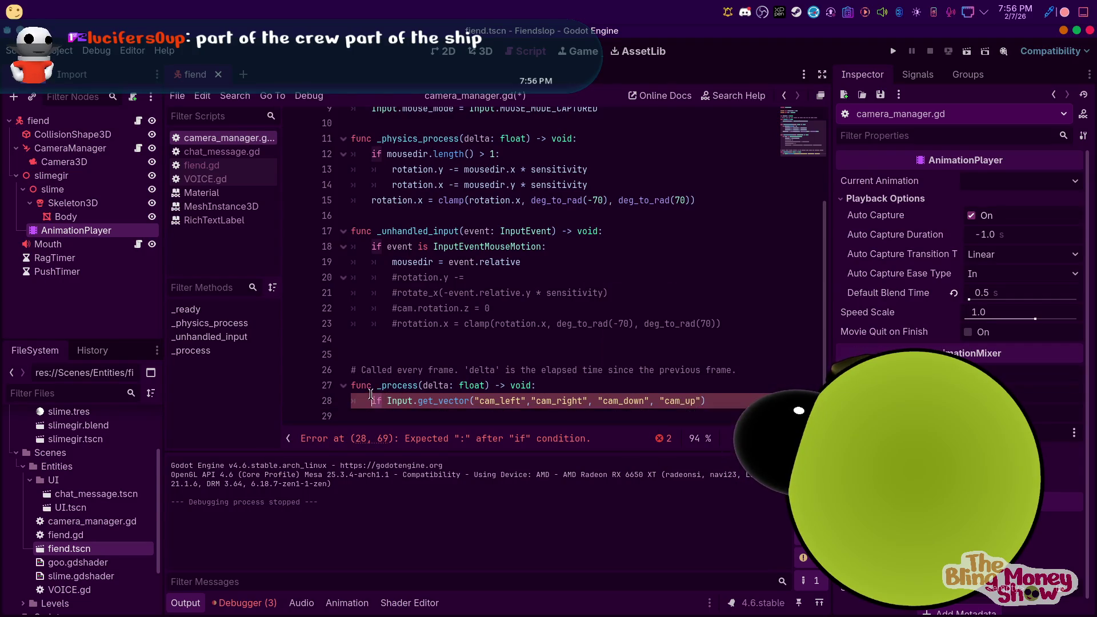
text(var )
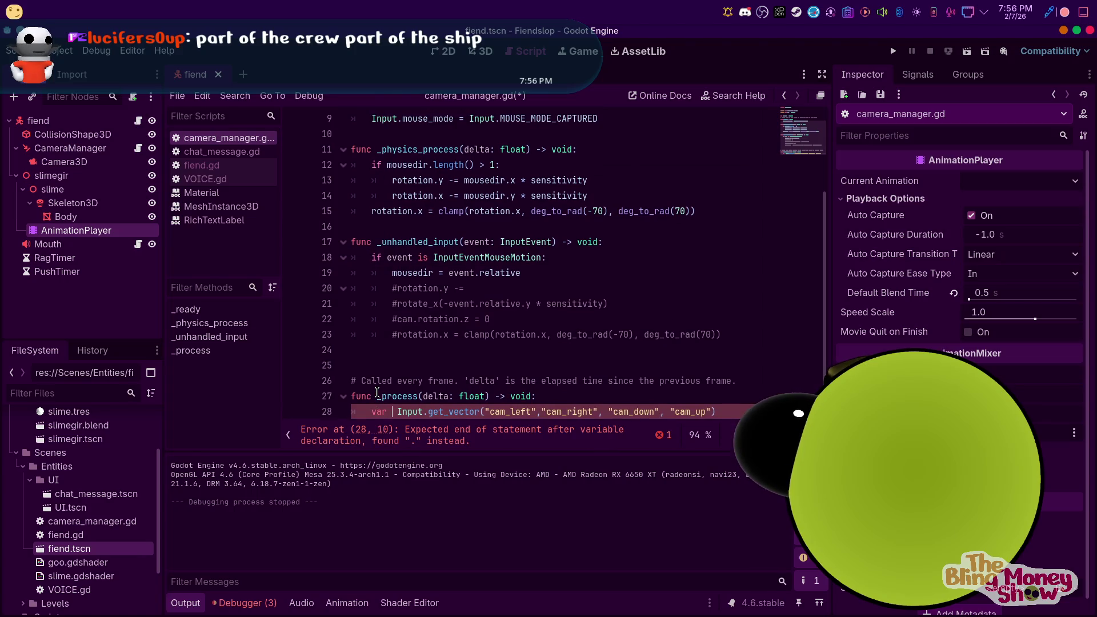
text(stickdir =)
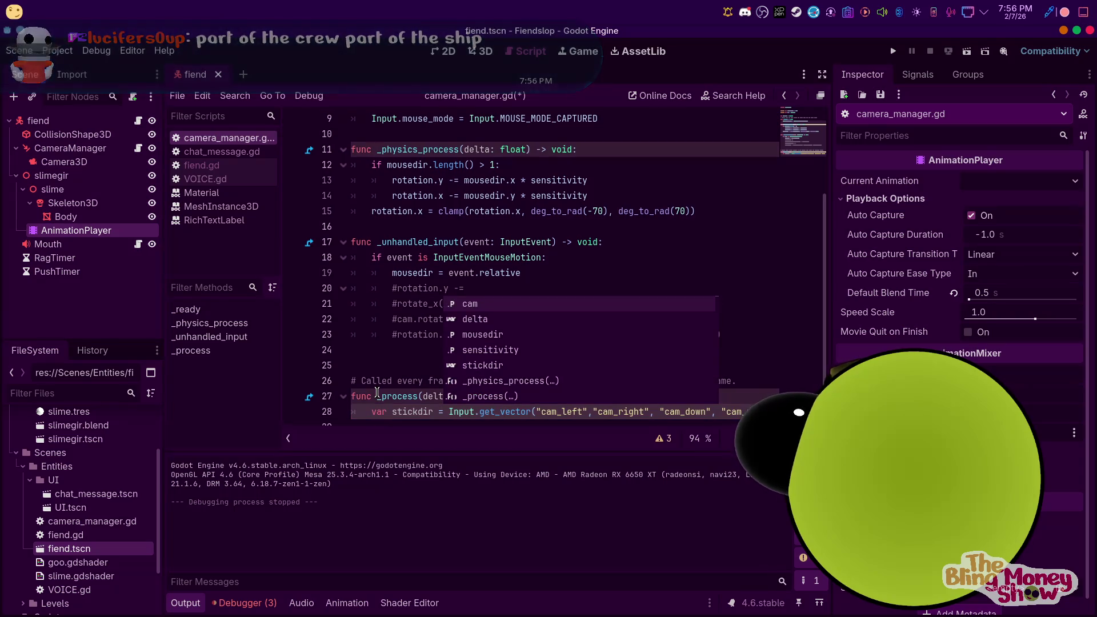
Add an 'if stickdir.length() > 0.2:' check below the stick read.
key(Escape)
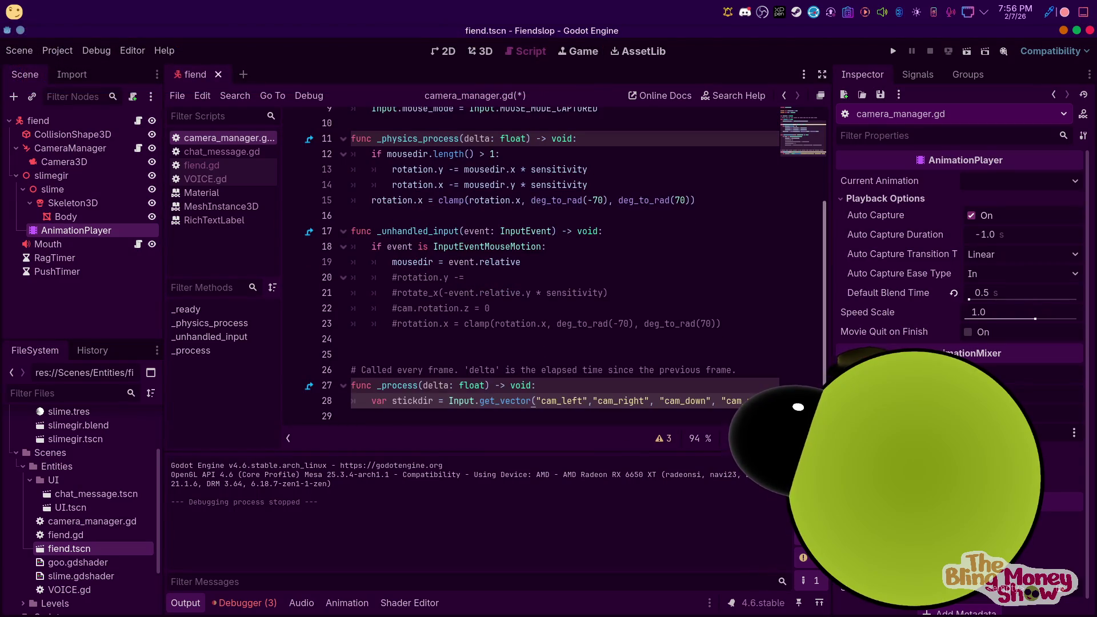
key(Down)
text(if st)
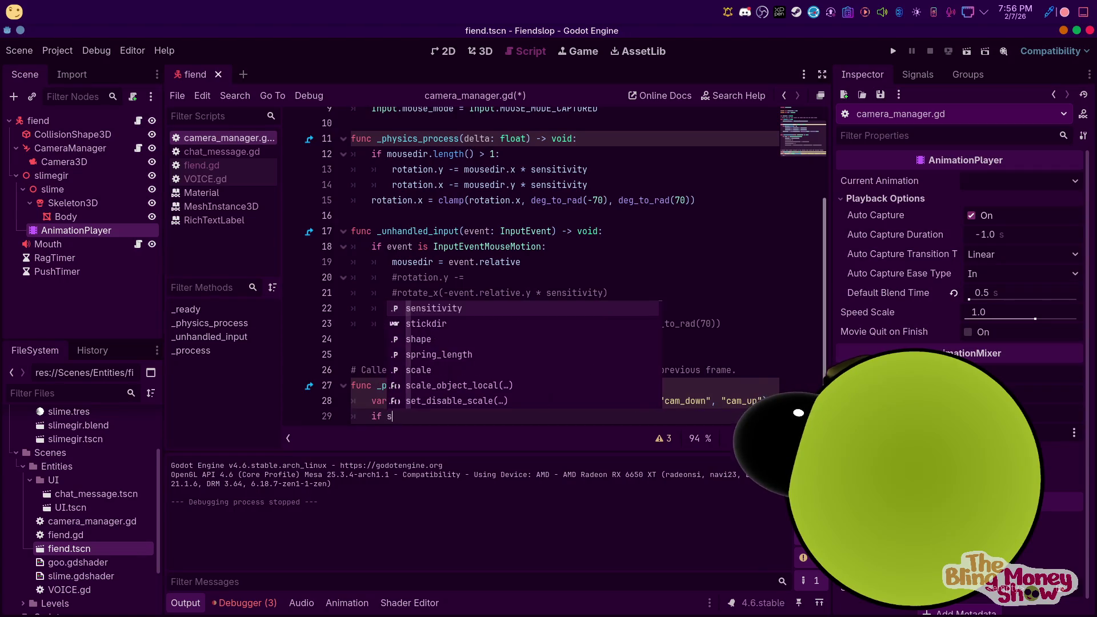
key(Return)
text(.)
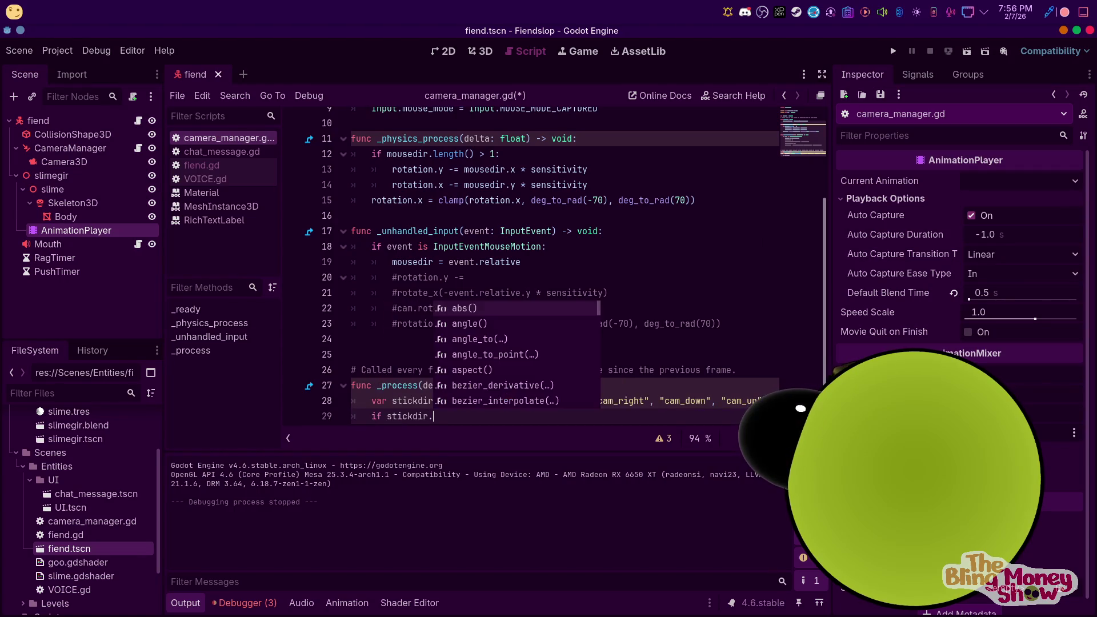
text(k)
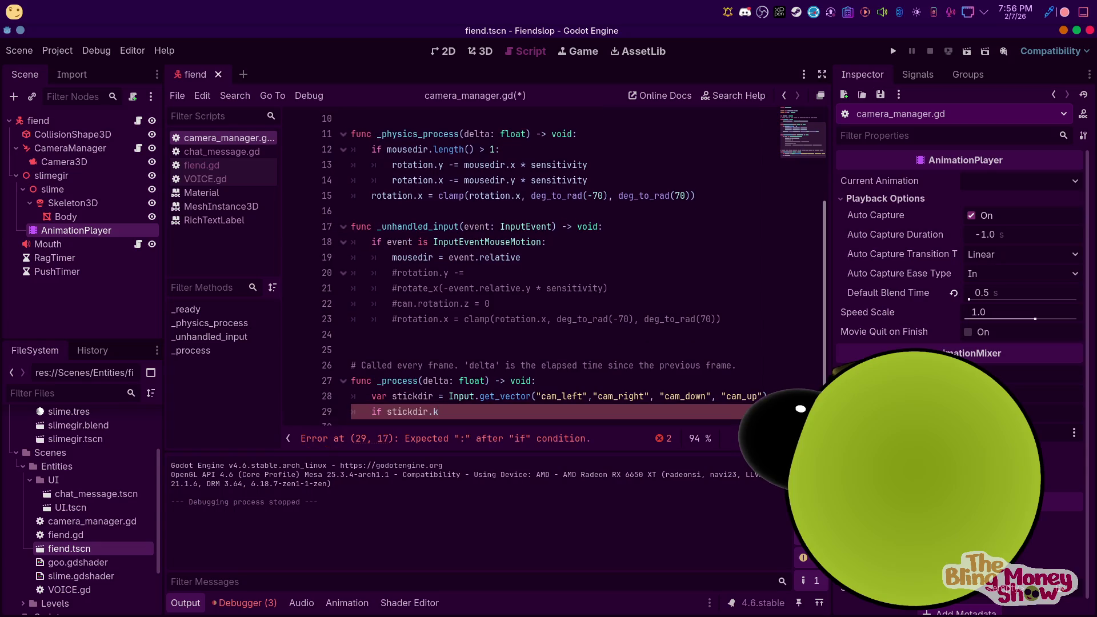
key(Return)
text(> 0)
text(.2:)
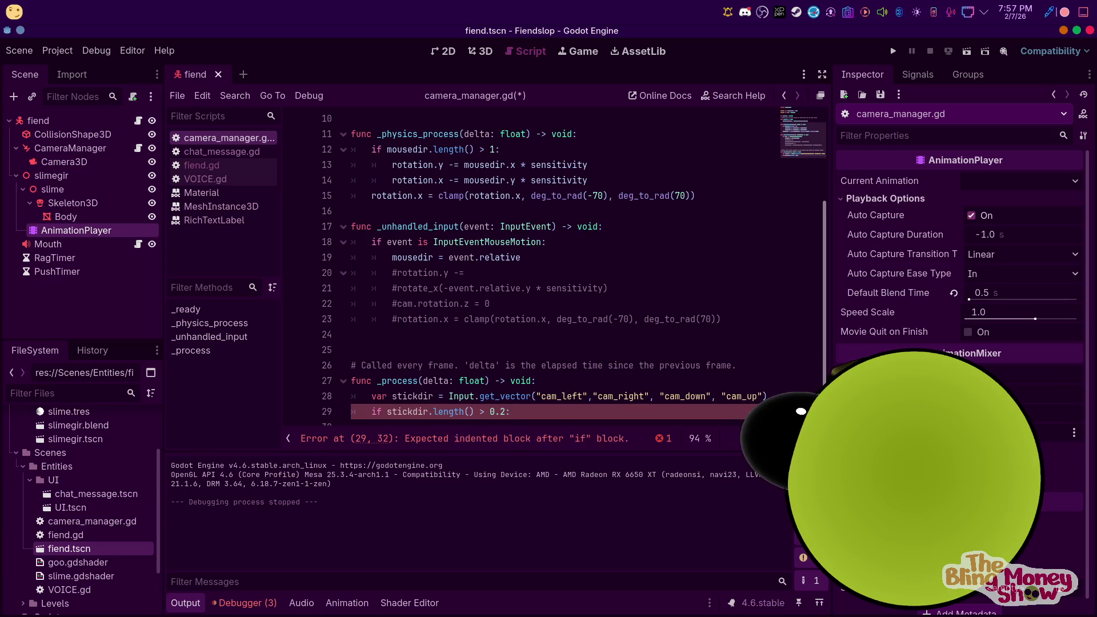
Assign mousedir = stickdir inside that if block, then launch the game to test it.
key(Return)
text(m)
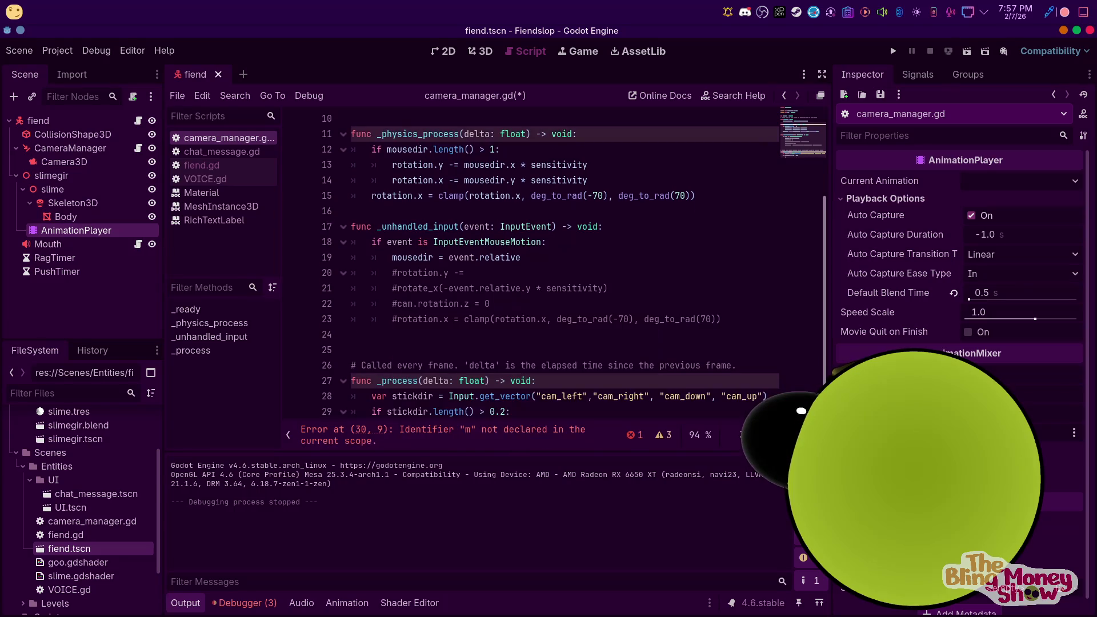
text(o)
key(Return)
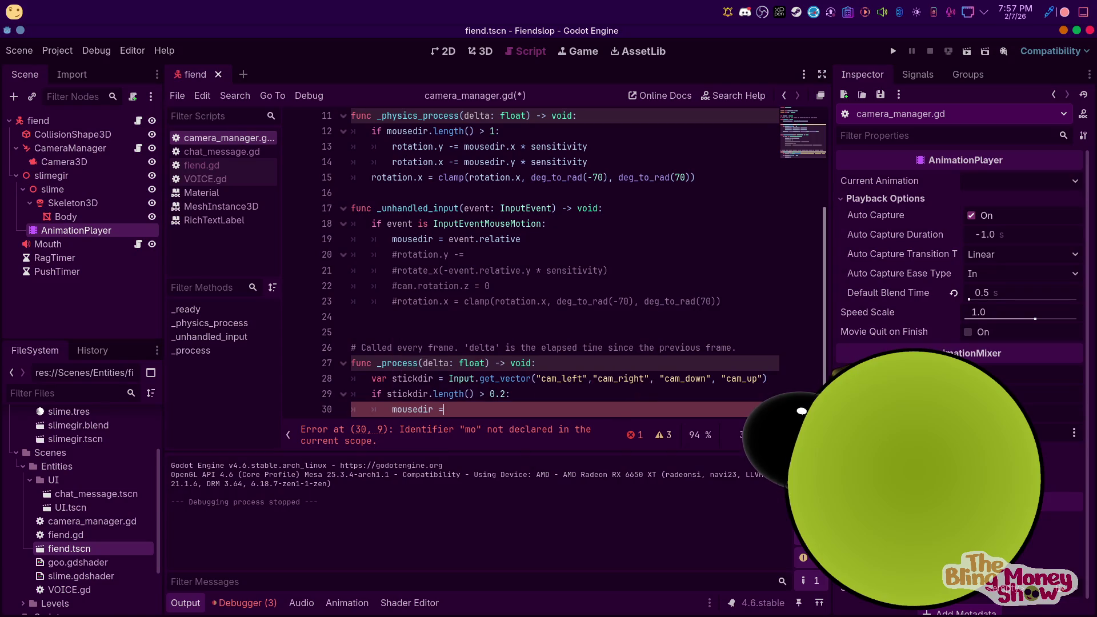
text(st)
key(Return)
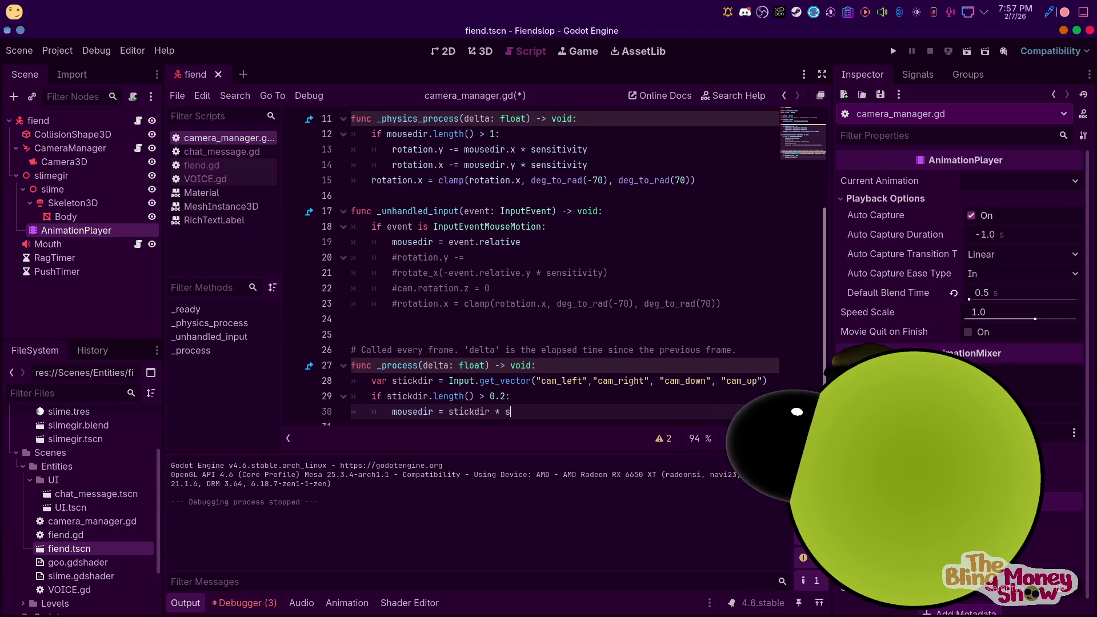
key(Return)
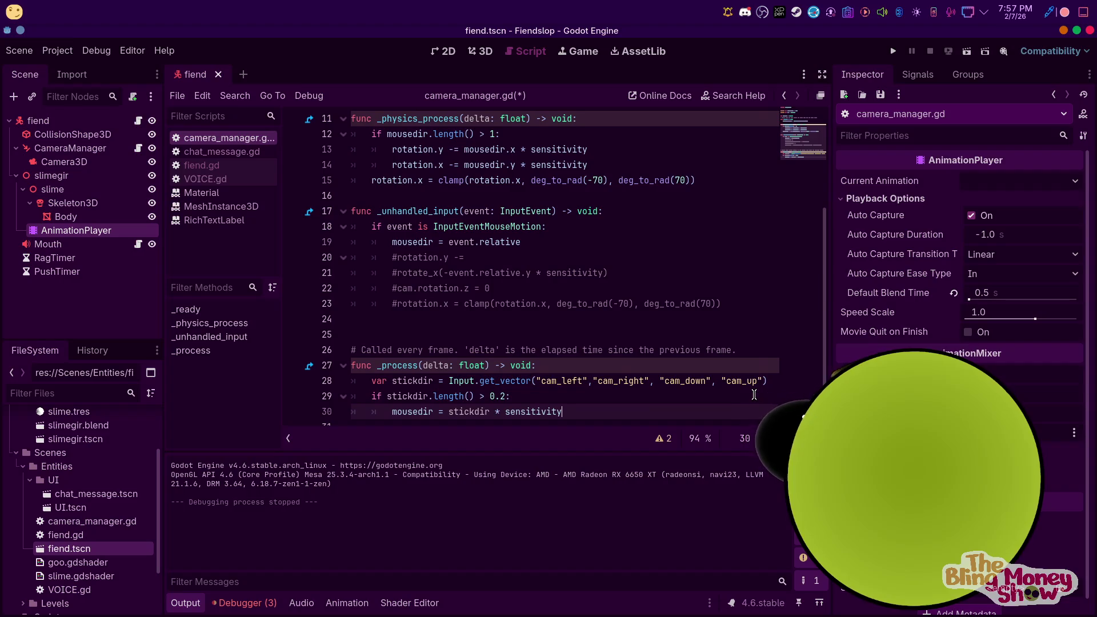
key(BackSpace)
key(BackSpace)
key(BackSpace)
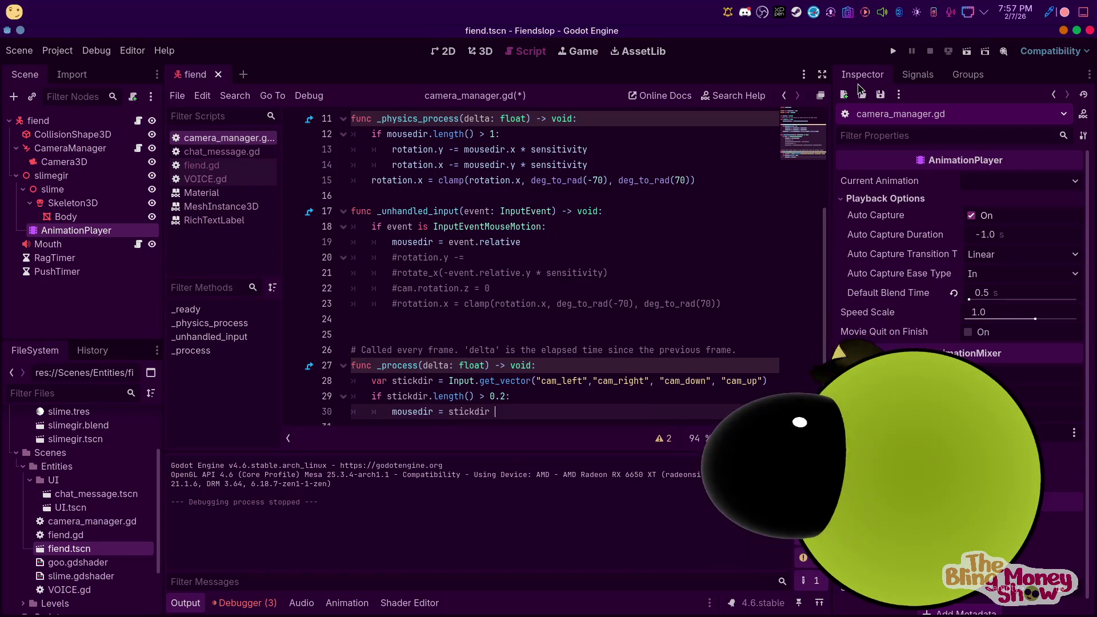
click(893, 51)
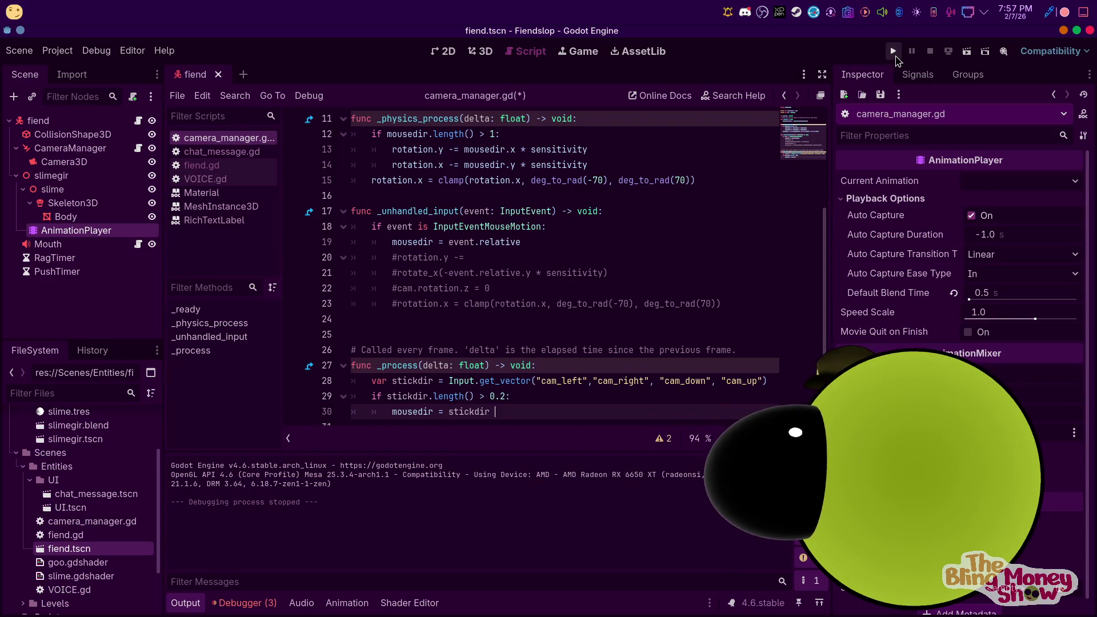
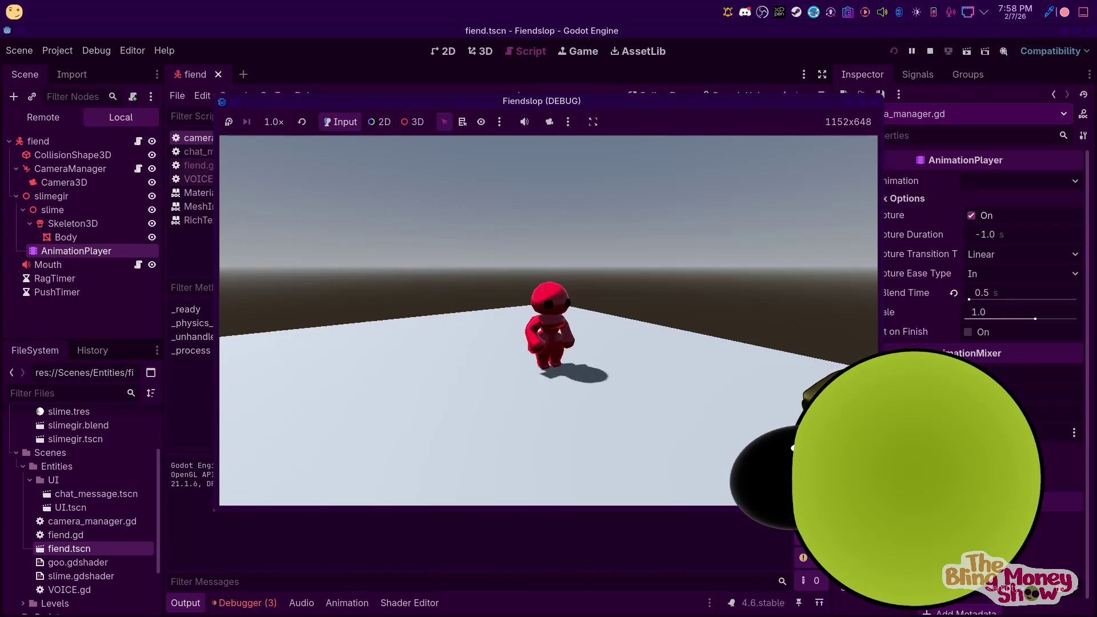
Stop the game and declare 'var controller : bool = false' below the mousedir declaration.
key(F8)
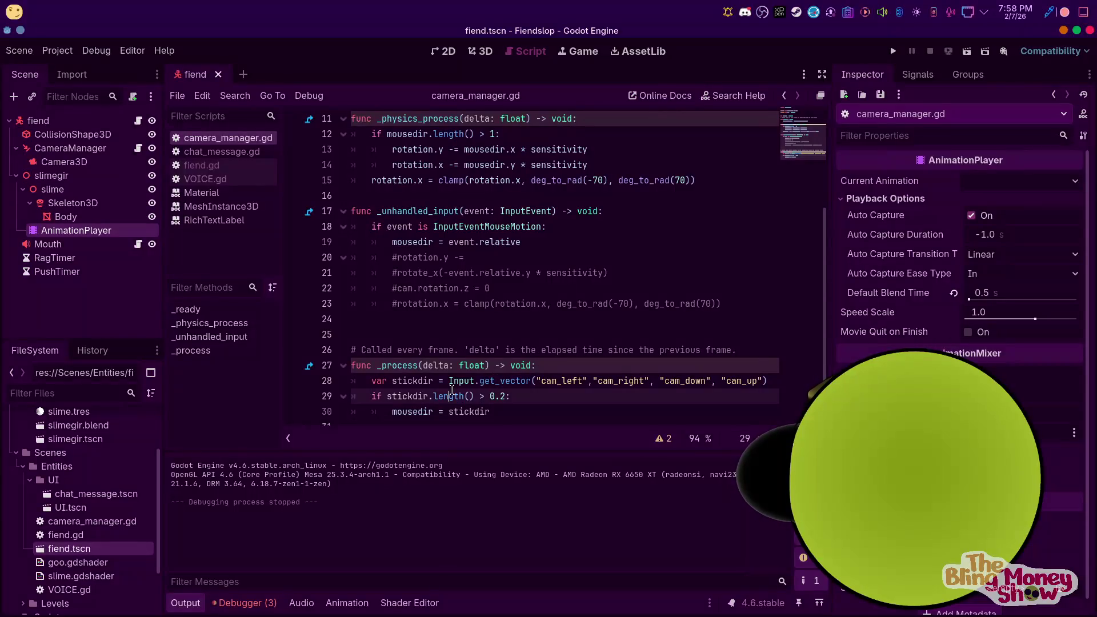
click(555, 405)
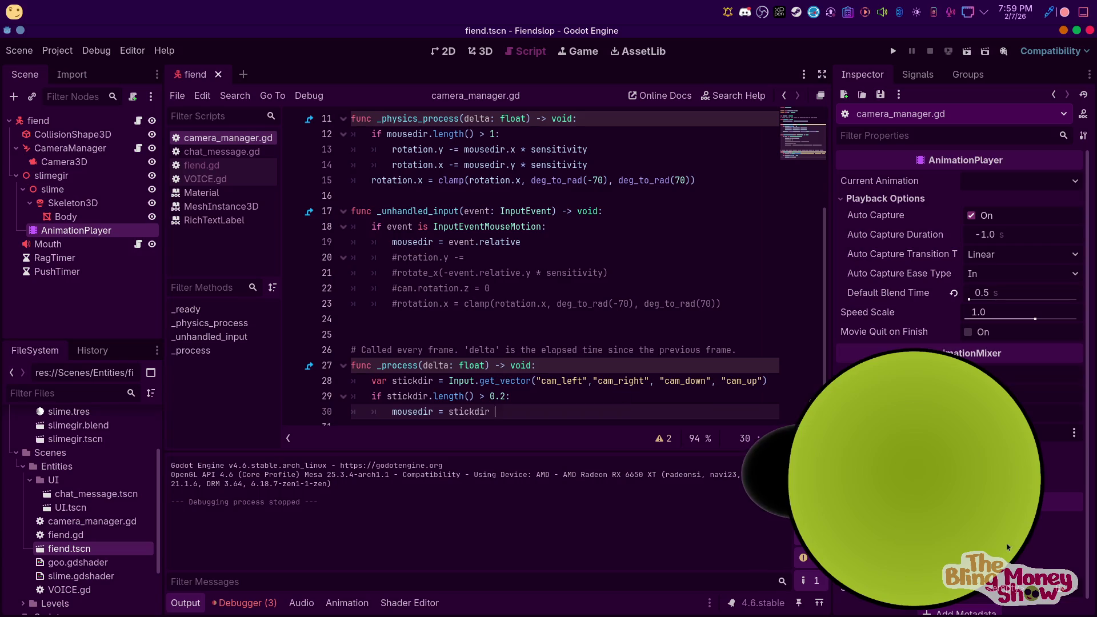
scroll(535, 241, up, 4)
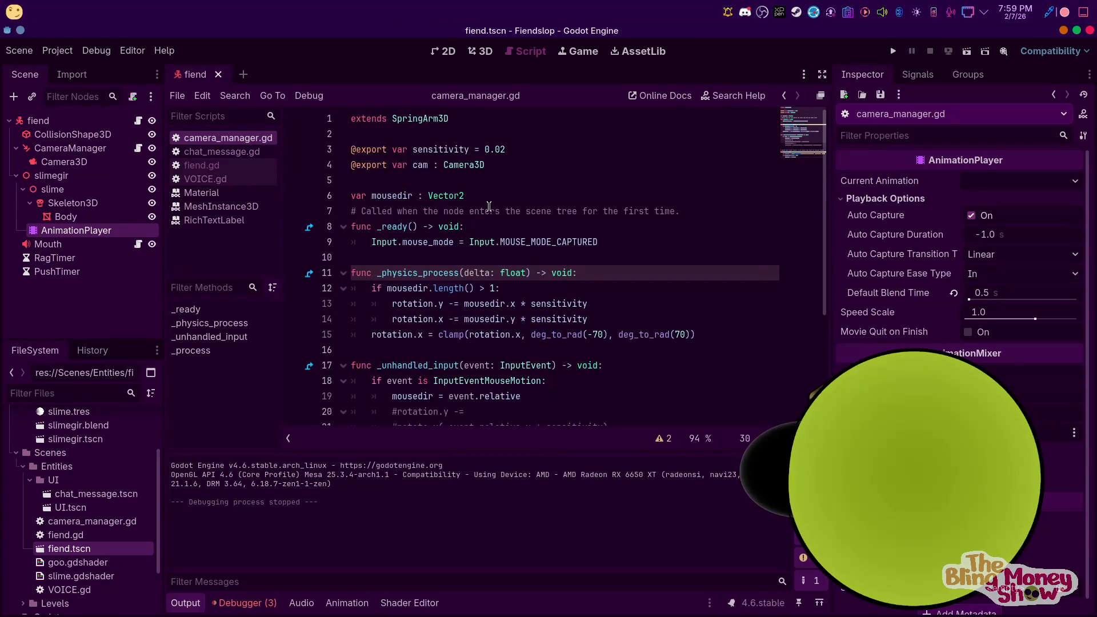
click(517, 190)
key(Return)
text(var)
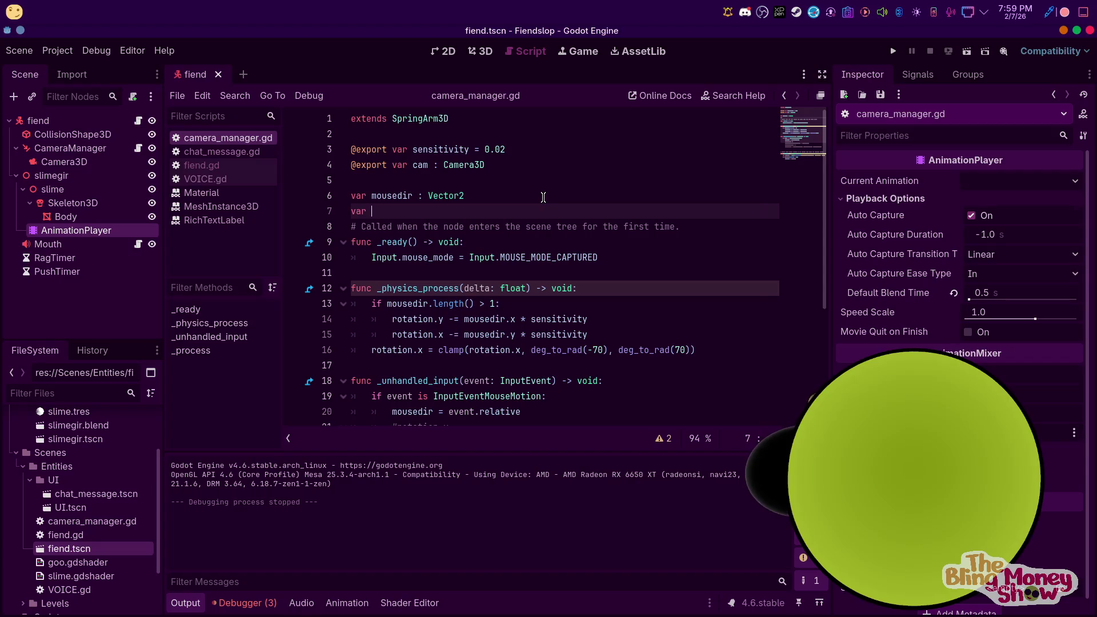
text(controller : boo)
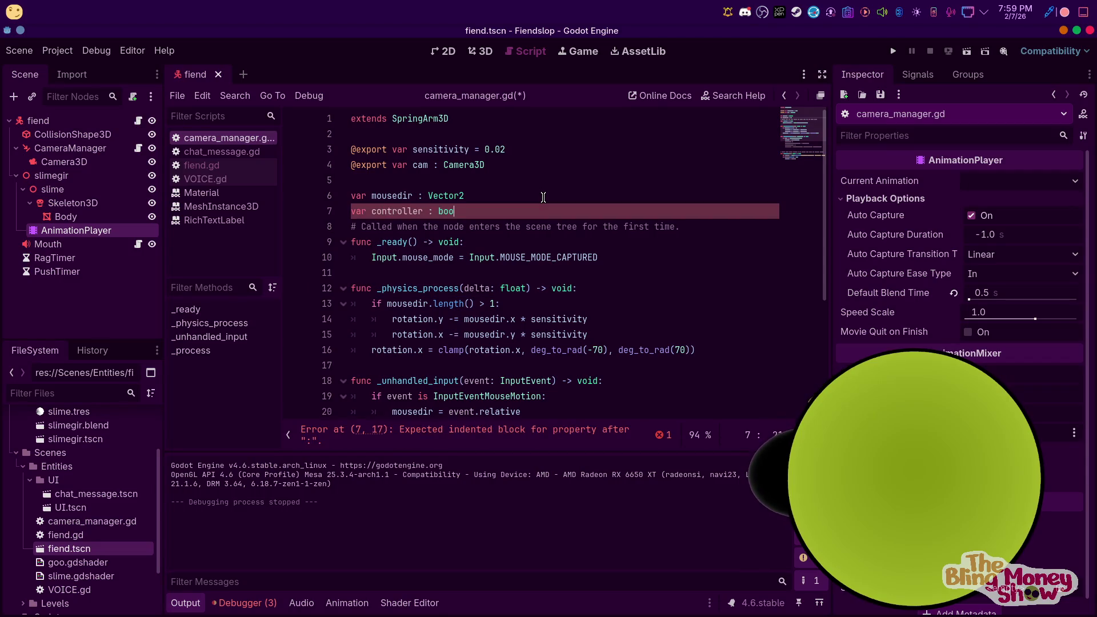
text( l = fal)
key(Return)
Add 'and !controller' to the mouse-motion check, fix the stickdir line, and relaunch the game.
scroll(544, 198, down, 3)
click(540, 257)
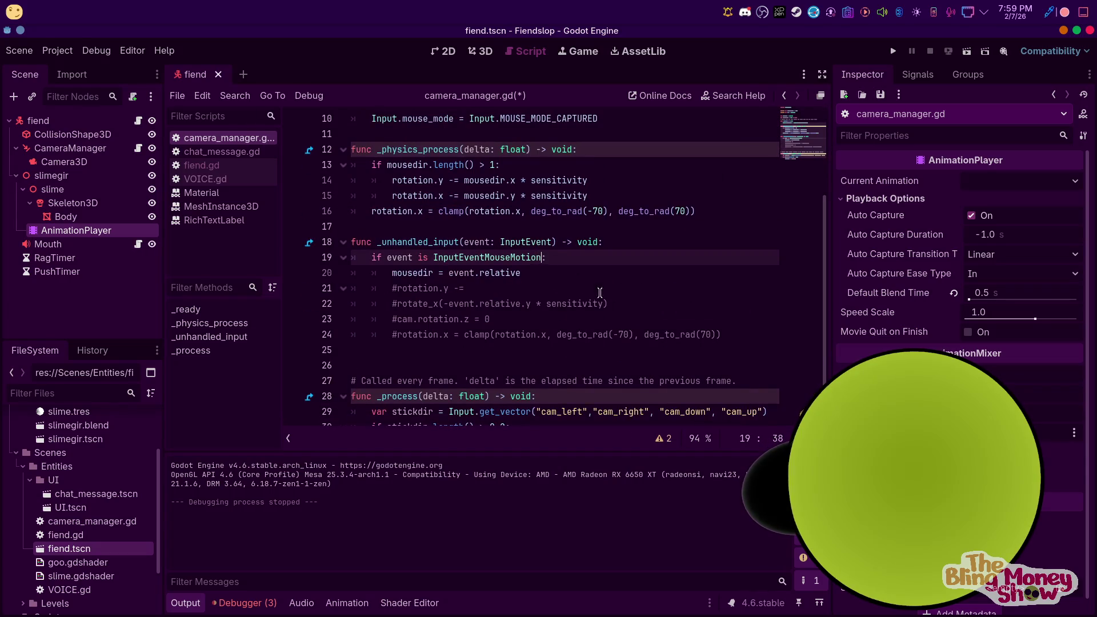
text(nd )
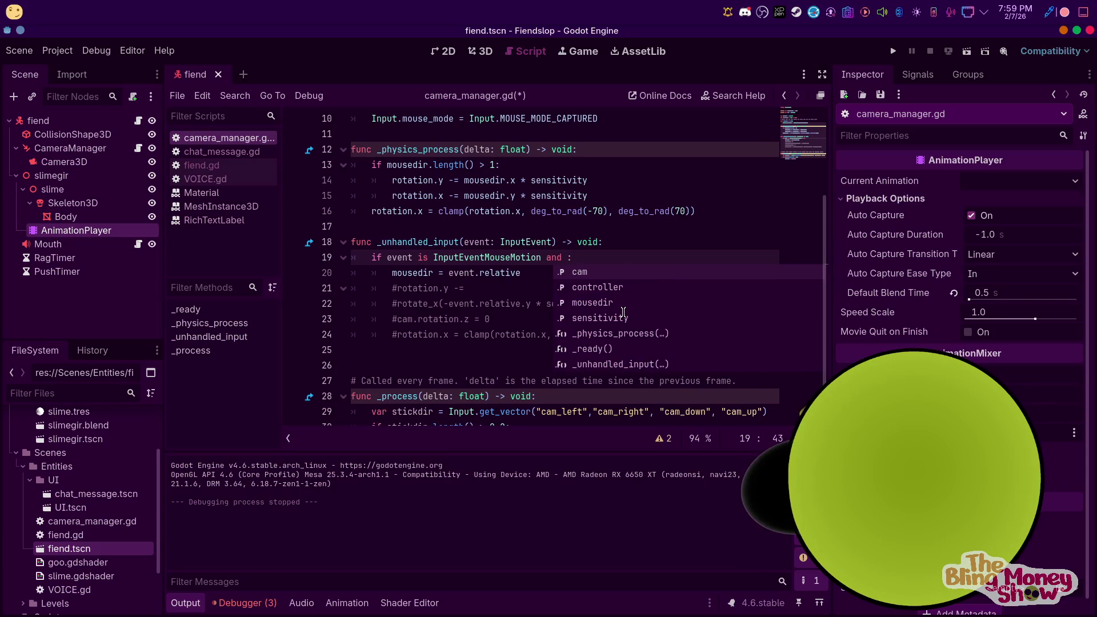
text(! controller)
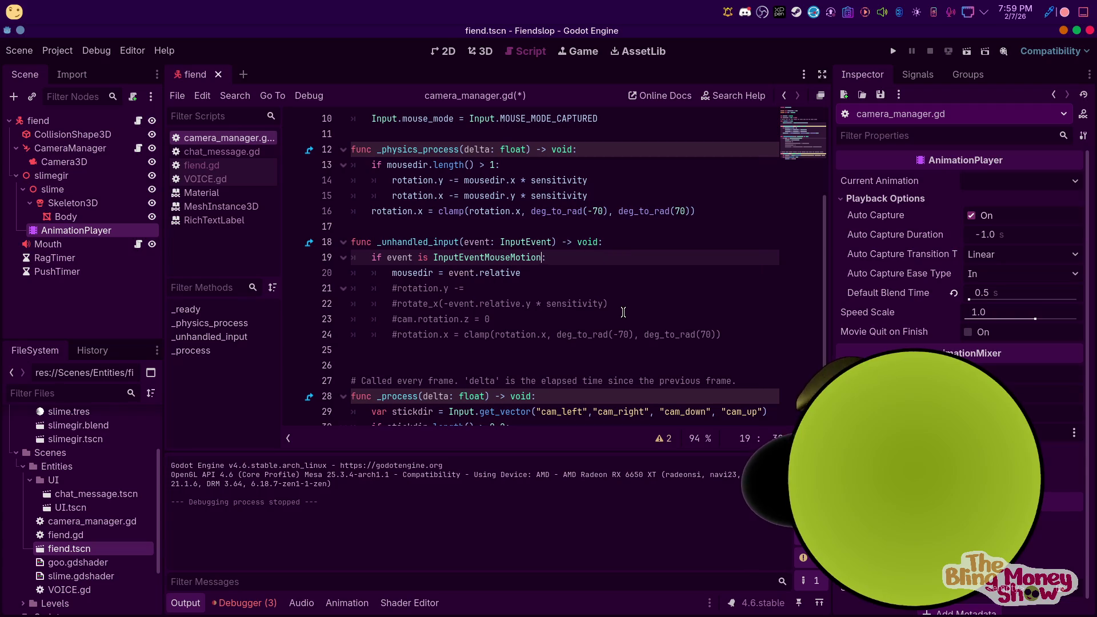
scroll(704, 337, down, 1)
click(498, 408)
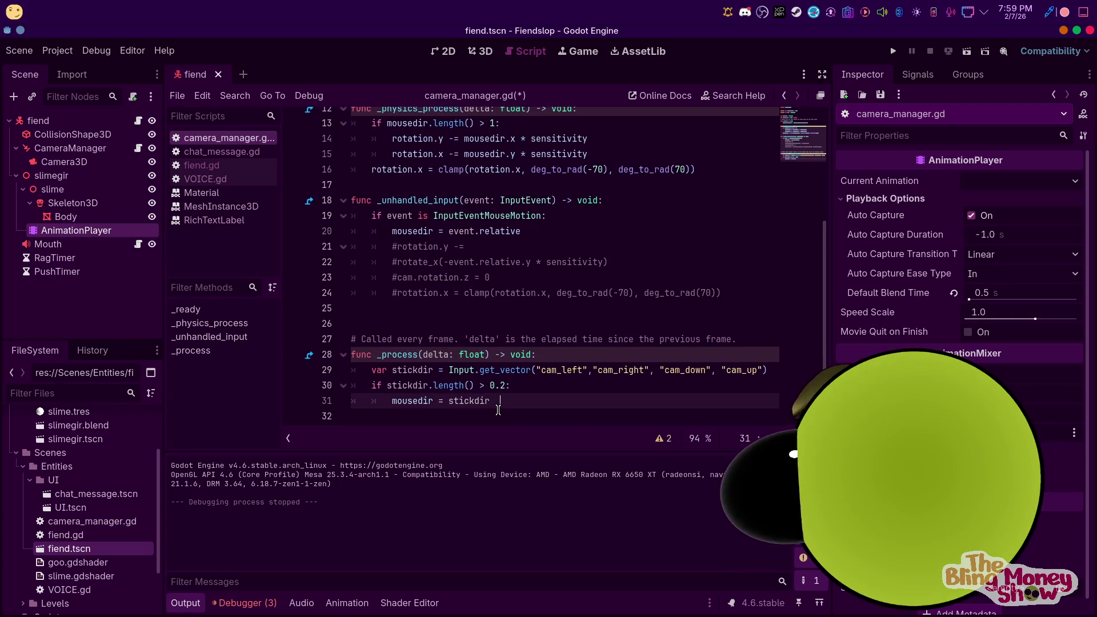
key(BackSpace)
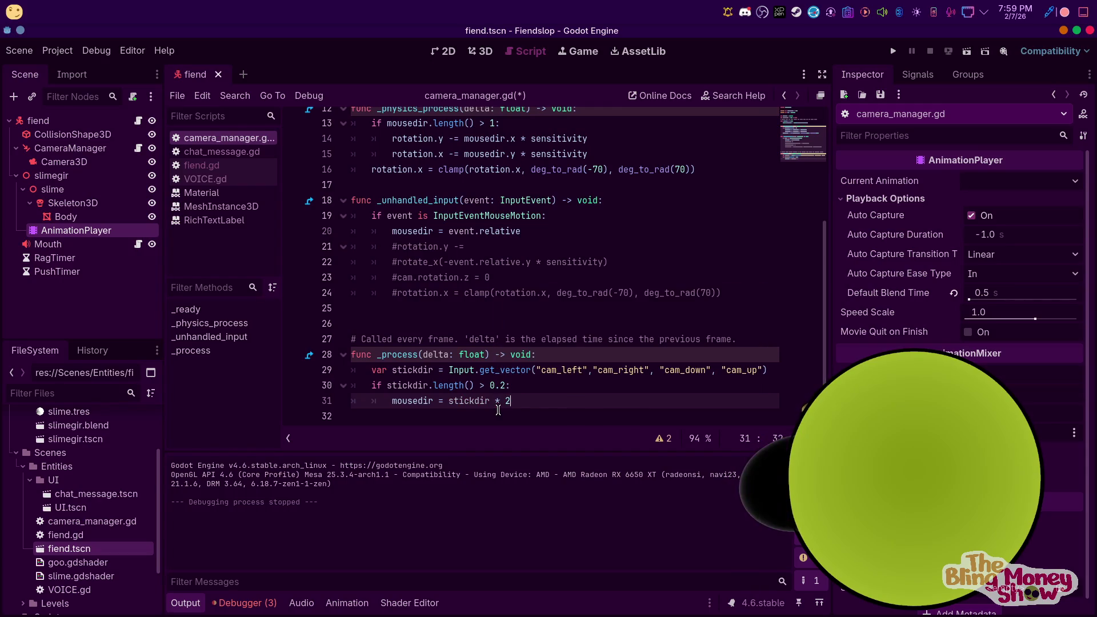
click(894, 51)
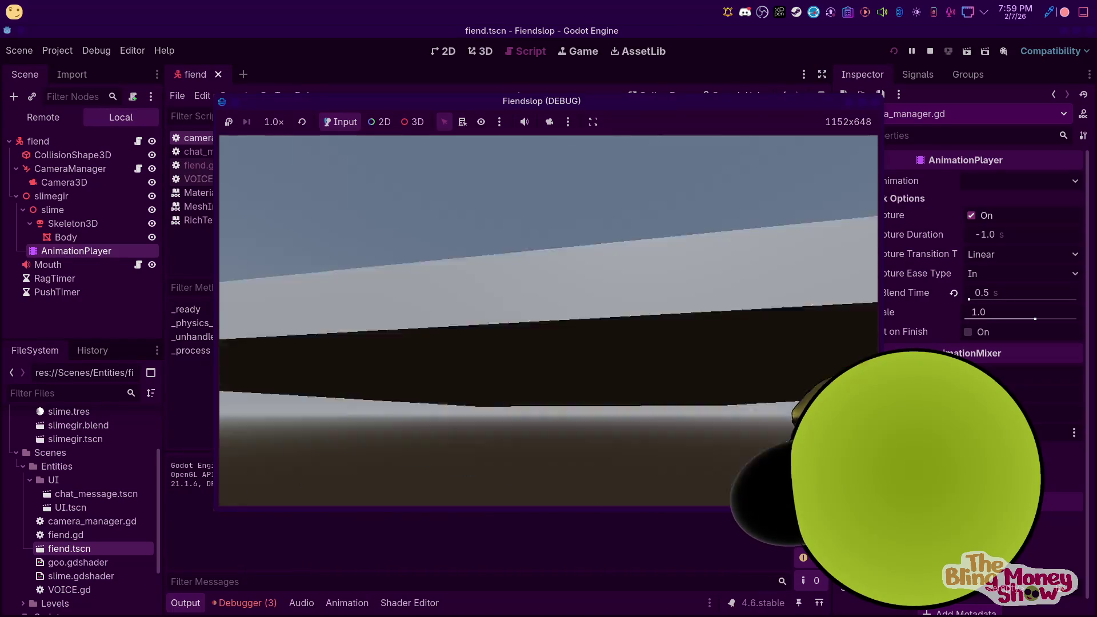
Stop the game after trying the doubled stick camera speed.
key(F8)
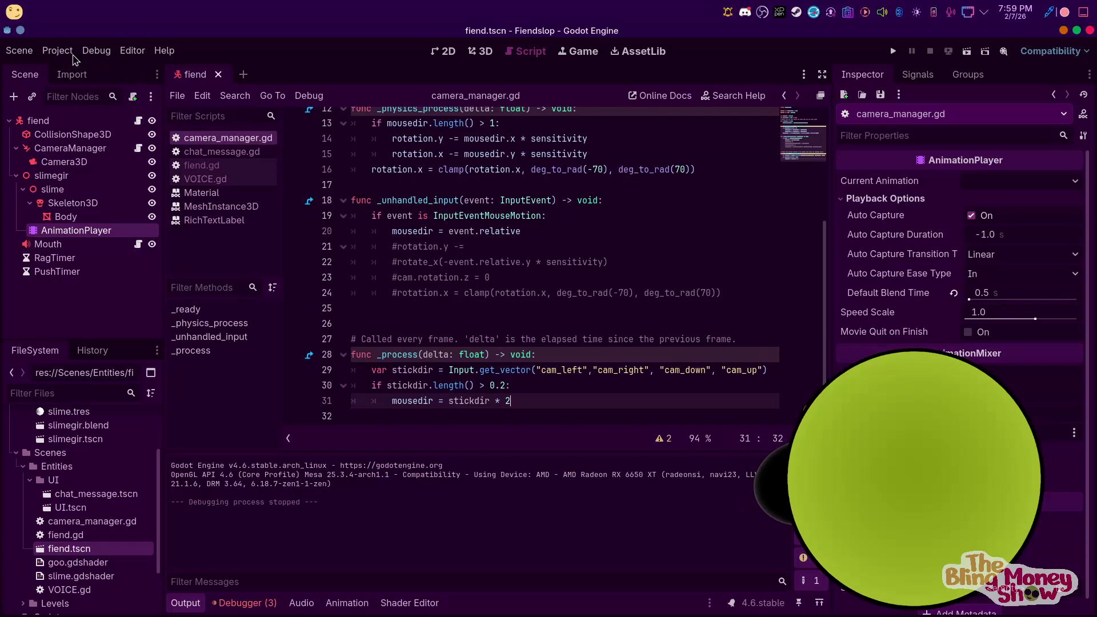
Remove Joypad Button 1 from the run action in Project Settings > Input Map.
click(57, 50)
click(63, 69)
scroll(386, 351, down, 5)
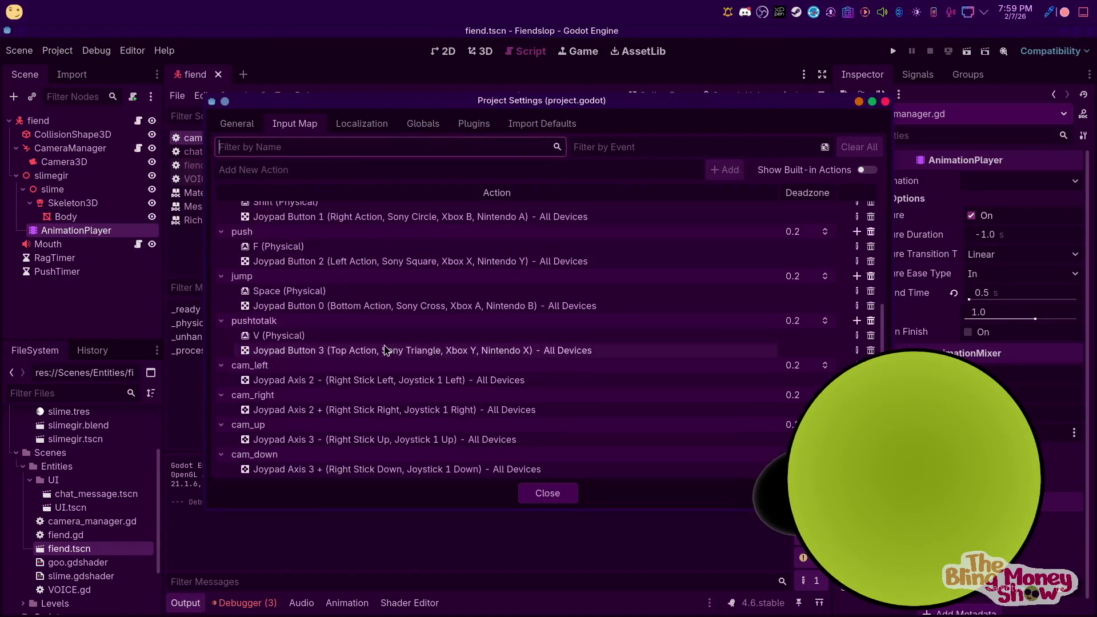
scroll(388, 349, up, 3)
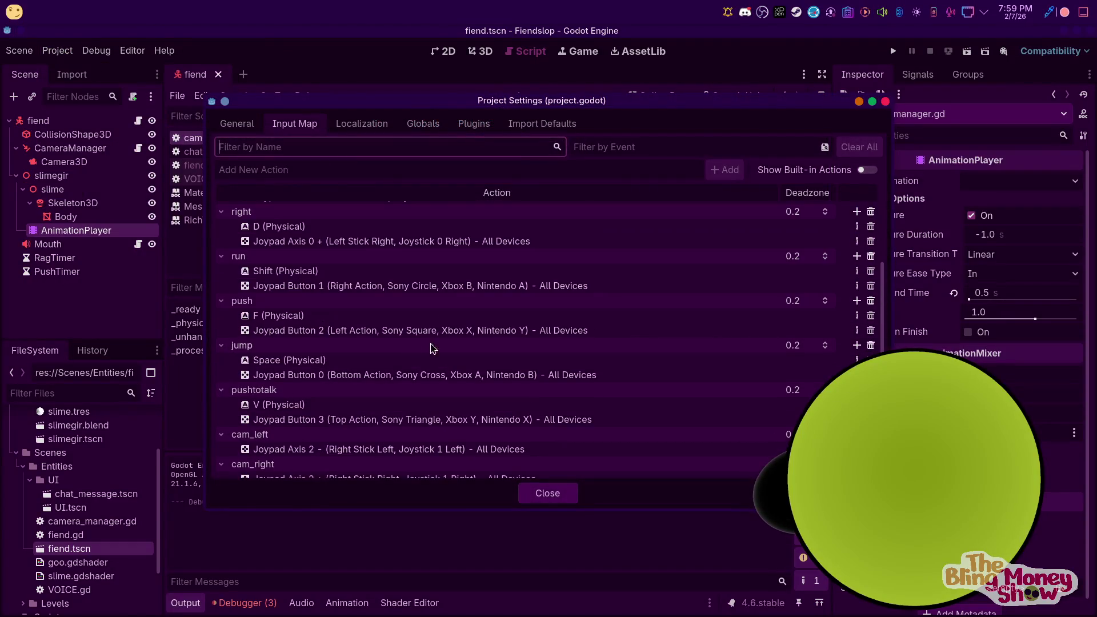
click(872, 287)
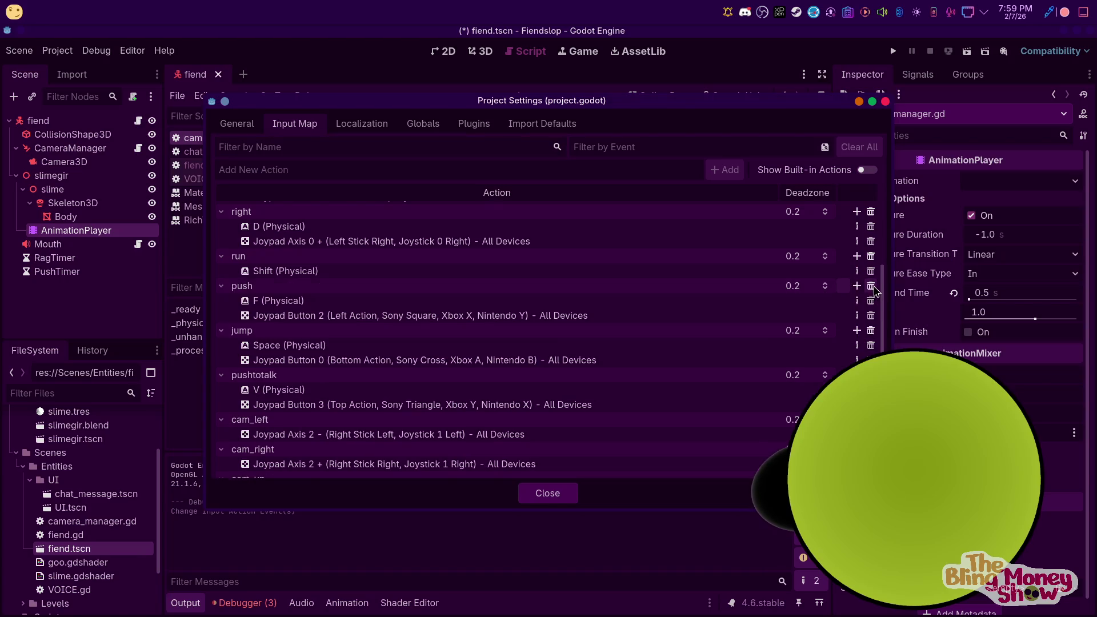
Bind Joypad Button 7 (left stick press) to run, close settings, and launch with F5.
click(858, 256)
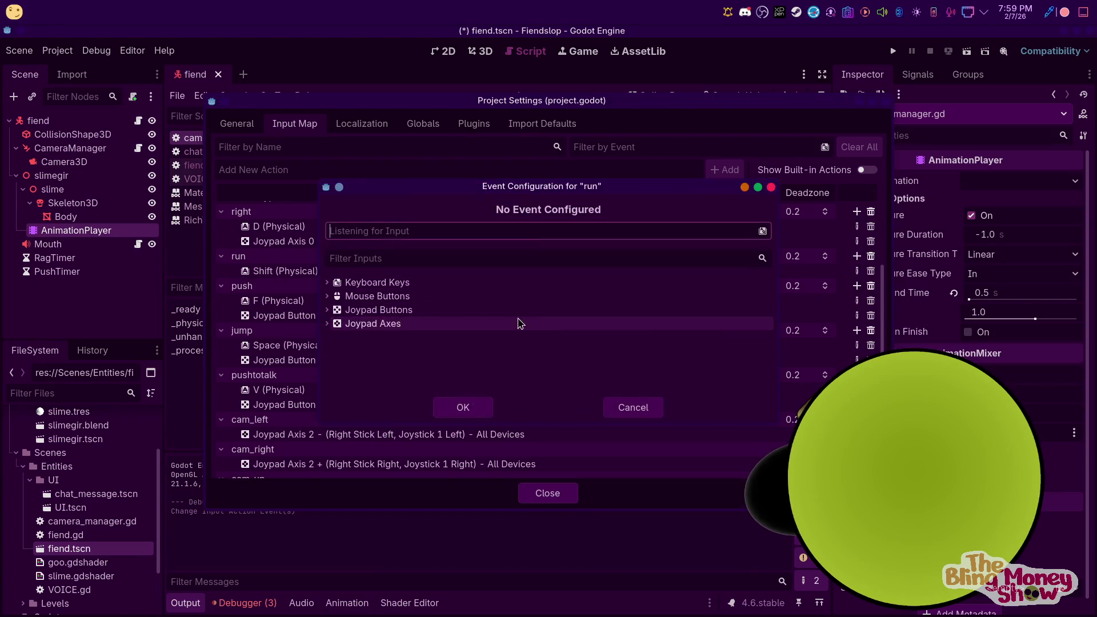
click(327, 312)
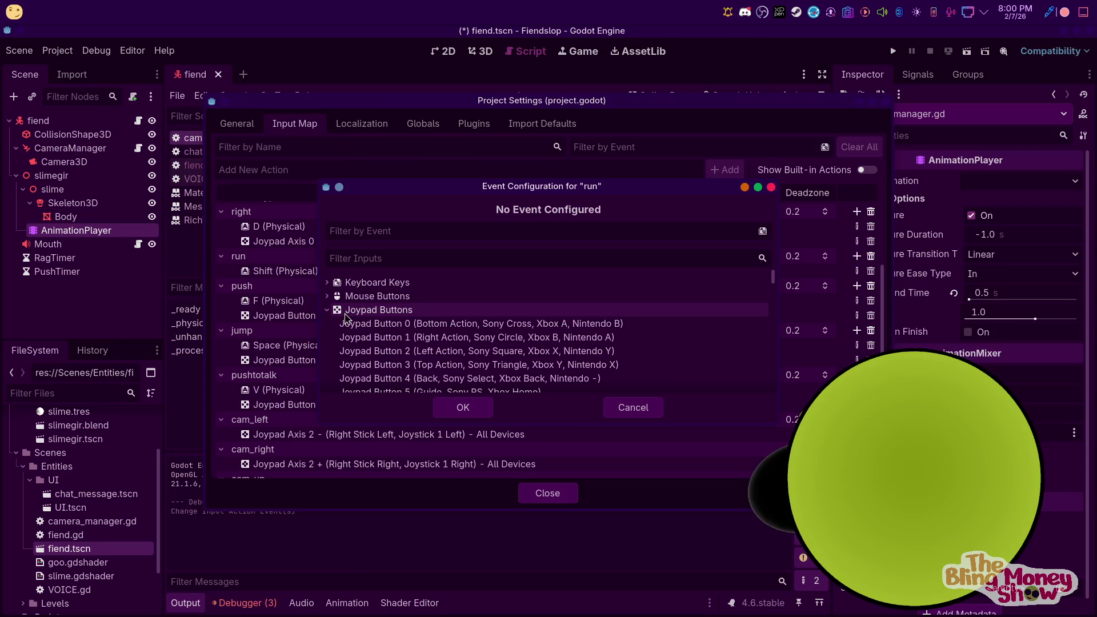
scroll(533, 354, down, 3)
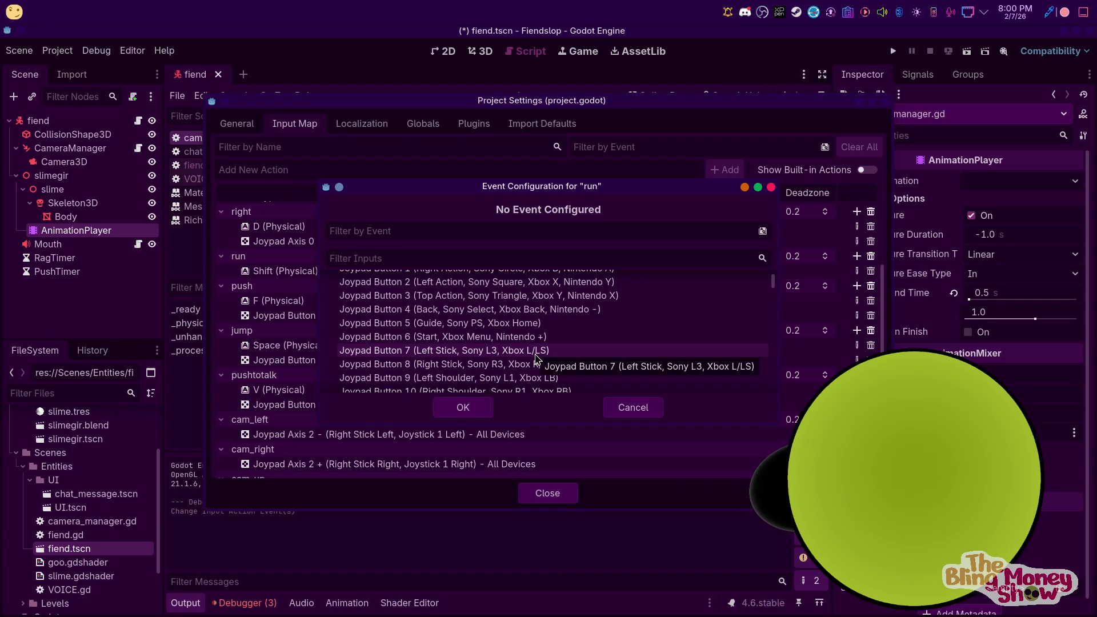
click(536, 350)
click(445, 409)
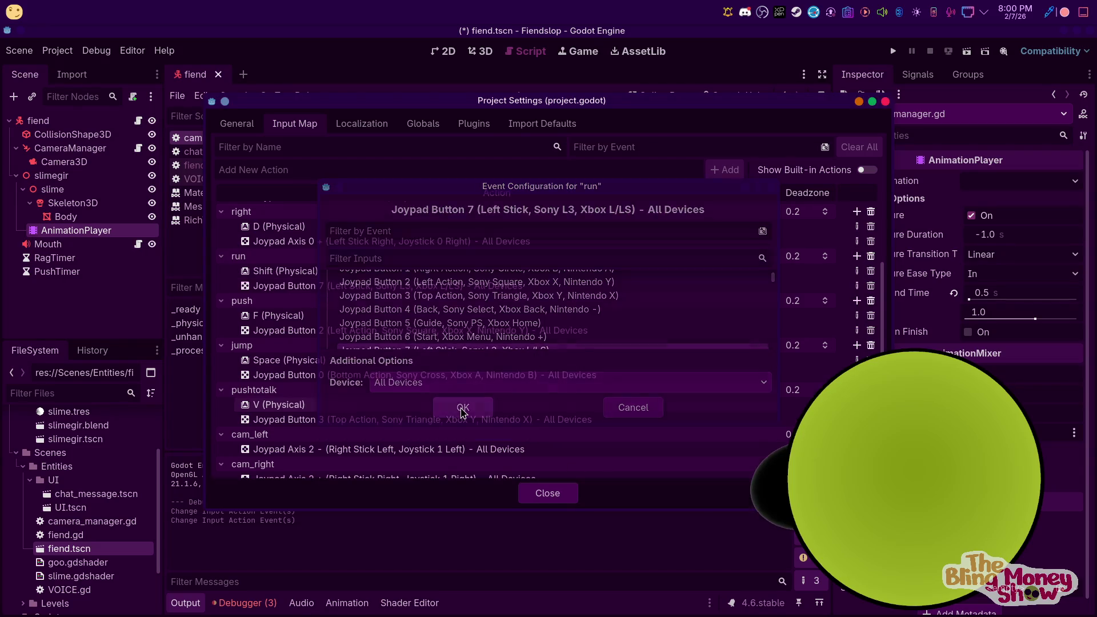
click(549, 494)
key(F5)
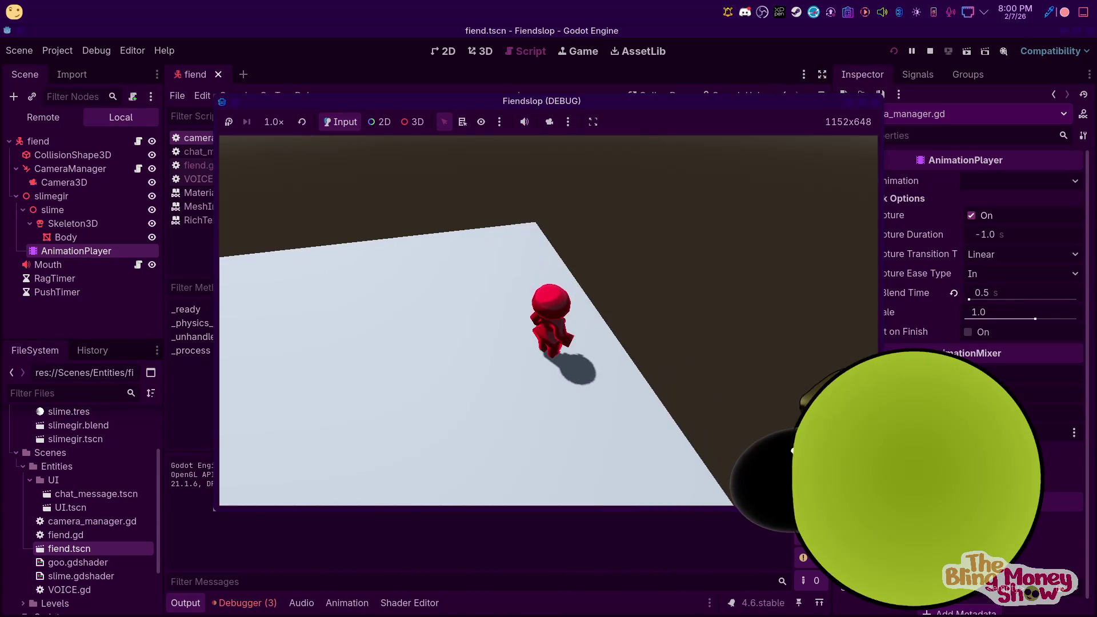
Stop the game after testing the left-stick run binding.
key(F8)
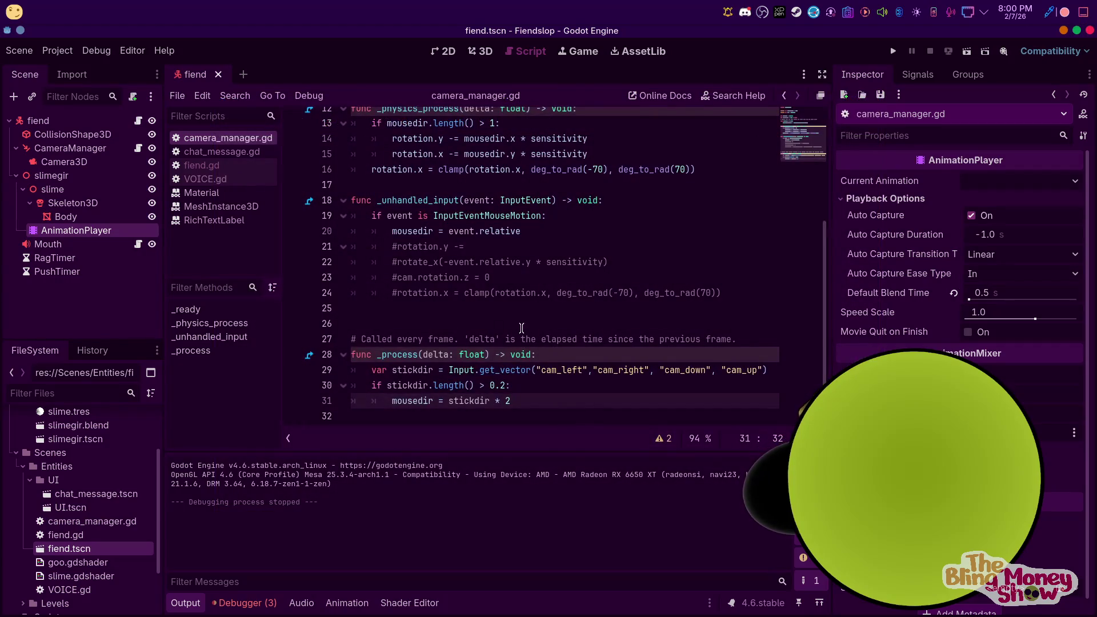
Swap cam_up and cam_down in line 29's get_vector call, then test-run and stop the game.
click(689, 371)
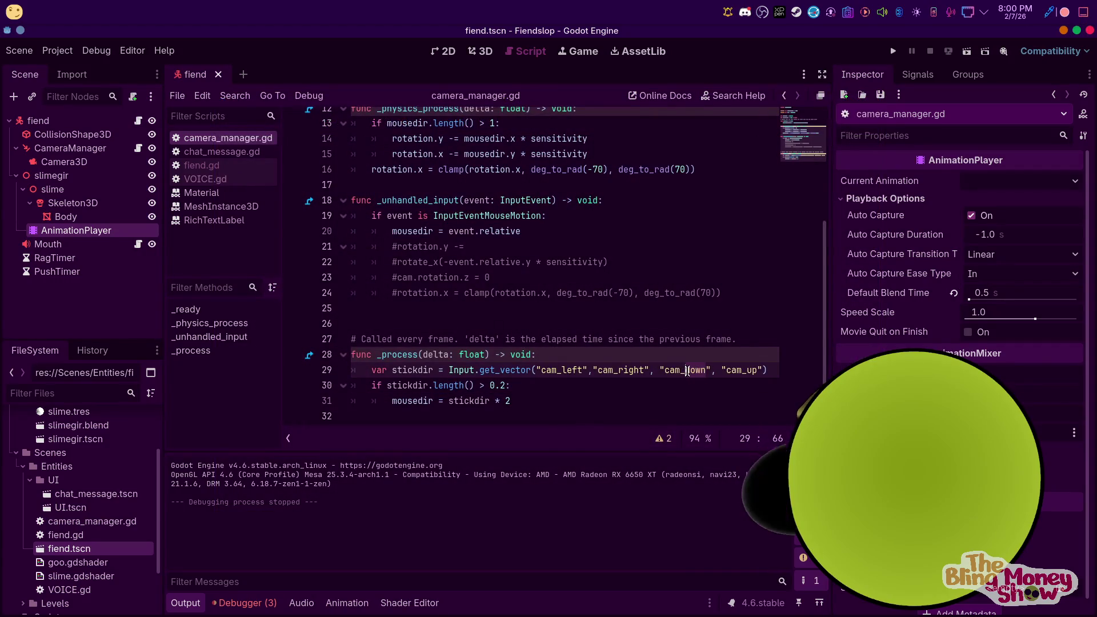
key(BackSpace)
key(BackSpace)
text(down)
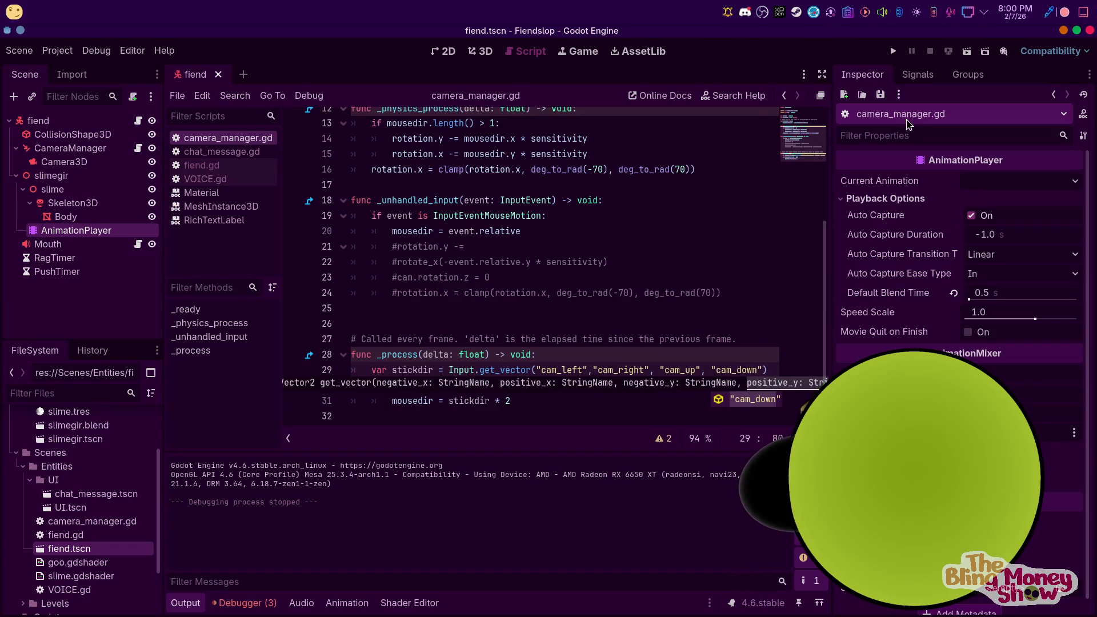
click(592, 213)
click(894, 51)
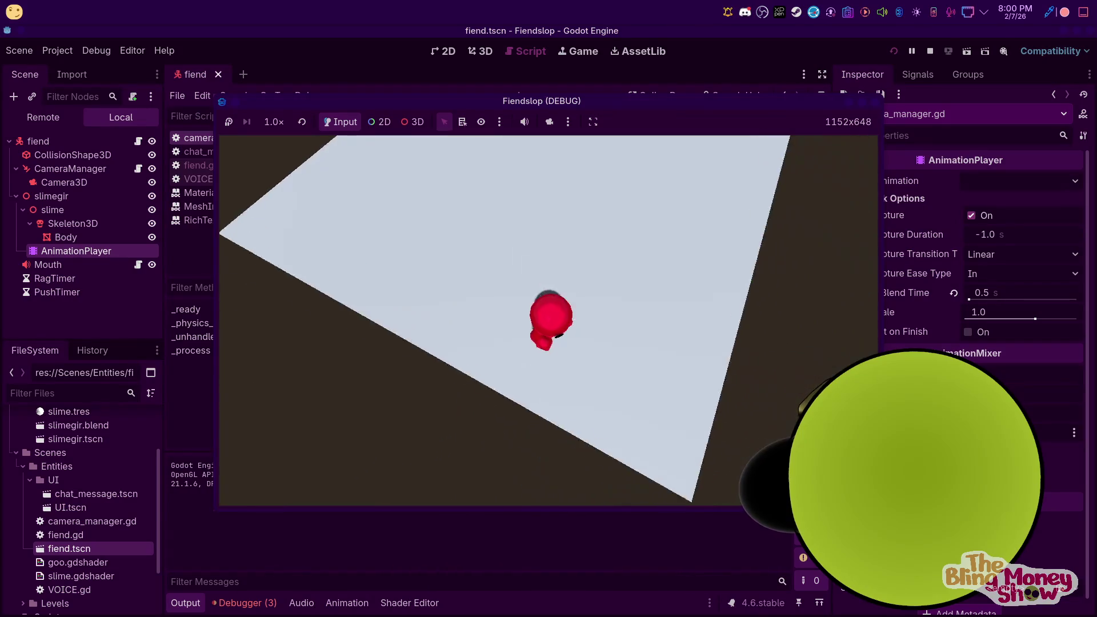
key(F8)
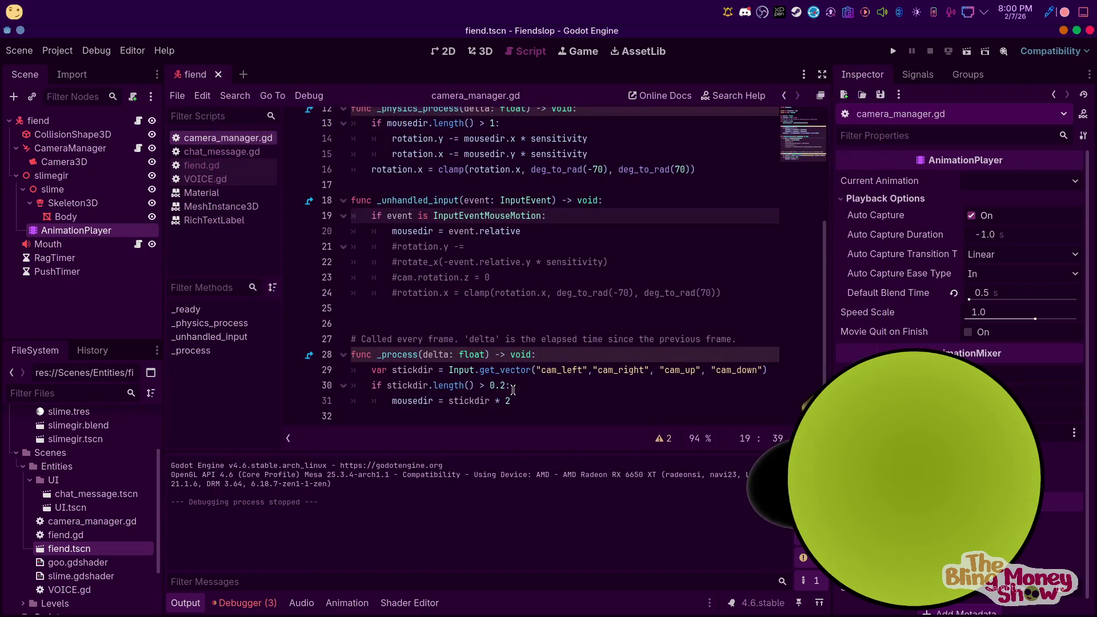
scroll(461, 264, up, 4)
Delete the unused controller variable line, then test-run the game and stop it.
click(512, 213)
key(BackSpace)
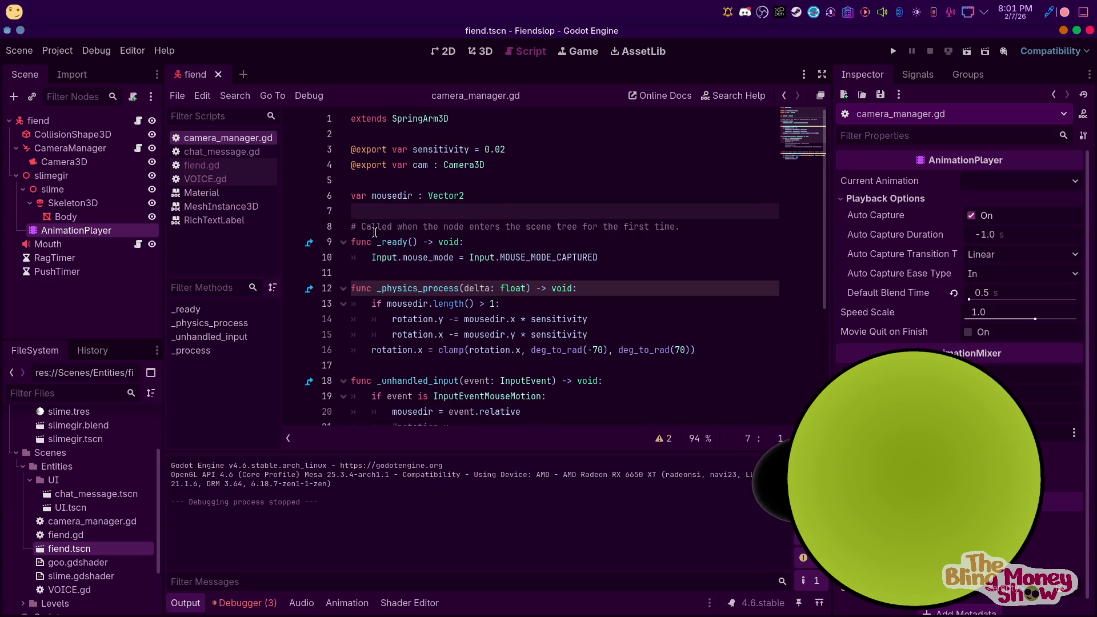
scroll(375, 231, down, 4)
click(513, 403)
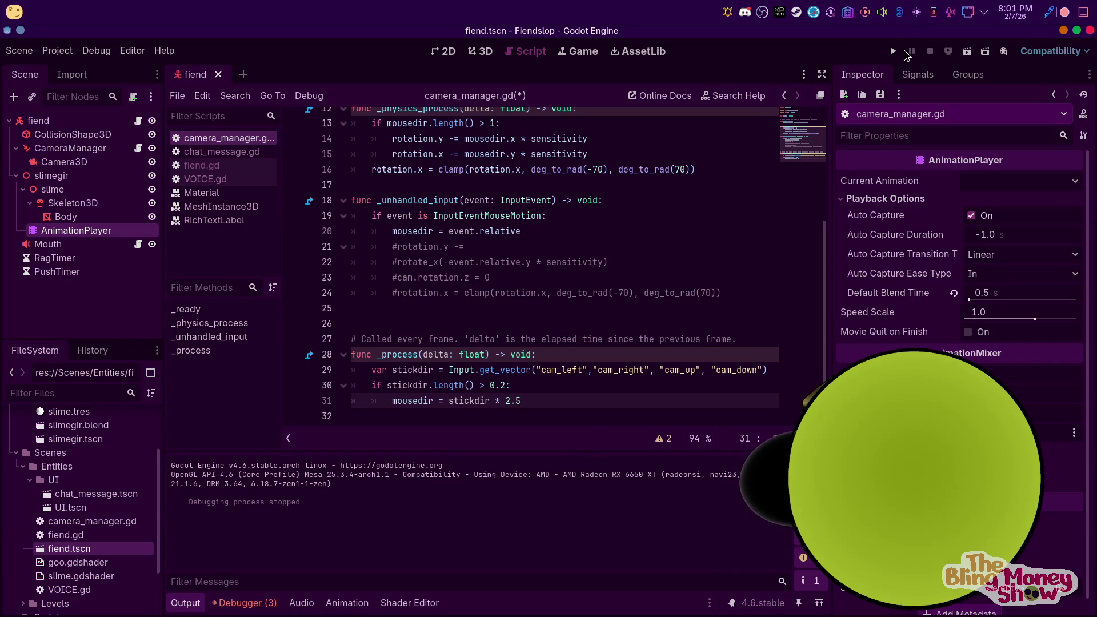
click(895, 51)
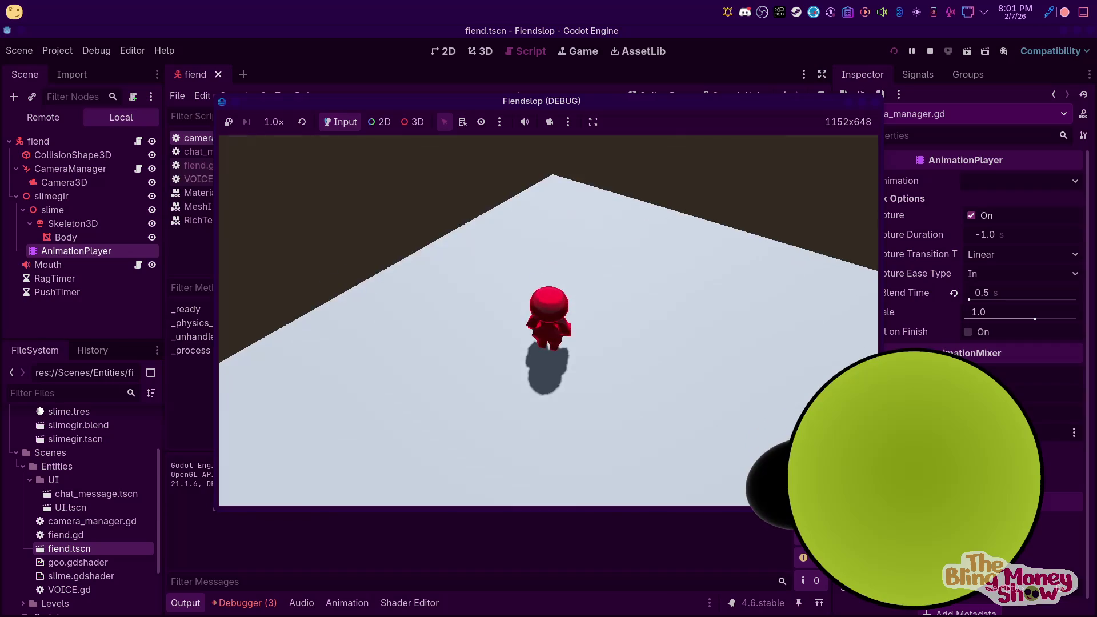
key(F8)
scroll(506, 348, up, 2)
Open fiend.gd and scroll through its movement and jump code.
scroll(491, 331, down, 2)
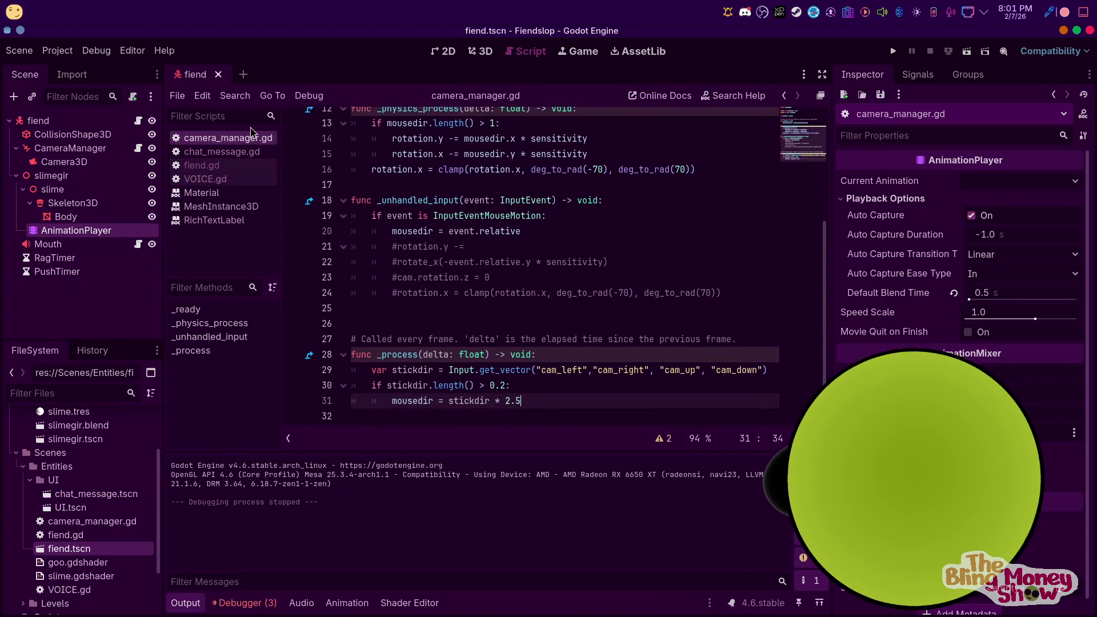
click(202, 165)
scroll(571, 257, down, 12)
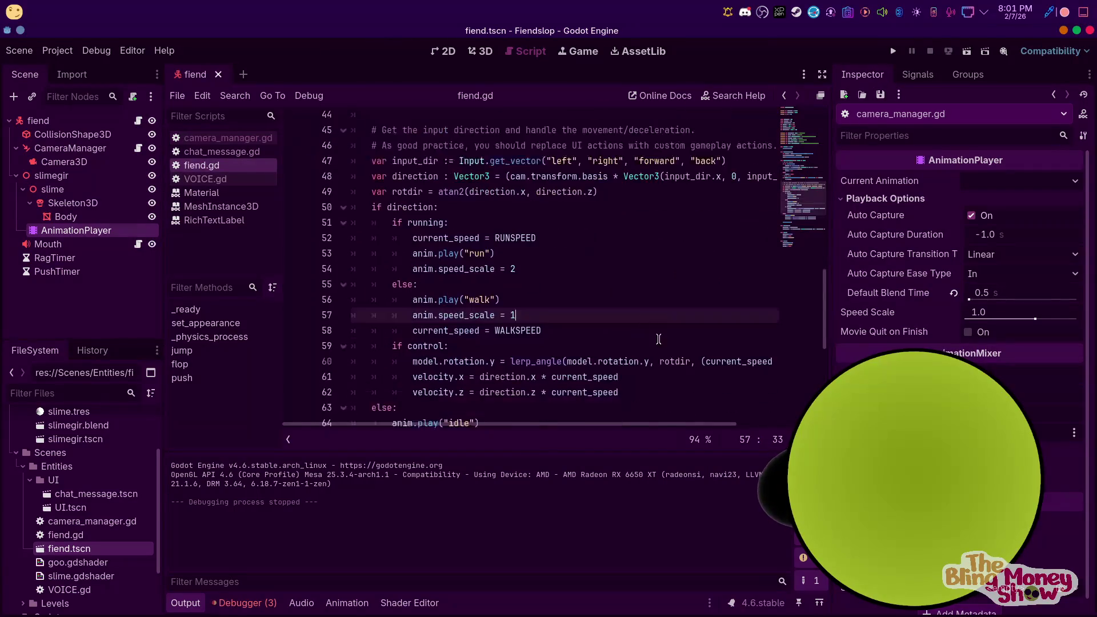
scroll(600, 317, down, 5)
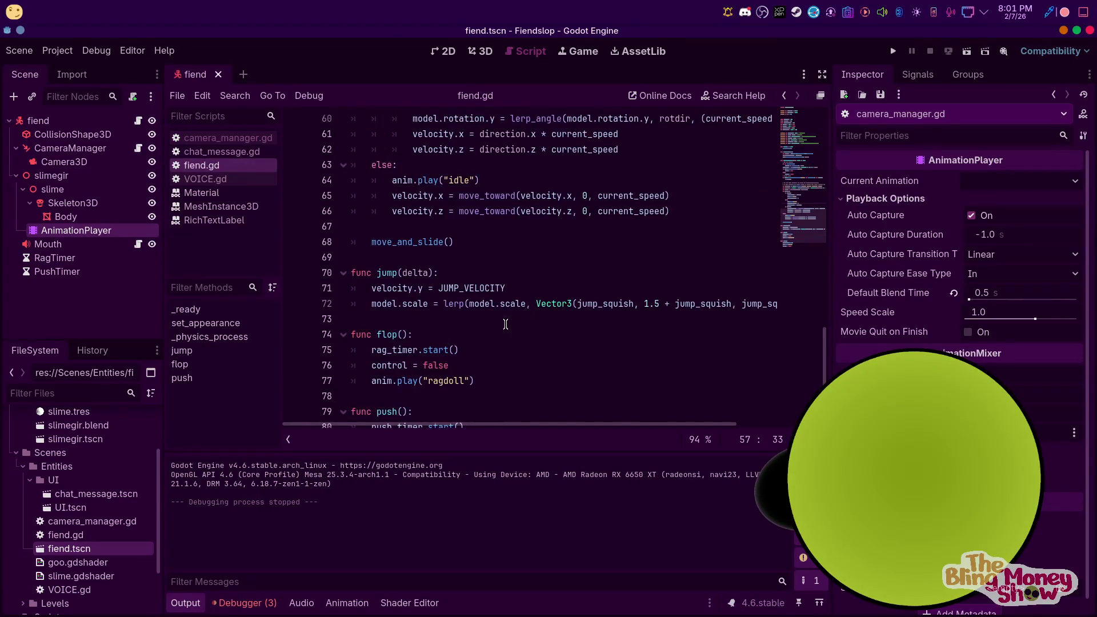
scroll(505, 324, down, 2)
scroll(487, 316, up, 2)
scroll(488, 318, down, 2)
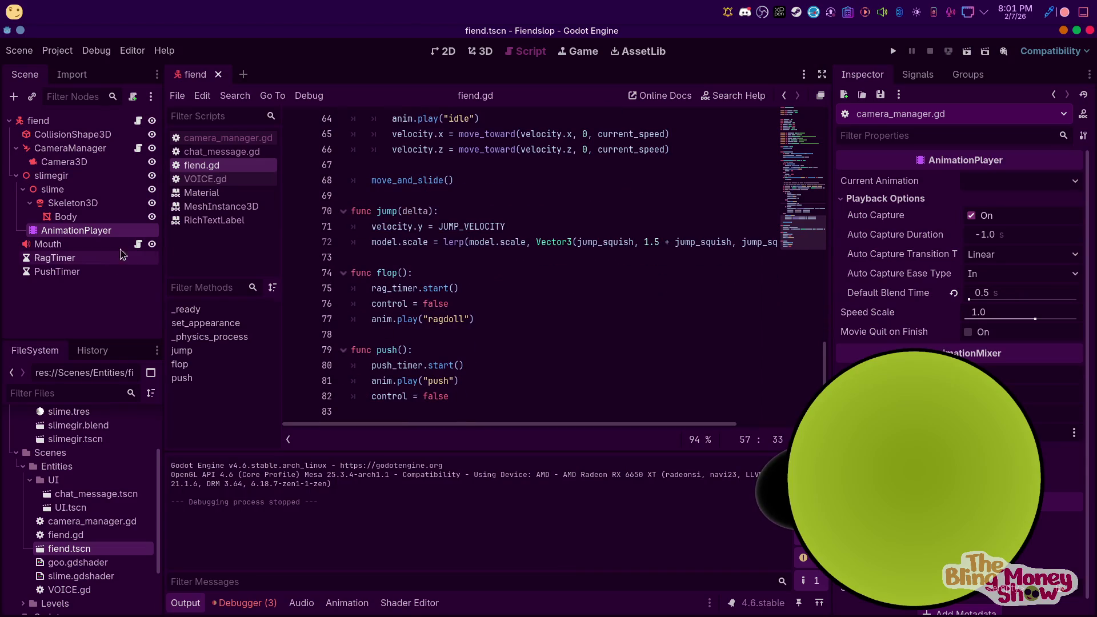
Inspect the RagTimer settings, review the flop code, then select the fiend root node.
click(80, 259)
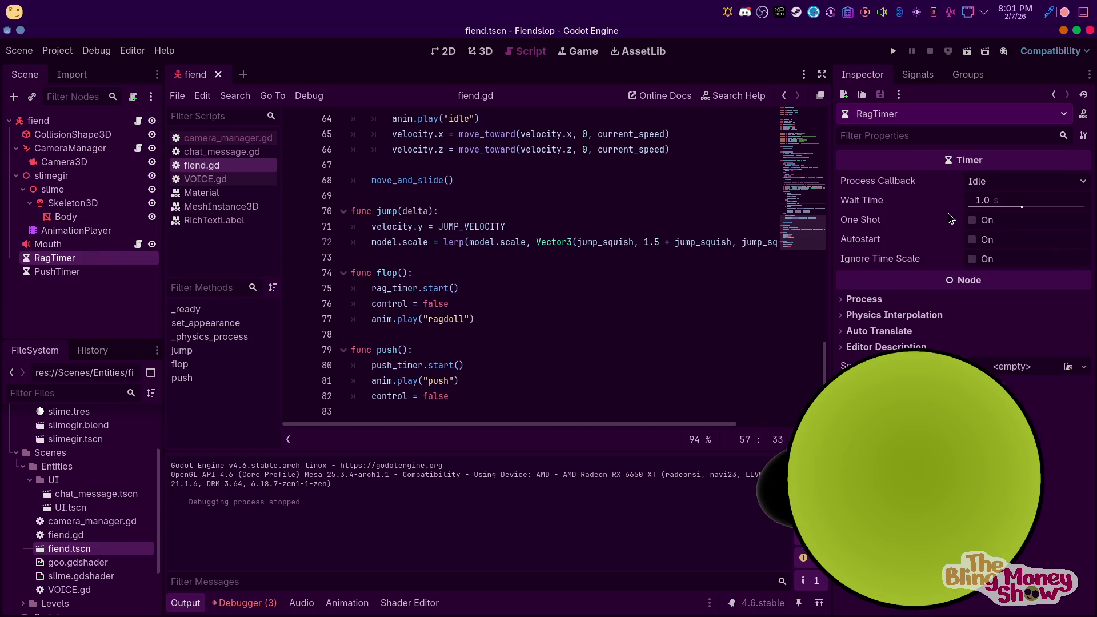
click(483, 331)
scroll(555, 302, up, 1)
scroll(553, 307, down, 1)
scroll(552, 307, up, 10)
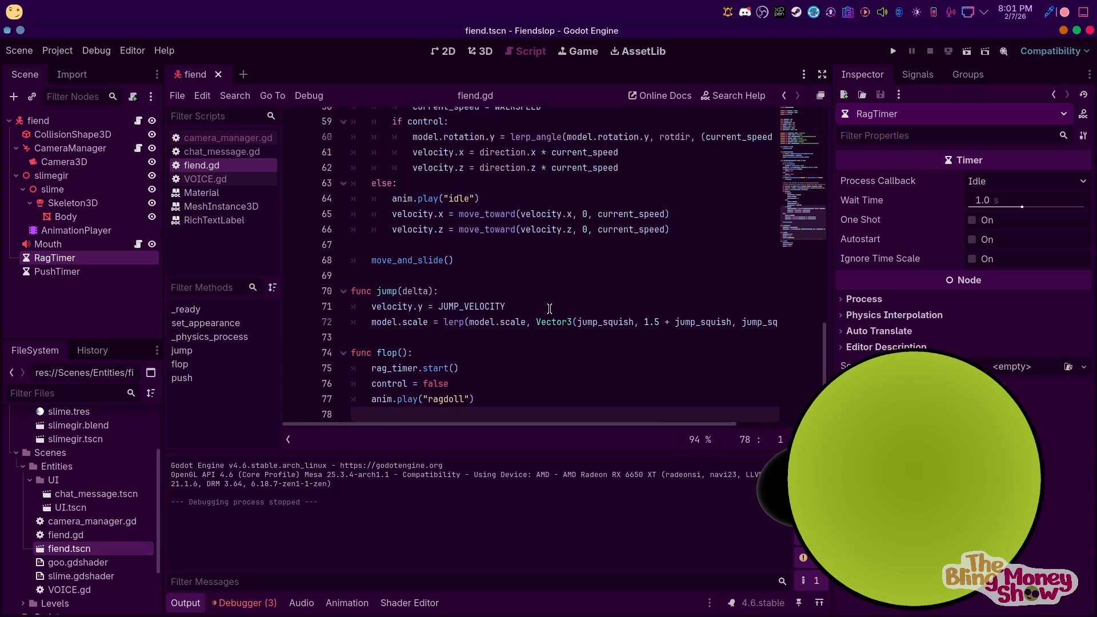
scroll(549, 308, down, 10)
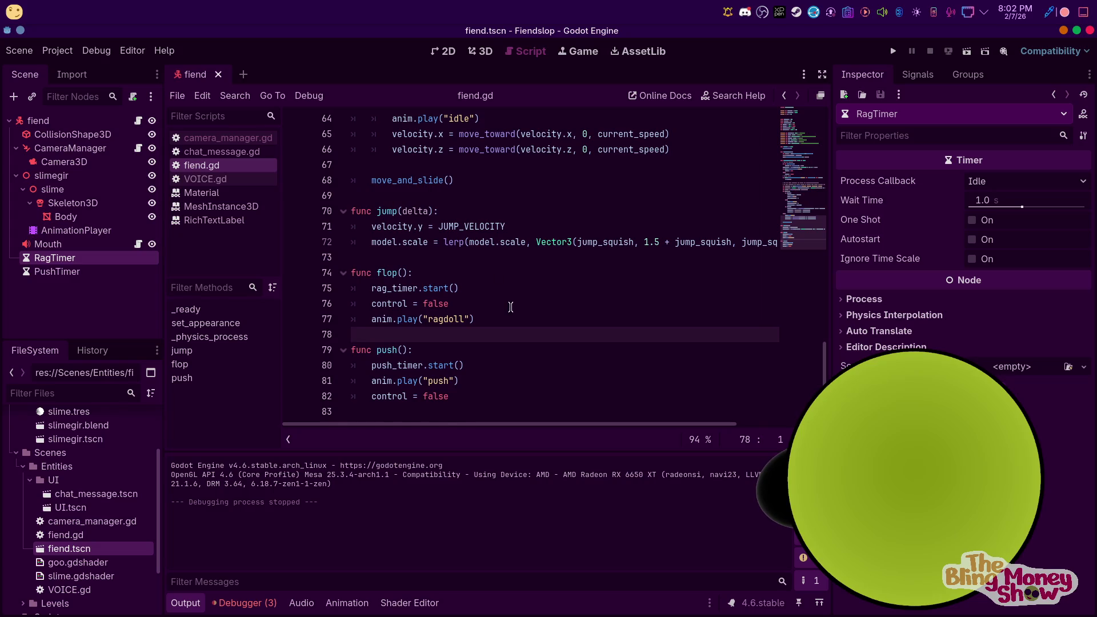
scroll(510, 307, up, 9)
scroll(508, 319, down, 4)
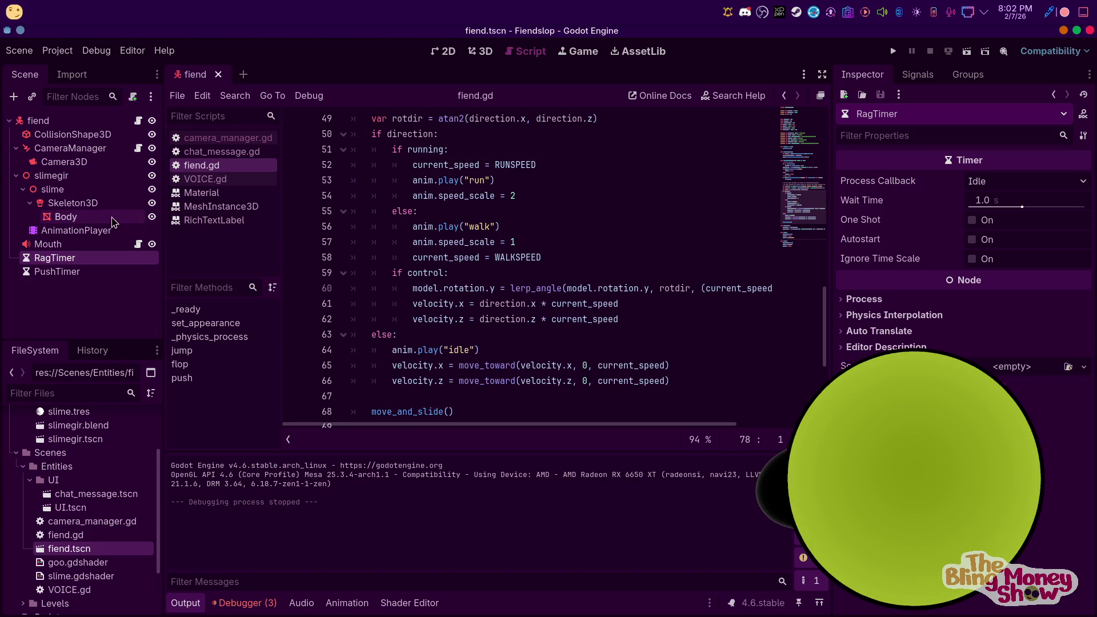
click(54, 122)
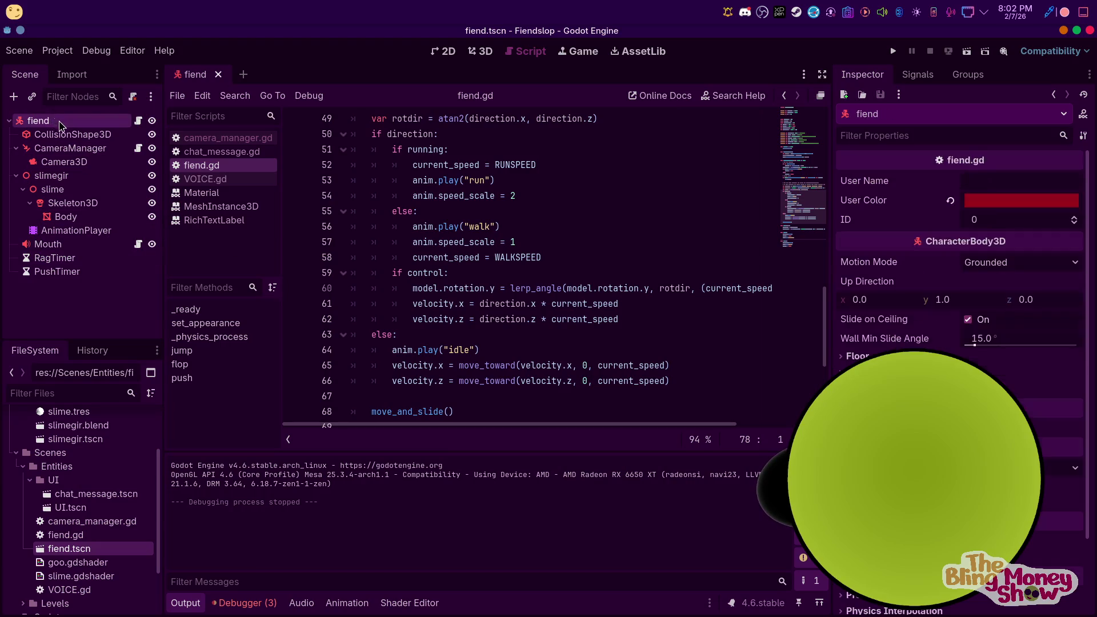
Enter a User Name for the fiend and change its User Color to bright yellow.
click(1029, 184)
text(Peepee)
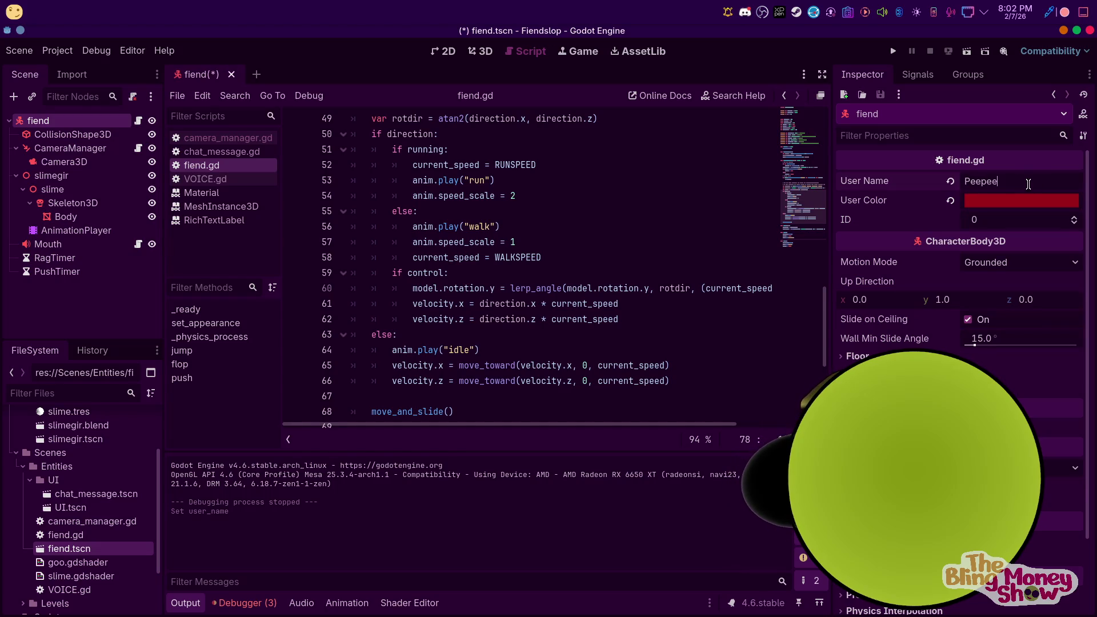
click(980, 199)
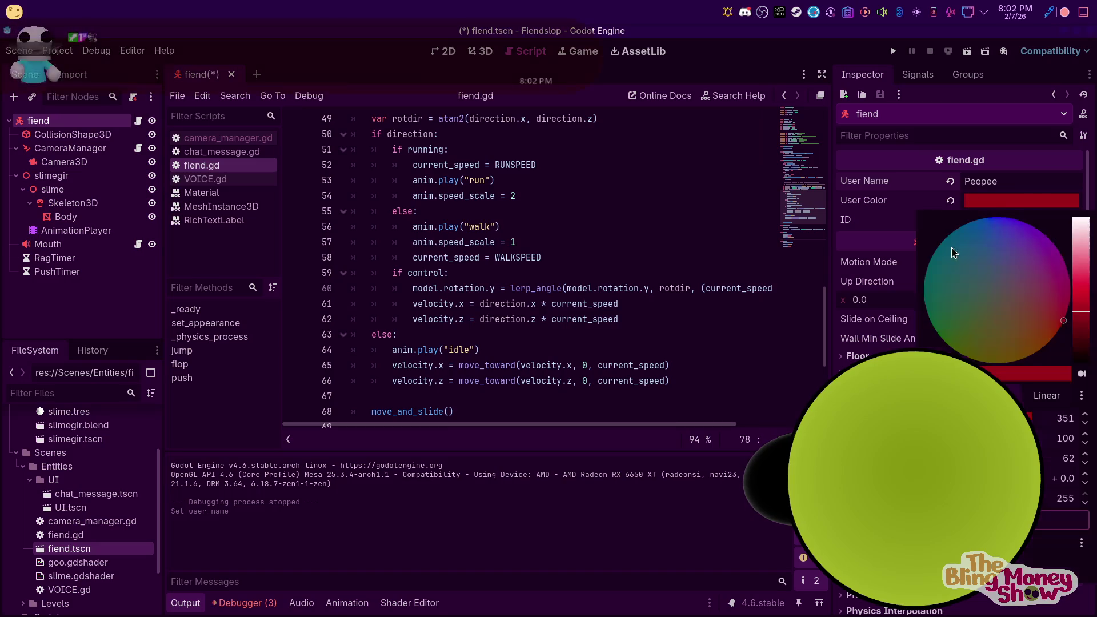
click(1010, 345)
scroll(1017, 360, up, 3)
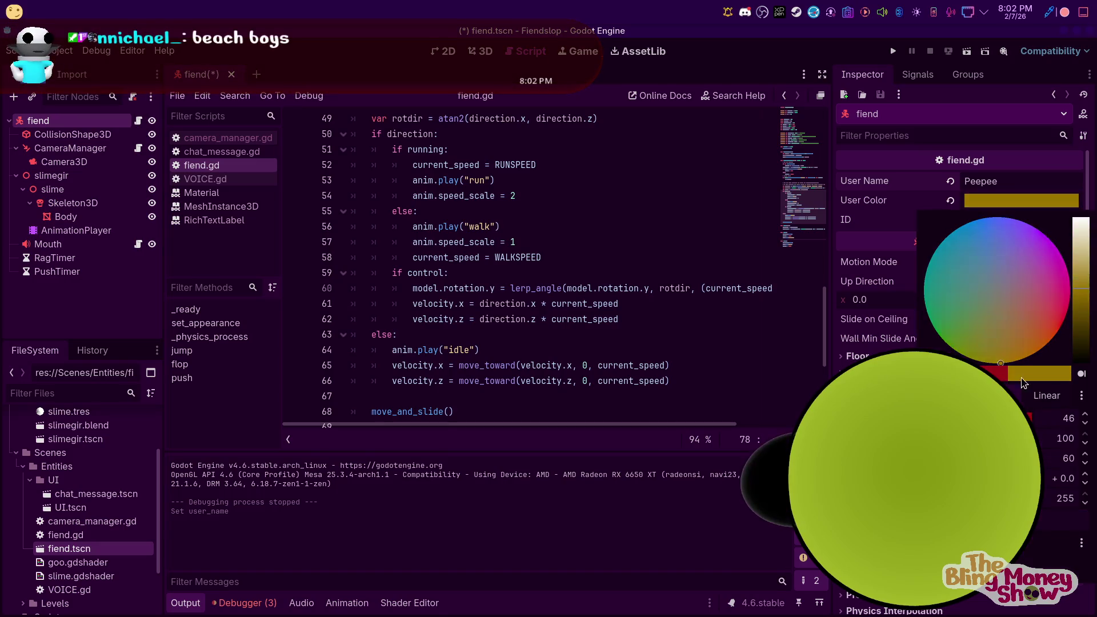
scroll(997, 290, up, 6)
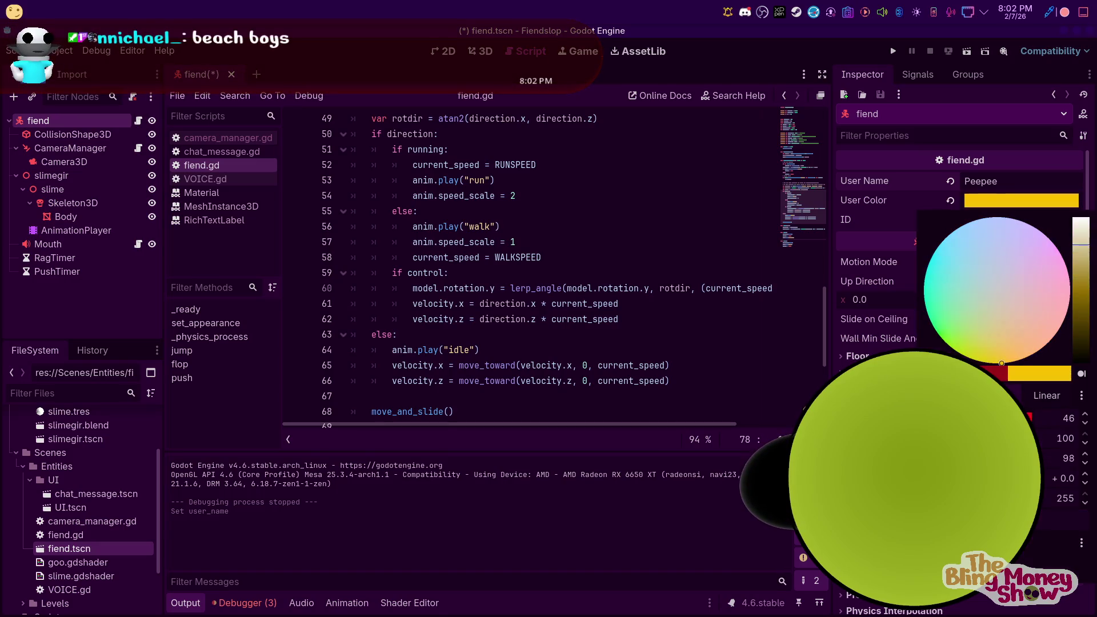
click(867, 167)
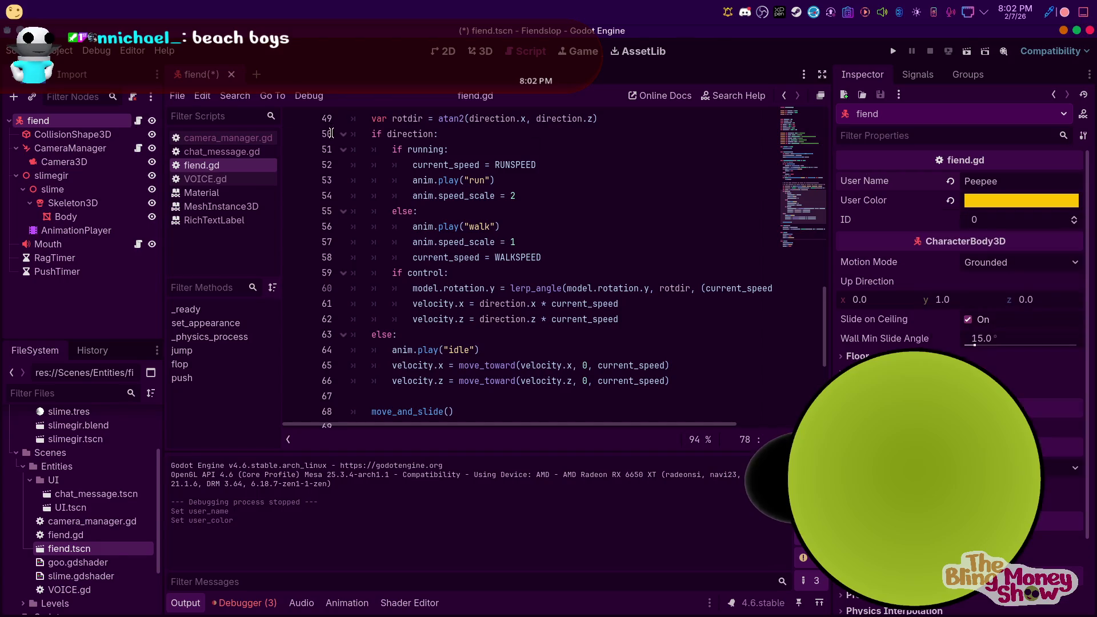
right_click(50, 124)
Add a Label3D child node under the fiend and show the character in the 3D view.
click(86, 150)
text(tim)
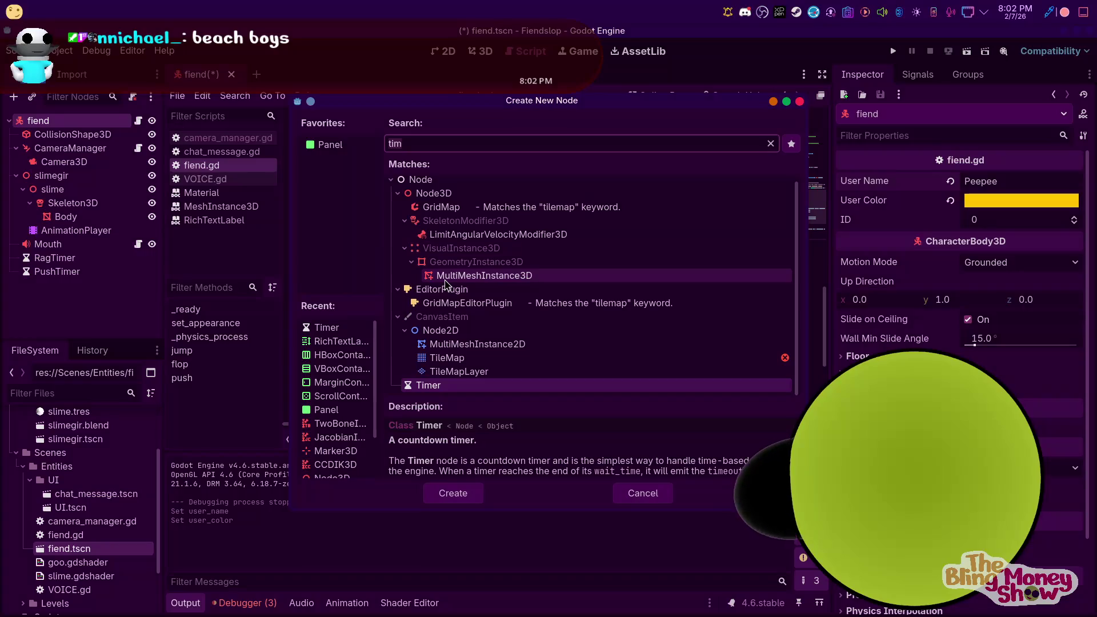
key(BackSpace)
key(BackSpace)
key(BackSpace)
text(label)
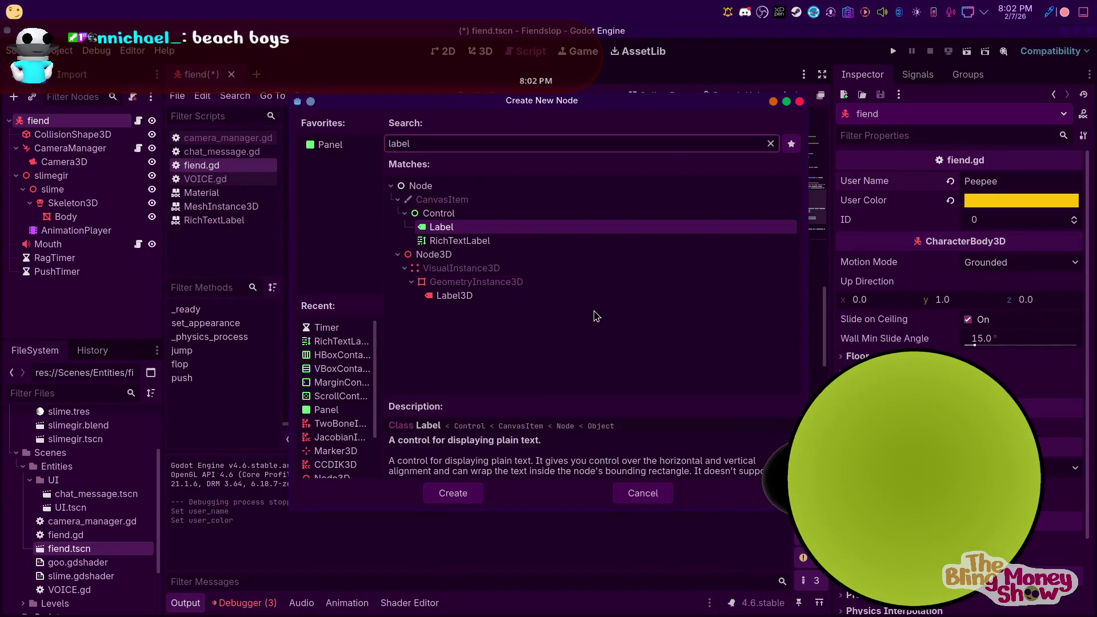
click(455, 296)
click(453, 493)
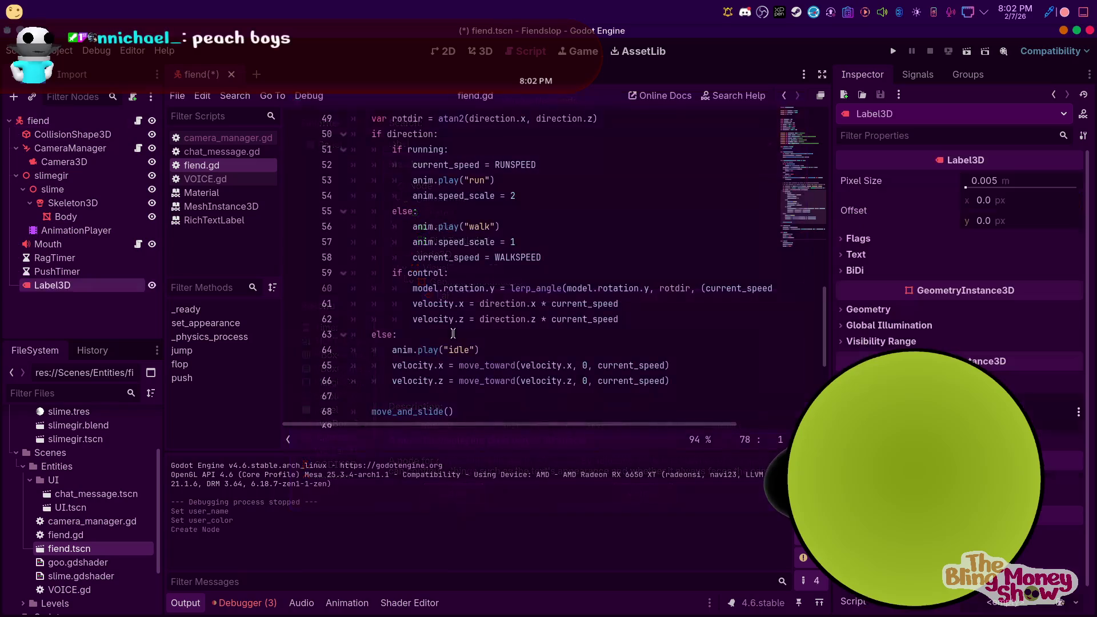
click(448, 51)
click(479, 51)
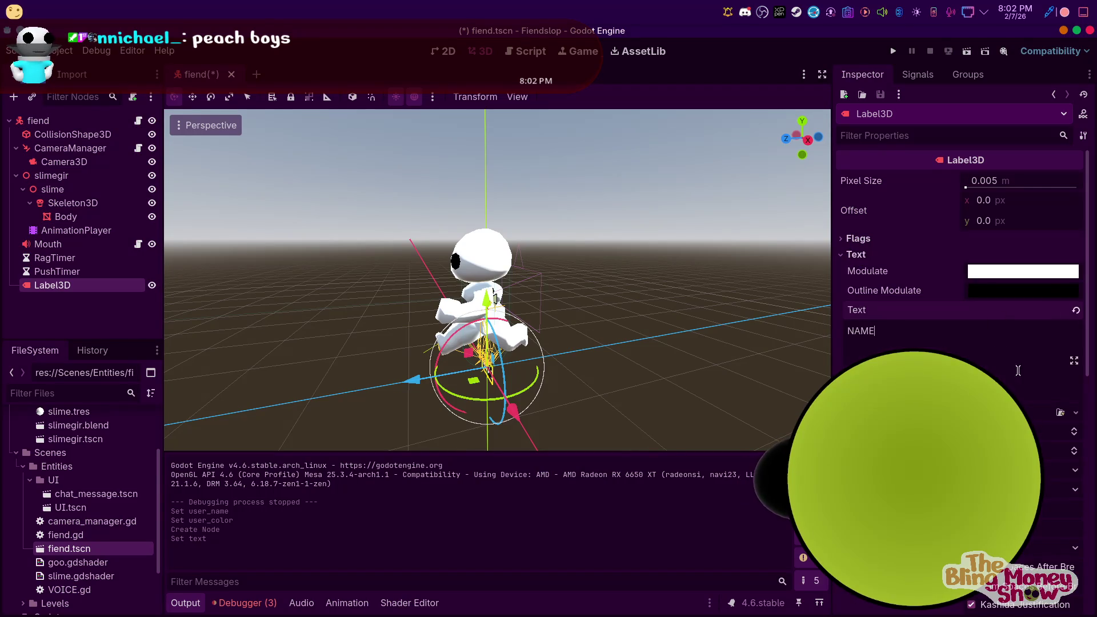
Make the label unshaded with Y-Billboard, raise it 2 units above the character, and change its texture filter.
click(857, 239)
click(972, 275)
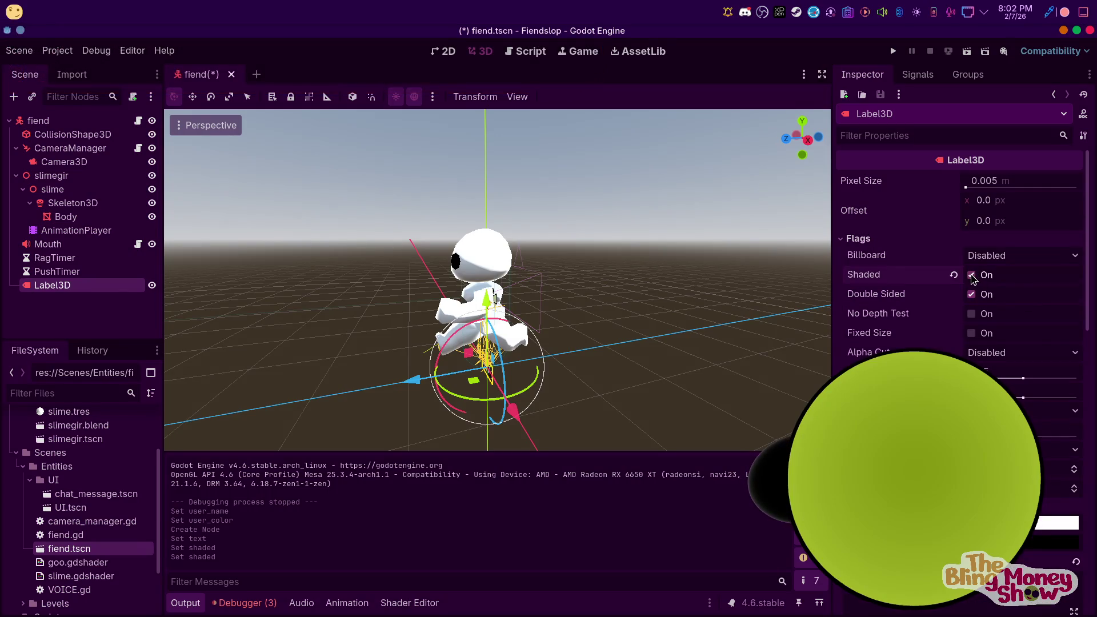
click(994, 255)
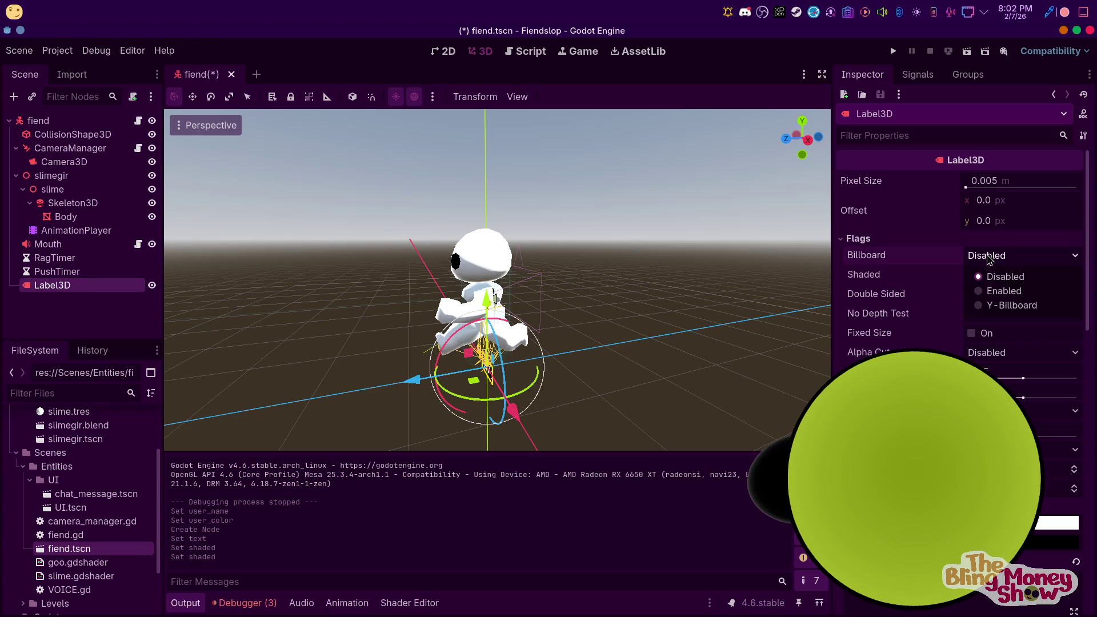
click(988, 304)
mouse_move(573, 342)
mouse_down()
mouse_move(383, 289)
mouse_move(184, 350)
mouse_move(465, 355)
mouse_move(582, 330)
mouse_move(918, 332)
mouse_up()
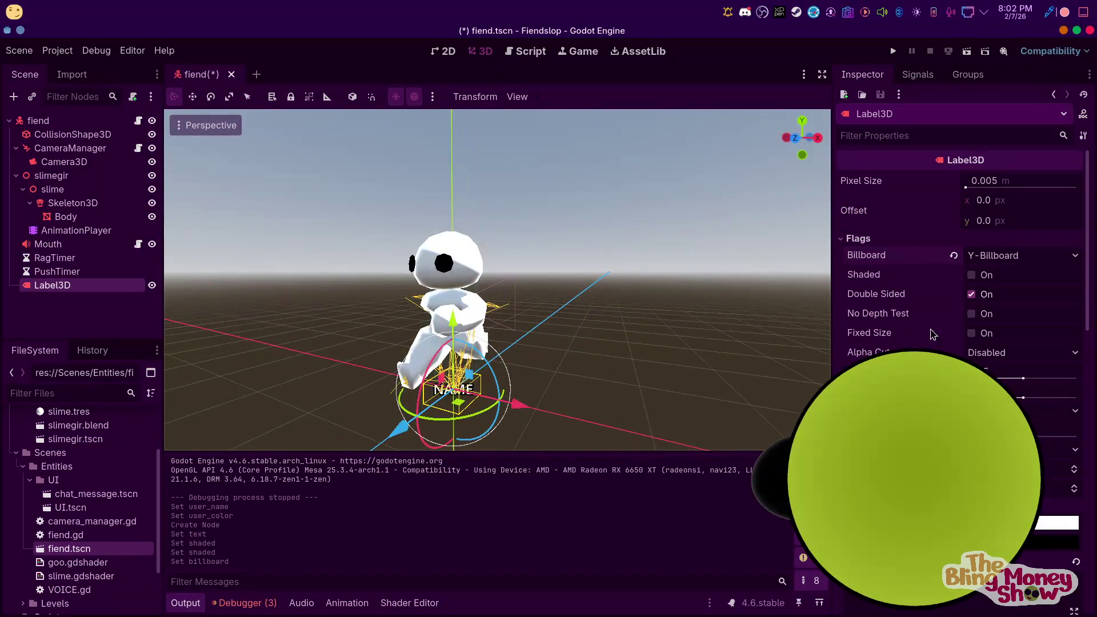
mouse_move(454, 330)
mouse_down()
mouse_move(449, 131)
mouse_move(558, 286)
mouse_move(725, 299)
mouse_move(1004, 276)
mouse_up()
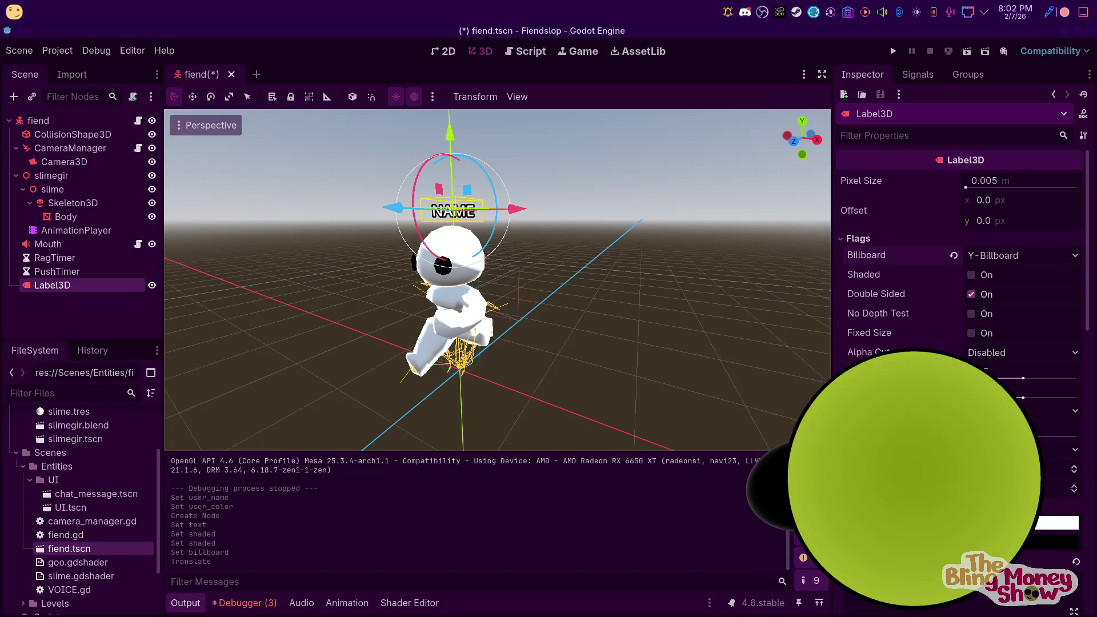
scroll(960, 343, down, 2)
click(1028, 395)
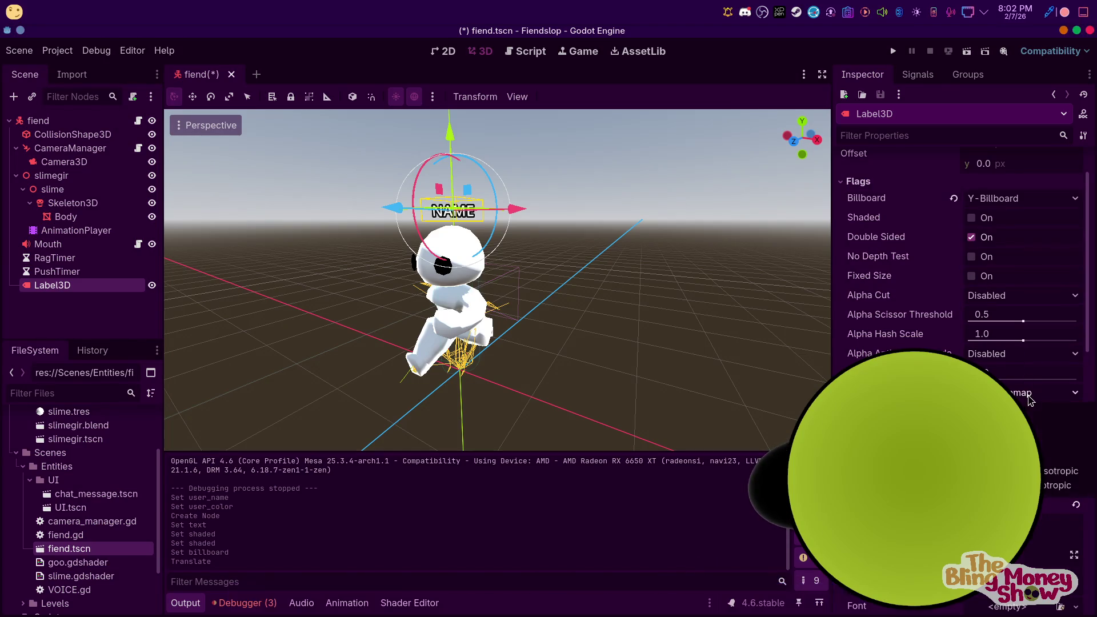
click(1028, 414)
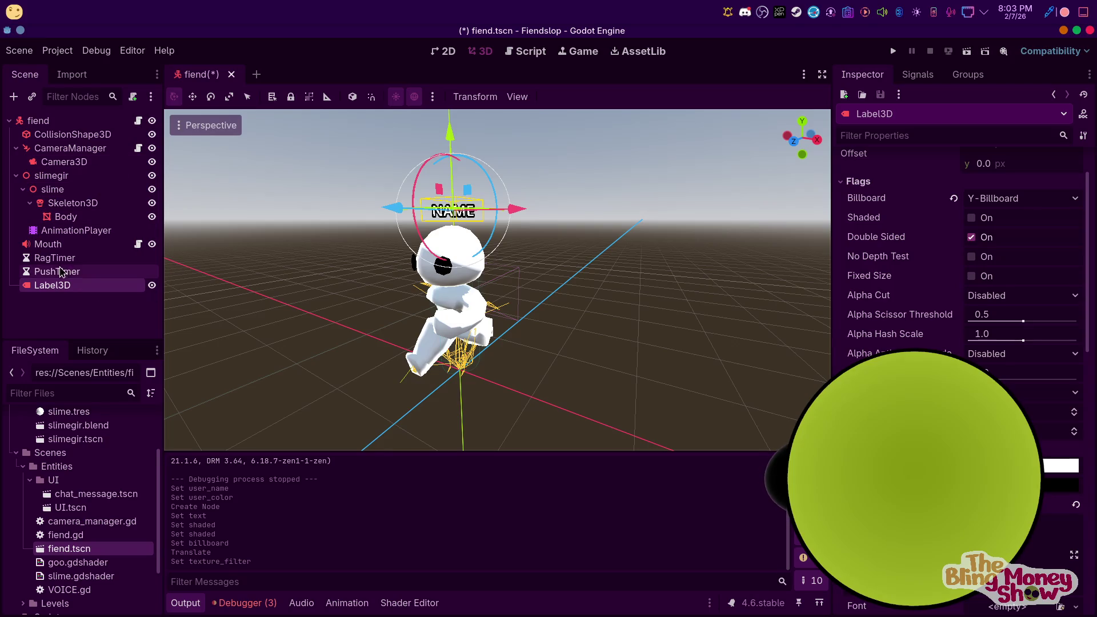
Rename the Label3D node to NameTag and return to the fiend.gd script.
right_click(63, 285)
click(132, 400)
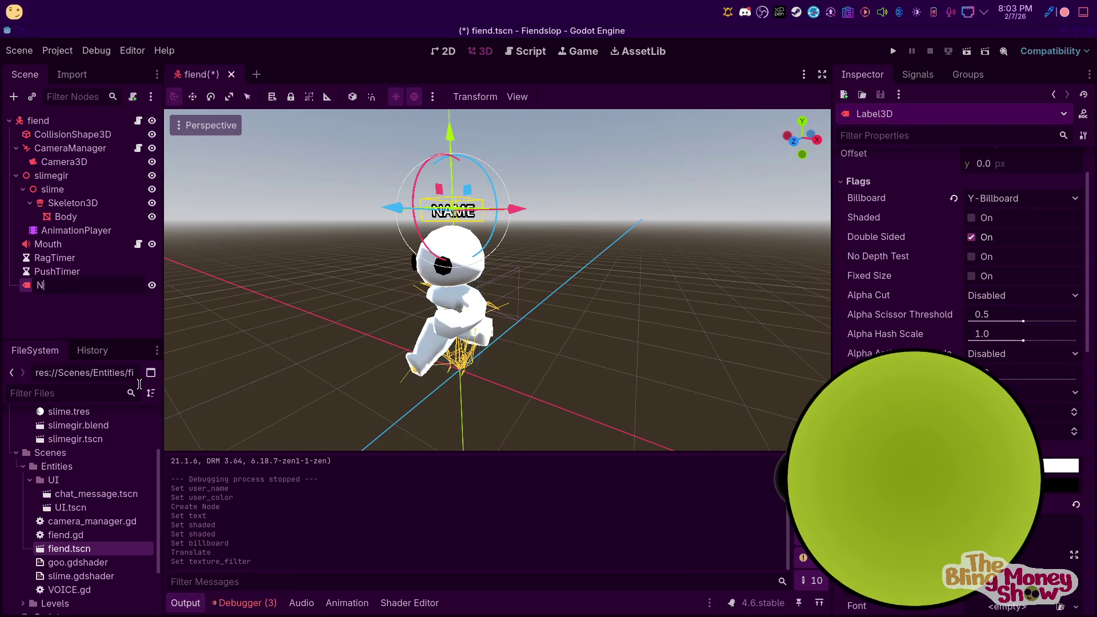
key(Return)
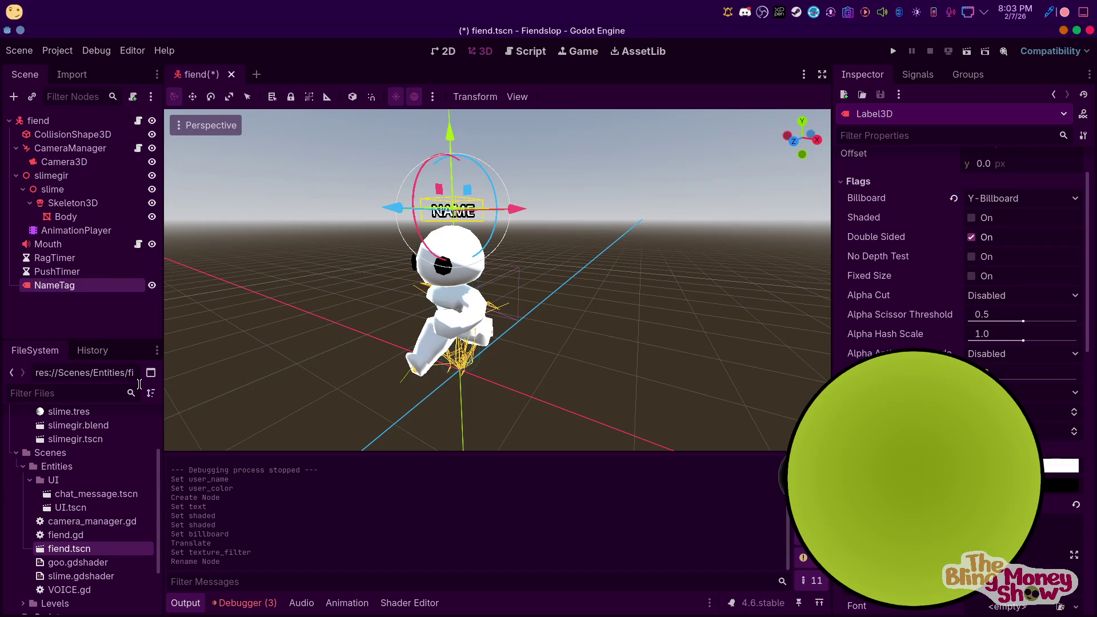
click(138, 120)
scroll(409, 228, up, 10)
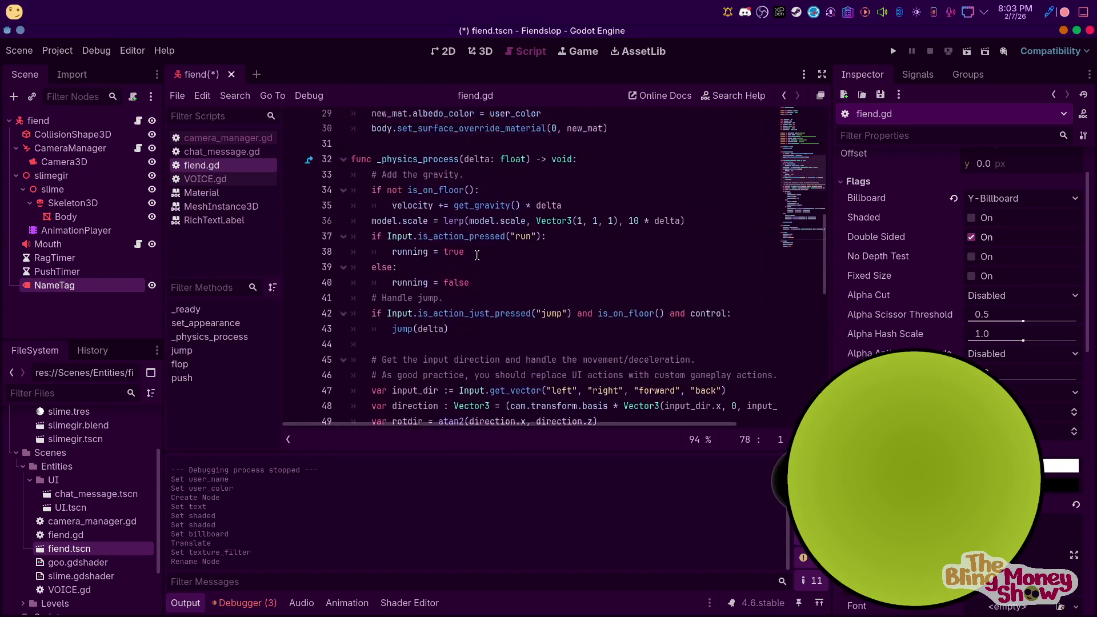
mouse_move(79, 291)
mouse_down()
mouse_move(400, 224)
mouse_move(428, 252)
mouse_up()
scroll(474, 267, down, 1)
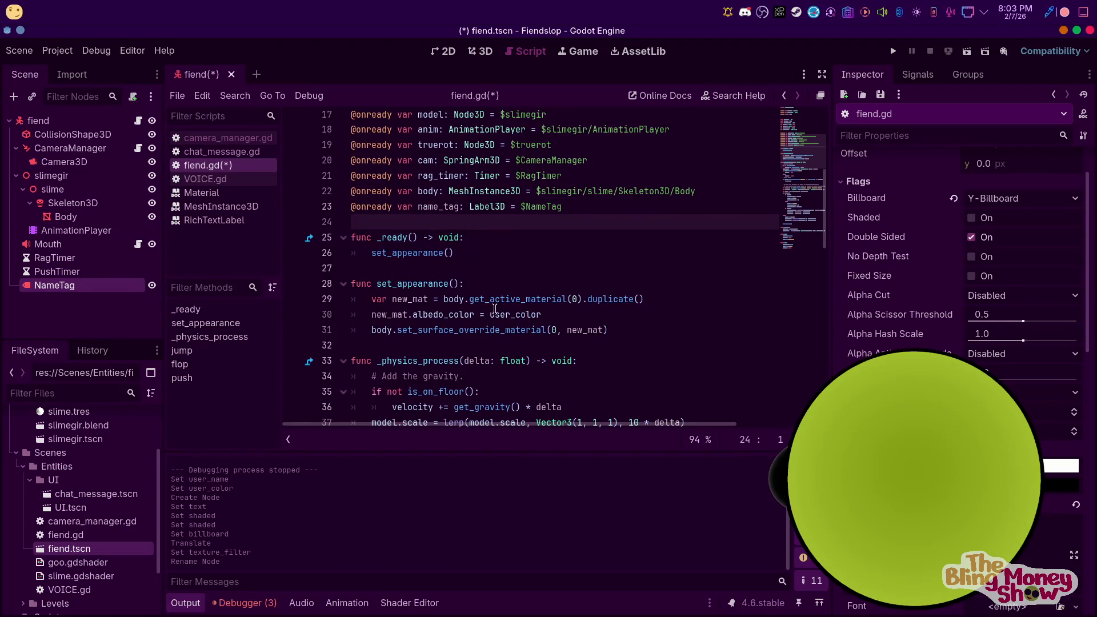
click(667, 334)
key(Return)
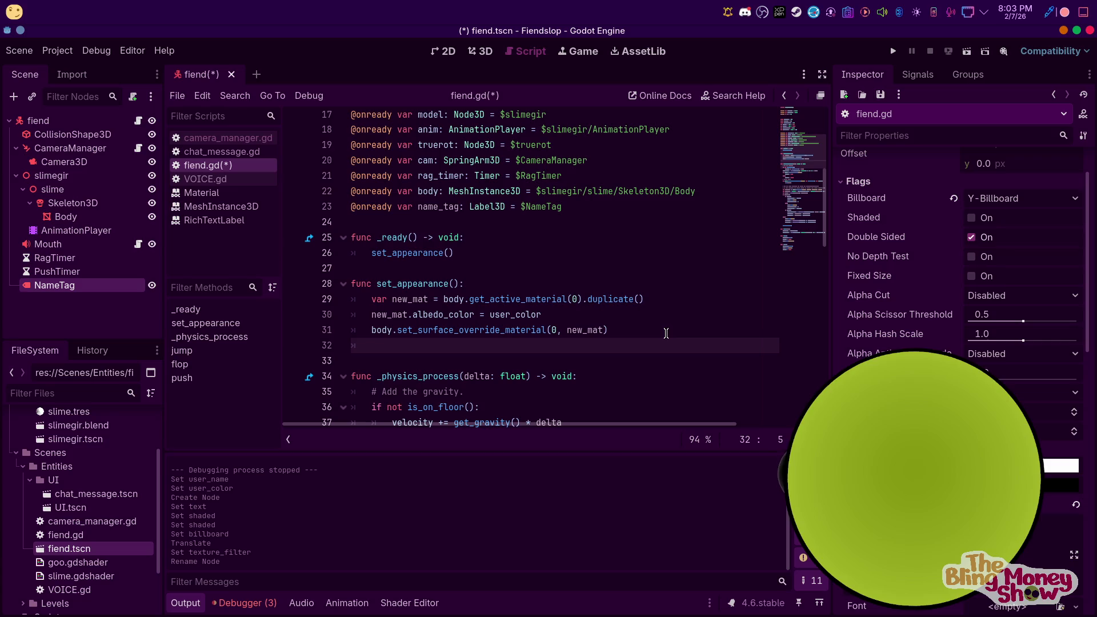
text(name_tag.text)
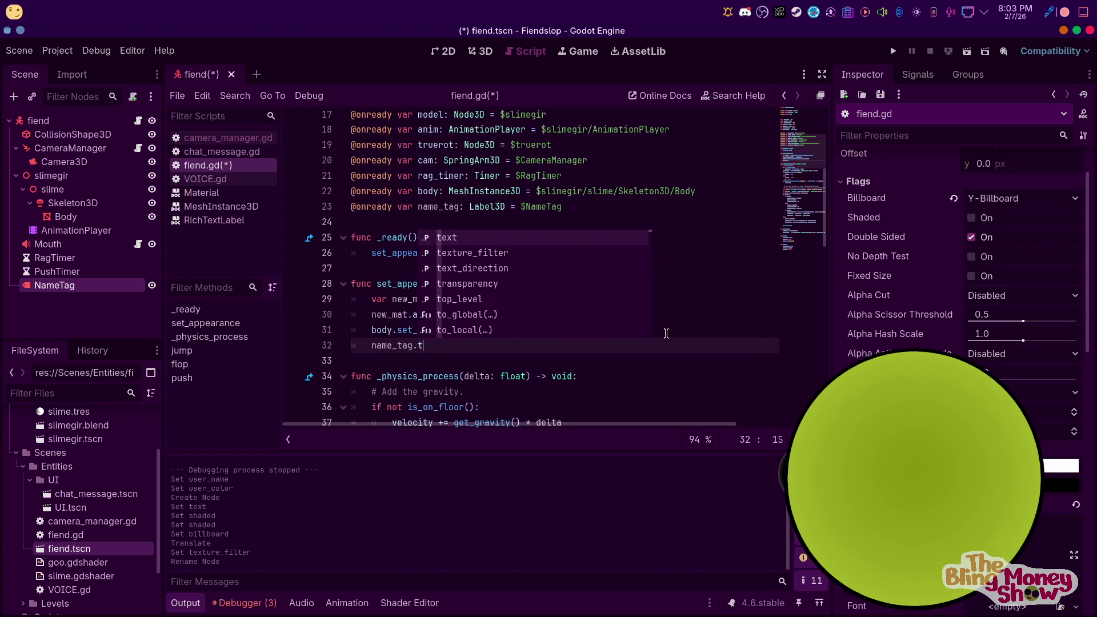
text( = u)
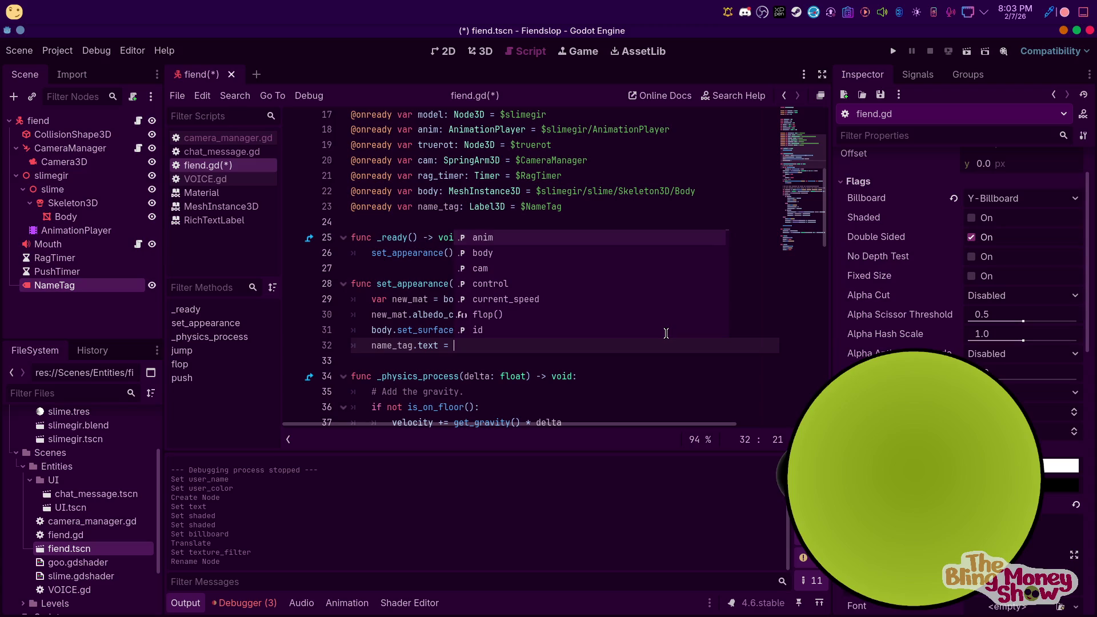
key(Down)
key(Return)
key(Return)
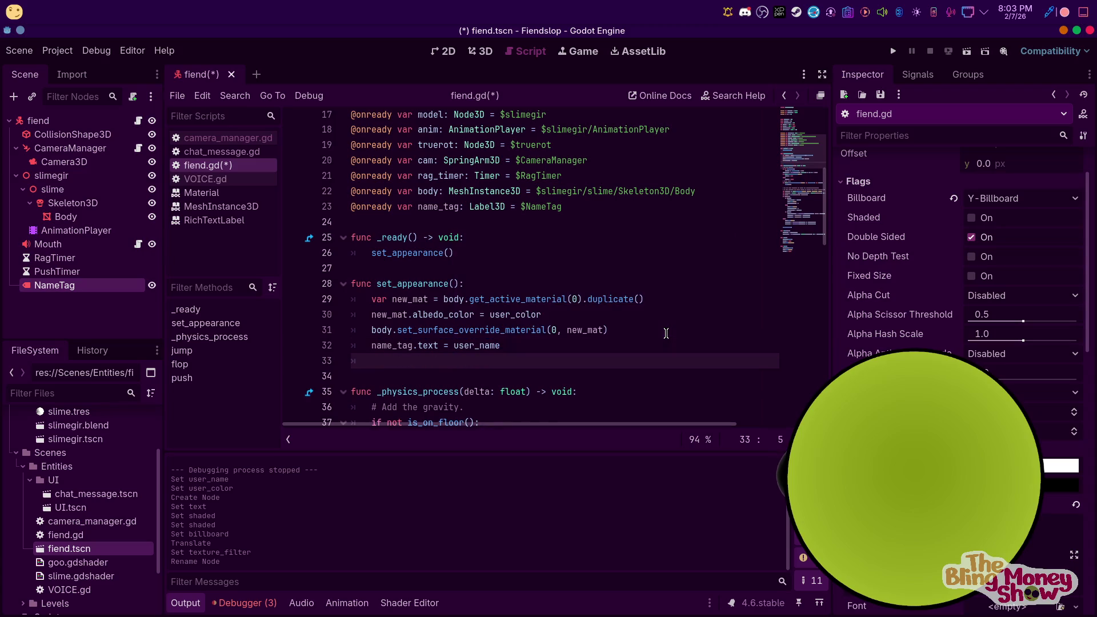
Set name_tag.modulate to user_color and outline_modulate to -user_color, then run the game.
text(name_tag.m)
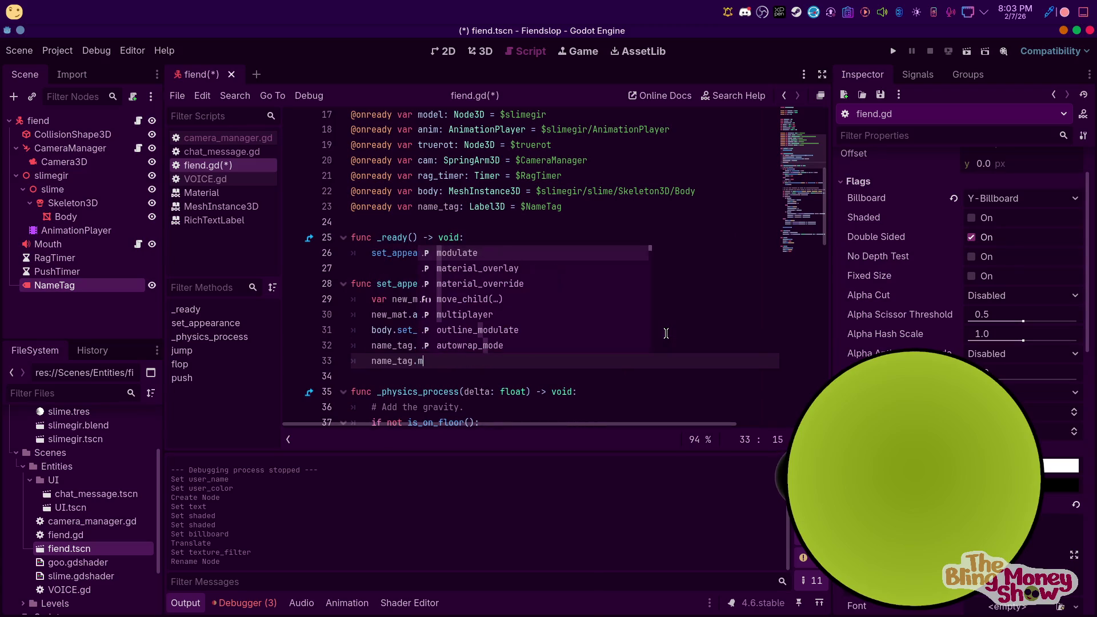
key(Return)
text(= )
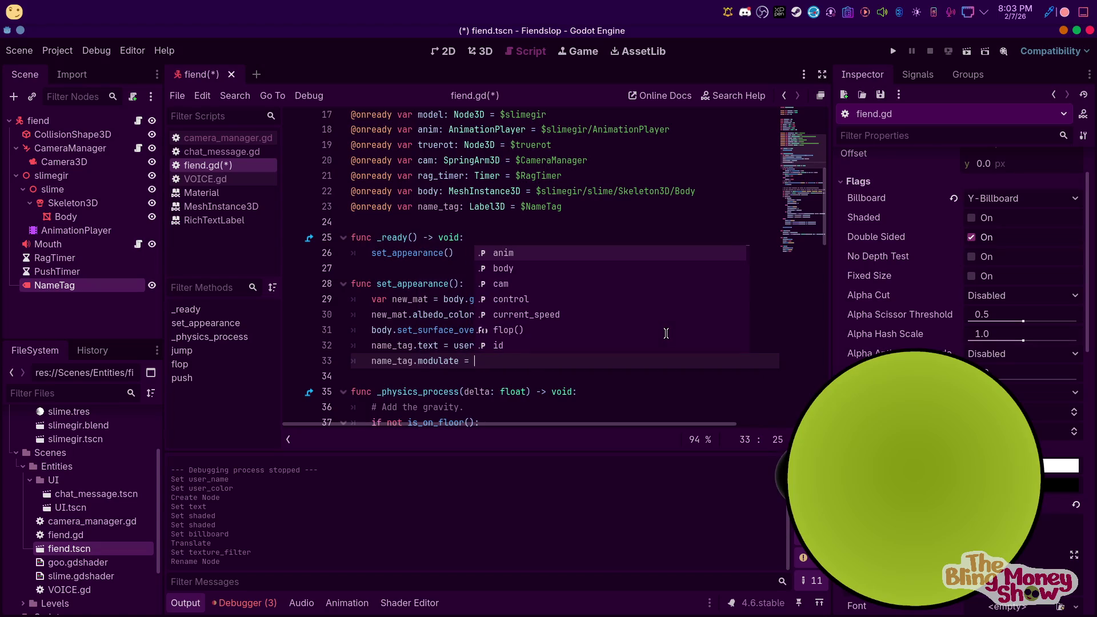
text(user_color)
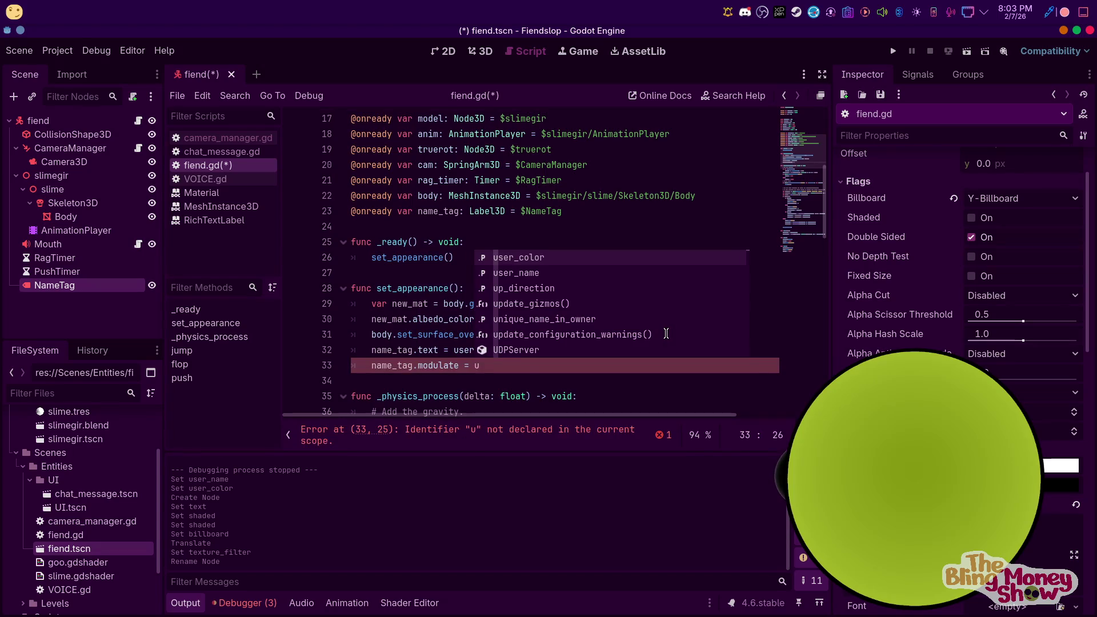
key(Return)
text(ame_tag.)
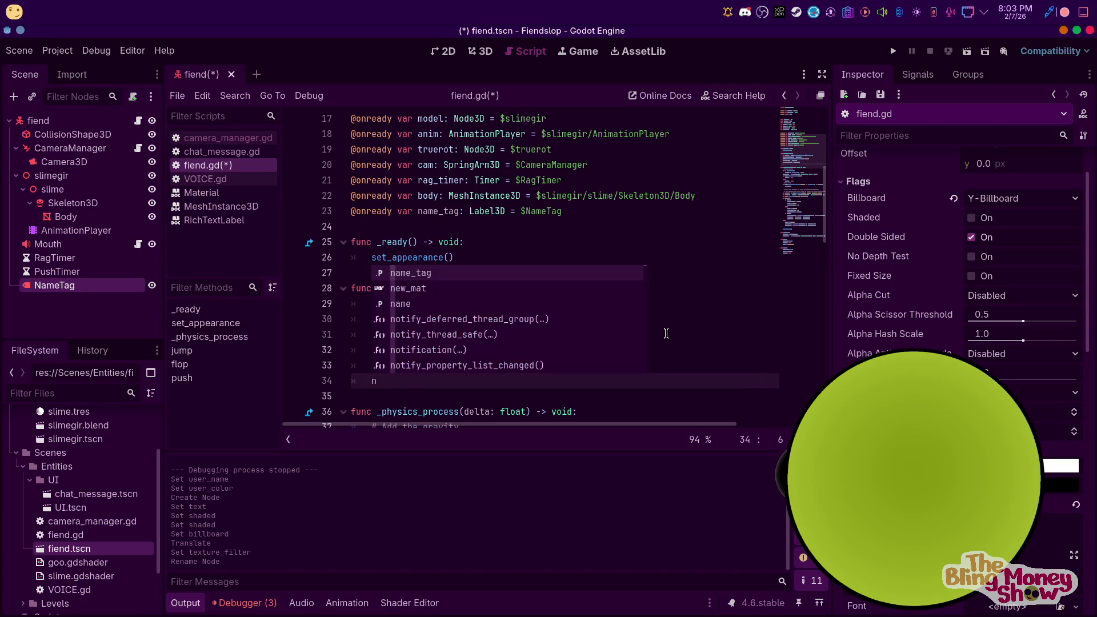
text(outl)
key(Return)
text(- u)
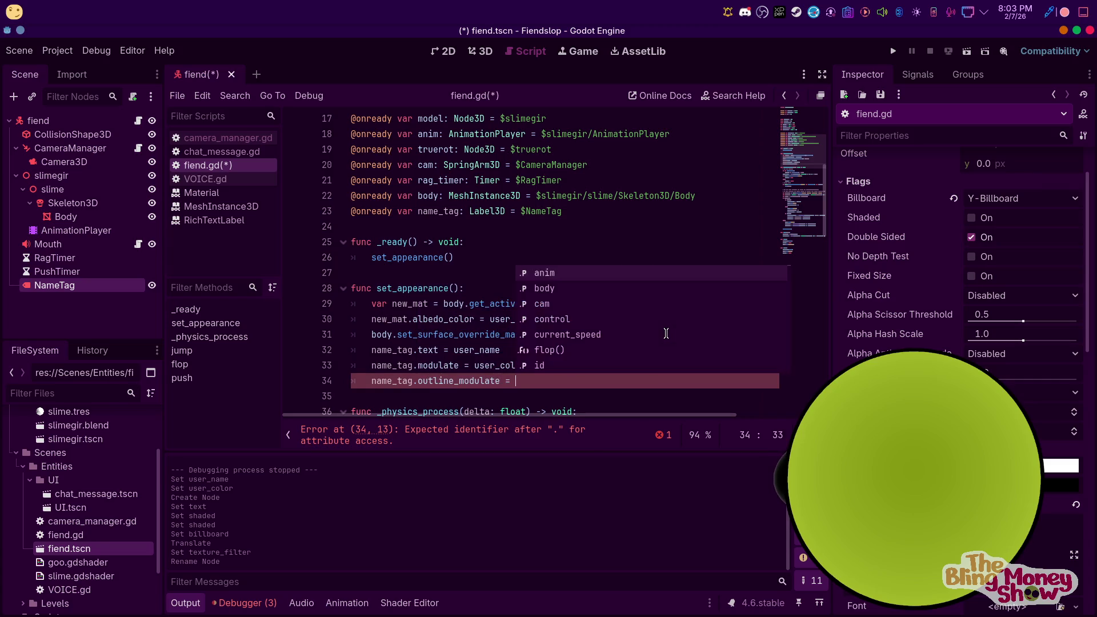
key(BackSpace)
key(BackSpace)
text(u)
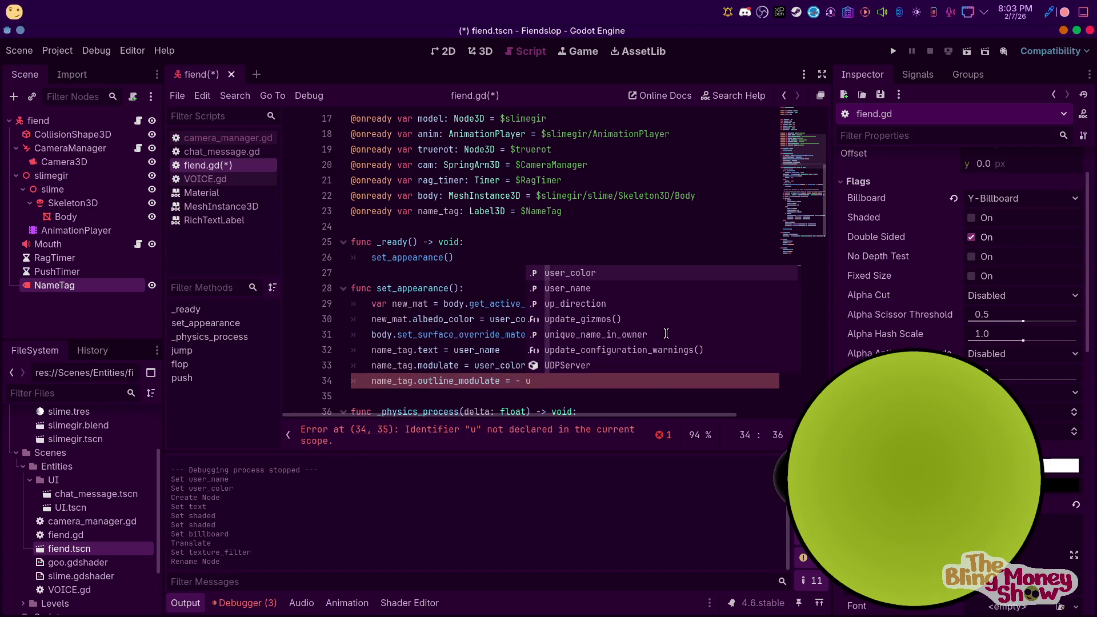
key(Return)
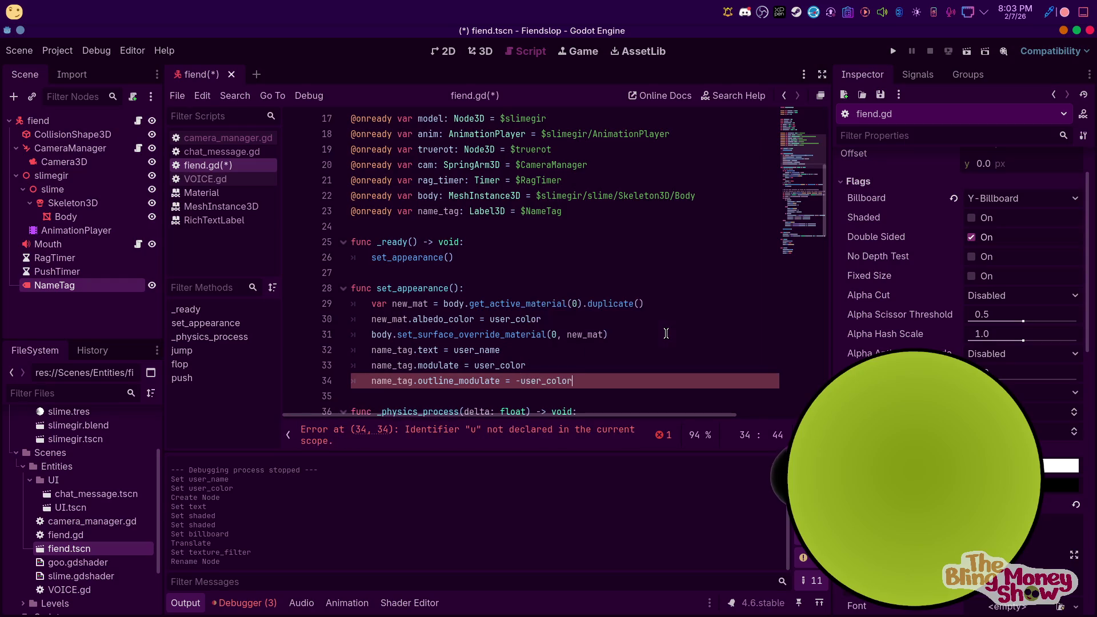
click(892, 52)
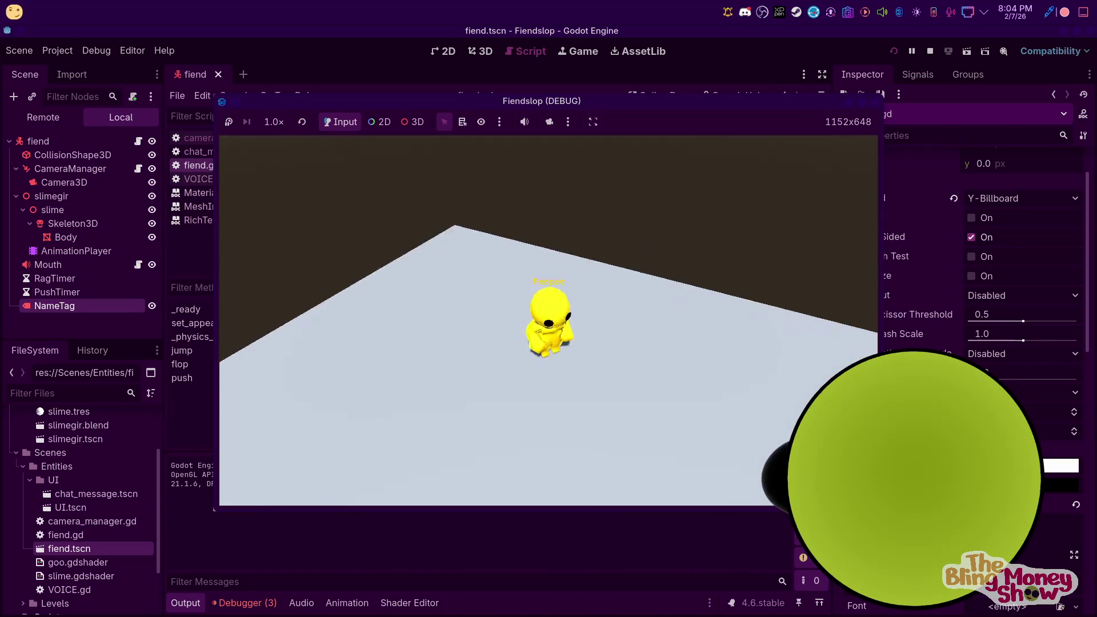
Close the running game after checking the name tag and return to fiend.gd.
key(alt+F4)
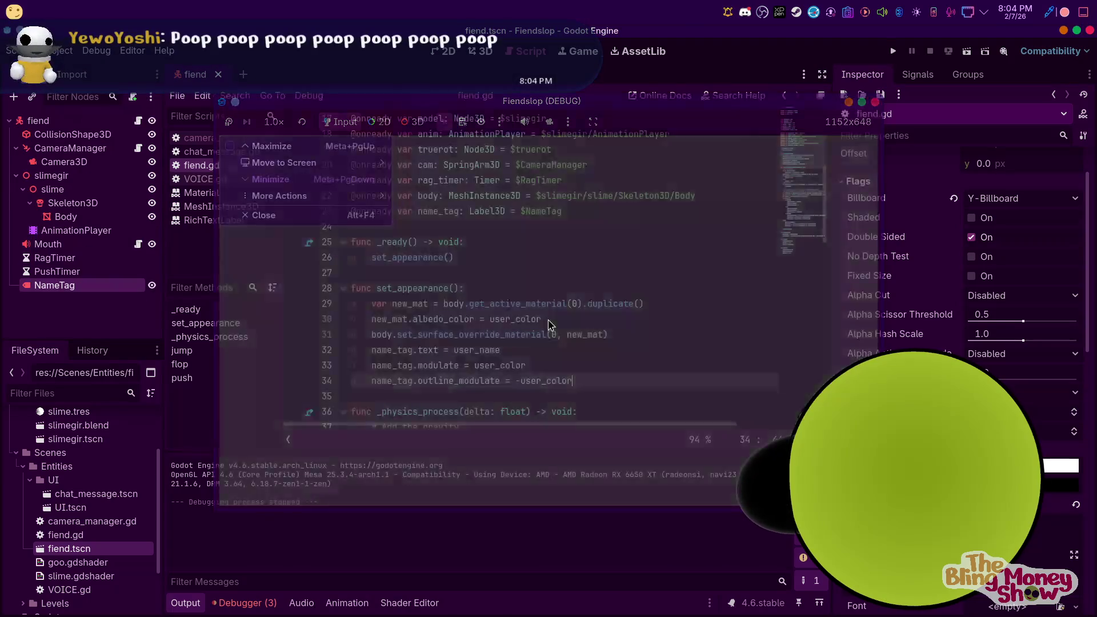
scroll(415, 214, up, 5)
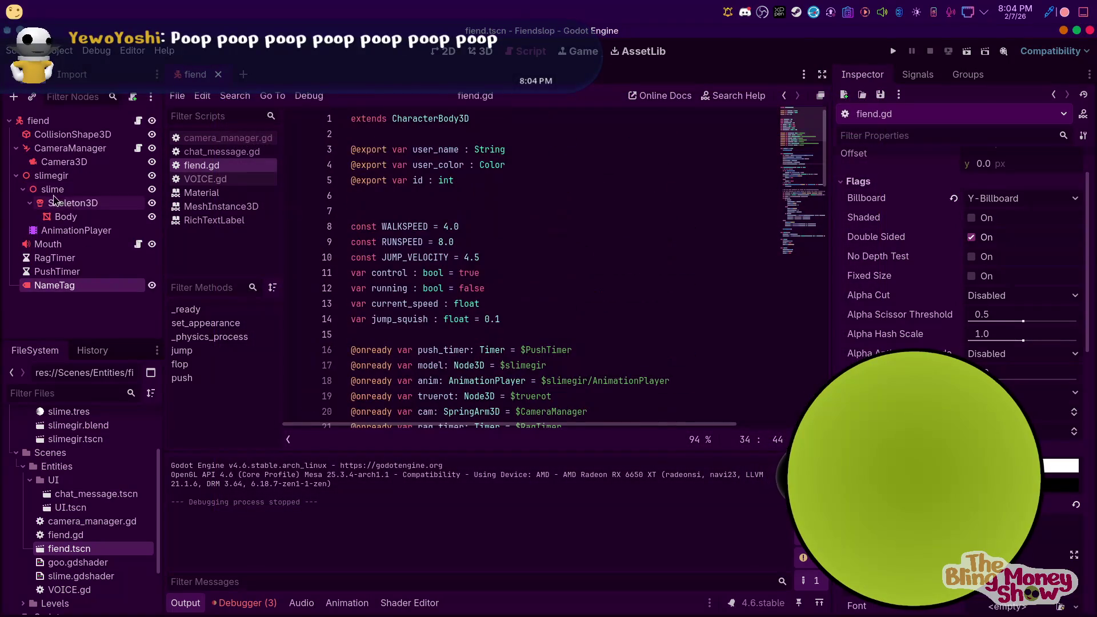
Rename the fiend's User Name to 'Poopoo' and change its User Color from yellow to dark brown.
click(40, 120)
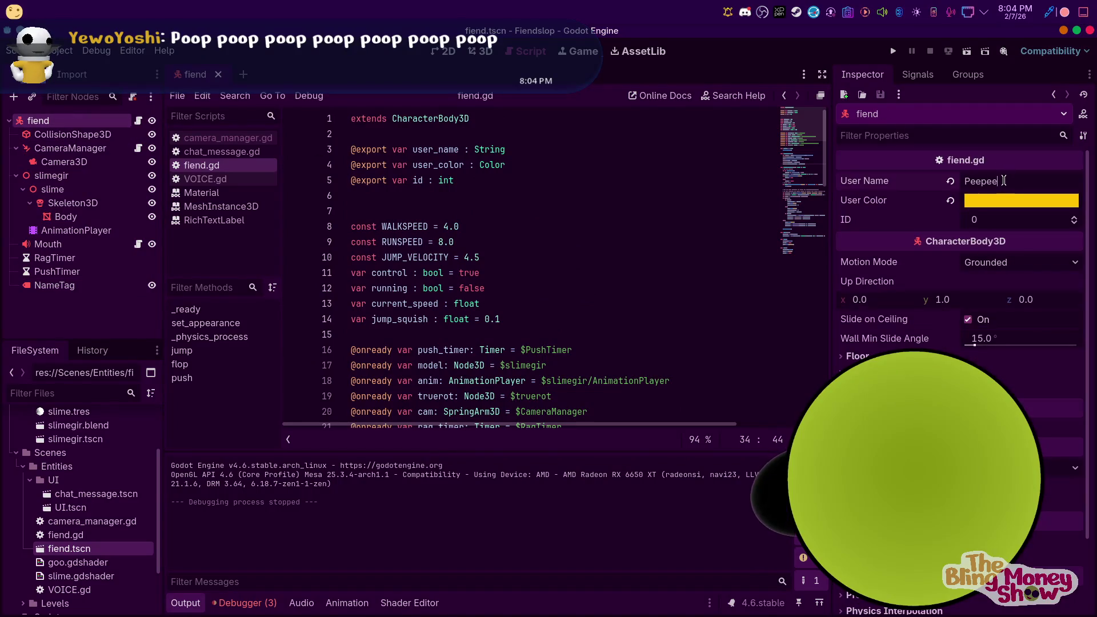
text(Poopoo)
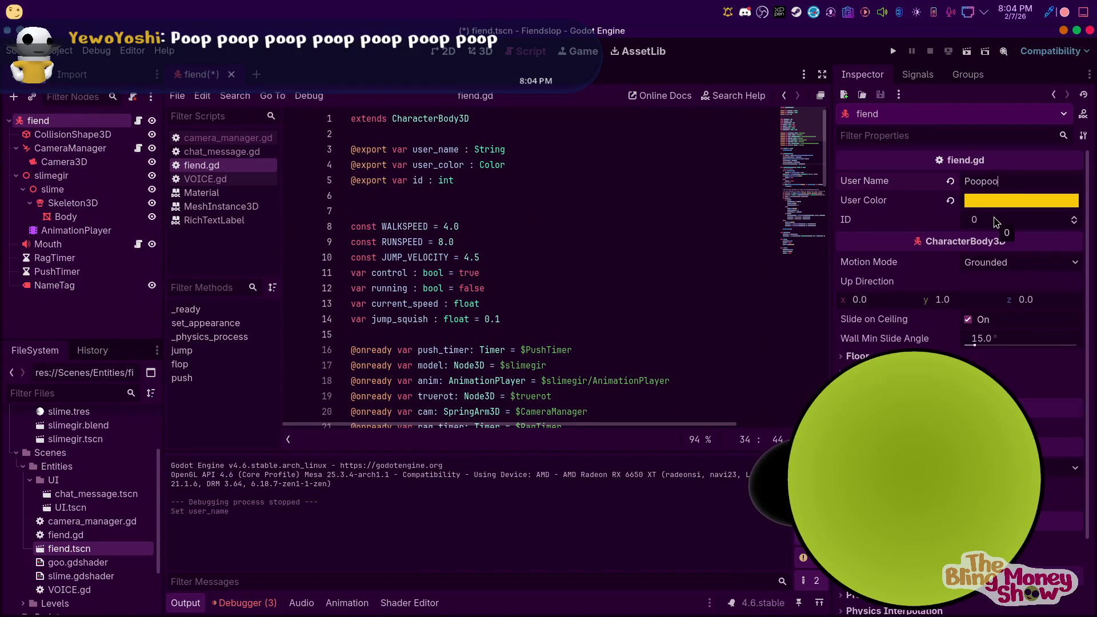
click(968, 204)
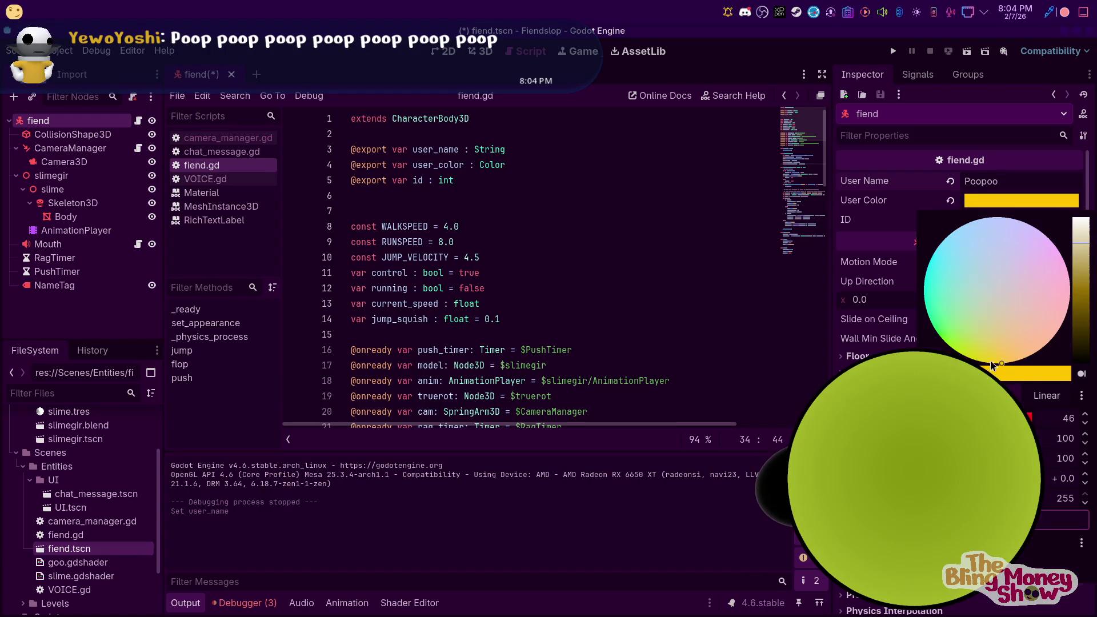
click(1082, 326)
click(1046, 337)
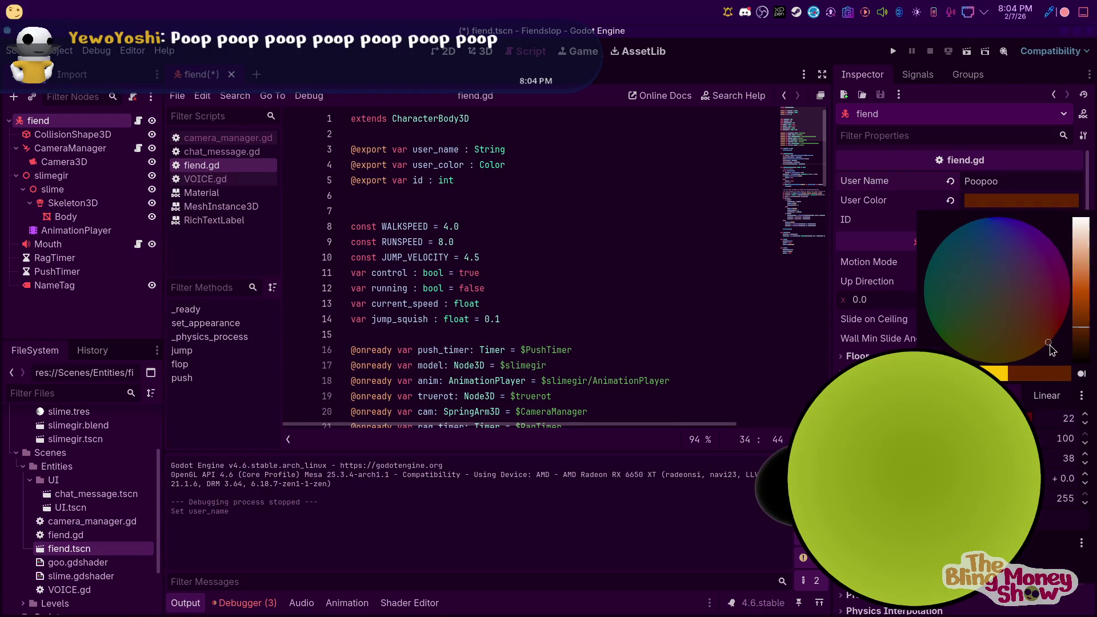
click(1080, 346)
click(1085, 338)
click(480, 364)
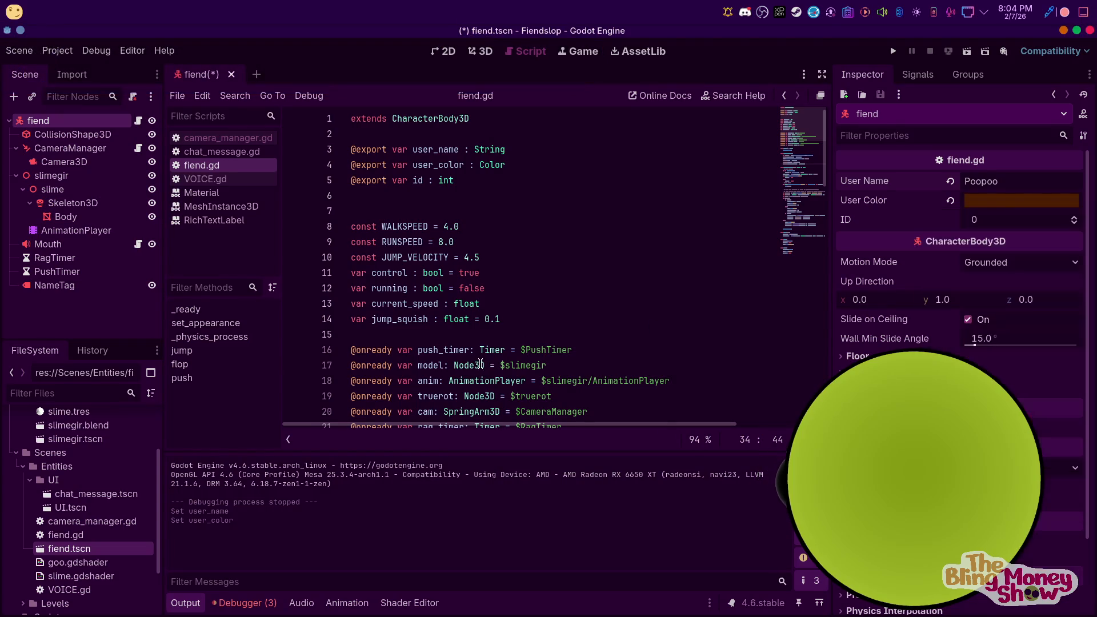
scroll(499, 250, down, 5)
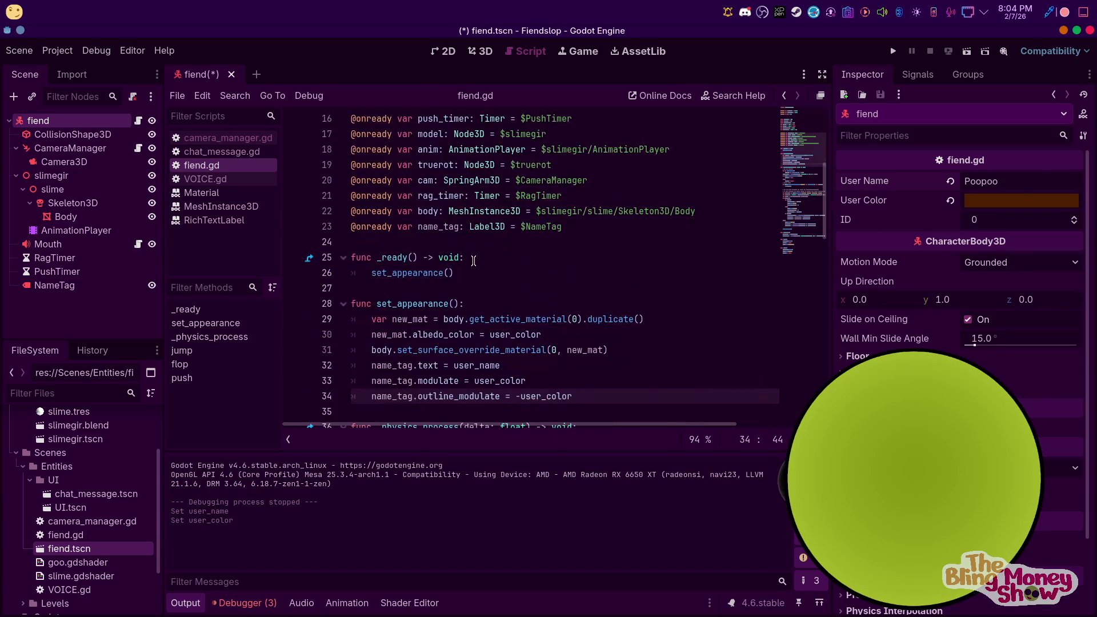
scroll(600, 404, down, 3)
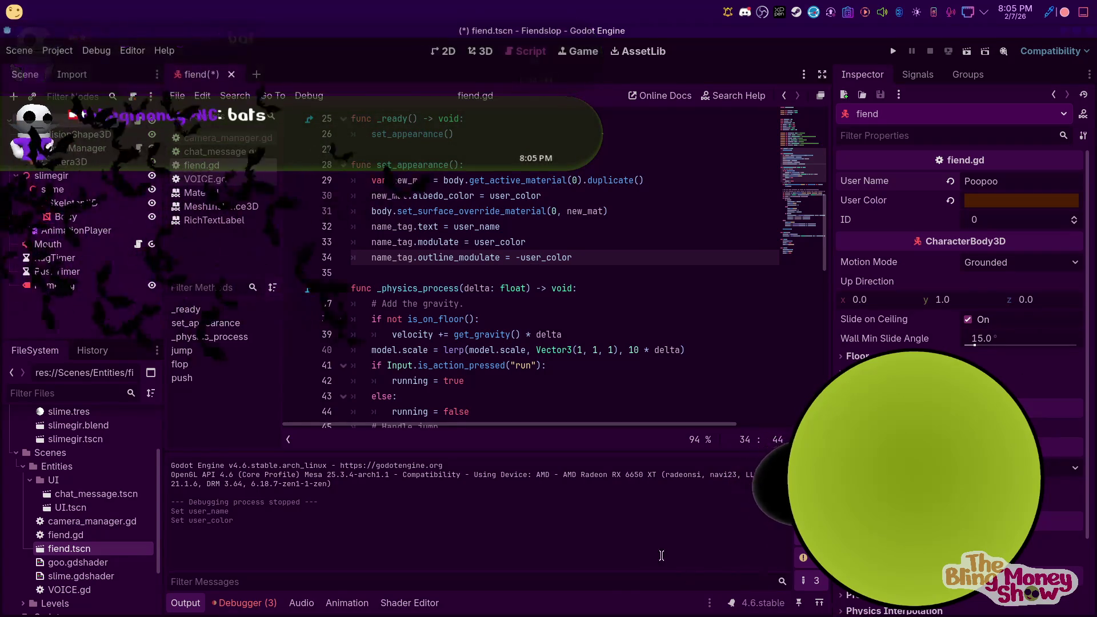
click(618, 365)
Add name_tag.outline_modulate.a = 1.0 beside the inverted-colour outline line in set_appearance.
click(589, 260)
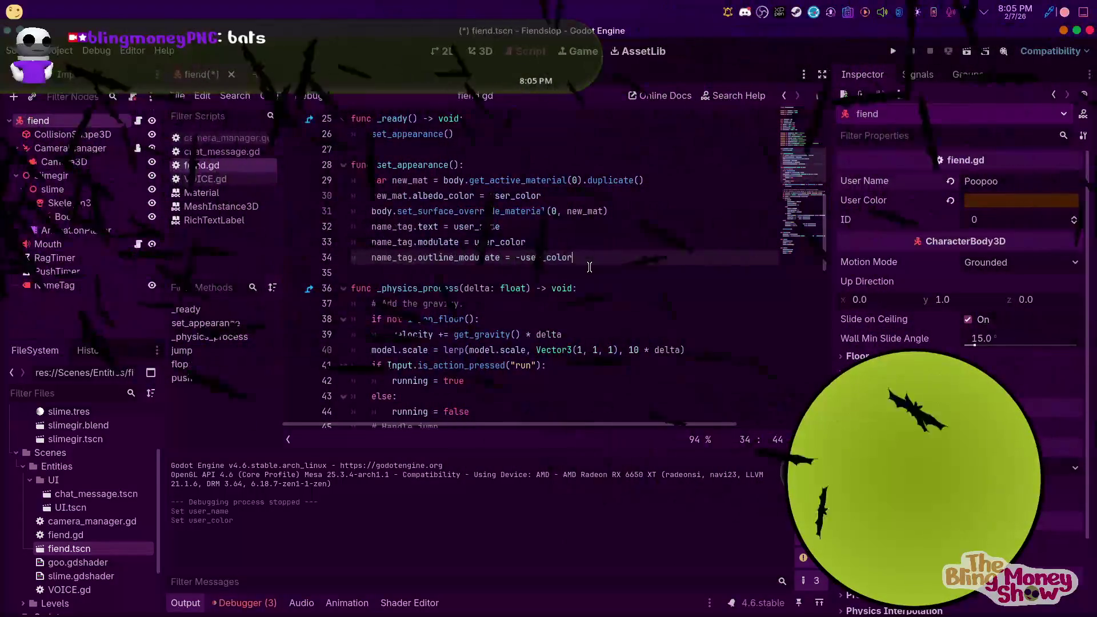
key(ctrl+shift+Return)
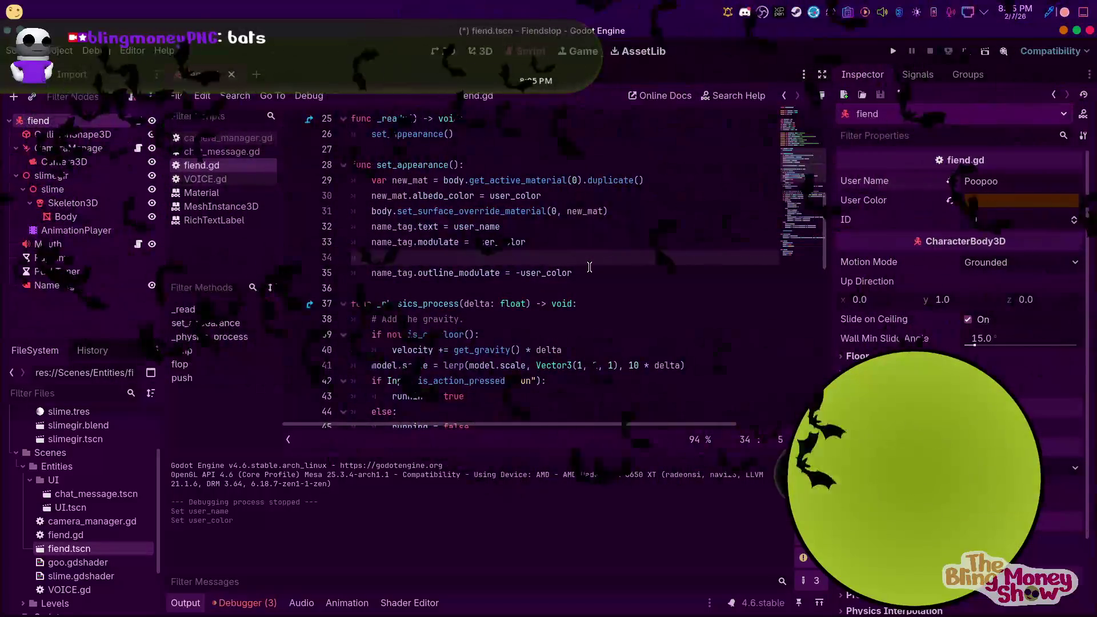
text(name_tag.)
key(BackSpace)
text(ou)
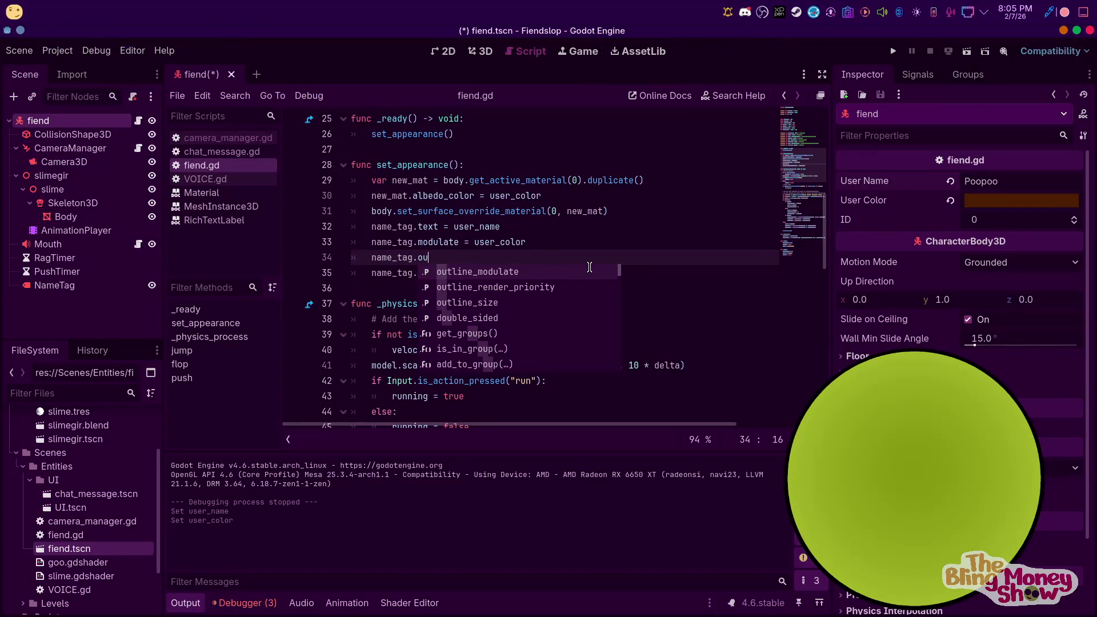
key(Return)
text(.a = )
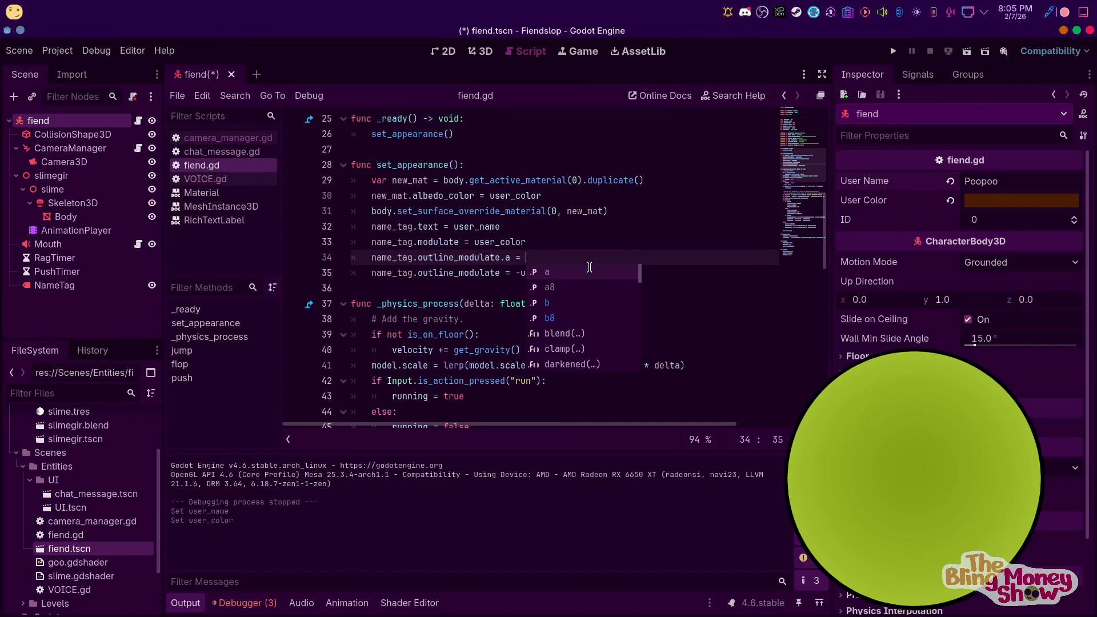
text(1.0)
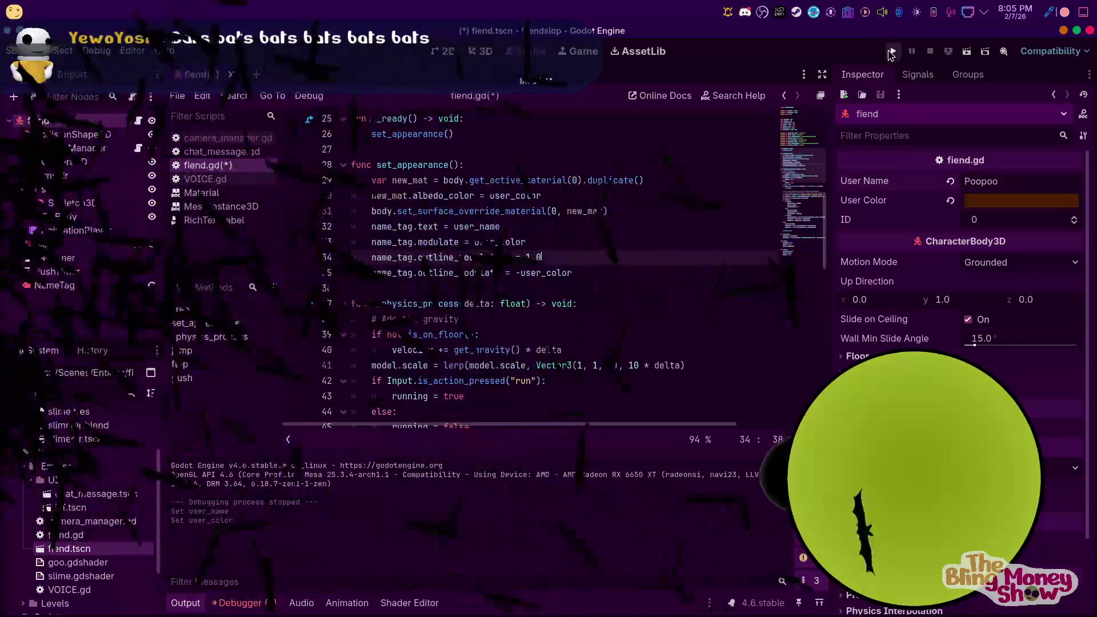
Test the opaque outline in the game, then remove the leftover blank line.
key(F5)
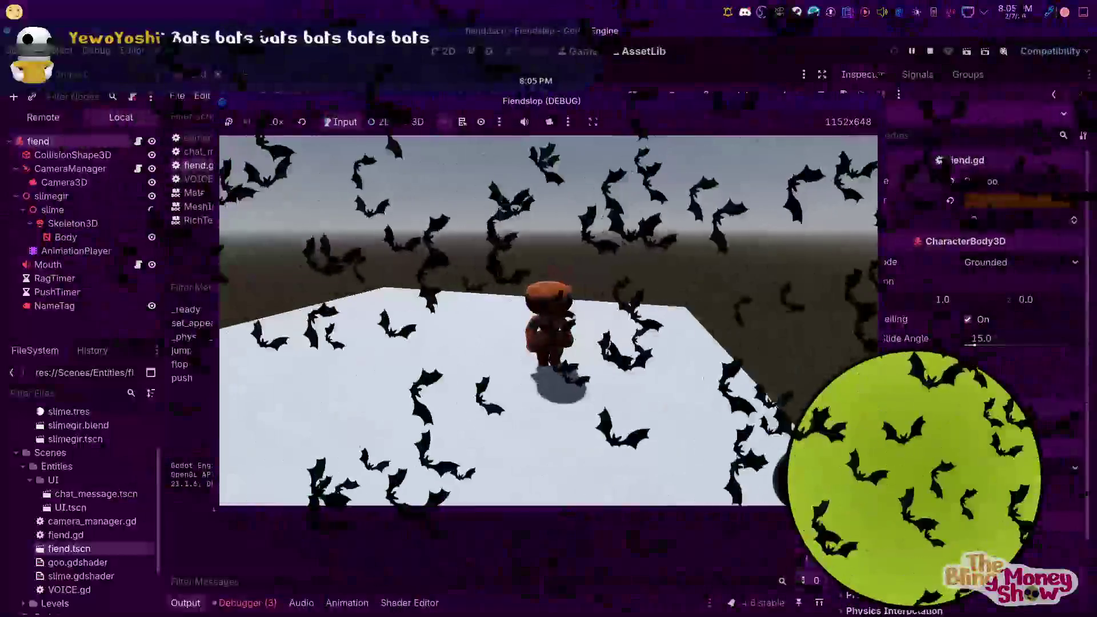
key(F8)
key(Home)
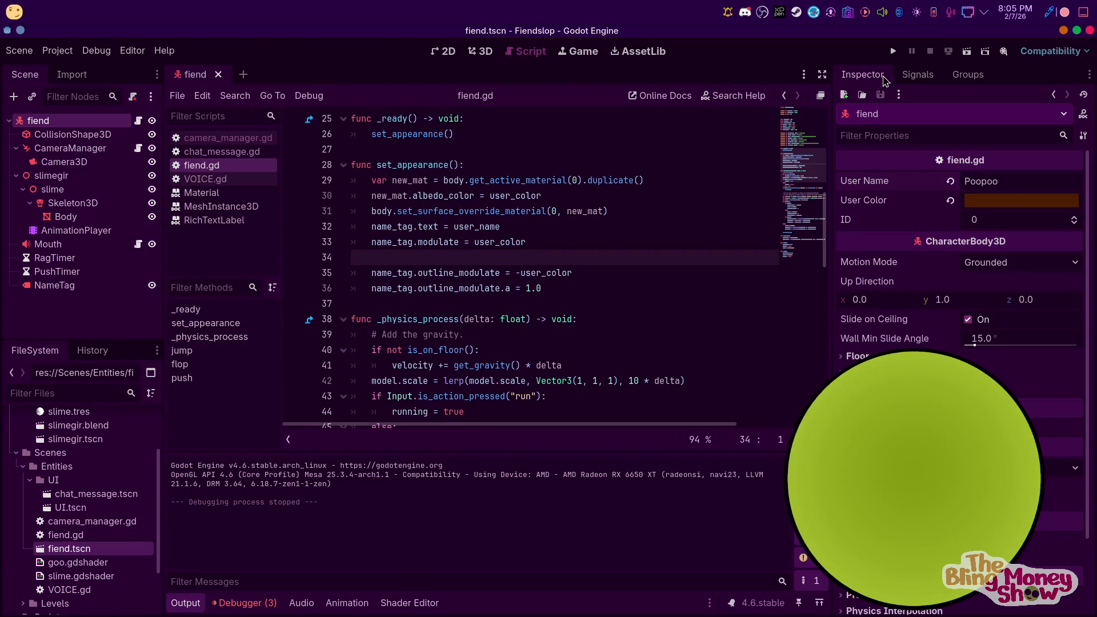
key(BackSpace)
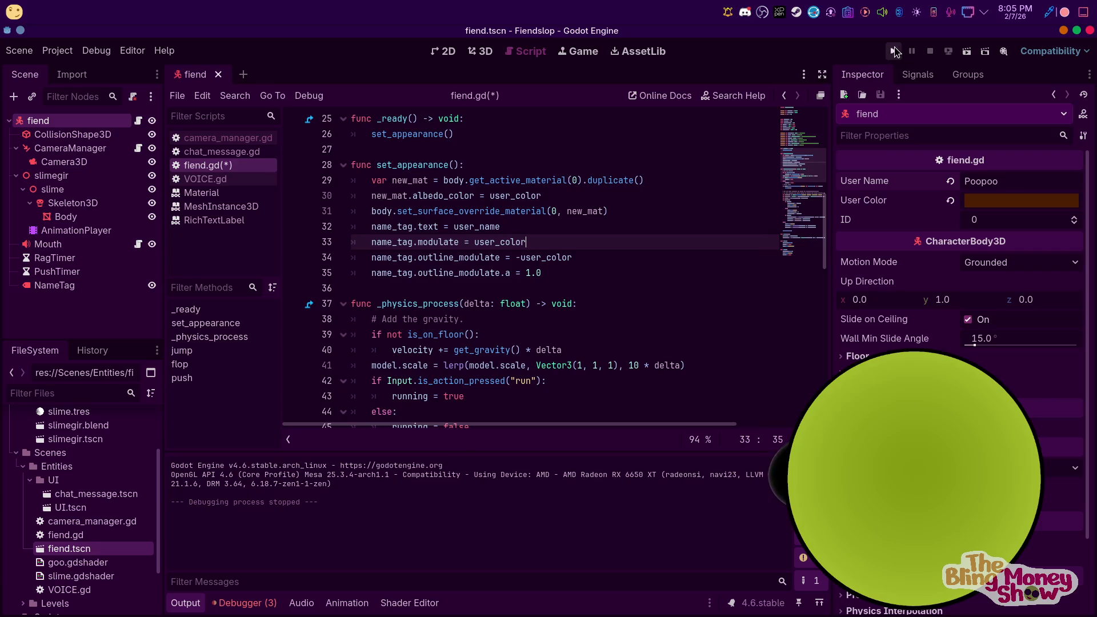
click(894, 52)
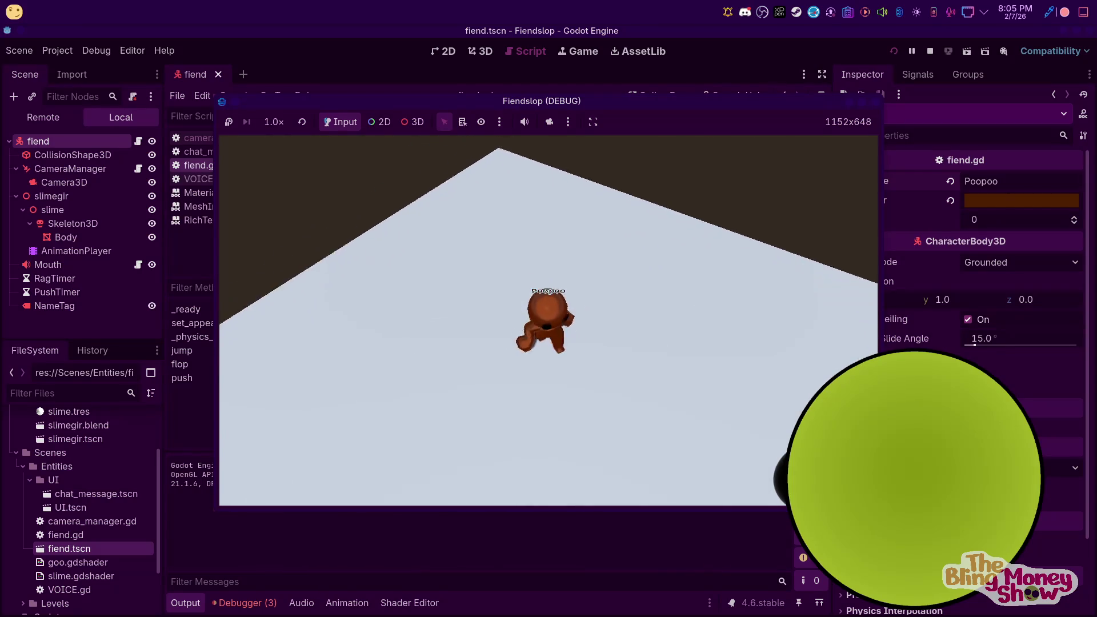
key(w)
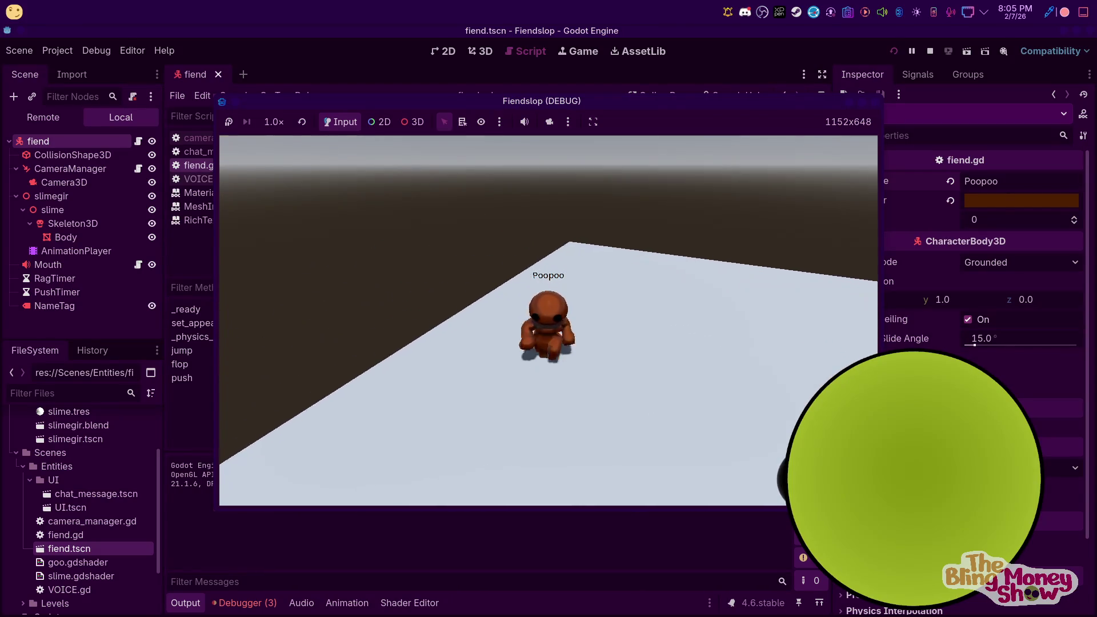
key(d)
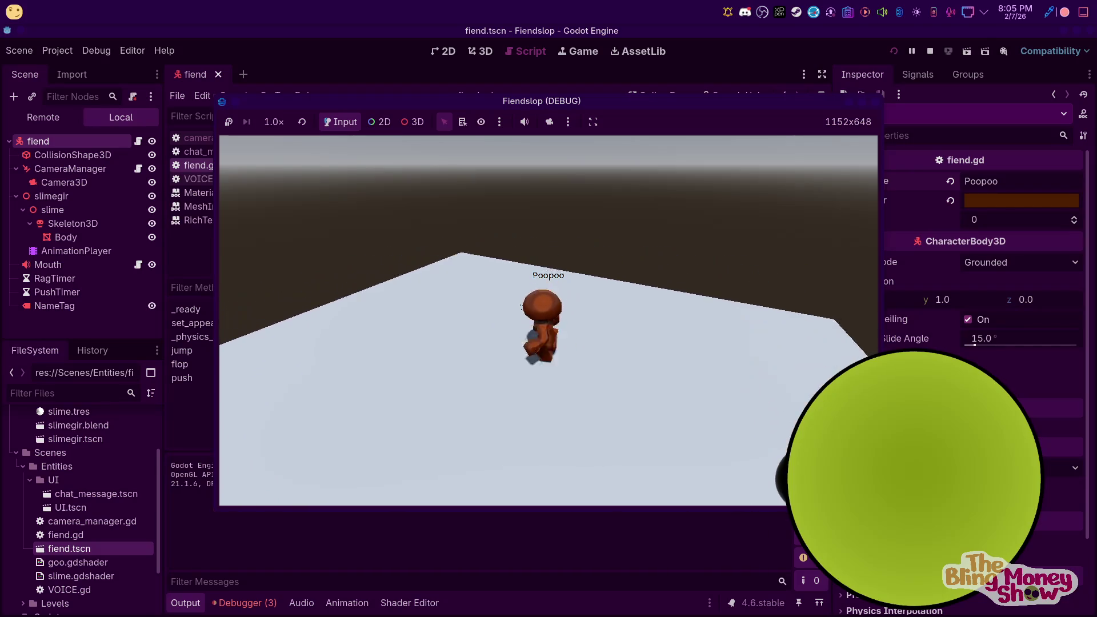
key(s)
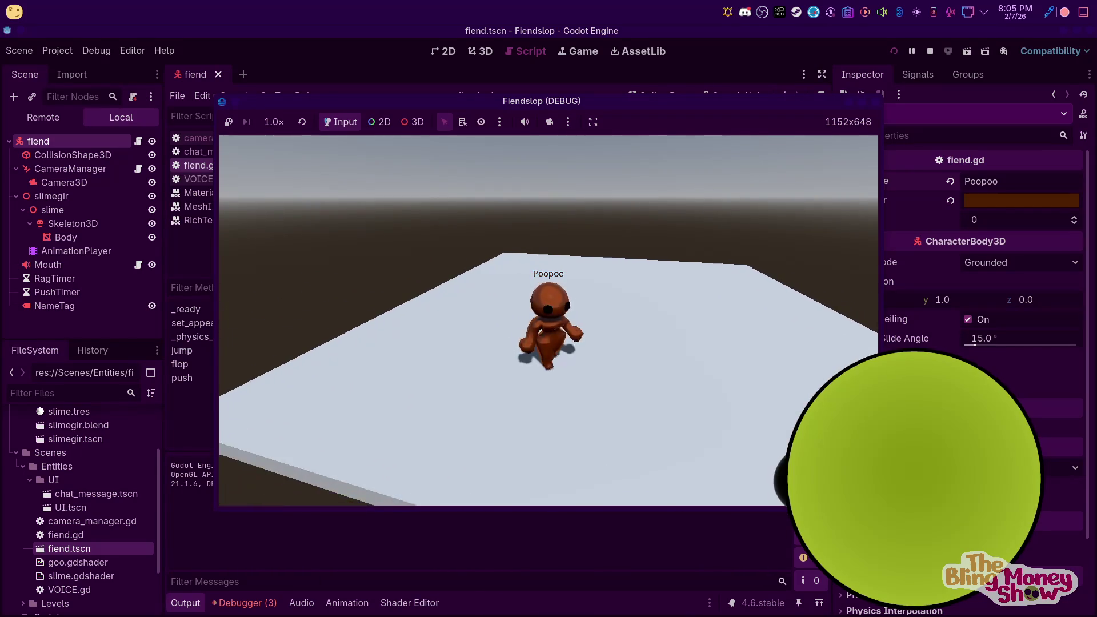
key(w)
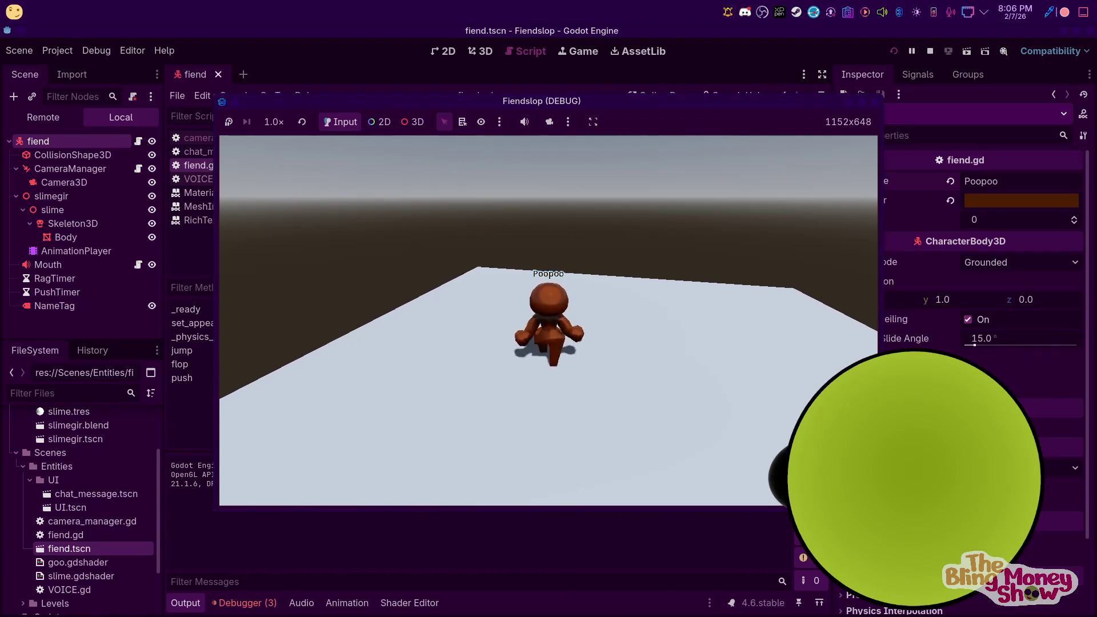
key(d)
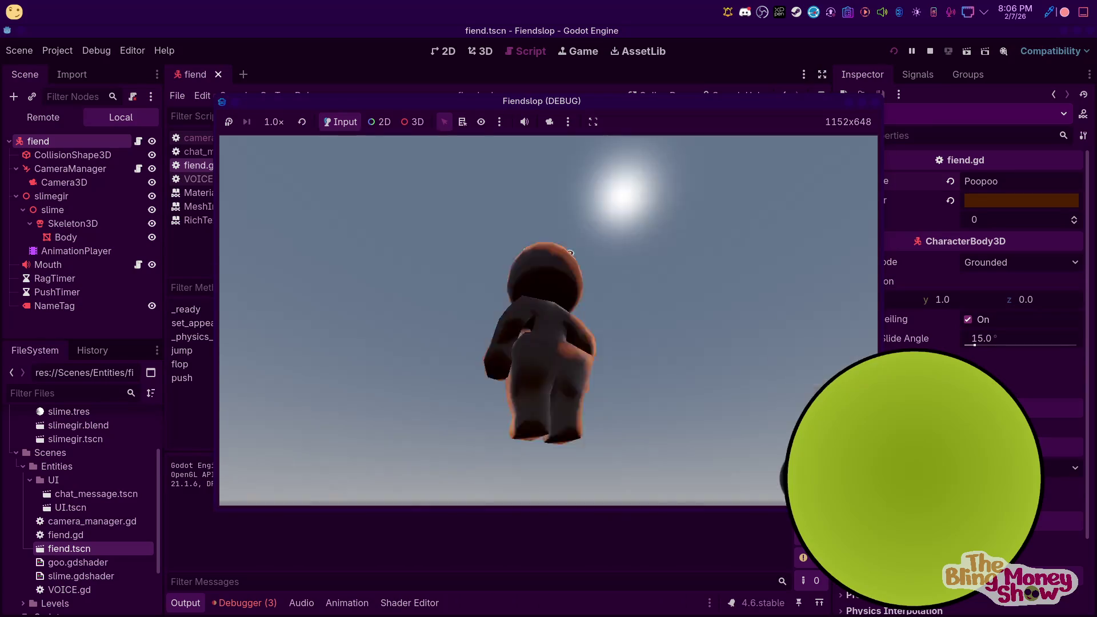
key(alt+F4)
click(57, 50)
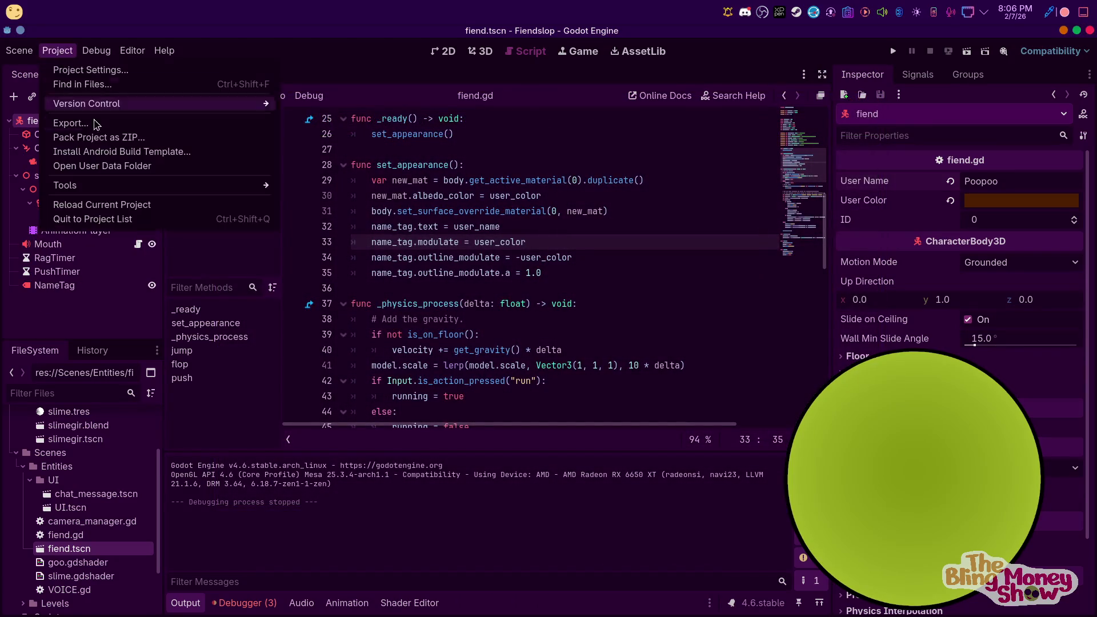
Rebind run from Joypad Button 7 to Left Shoulder in the Input Map and launch the game.
click(97, 68)
scroll(416, 380, down, 5)
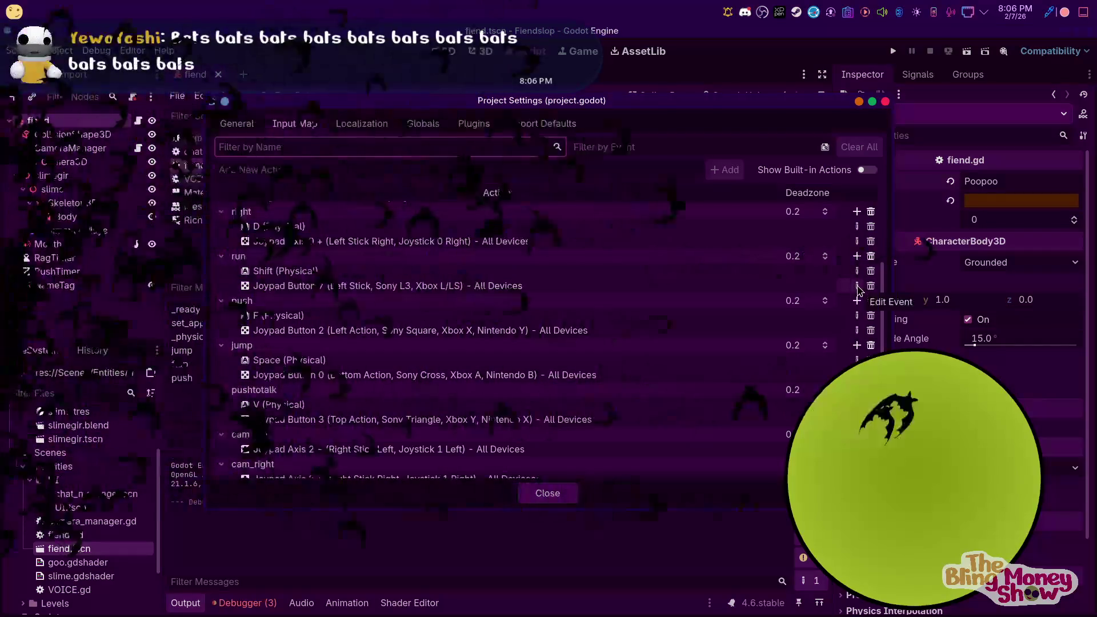
click(857, 286)
scroll(520, 320, down, 1)
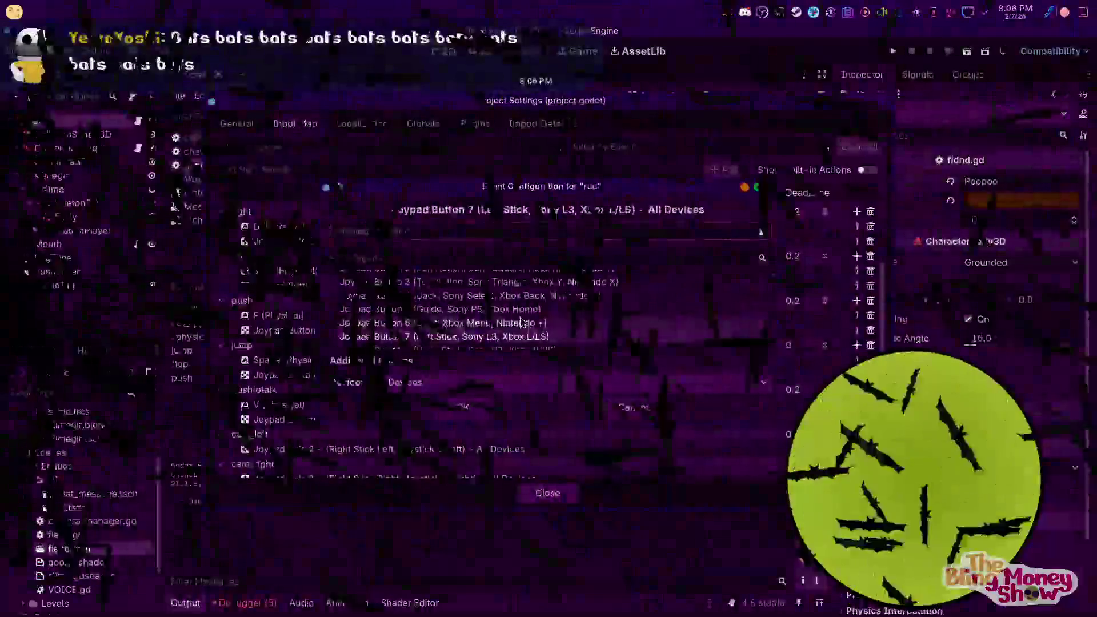
double_click(531, 332)
click(548, 493)
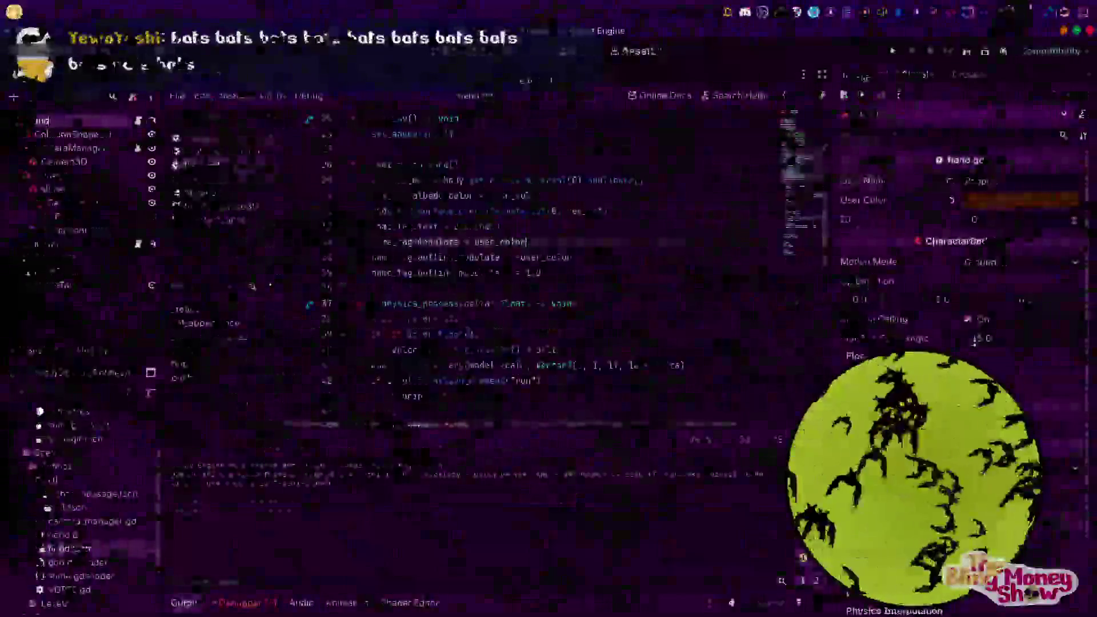
key(F5)
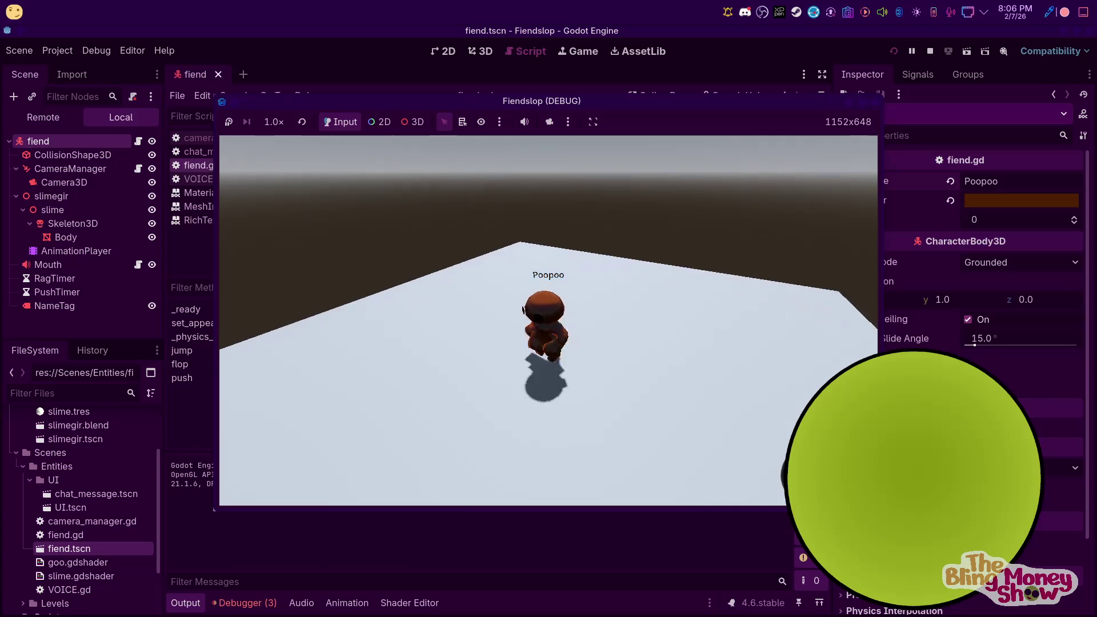
Move the fiend around to test running with the new binding, then stop the game.
key(a)
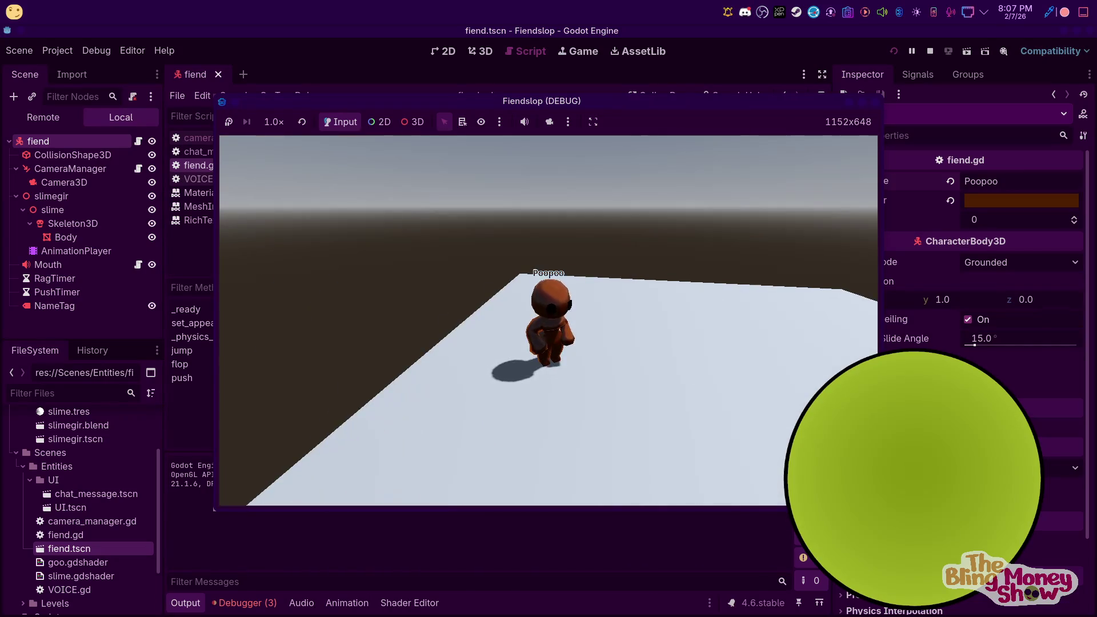
key(F8)
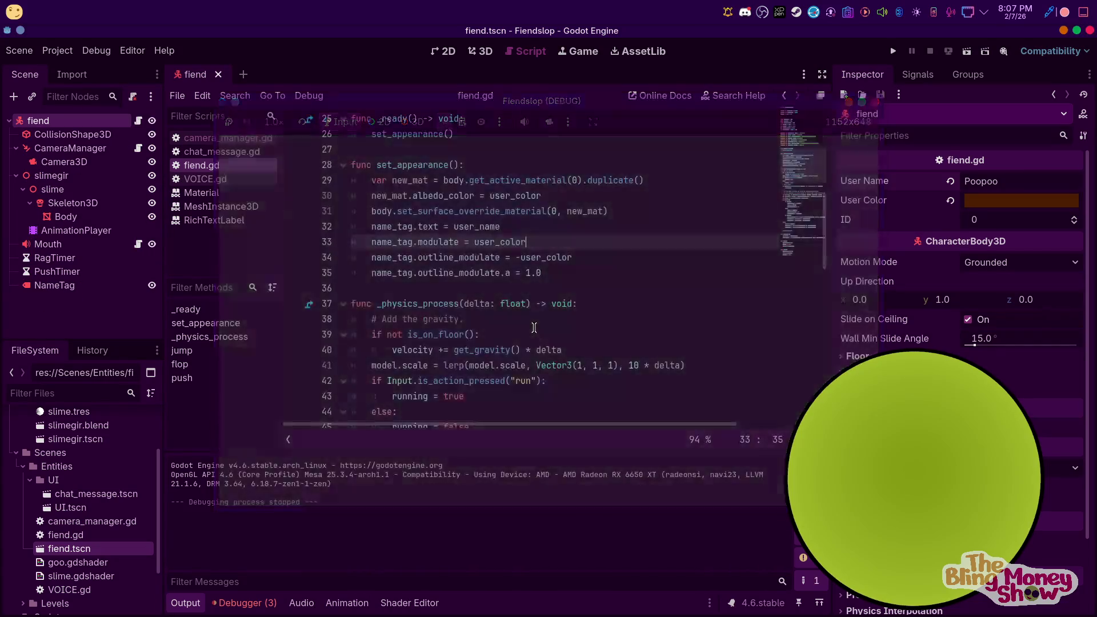
scroll(655, 257, down, 7)
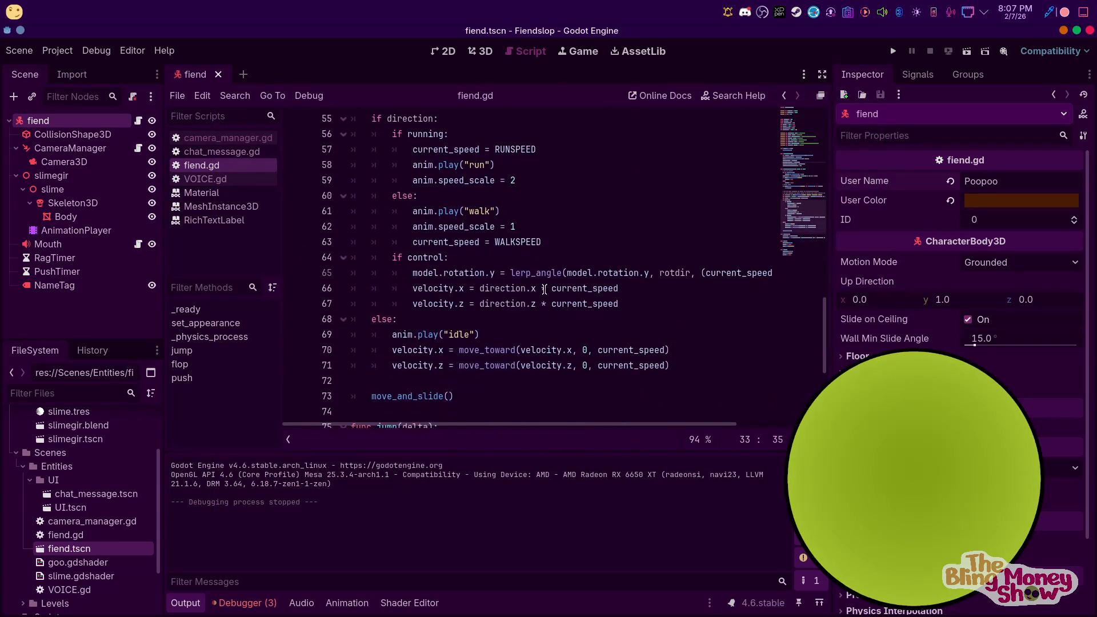
mouse_move(415, 600)
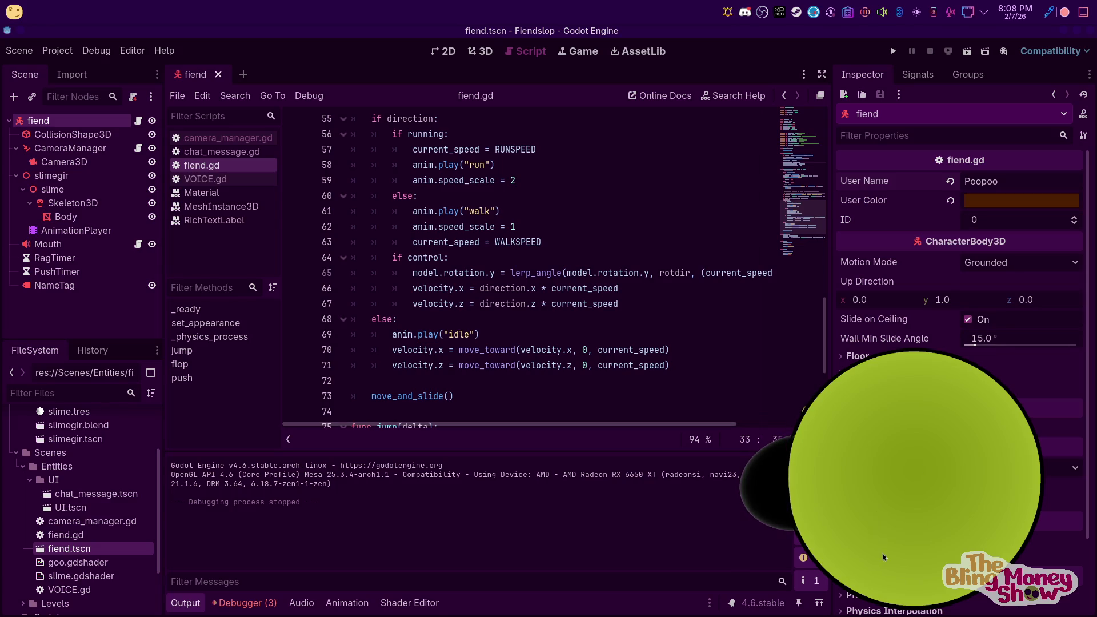
mouse_move(714, 614)
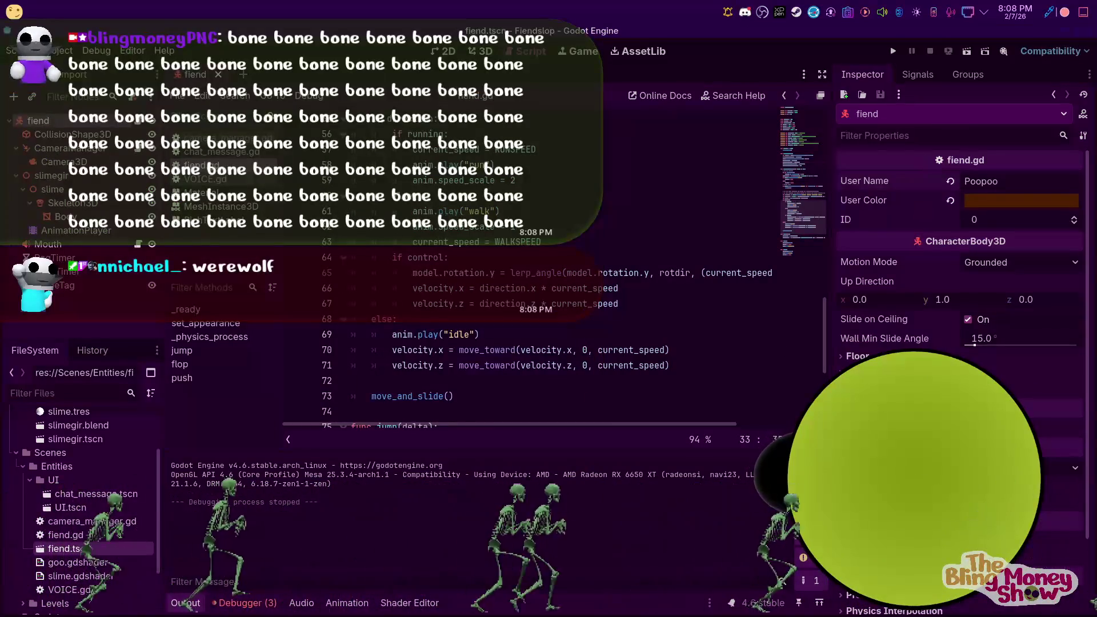
click(758, 323)
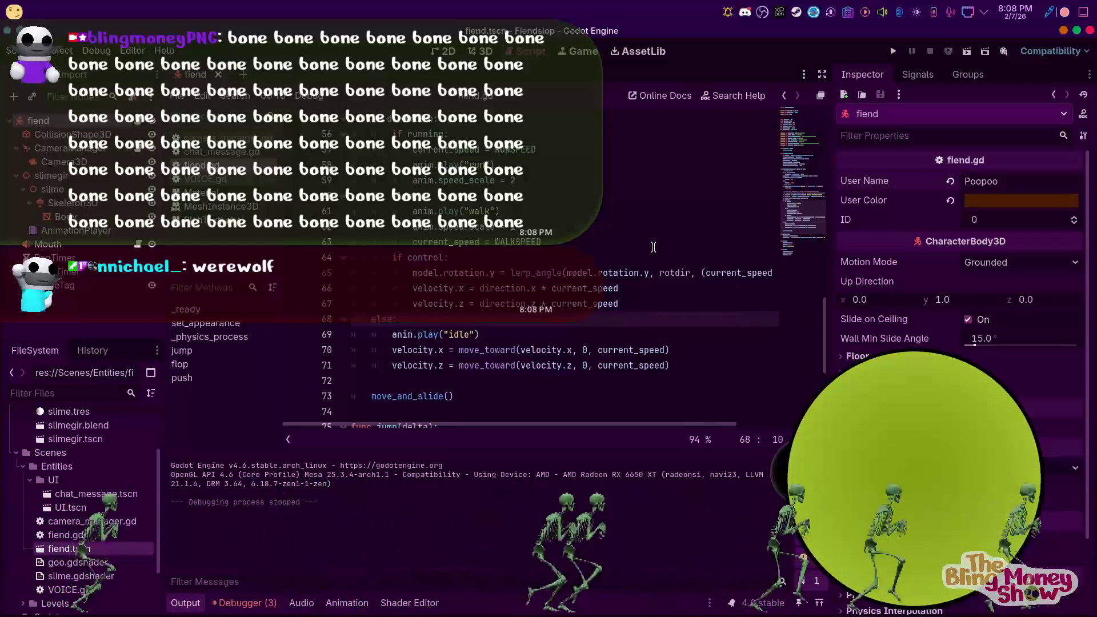
scroll(638, 228, down, 3)
mouse_move(625, 607)
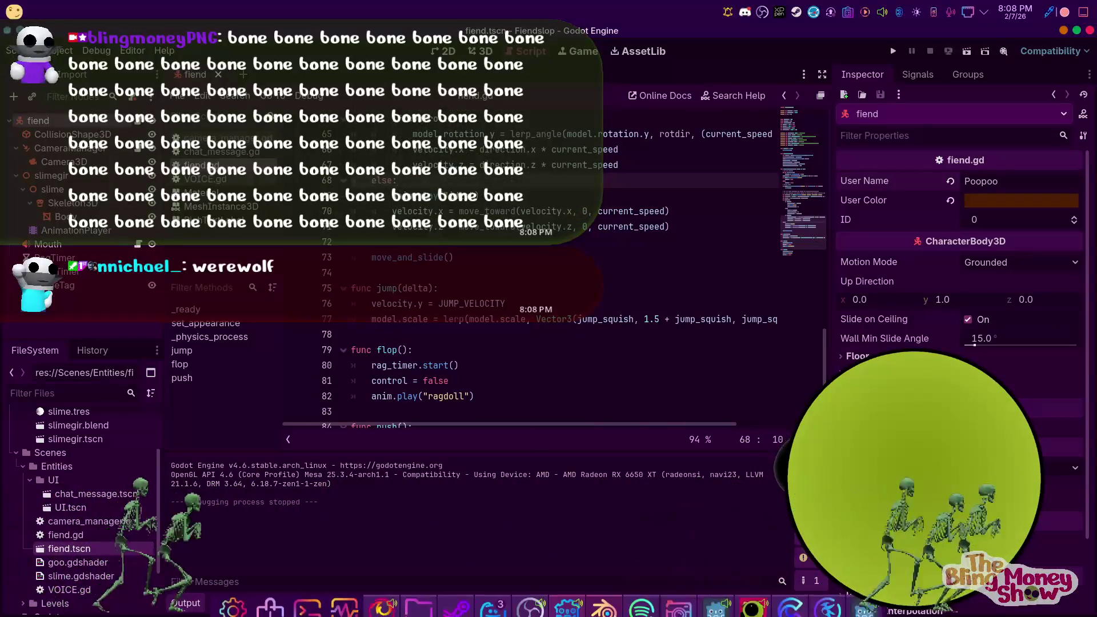